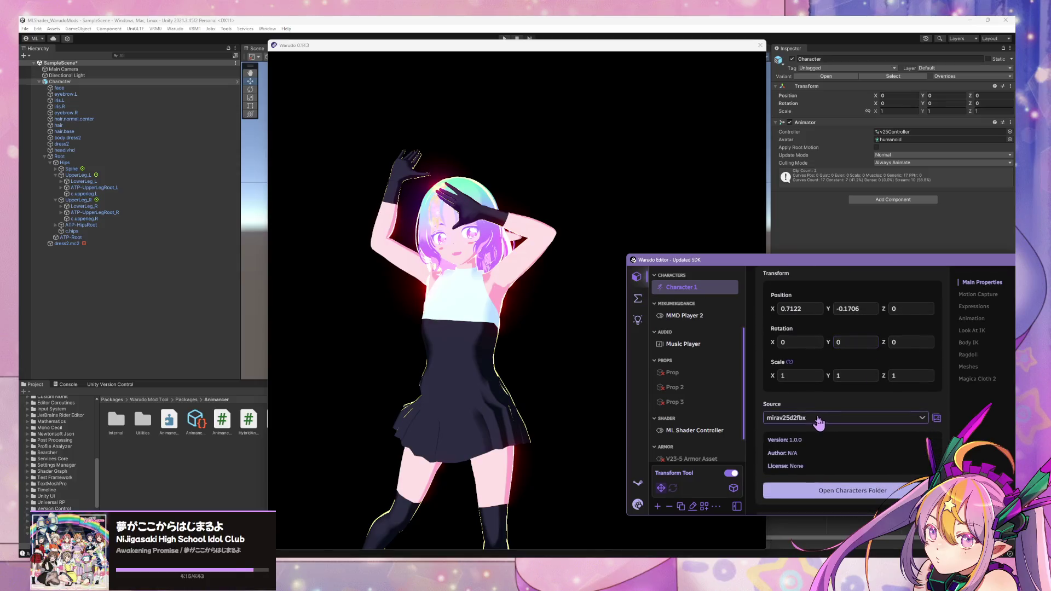
Change Character 1's model source from mirav25d2fbx to mirav25d2.
{"action": "left_click", "coordinate": [923, 418]}
{"action": "scroll", "coordinate": [824, 379], "scroll_direction": "down", "scroll_amount": 5}
{"action": "scroll", "coordinate": [827, 364], "scroll_direction": "up", "scroll_amount": 3}
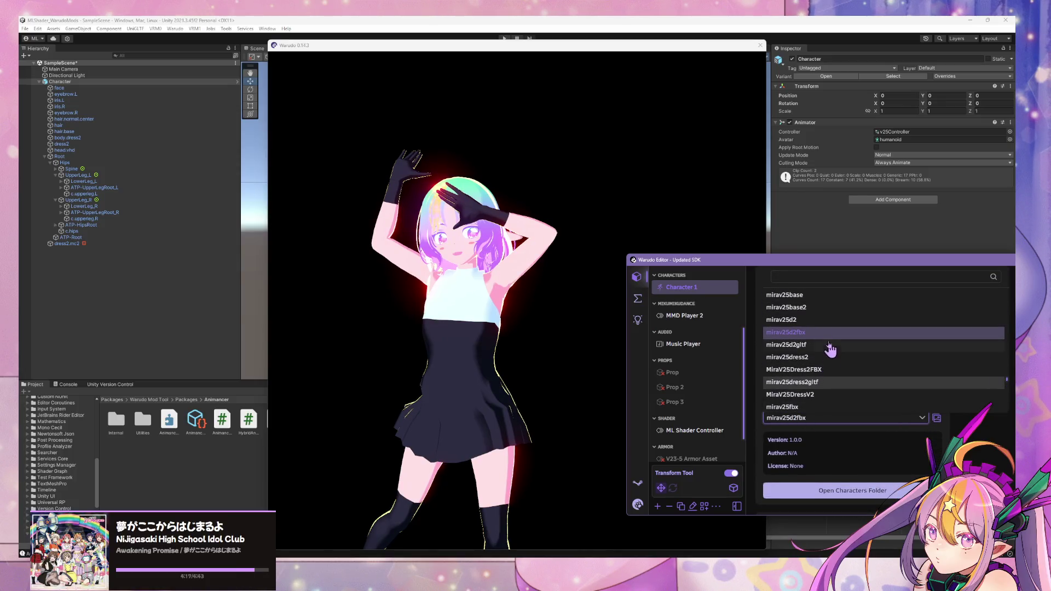
{"action": "left_click", "coordinate": [815, 320]}
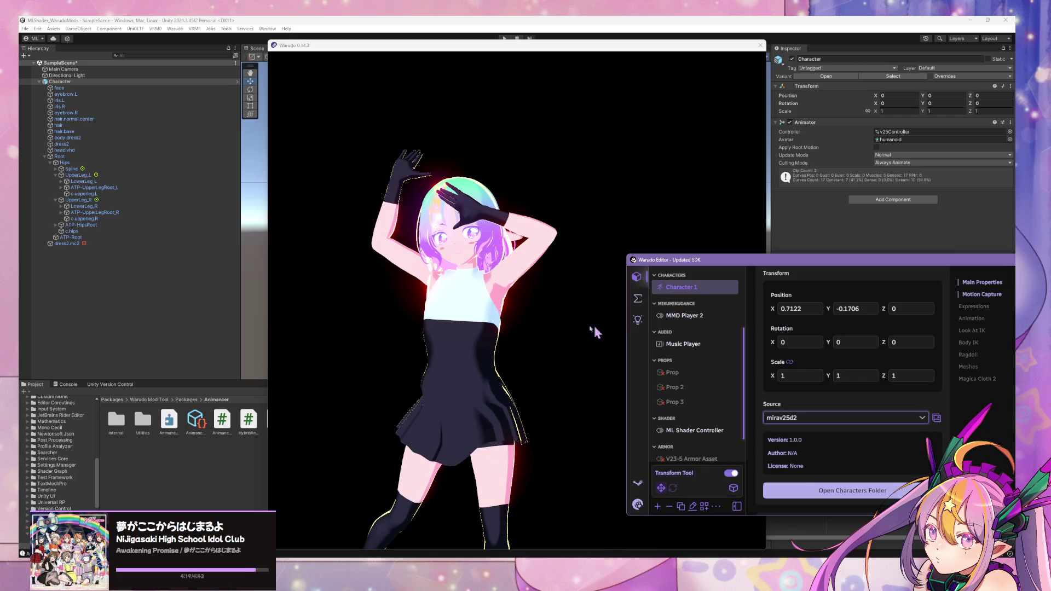
Bring the character viewport forward to check the new avatar, then return to Warudo Editor.
{"action": "left_click", "coordinate": [507, 287]}
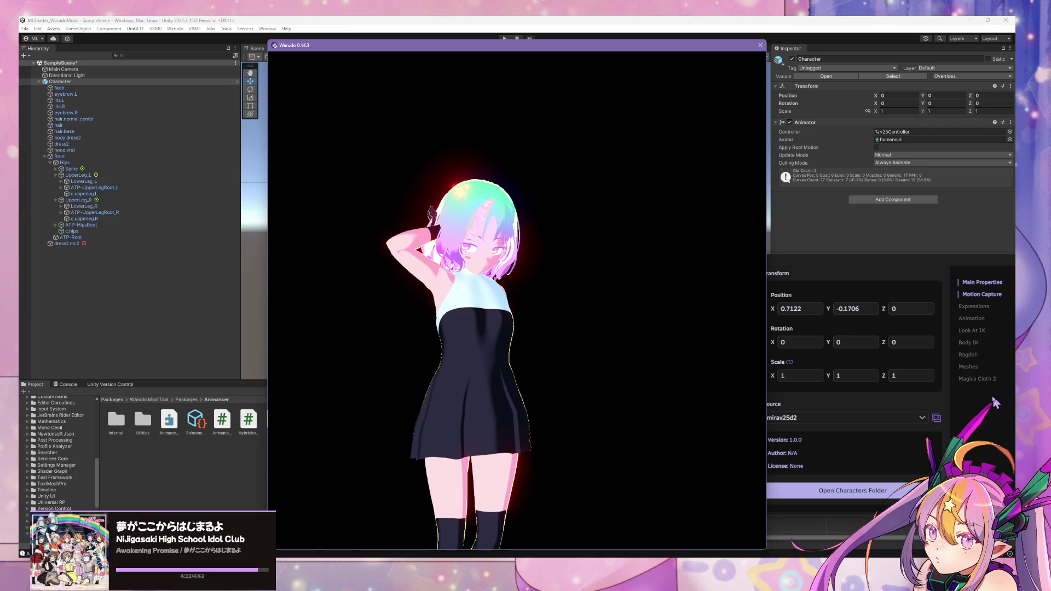
{"action": "left_click", "coordinate": [1000, 435]}
{"action": "left_click", "coordinate": [591, 325]}
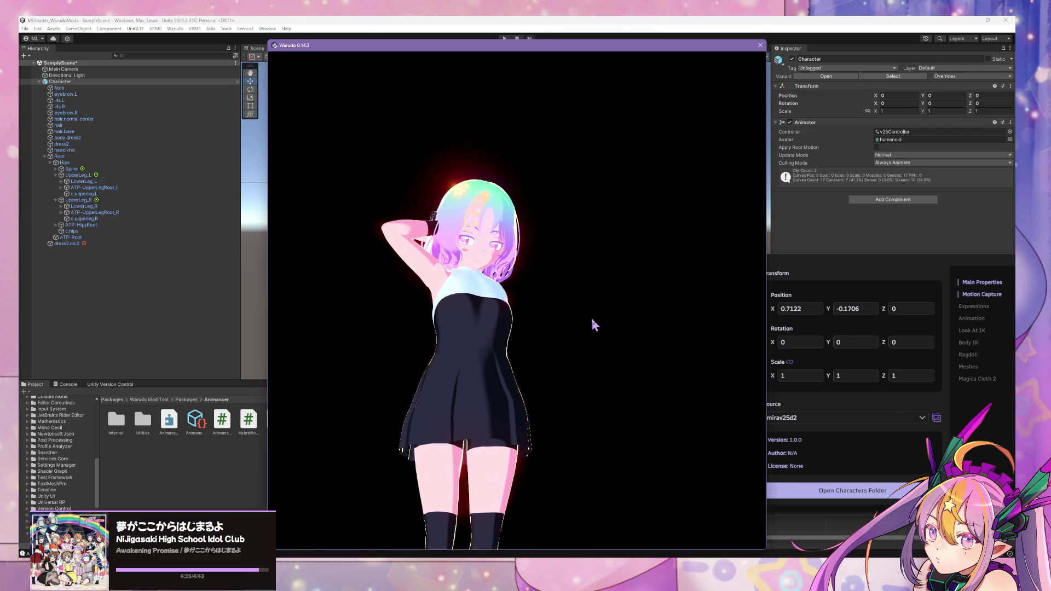
{"action": "left_click", "coordinate": [968, 442]}
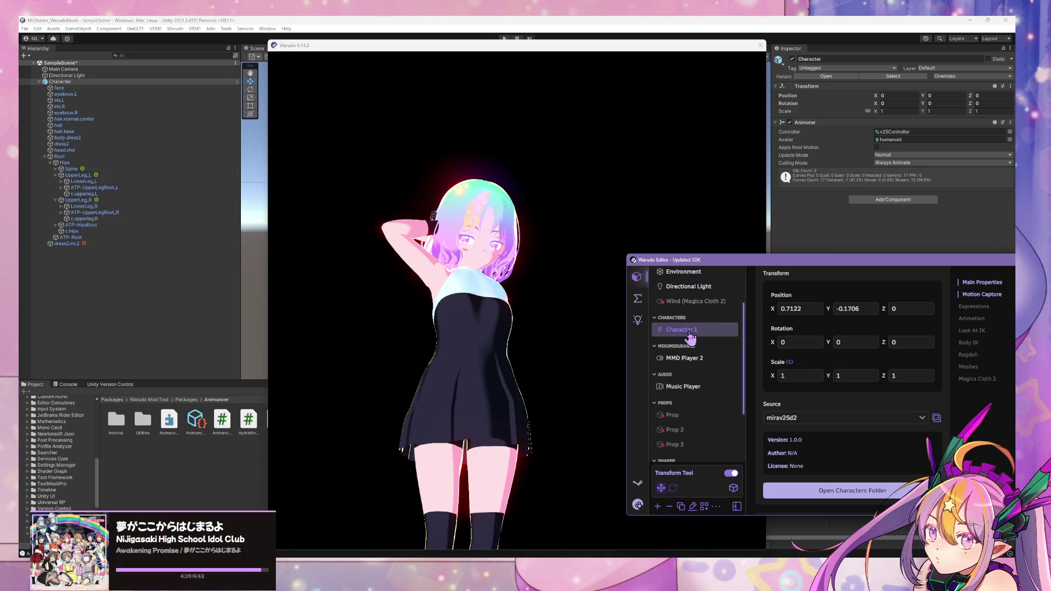
Play MMD Player 2's dance from 00:29.1 in the viewport and pause it at 00:37.7.
{"action": "left_click", "coordinate": [685, 359]}
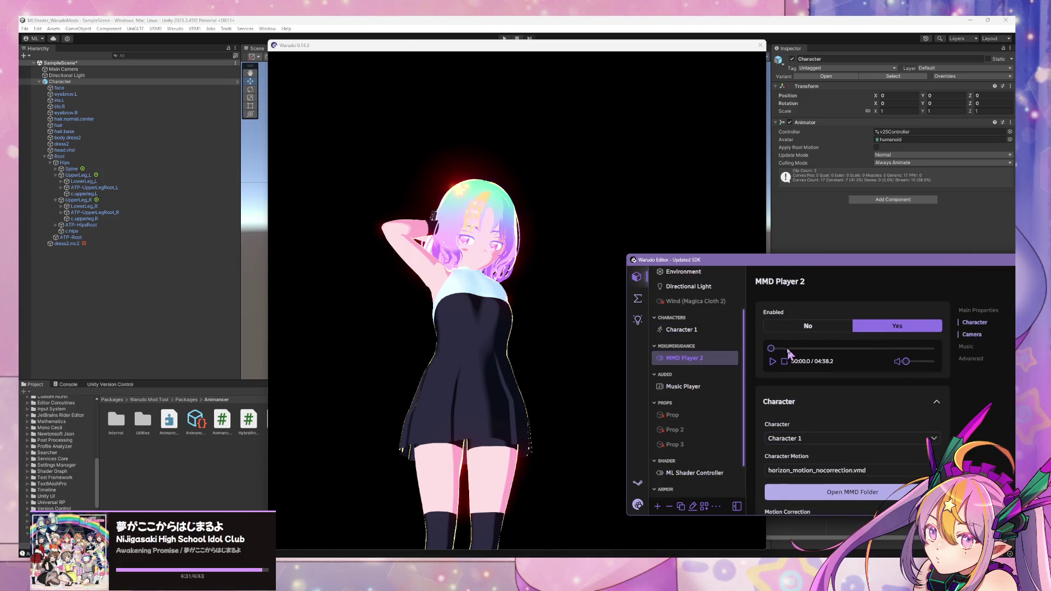
{"action": "left_click", "coordinate": [788, 349]}
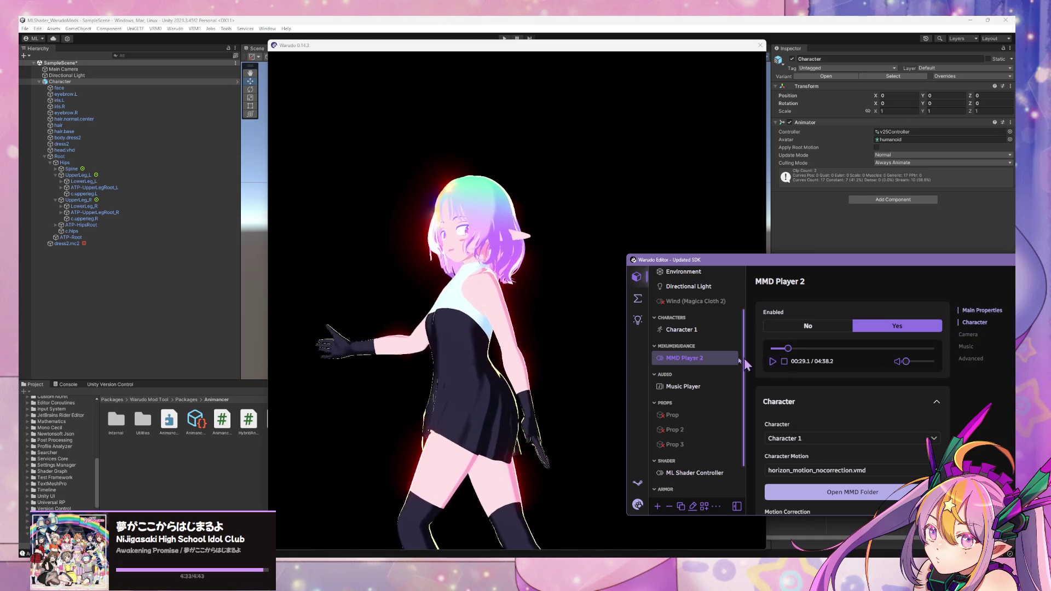
{"action": "left_click", "coordinate": [575, 357]}
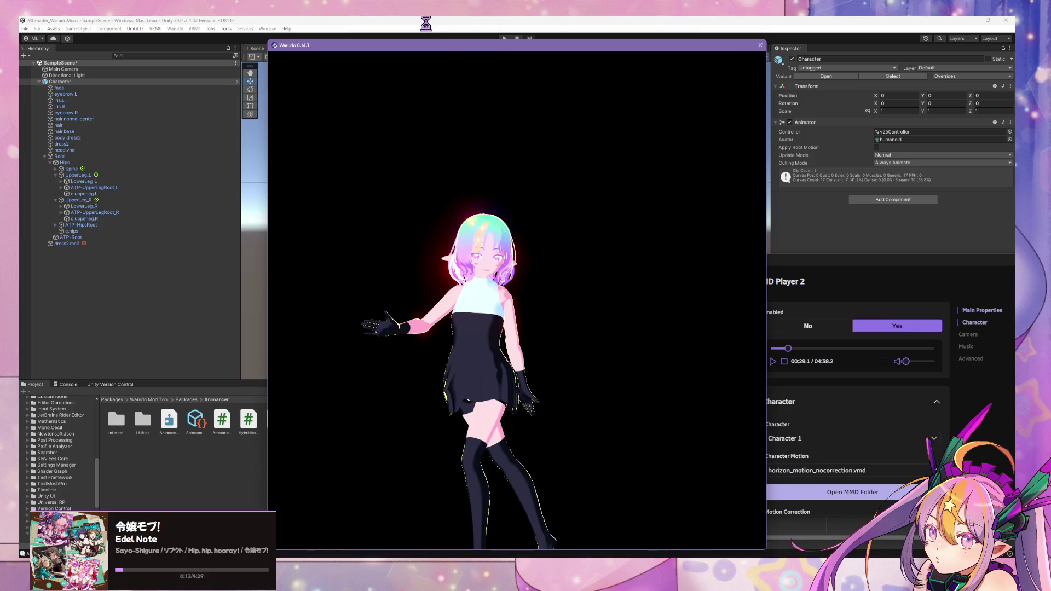
{"action": "left_click", "coordinate": [774, 362]}
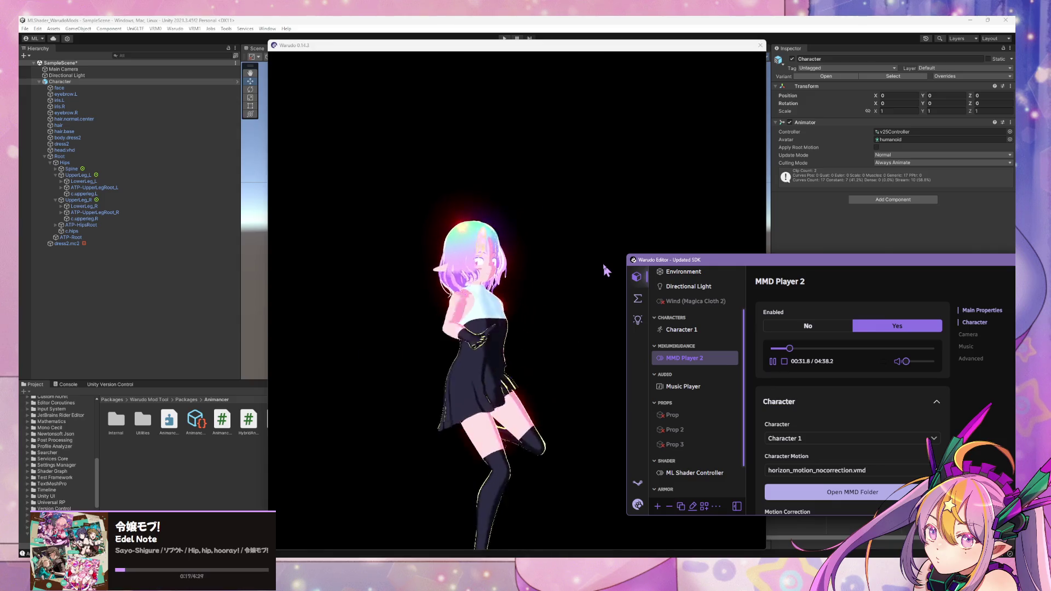
{"action": "left_click", "coordinate": [773, 362]}
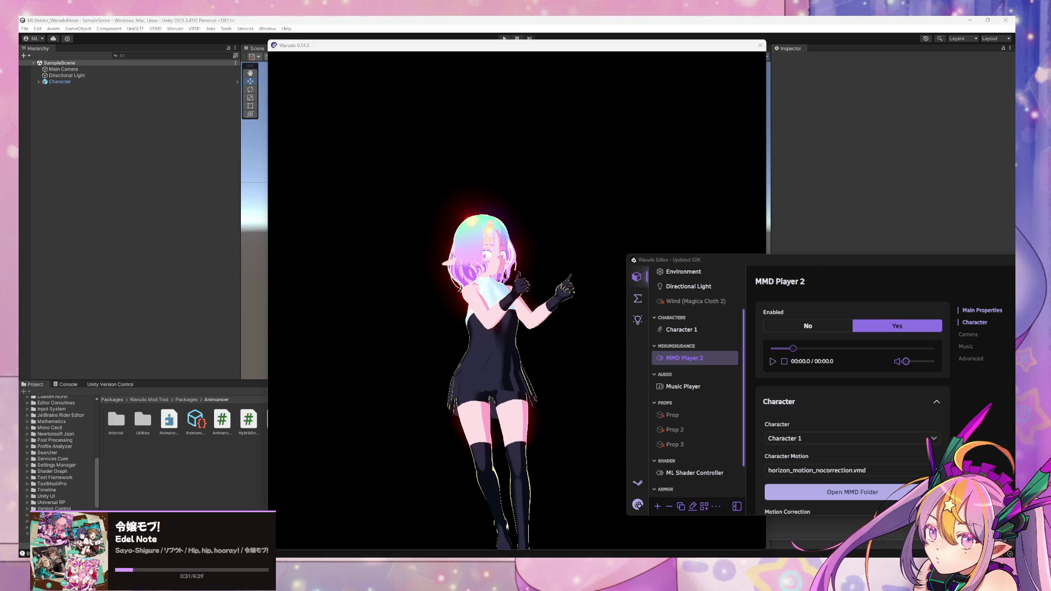
Play MMD Player 2's dance from the beginning and watch it in the viewport.
{"action": "left_click", "coordinate": [558, 377]}
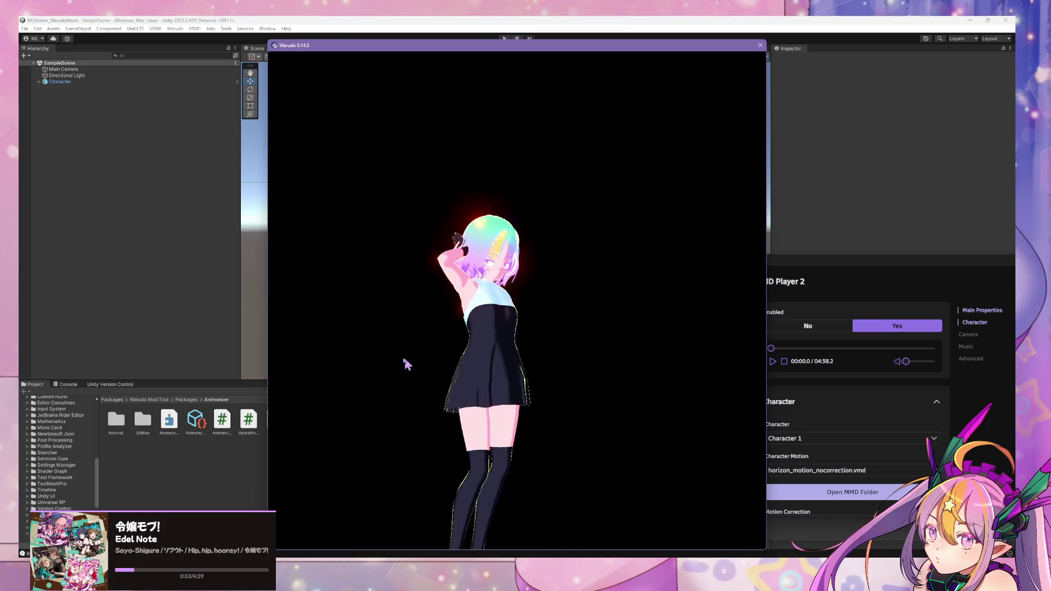
{"action": "left_click", "coordinate": [772, 362]}
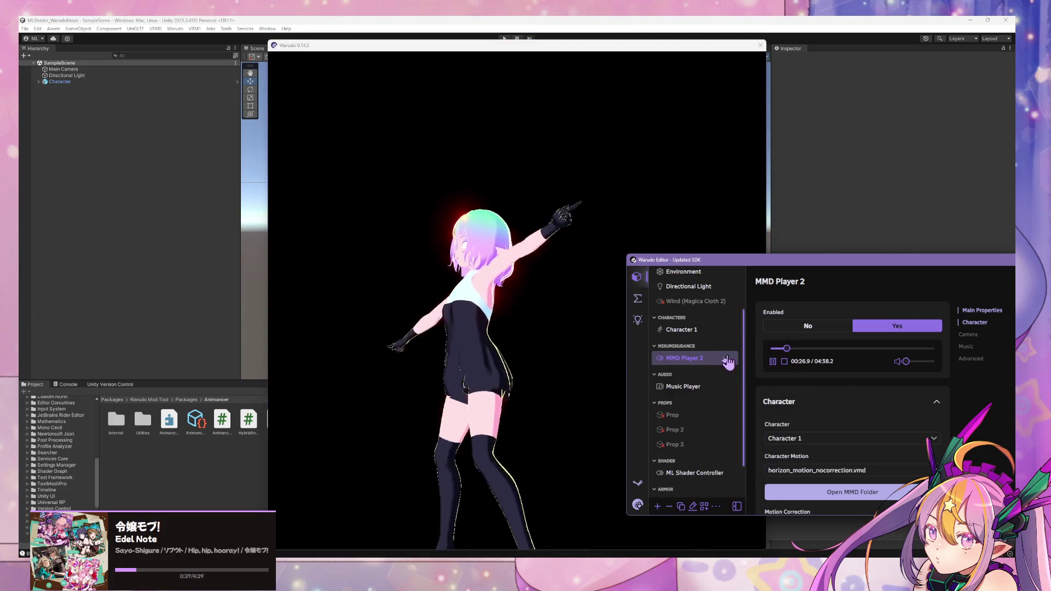
{"action": "left_click", "coordinate": [523, 354]}
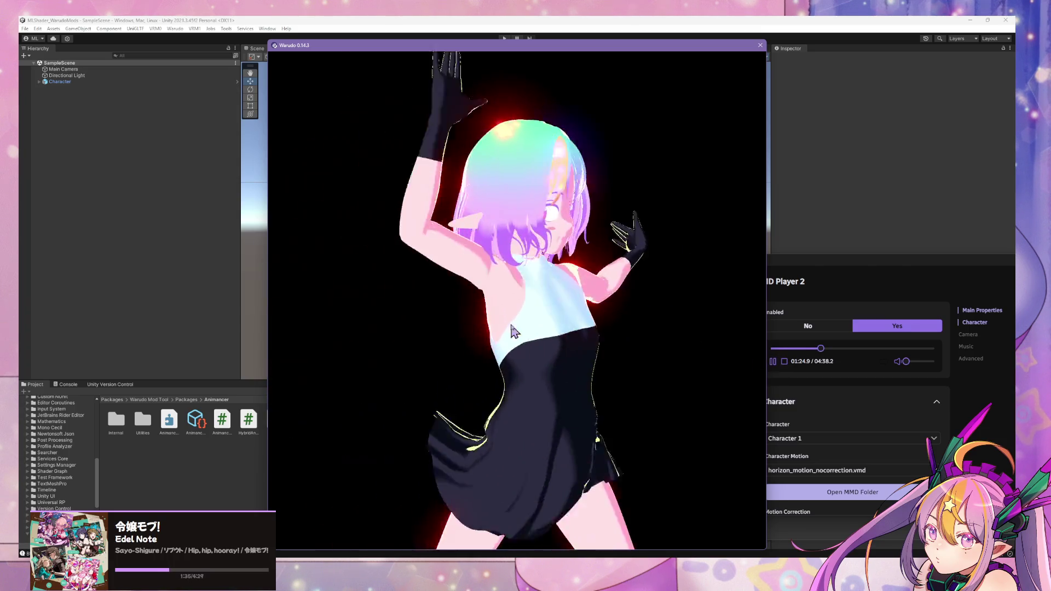
Pause the dance at 01:26.3 and switch over to the Blender project.
{"action": "left_click", "coordinate": [773, 362]}
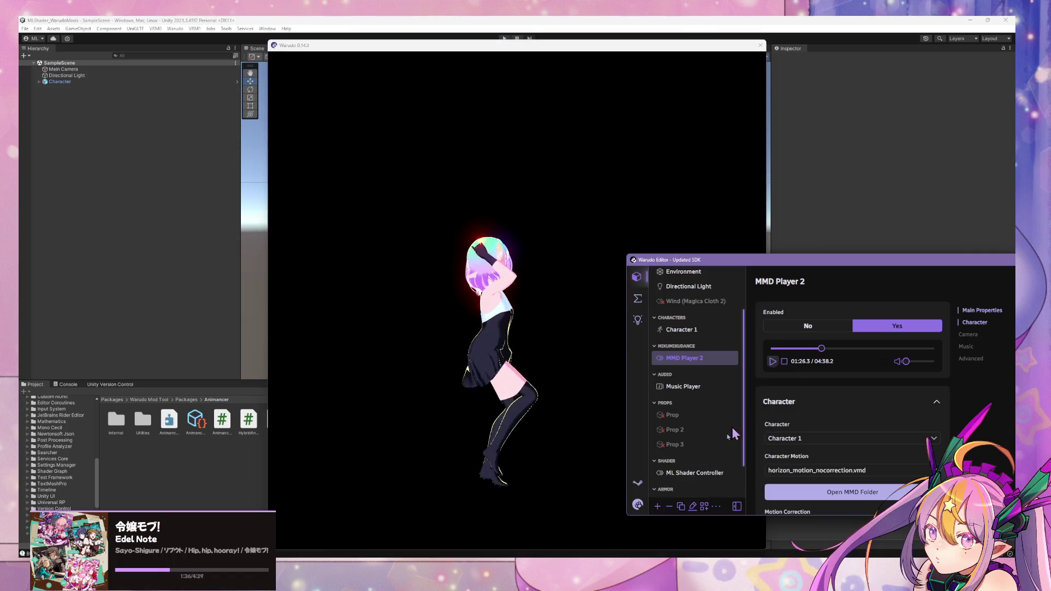
{"action": "left_click", "coordinate": [358, 23]}
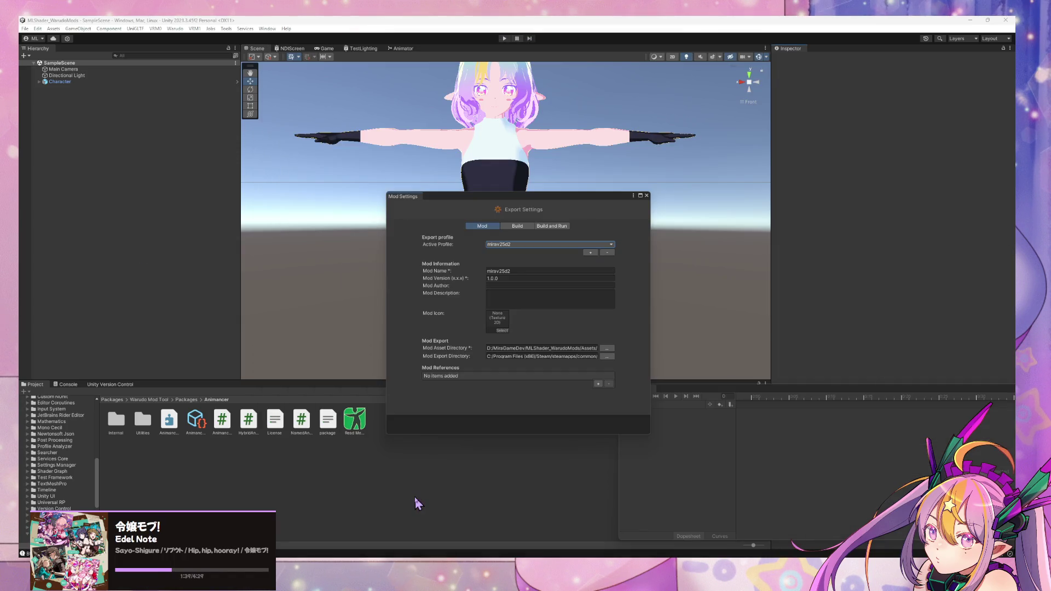
{"action": "key", "text": "alt+Tab"}
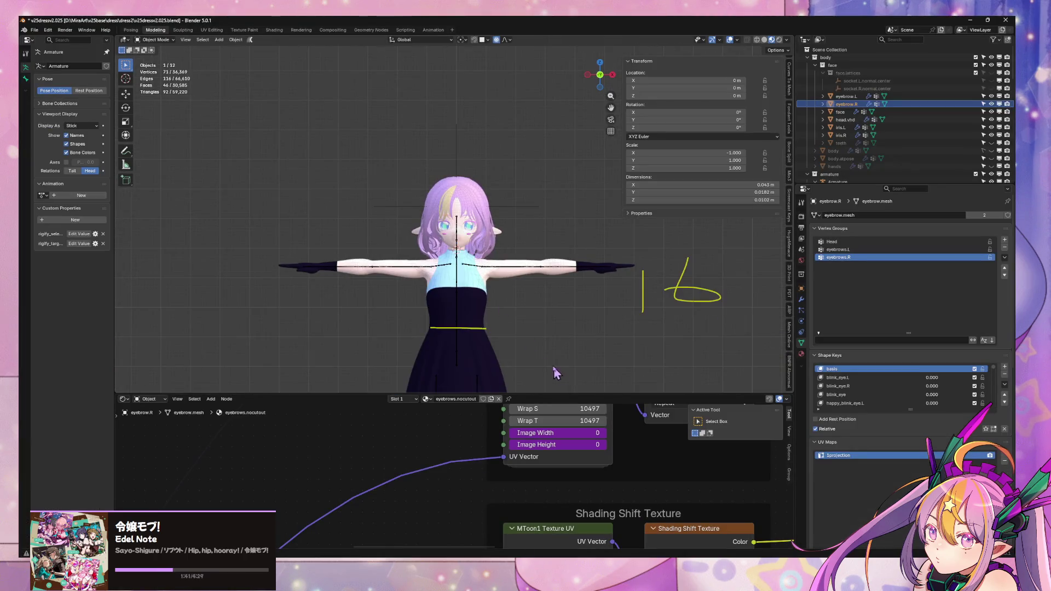
Select dress2 and view its UV layout in the UV Editing workspace, then return to Object Mode.
{"action": "left_click", "coordinate": [482, 365]}
{"action": "middle_click_drag", "start_coordinate": [484, 351], "coordinate": [521, 307], "text": "shift"}
{"action": "key", "text": "Tab"}
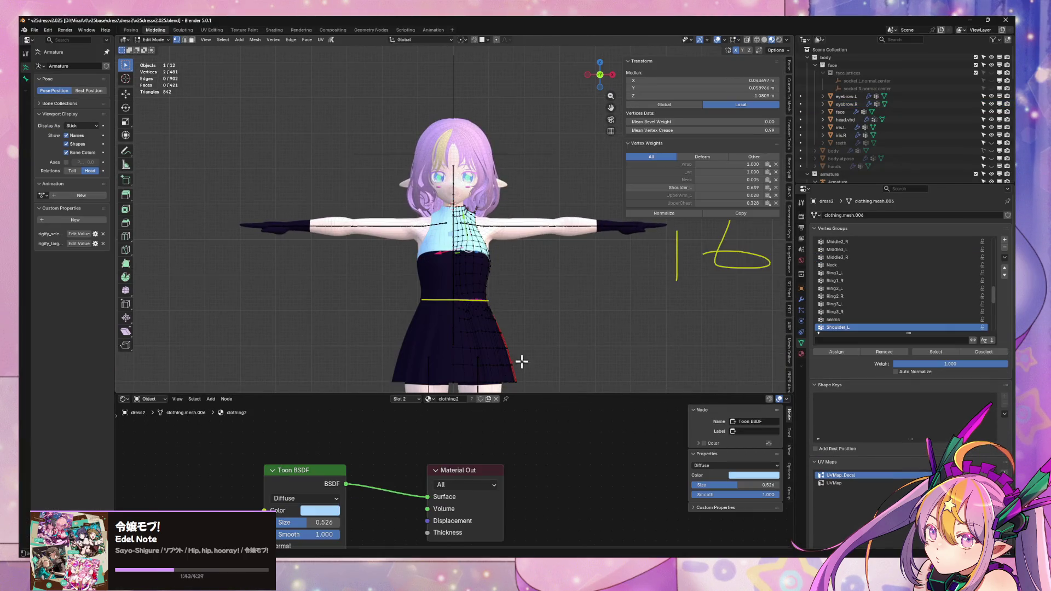
{"action": "mouse_move", "coordinate": [549, 186]}
{"action": "middle_mouse_down"}
{"action": "mouse_move", "coordinate": [505, 169]}
{"action": "mouse_move", "coordinate": [380, 167]}
{"action": "mouse_move", "coordinate": [465, 177]}
{"action": "mouse_move", "coordinate": [406, 89]}
{"action": "middle_mouse_up"}
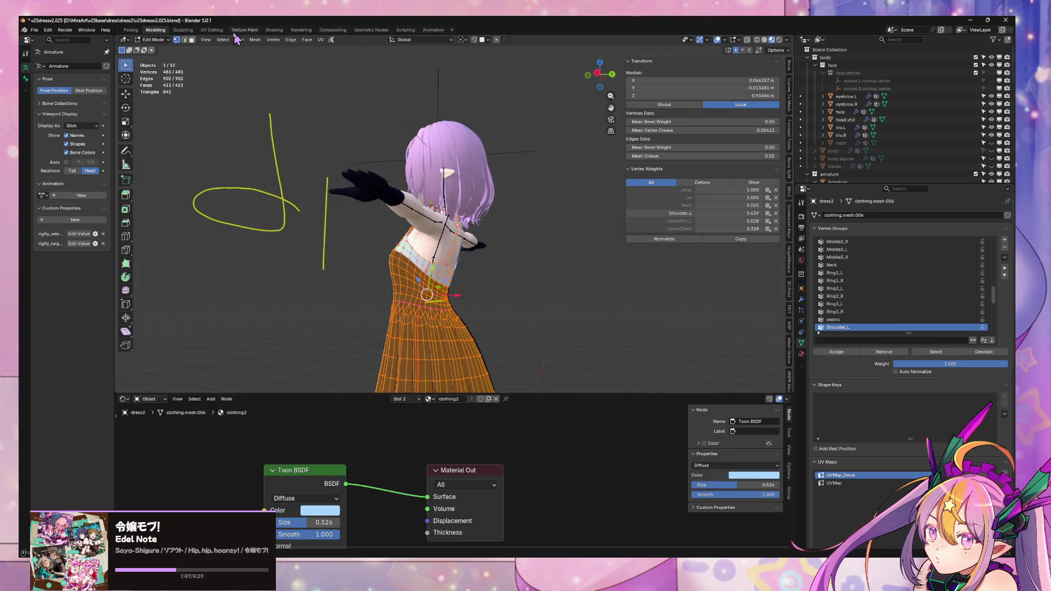
{"action": "left_click", "coordinate": [213, 31]}
{"action": "middle_click_drag", "start_coordinate": [217, 187], "coordinate": [121, 157]}
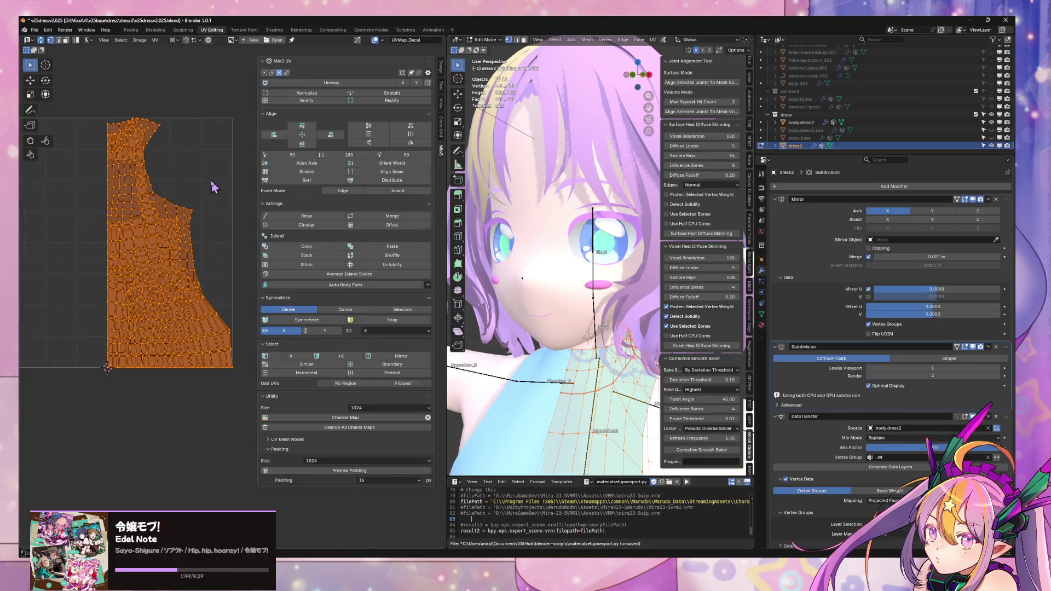
{"action": "key", "text": "Tab"}
Snap to front orthographic view and isolate the dress in local view.
{"action": "scroll", "coordinate": [589, 267], "scroll_direction": "down", "scroll_amount": 8}
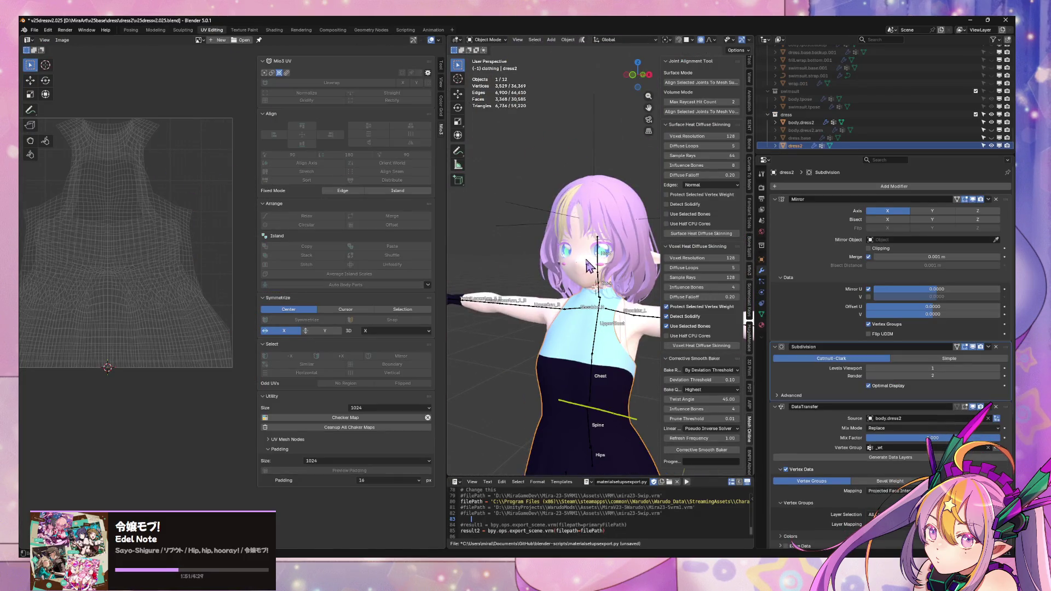
{"action": "mouse_move", "coordinate": [588, 266]}
{"action": "middle_mouse_down"}
{"action": "mouse_move", "coordinate": [524, 190]}
{"action": "mouse_move", "coordinate": [485, 204]}
{"action": "mouse_move", "coordinate": [621, 213]}
{"action": "middle_mouse_up"}
{"action": "left_click", "coordinate": [643, 78]}
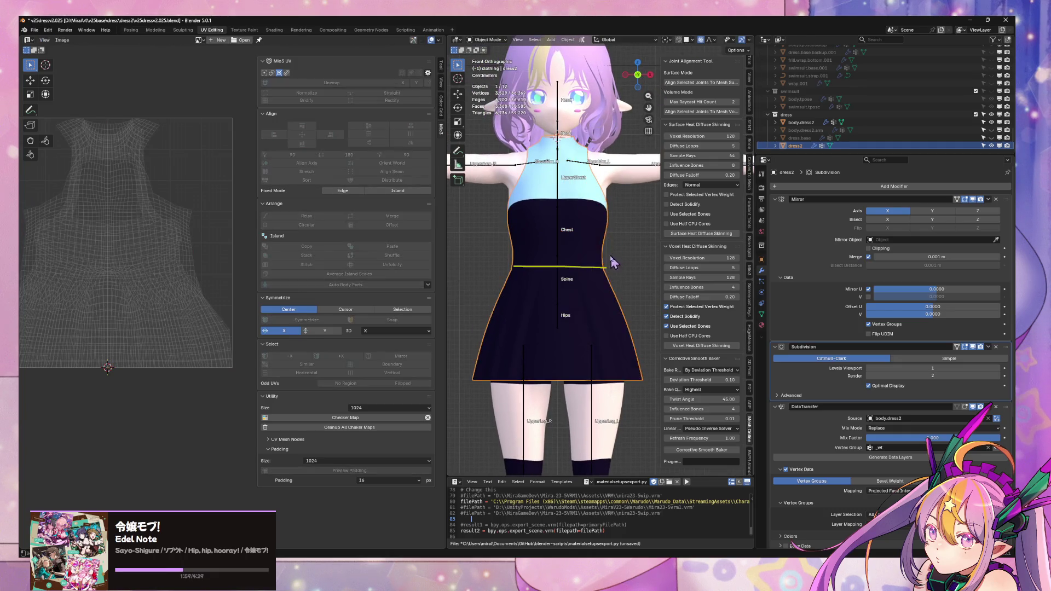
{"action": "key", "text": "KP_Divide"}
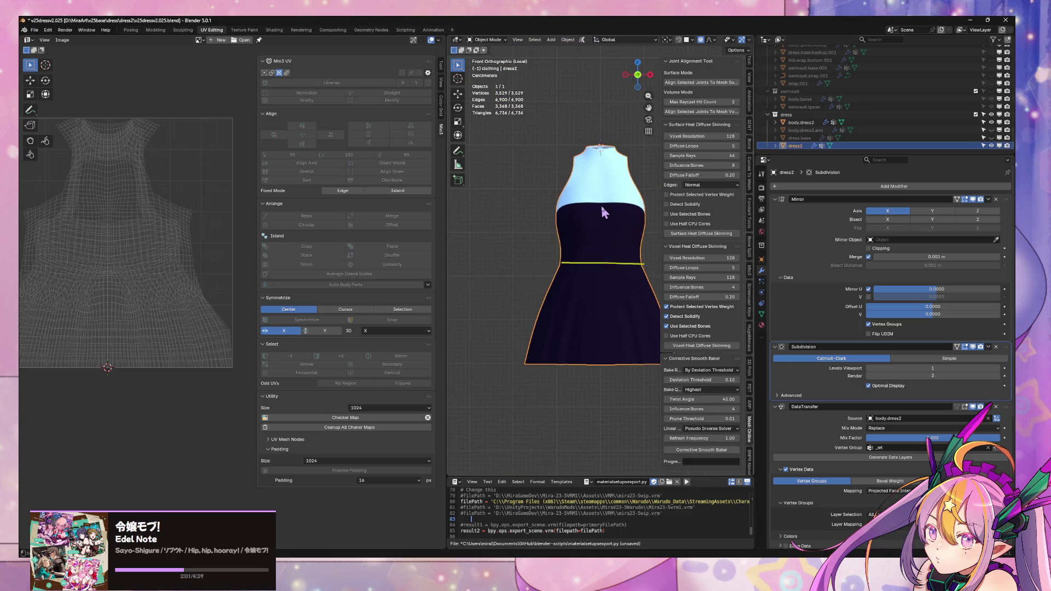
Orbit around the isolated dress from several angles, then bring VrmPosingDesktop forward and reposition it.
{"action": "middle_click_drag", "start_coordinate": [602, 183], "coordinate": [546, 225], "text": "shift"}
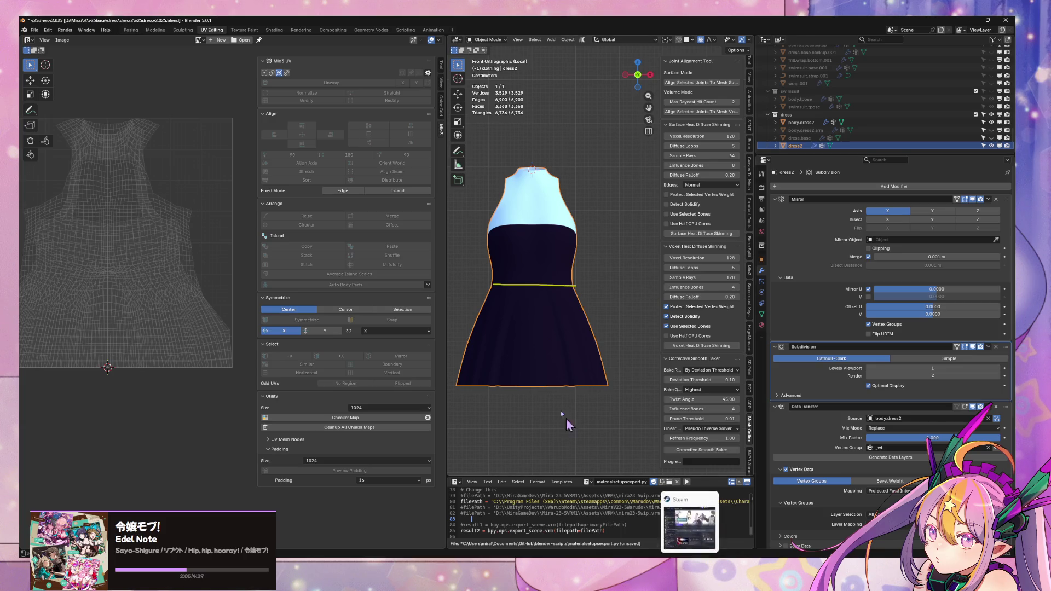
{"action": "mouse_move", "coordinate": [566, 420]}
{"action": "middle_mouse_down"}
{"action": "mouse_move", "coordinate": [531, 321]}
{"action": "mouse_move", "coordinate": [493, 311]}
{"action": "mouse_move", "coordinate": [498, 301]}
{"action": "mouse_move", "coordinate": [577, 305]}
{"action": "mouse_move", "coordinate": [521, 211]}
{"action": "mouse_move", "coordinate": [561, 294]}
{"action": "mouse_move", "coordinate": [491, 332]}
{"action": "middle_mouse_up"}
{"action": "scroll", "coordinate": [547, 301], "scroll_direction": "down", "scroll_amount": 3}
{"action": "scroll", "coordinate": [575, 278], "scroll_direction": "up", "scroll_amount": 8}
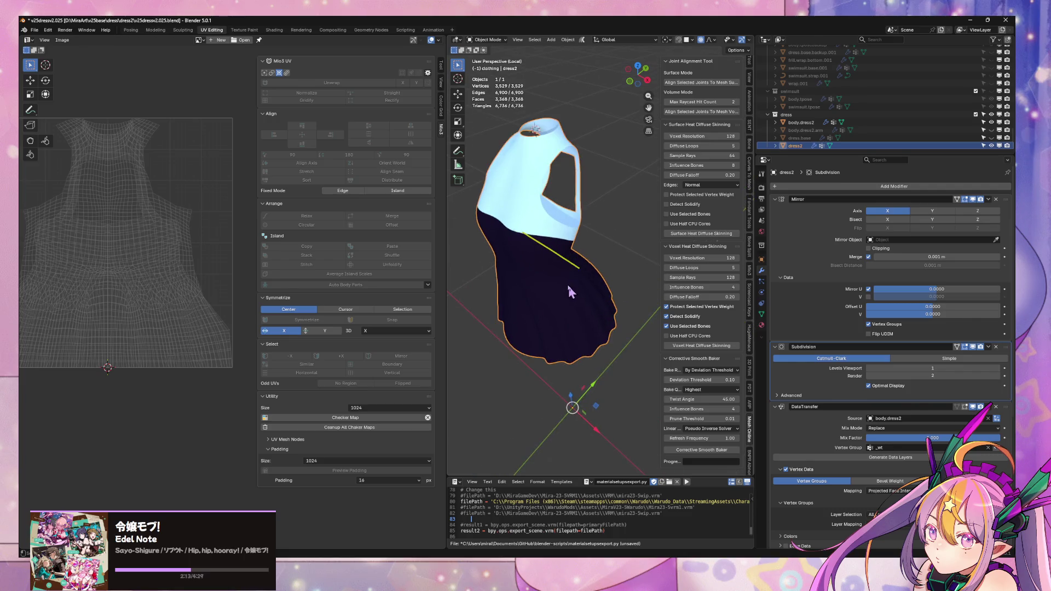
{"action": "middle_click_drag", "start_coordinate": [629, 265], "coordinate": [542, 252]}
{"action": "scroll", "coordinate": [542, 252], "scroll_direction": "up", "scroll_amount": 4}
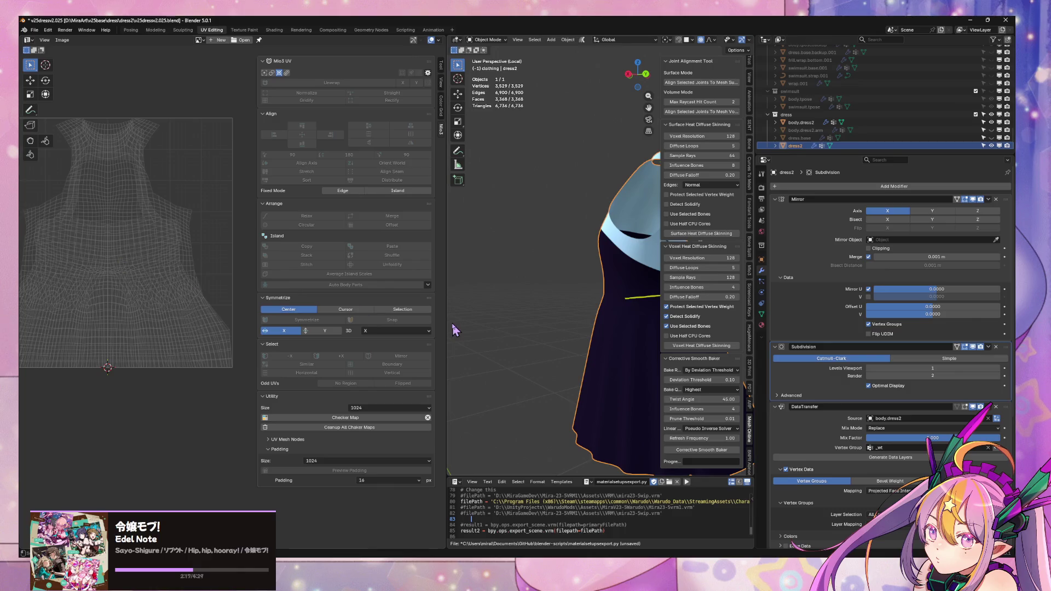
{"action": "mouse_move", "coordinate": [503, 299]}
{"action": "middle_mouse_down"}
{"action": "mouse_move", "coordinate": [576, 303]}
{"action": "mouse_move", "coordinate": [633, 290]}
{"action": "mouse_move", "coordinate": [601, 327]}
{"action": "middle_mouse_up"}
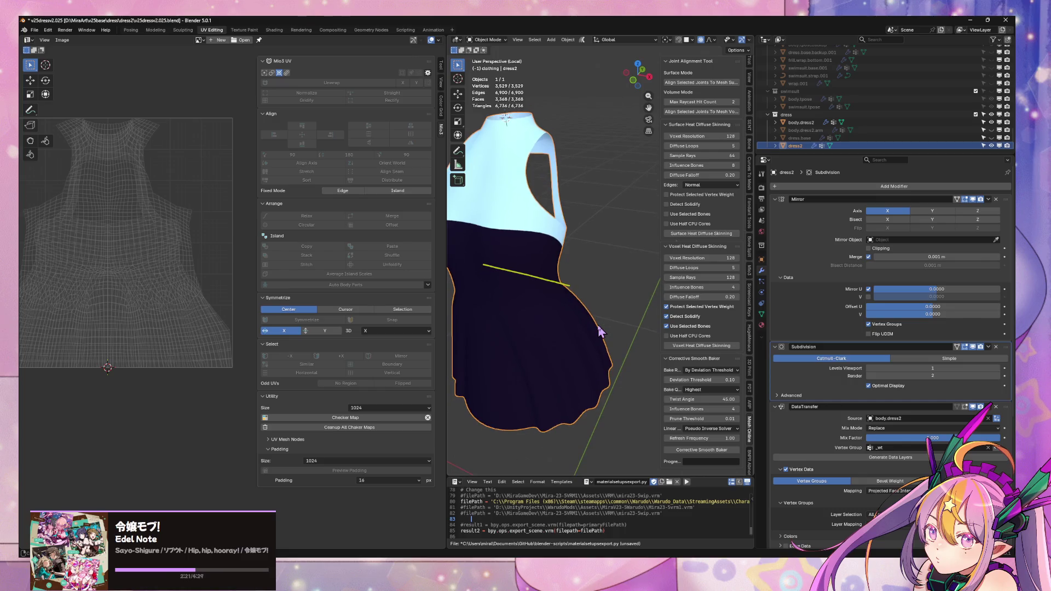
{"action": "scroll", "coordinate": [599, 331], "scroll_direction": "down", "scroll_amount": 1}
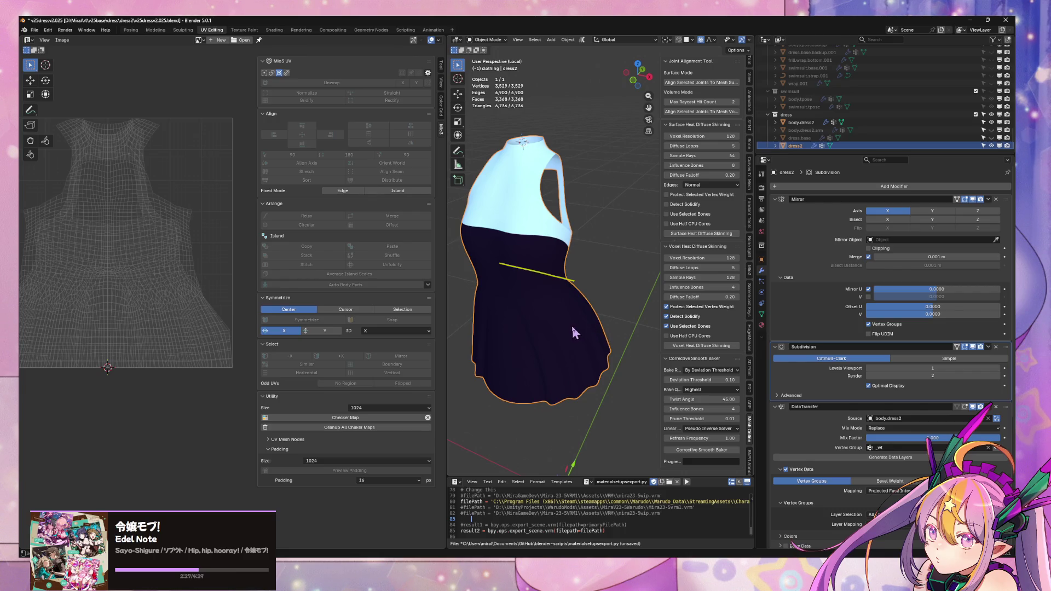
{"action": "mouse_move", "coordinate": [572, 333]}
{"action": "middle_mouse_down"}
{"action": "mouse_move", "coordinate": [558, 309]}
{"action": "mouse_move", "coordinate": [599, 550]}
{"action": "middle_mouse_up"}
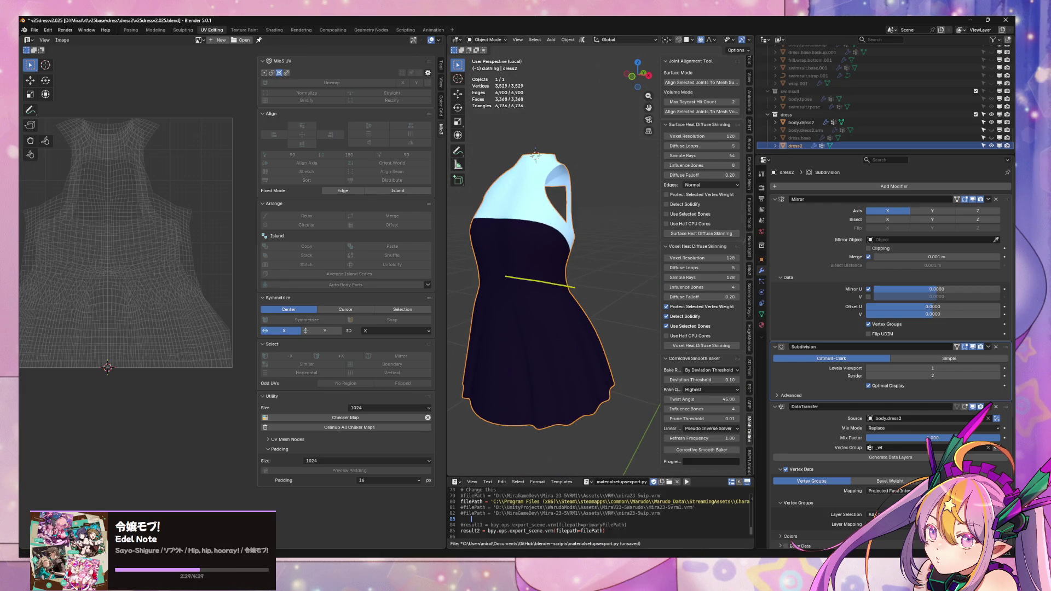
{"action": "key", "text": "alt+Tab"}
{"action": "left_click_drag", "start_coordinate": [973, 239], "coordinate": [892, 264]}
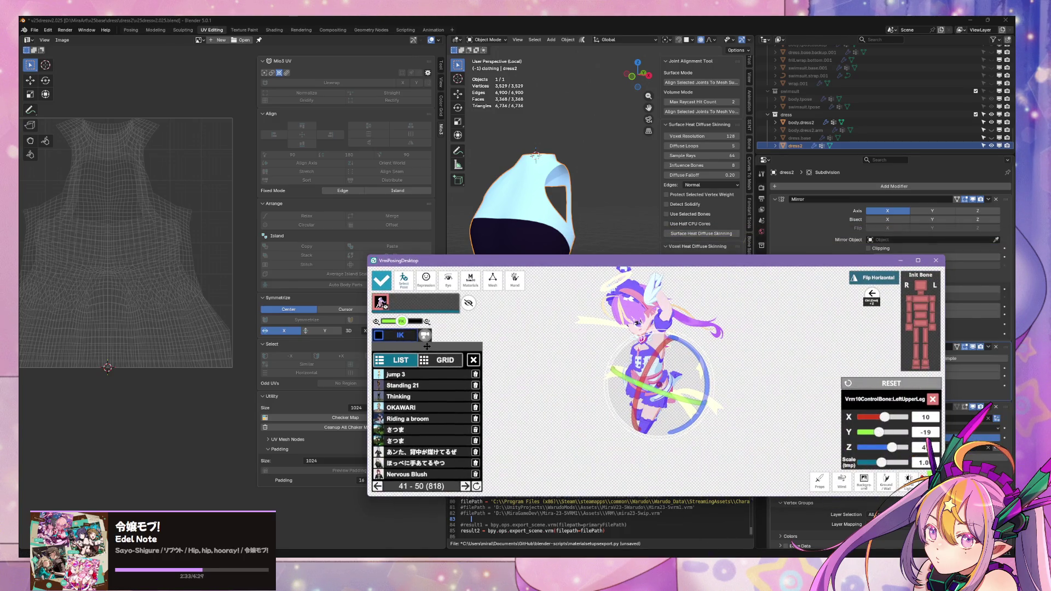
Close VRM Posing Desktop, select Substance 3D Painter 2025 in the Steam Library, and minimize Steam.
{"action": "left_click", "coordinate": [721, 546]}
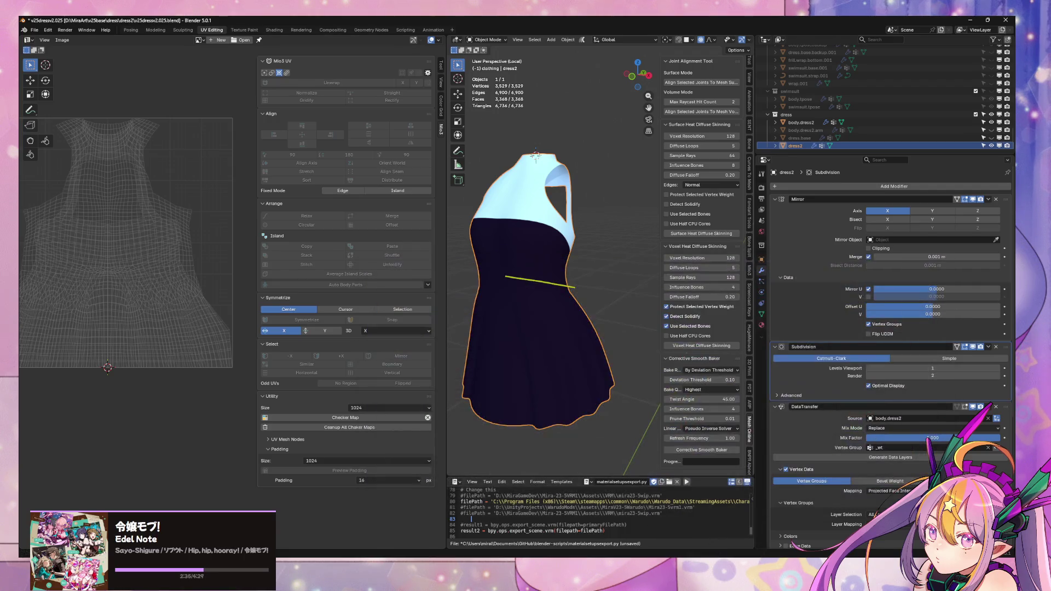
{"action": "left_click", "coordinate": [655, 557]}
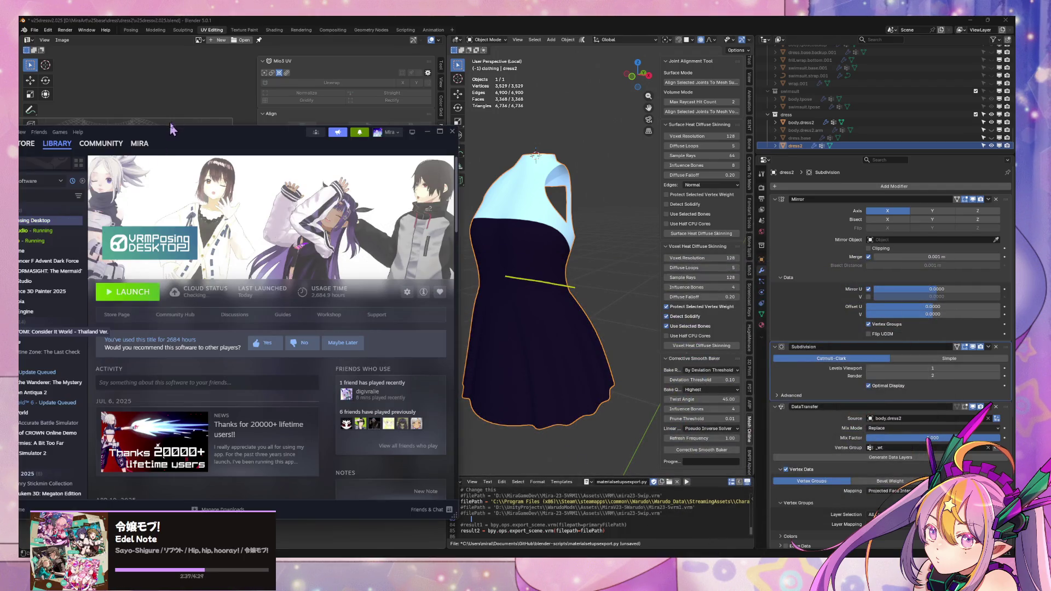
{"action": "left_click_drag", "start_coordinate": [171, 129], "coordinate": [533, 119]}
{"action": "left_click", "coordinate": [402, 283]}
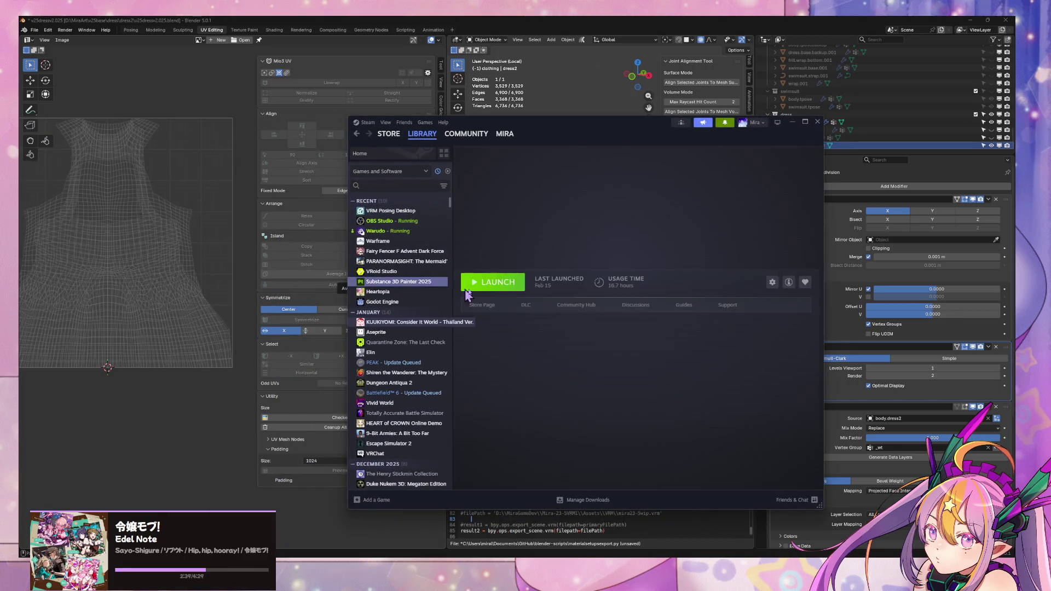
{"action": "left_click", "coordinate": [794, 124]}
{"action": "middle_click_drag", "start_coordinate": [595, 265], "coordinate": [606, 237]}
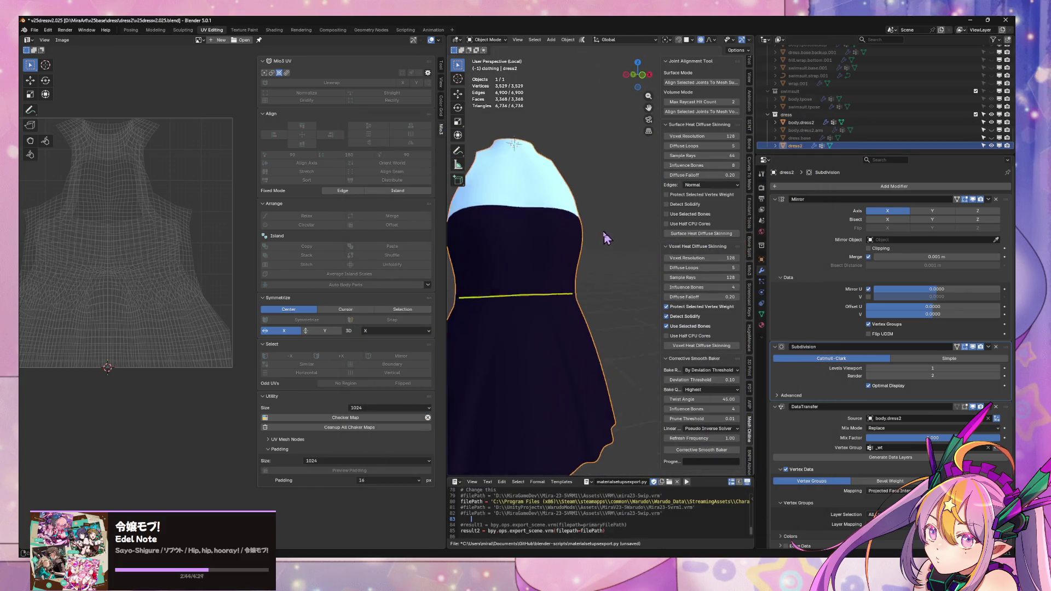
Inspect the dress in the Modeling workspace, orbiting down to the skirt hem.
{"action": "left_click", "coordinate": [154, 30]}
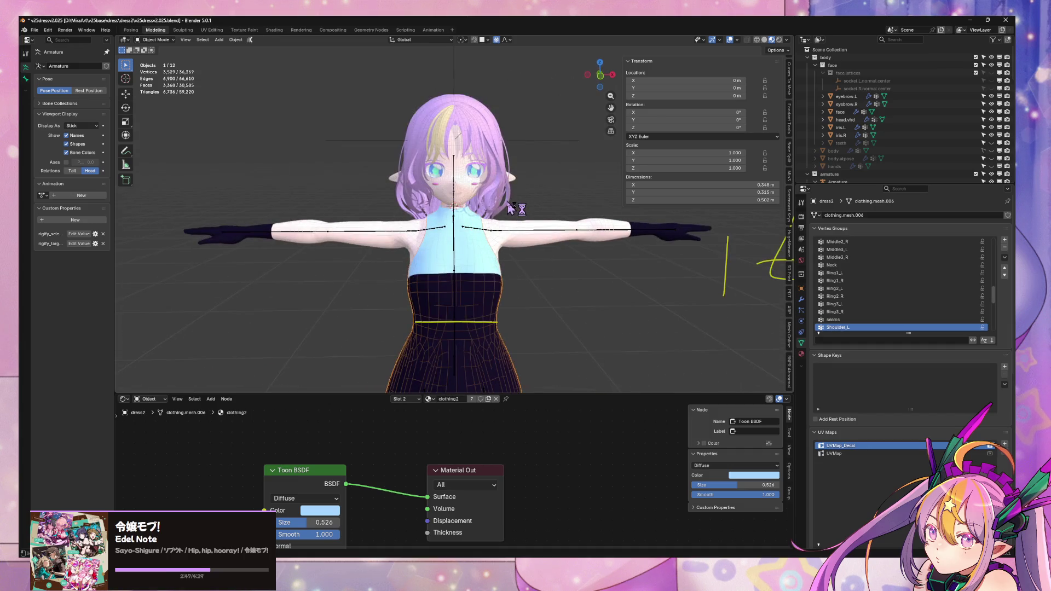
{"action": "mouse_move", "coordinate": [509, 207]}
{"action": "middle_mouse_down"}
{"action": "mouse_move", "coordinate": [449, 202]}
{"action": "mouse_move", "coordinate": [465, 198]}
{"action": "middle_mouse_up"}
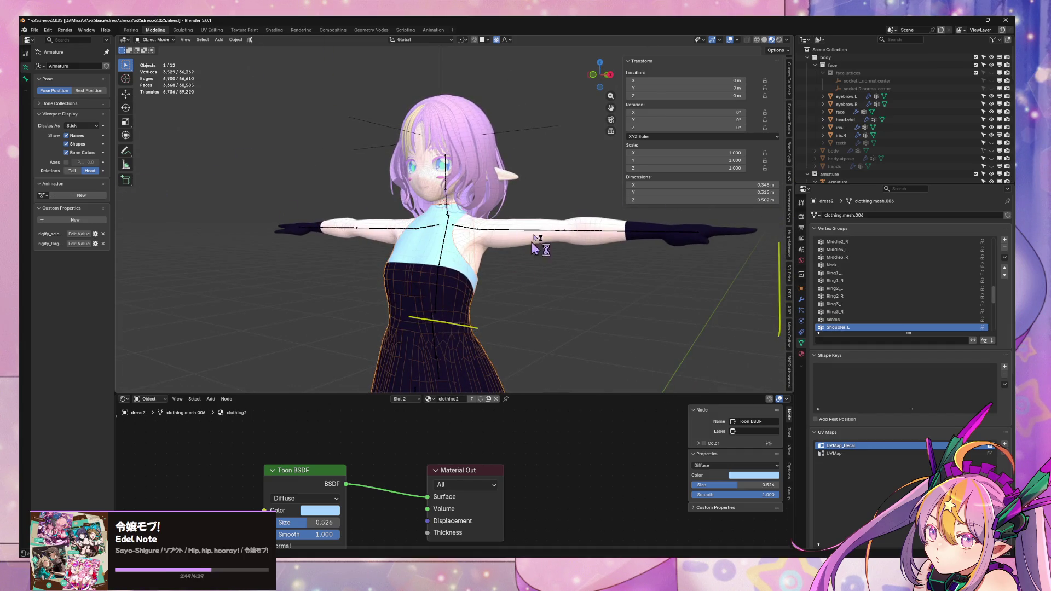
{"action": "mouse_move", "coordinate": [523, 256]}
{"action": "middle_mouse_down"}
{"action": "mouse_move", "coordinate": [495, 275]}
{"action": "mouse_move", "coordinate": [452, 272]}
{"action": "mouse_move", "coordinate": [338, 196]}
{"action": "mouse_move", "coordinate": [531, 208]}
{"action": "mouse_move", "coordinate": [594, 196]}
{"action": "mouse_move", "coordinate": [530, 172]}
{"action": "mouse_move", "coordinate": [478, 195]}
{"action": "middle_mouse_up"}
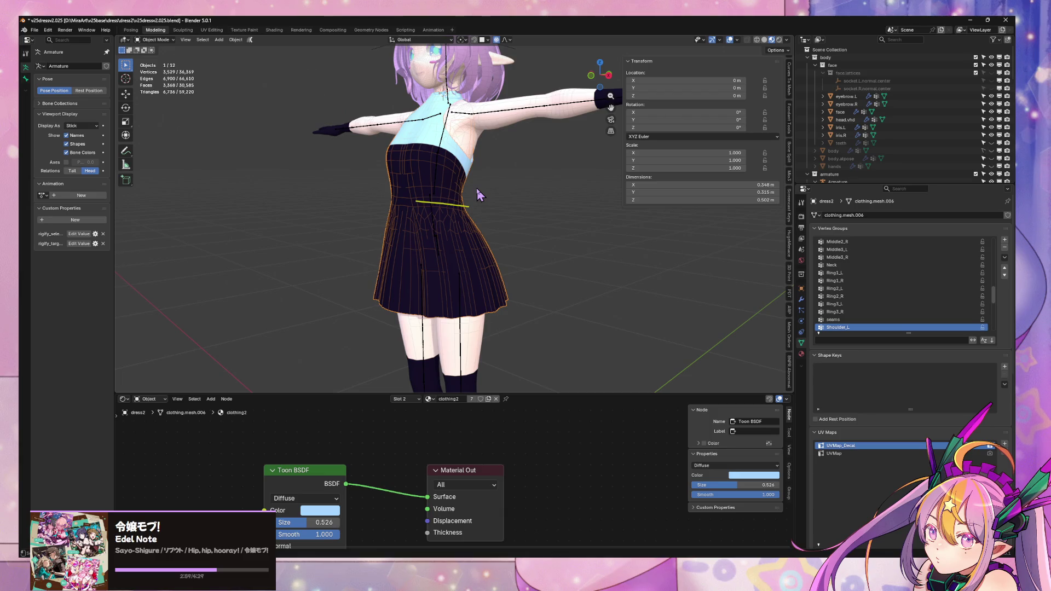
{"action": "scroll", "coordinate": [478, 195], "scroll_direction": "up", "scroll_amount": 5}
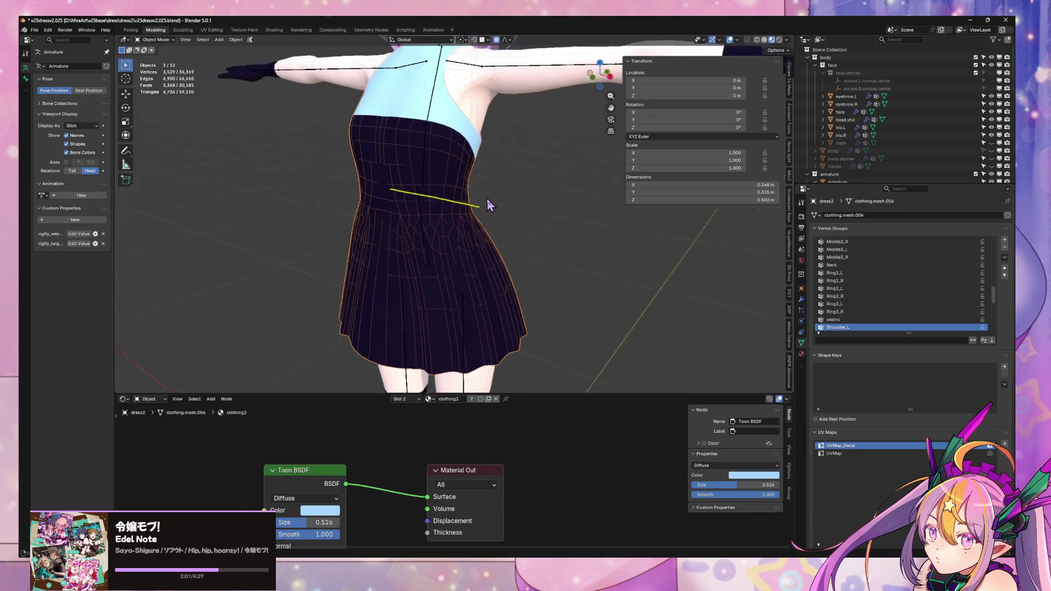
{"action": "scroll", "coordinate": [491, 203], "scroll_direction": "down", "scroll_amount": 2}
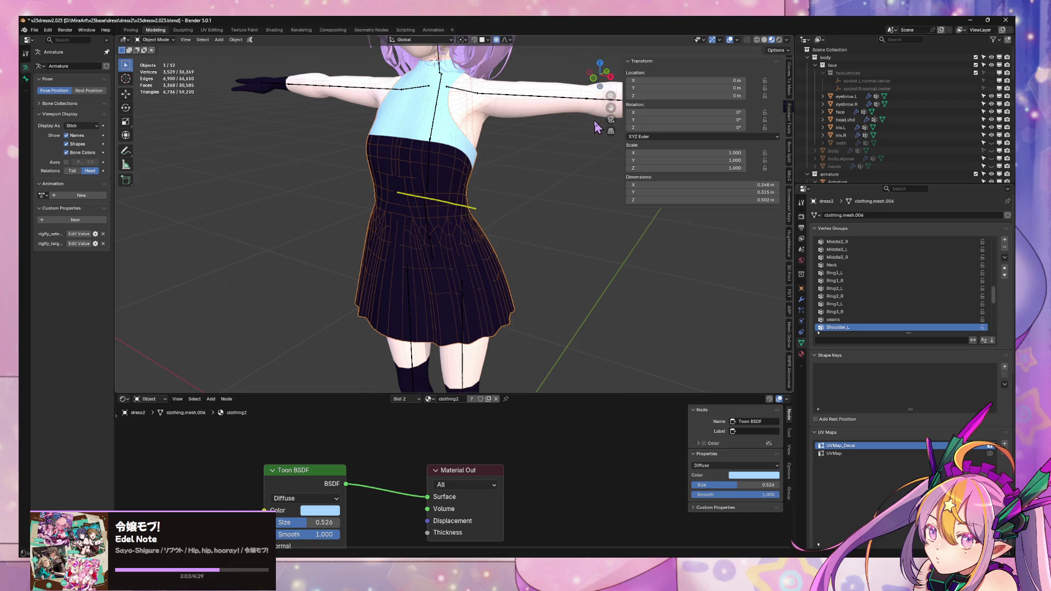
{"action": "mouse_move", "coordinate": [602, 80]}
{"action": "left_mouse_down"}
{"action": "mouse_move", "coordinate": [606, 69]}
{"action": "mouse_move", "coordinate": [554, 78]}
{"action": "mouse_move", "coordinate": [500, 214]}
{"action": "mouse_move", "coordinate": [509, 120]}
{"action": "mouse_move", "coordinate": [538, 214]}
{"action": "mouse_move", "coordinate": [528, 164]}
{"action": "mouse_move", "coordinate": [534, 192]}
{"action": "mouse_move", "coordinate": [540, 150]}
{"action": "left_mouse_up"}
{"action": "mouse_move", "coordinate": [540, 150]}
{"action": "middle_mouse_down"}
{"action": "mouse_move", "coordinate": [517, 164]}
{"action": "mouse_move", "coordinate": [570, 235]}
{"action": "mouse_move", "coordinate": [540, 153]}
{"action": "mouse_move", "coordinate": [505, 160]}
{"action": "mouse_move", "coordinate": [530, 167]}
{"action": "middle_mouse_up"}
Select a skirt edge loop in edge mode and save incrementally as v25dressv2.026.blend.
{"action": "key", "text": "Tab"}
{"action": "key", "text": "2"}
{"action": "left_click", "coordinate": [517, 165], "text": "alt"}
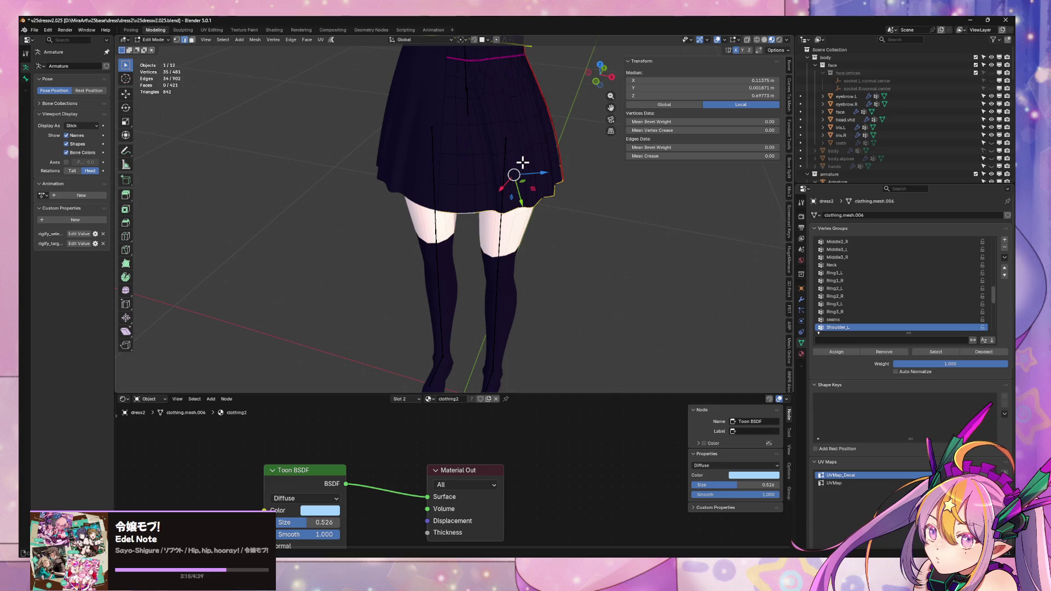
{"action": "left_click", "coordinate": [35, 31]}
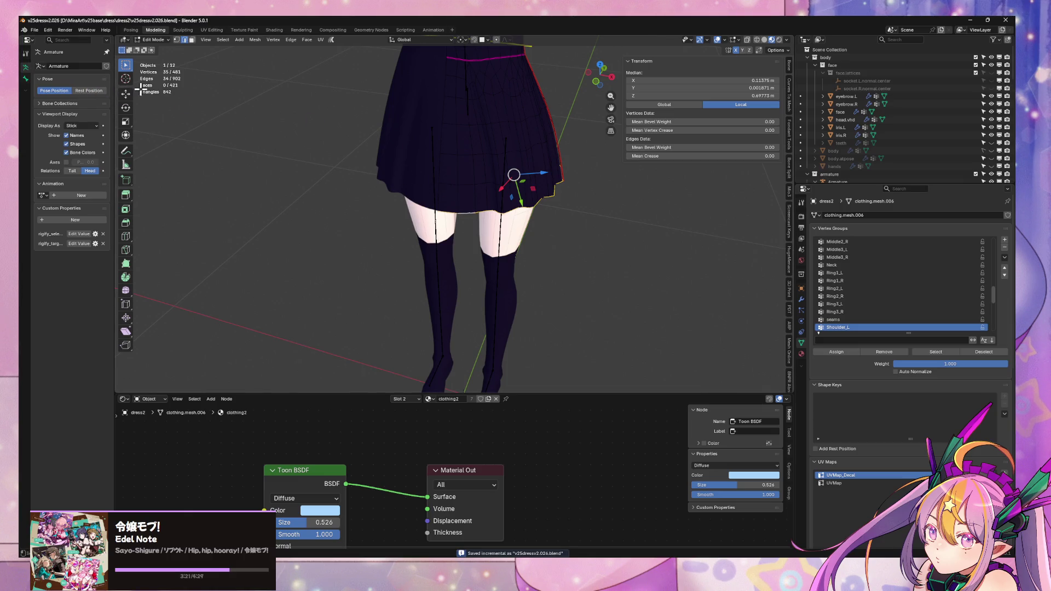
Apply the dress's Mirror modifier in Object Mode.
{"action": "mouse_move", "coordinate": [380, 261]}
{"action": "middle_mouse_down"}
{"action": "mouse_move", "coordinate": [338, 183]}
{"action": "mouse_move", "coordinate": [411, 251]}
{"action": "mouse_move", "coordinate": [441, 210]}
{"action": "middle_mouse_up"}
{"action": "left_click", "coordinate": [802, 300]}
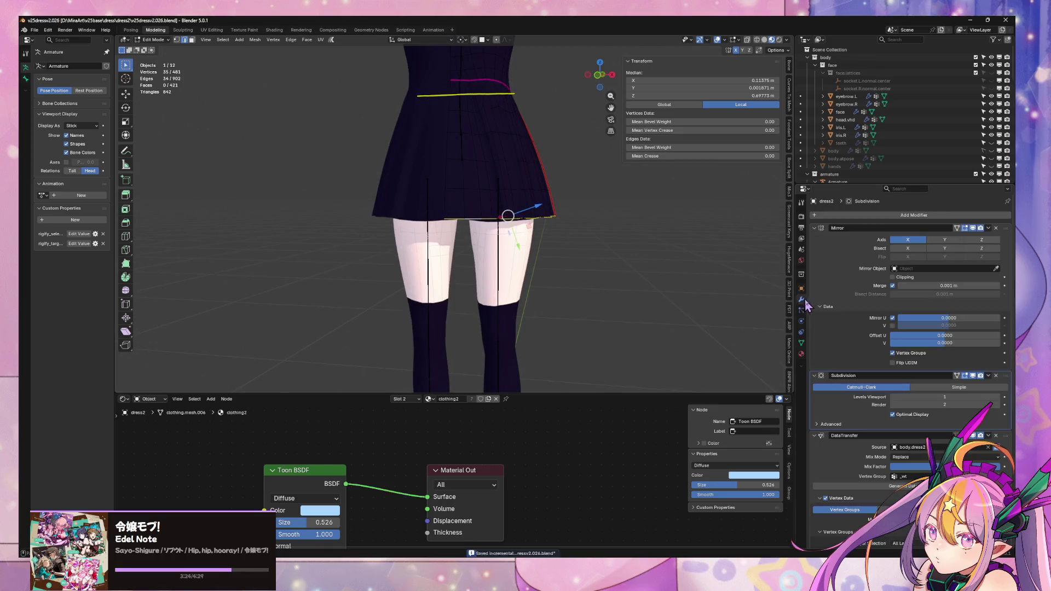
{"action": "left_click", "coordinate": [988, 228]}
{"action": "key", "text": "Tab"}
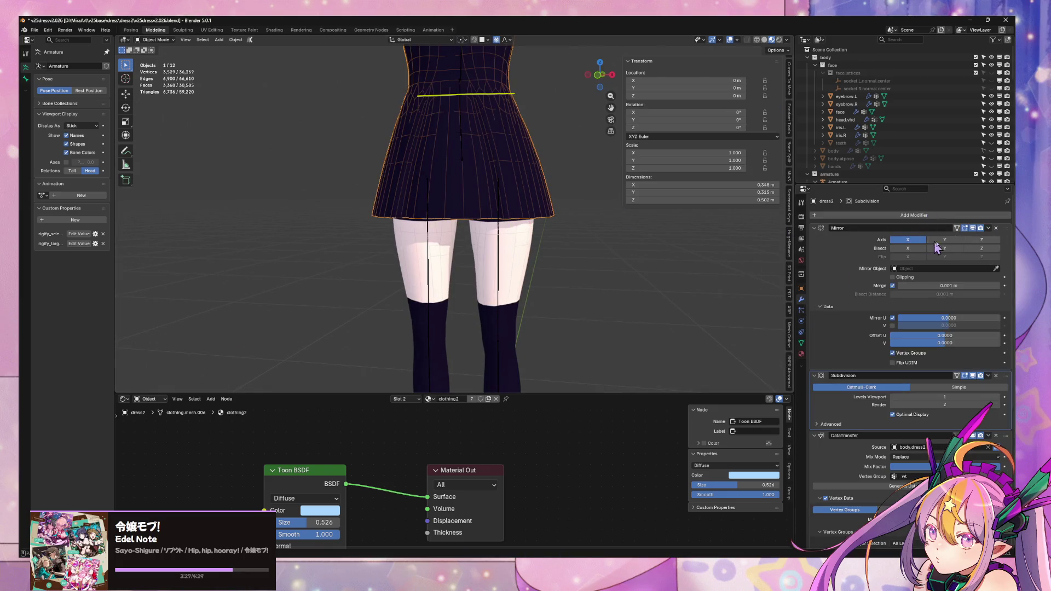
{"action": "left_click", "coordinate": [989, 228]}
{"action": "left_click", "coordinate": [958, 236]}
Save v25dressv2.026.blend and close Blender.
{"action": "mouse_move", "coordinate": [548, 230]}
{"action": "middle_mouse_down"}
{"action": "mouse_move", "coordinate": [523, 253]}
{"action": "mouse_move", "coordinate": [564, 264]}
{"action": "middle_mouse_up"}
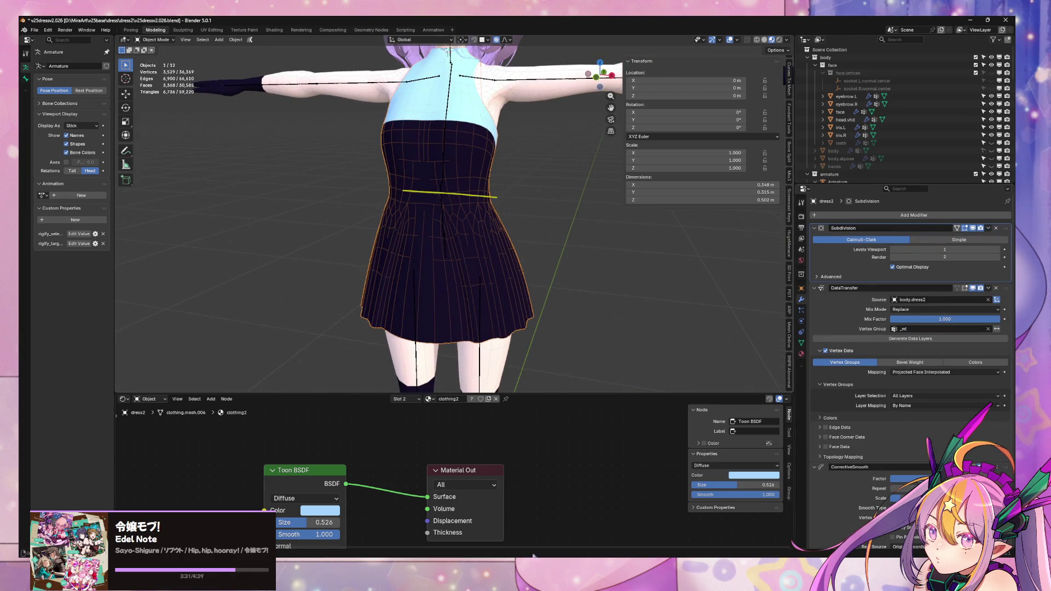
{"action": "key", "text": "ctrl+s"}
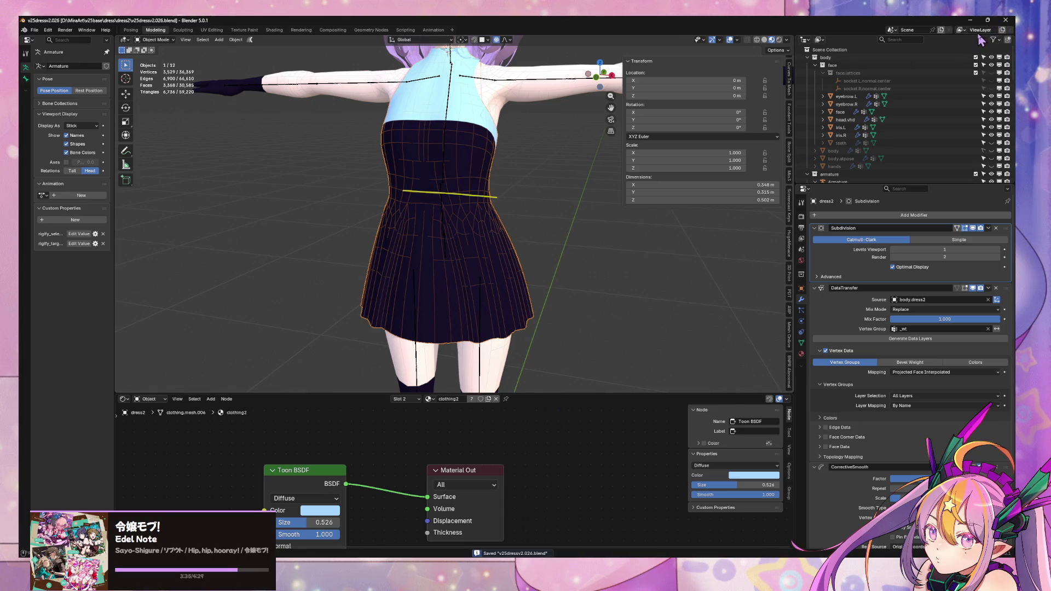
{"action": "left_click", "coordinate": [1007, 21]}
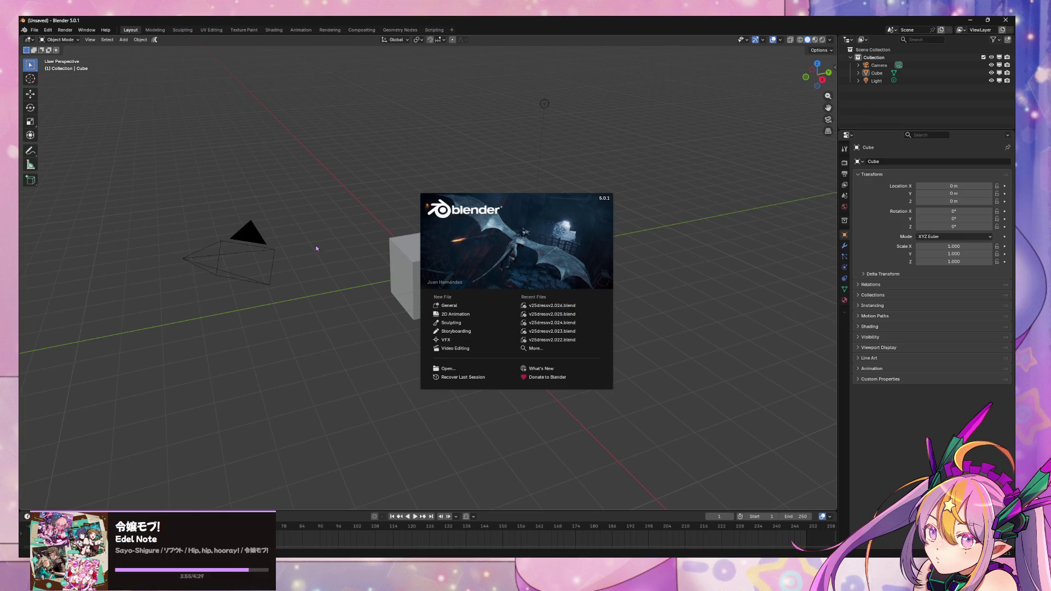
Delete the default camera, cube and light from the new scene.
{"action": "left_click_drag", "start_coordinate": [623, 387], "coordinate": [116, 57]}
{"action": "key", "text": "x"}
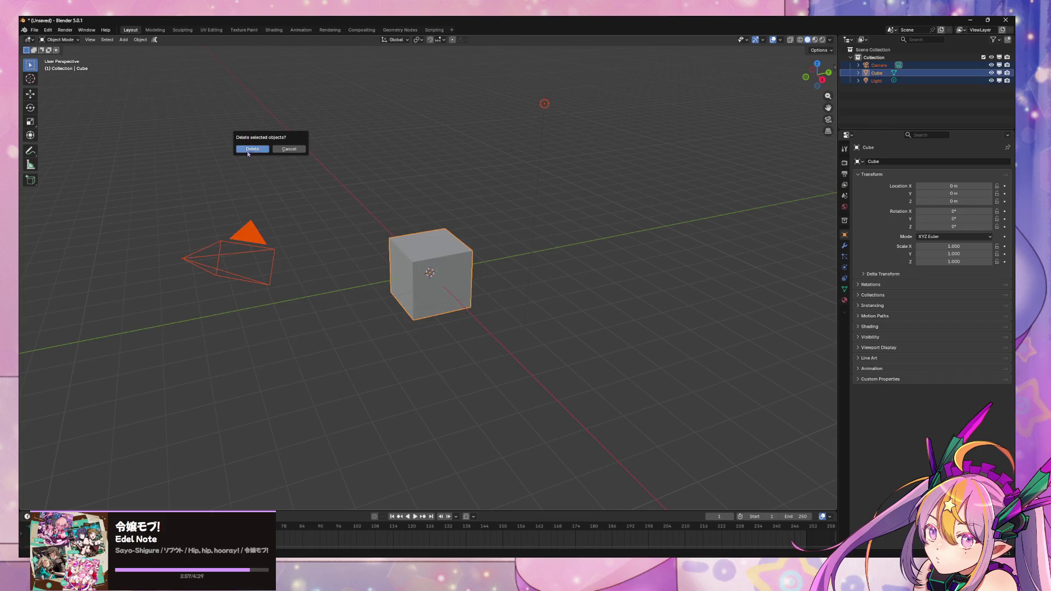
{"action": "left_click", "coordinate": [248, 150]}
Search Preferences Add-ons for 'loop' to confirm LoopTools is enabled.
{"action": "left_click", "coordinate": [49, 31]}
{"action": "left_click", "coordinate": [60, 132]}
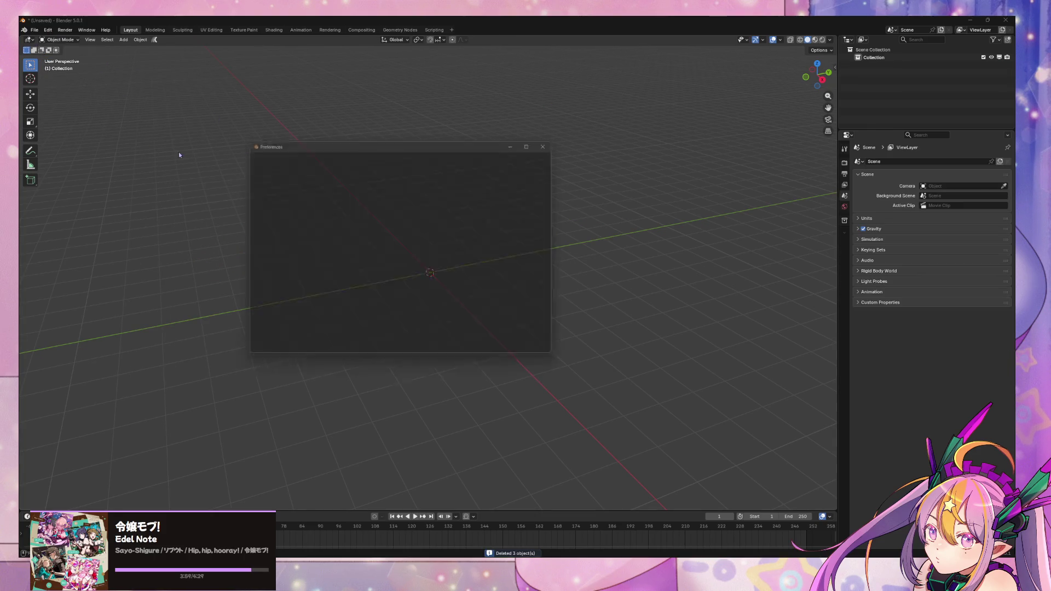
{"action": "left_click", "coordinate": [271, 221]}
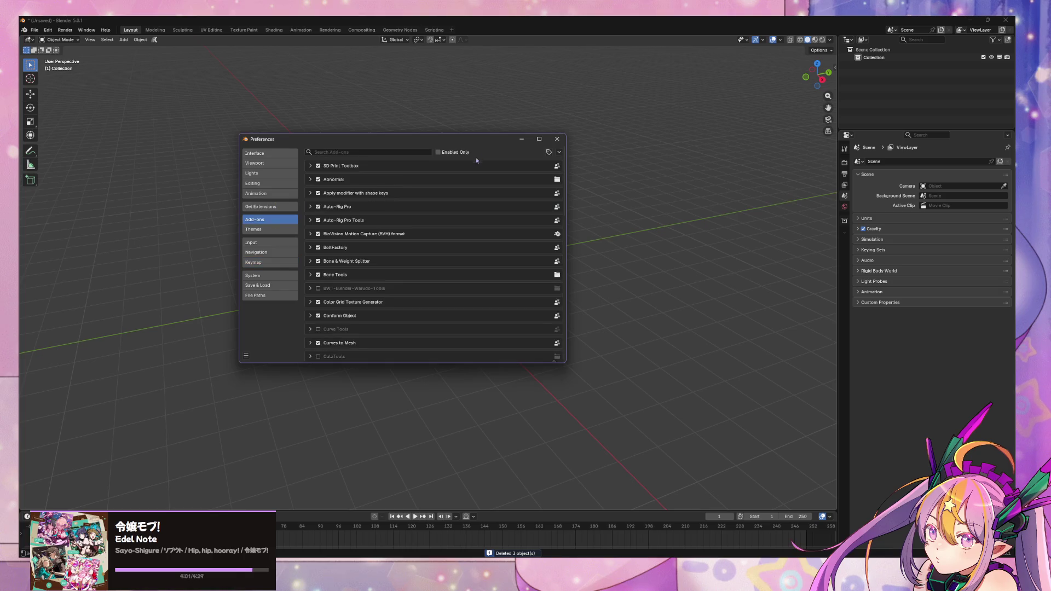
{"action": "type", "text": "l"}
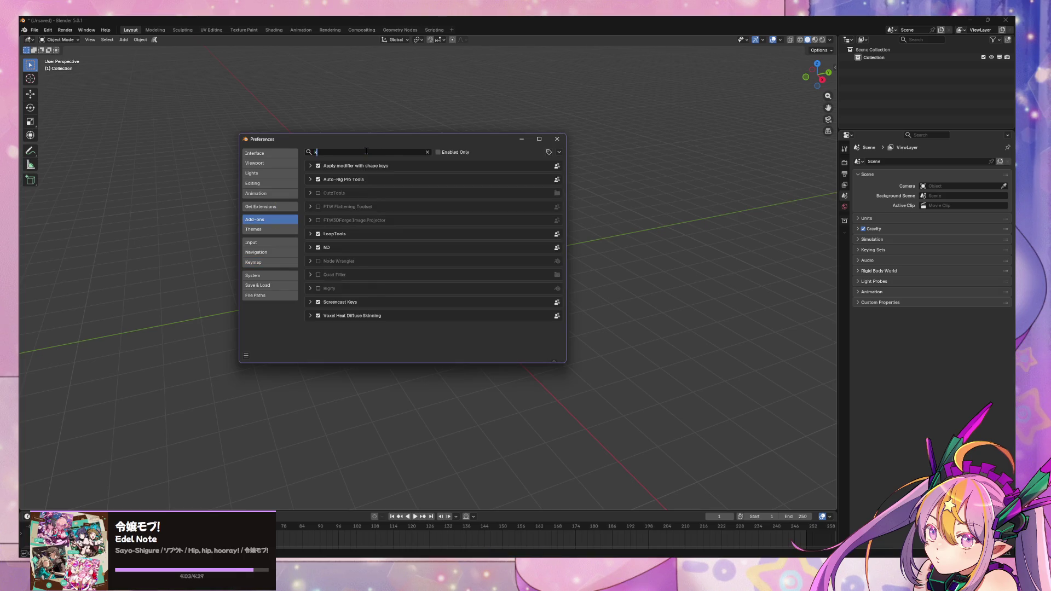
{"action": "type", "text": "oop"}
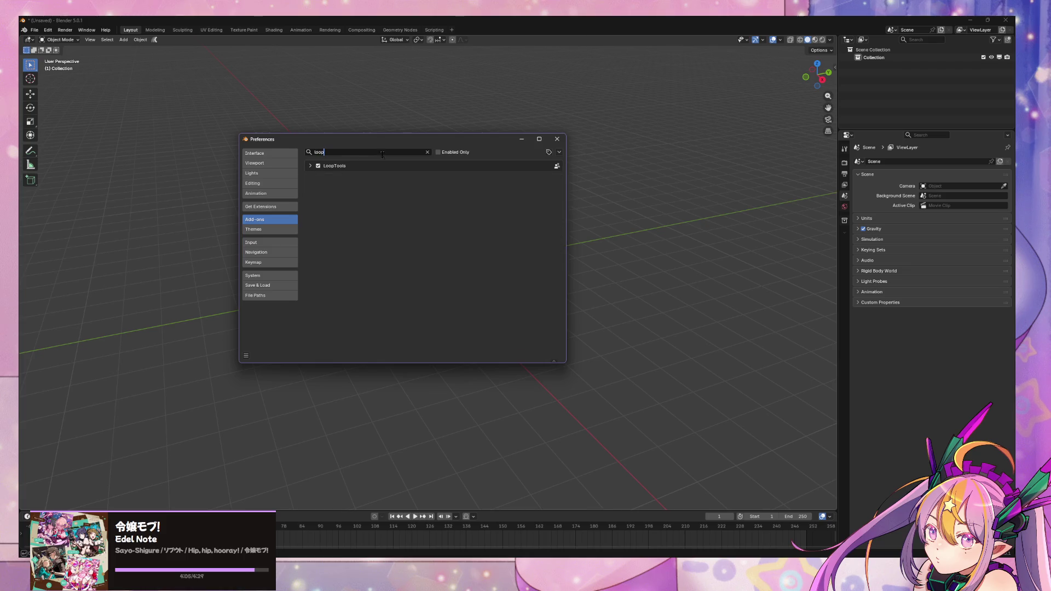
{"action": "left_click", "coordinate": [557, 140]}
{"action": "left_click", "coordinate": [36, 30]}
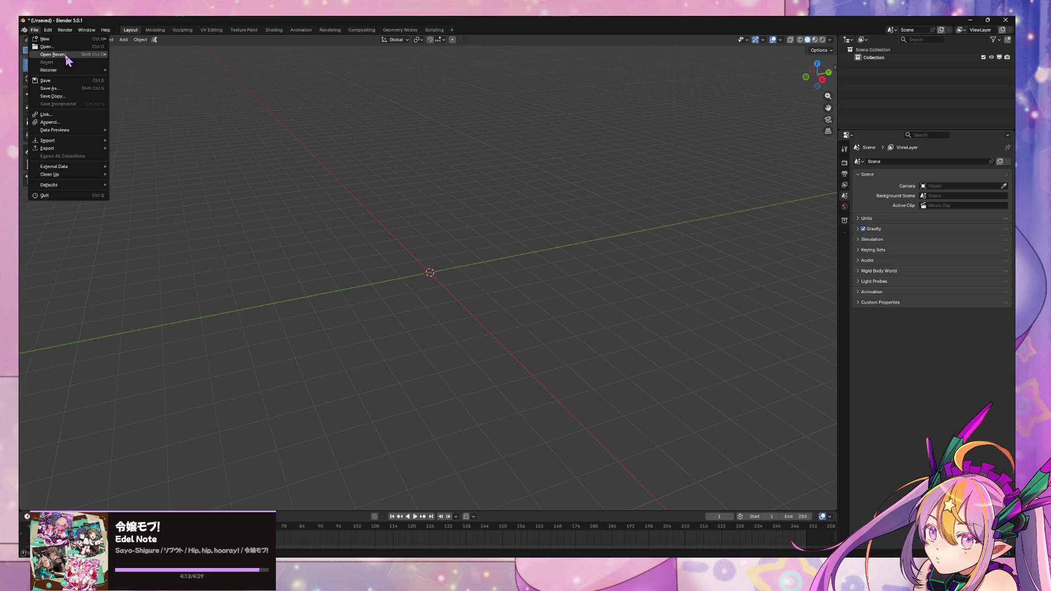
Append from D:/MiraArt/v25base/dress/dress2/v25dressv2.026.blend and browse its Object folder.
{"action": "left_click", "coordinate": [50, 123]}
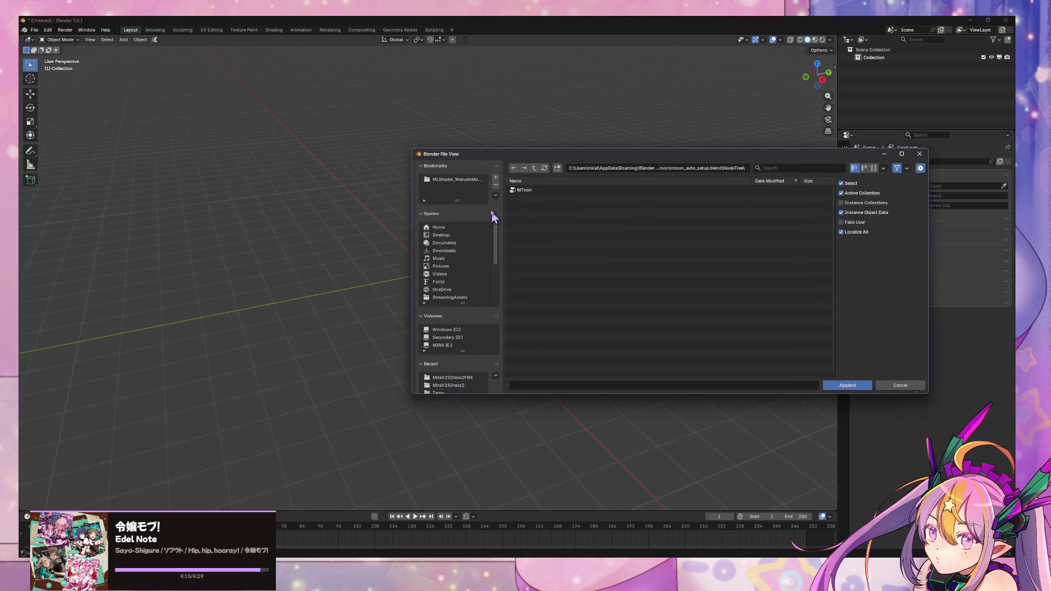
{"action": "left_click", "coordinate": [460, 337]}
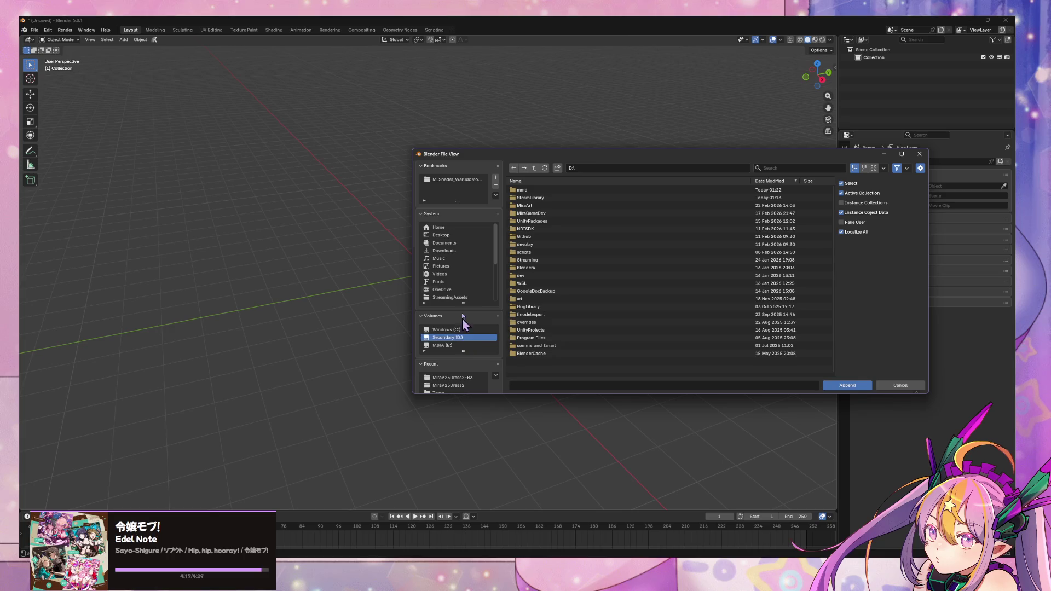
{"action": "left_click", "coordinate": [540, 207]}
{"action": "double_click", "coordinate": [540, 206]}
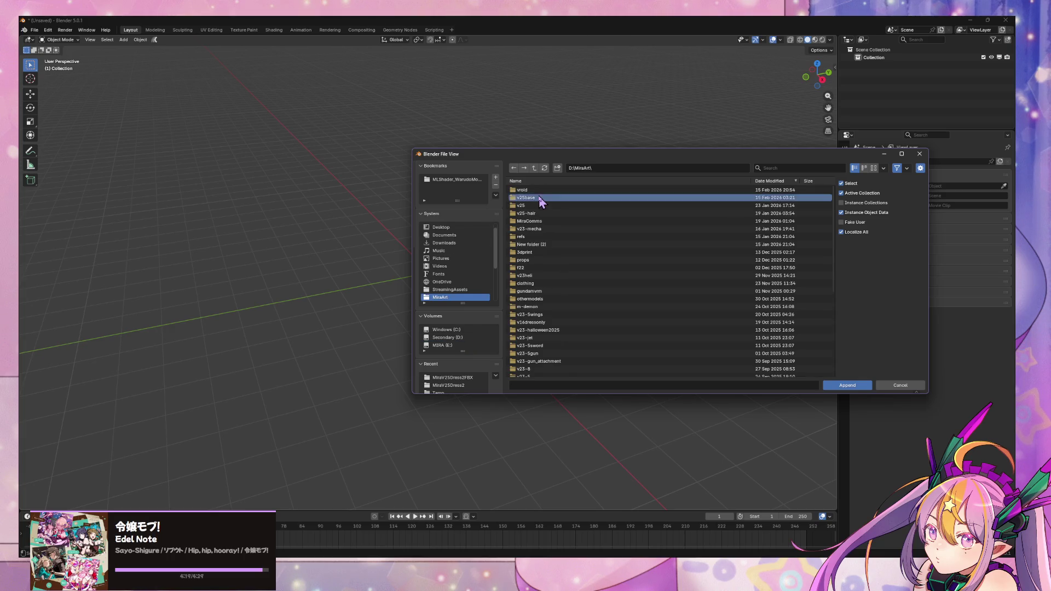
{"action": "double_click", "coordinate": [540, 206]}
{"action": "double_click", "coordinate": [536, 207]}
{"action": "double_click", "coordinate": [537, 191]}
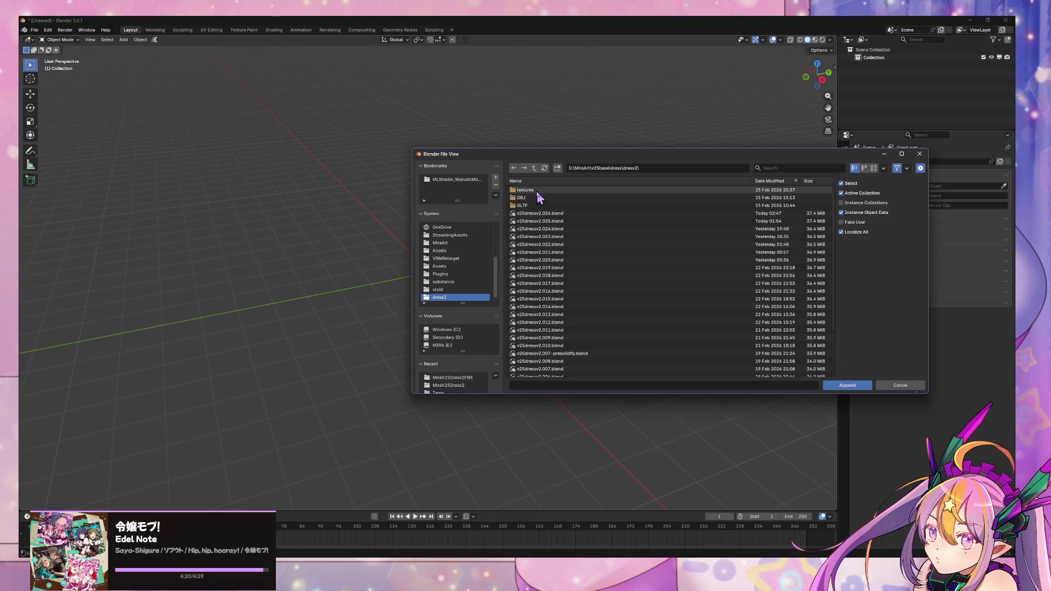
{"action": "double_click", "coordinate": [570, 213]}
{"action": "double_click", "coordinate": [530, 275]}
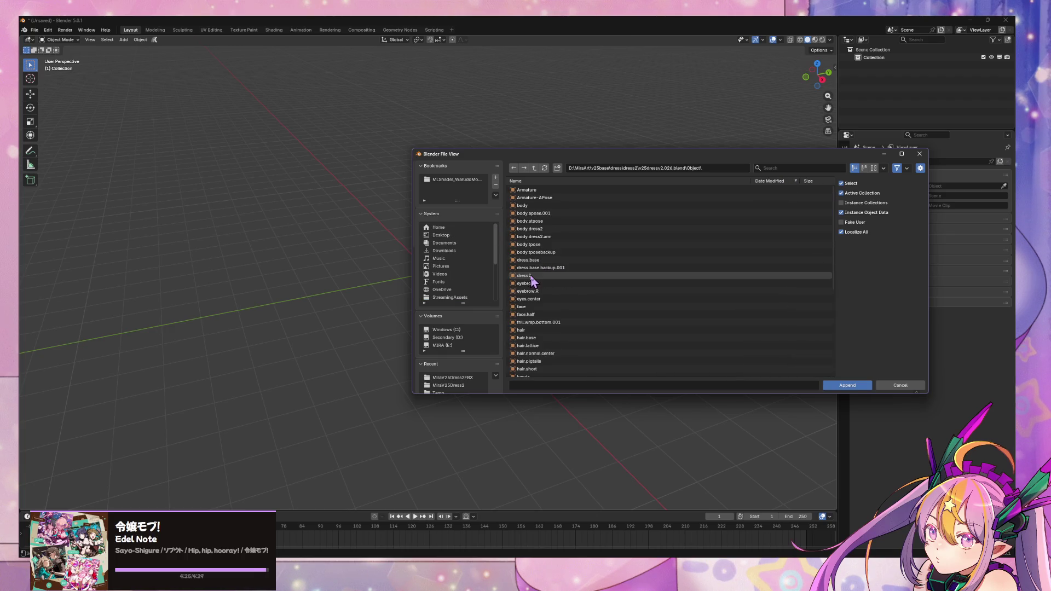
Append the dress.base object into the scene.
{"action": "scroll", "coordinate": [556, 222], "scroll_direction": "down", "scroll_amount": 5}
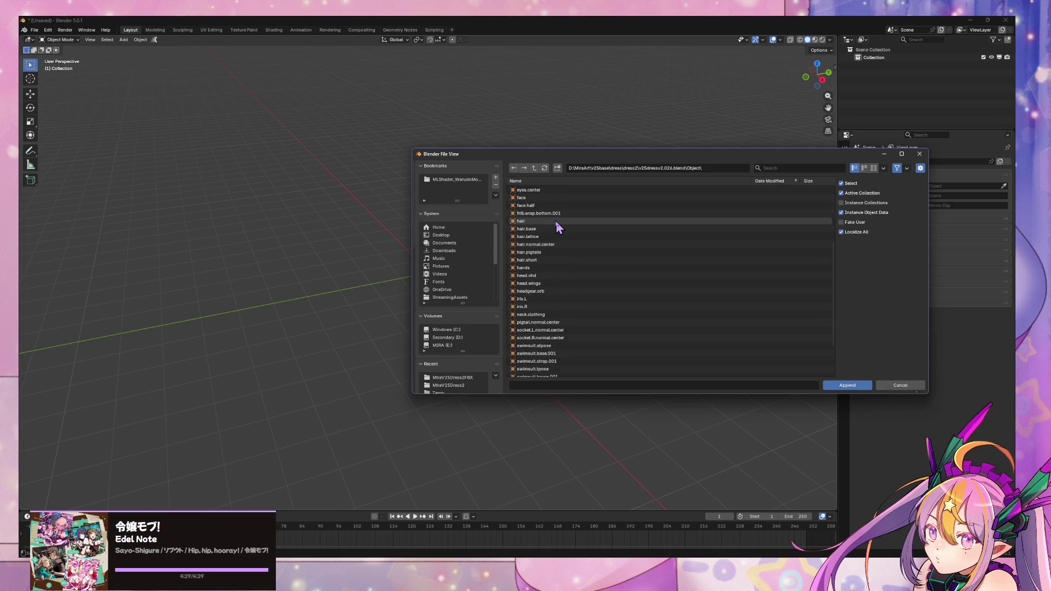
{"action": "scroll", "coordinate": [556, 248], "scroll_direction": "up", "scroll_amount": 2}
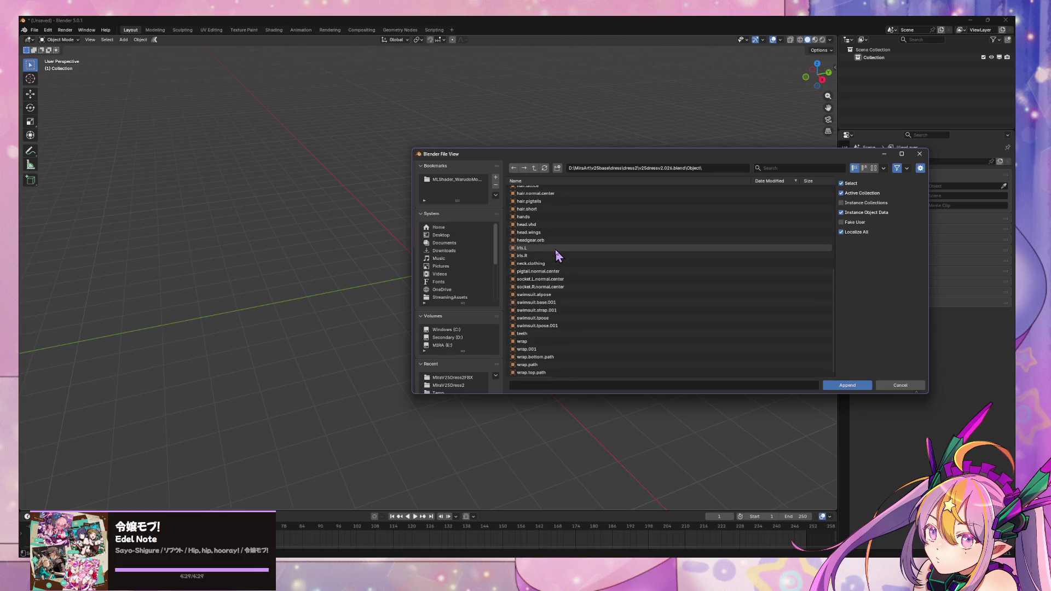
{"action": "scroll", "coordinate": [555, 251], "scroll_direction": "up", "scroll_amount": 3}
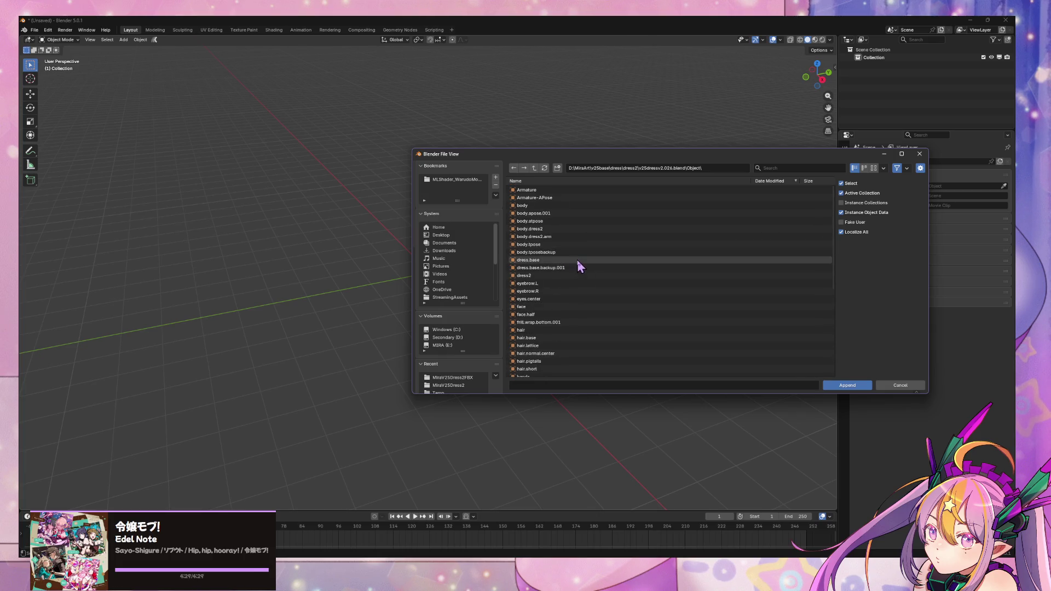
{"action": "left_click", "coordinate": [558, 261]}
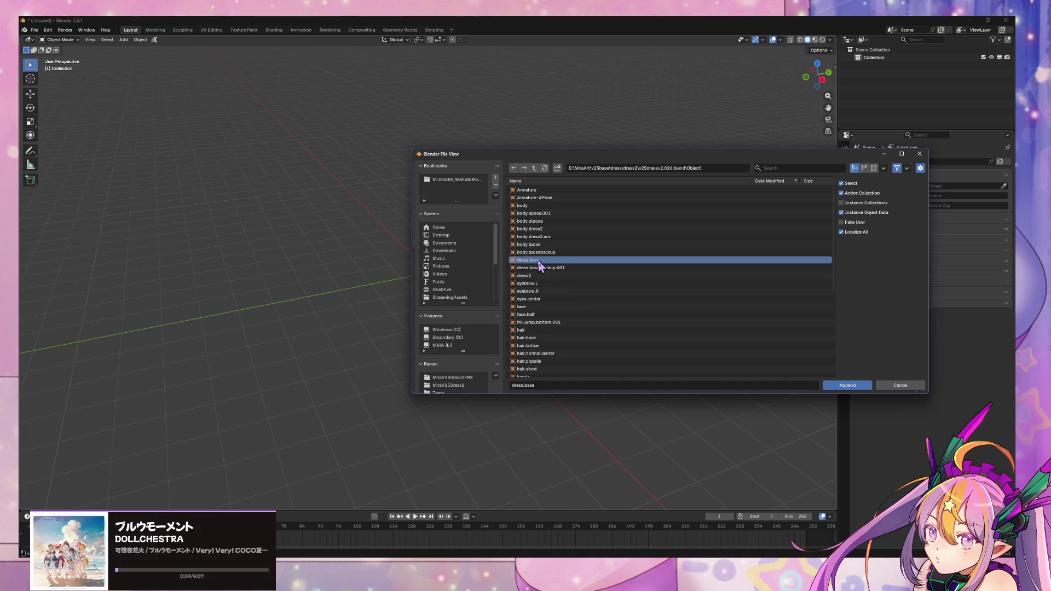
{"action": "double_click", "coordinate": [538, 260]}
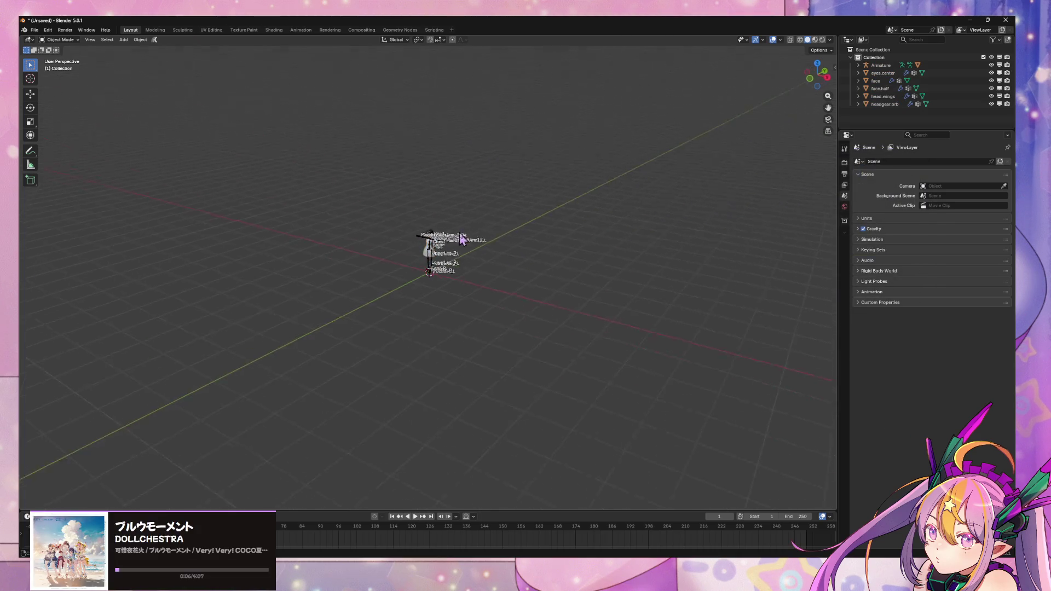
Inspect the appended dress mesh and its material settings.
{"action": "scroll", "coordinate": [463, 239], "scroll_direction": "up", "scroll_amount": 8}
{"action": "mouse_move", "coordinate": [461, 304]}
{"action": "middle_mouse_down"}
{"action": "mouse_move", "coordinate": [476, 344]}
{"action": "mouse_move", "coordinate": [425, 273]}
{"action": "mouse_move", "coordinate": [535, 277]}
{"action": "middle_mouse_up"}
{"action": "left_click", "coordinate": [435, 291]}
{"action": "key", "text": "Tab"}
{"action": "left_click", "coordinate": [845, 300]}
{"action": "key", "text": "Tab"}
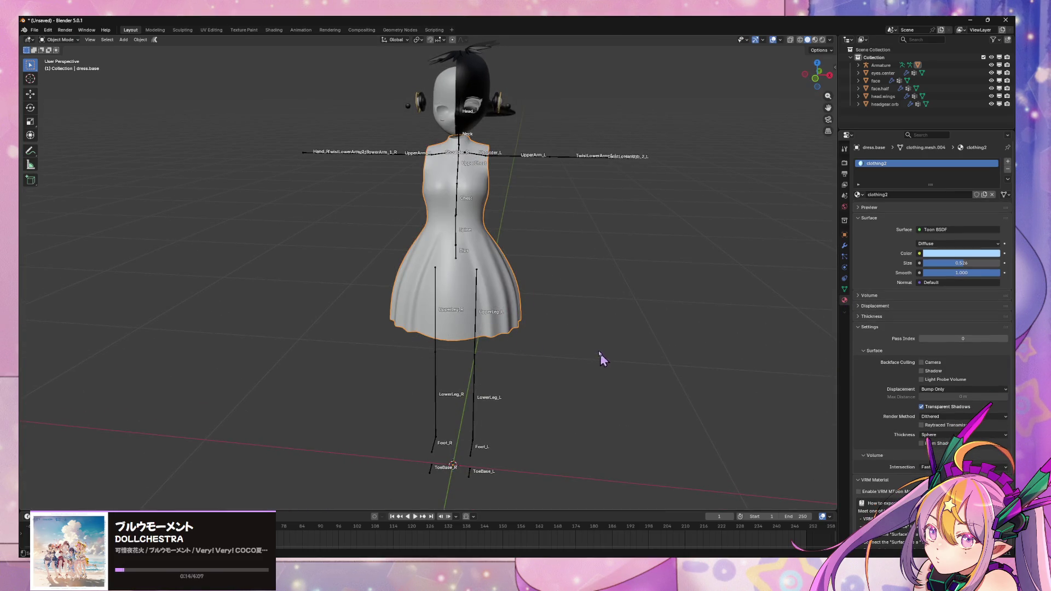
Delete all seven objects and open a recent dress file from File > Open Recent.
{"action": "key", "text": "a"}
{"action": "key", "text": "x"}
{"action": "left_click", "coordinate": [556, 260]}
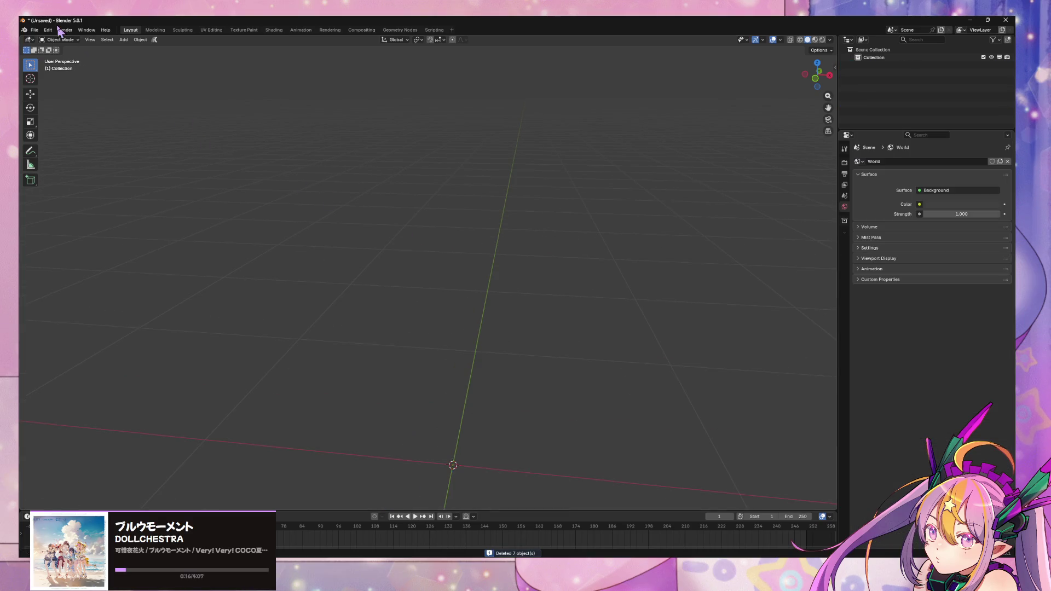
{"action": "left_click", "coordinate": [34, 30]}
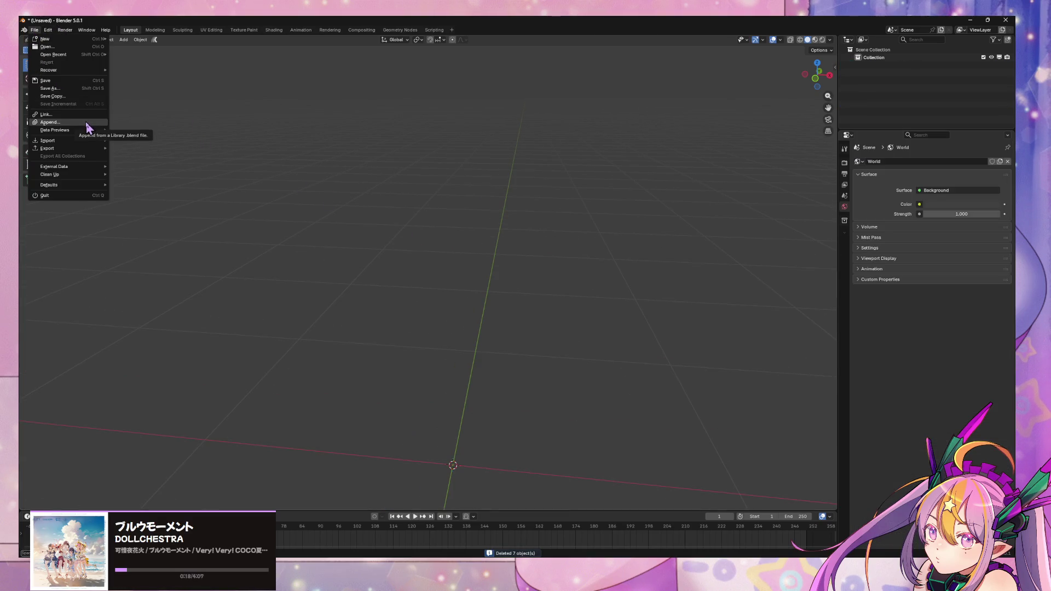
{"action": "mouse_move", "coordinate": [66, 55]}
{"action": "left_click", "coordinate": [140, 59]}
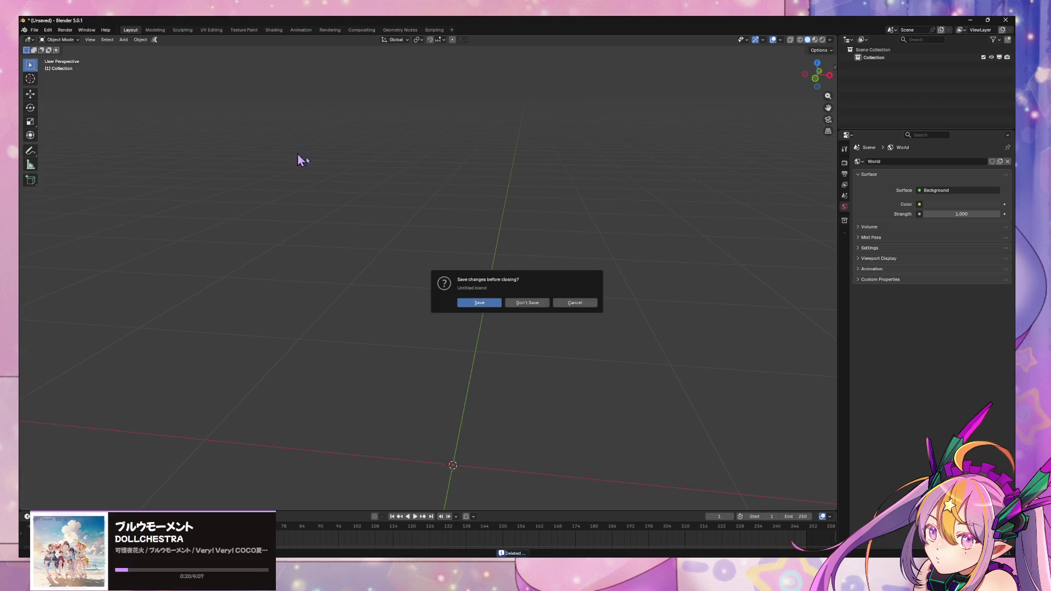
Open v25dressv2.026.blend without saving the untitled scene, then save it.
{"action": "left_click", "coordinate": [529, 302]}
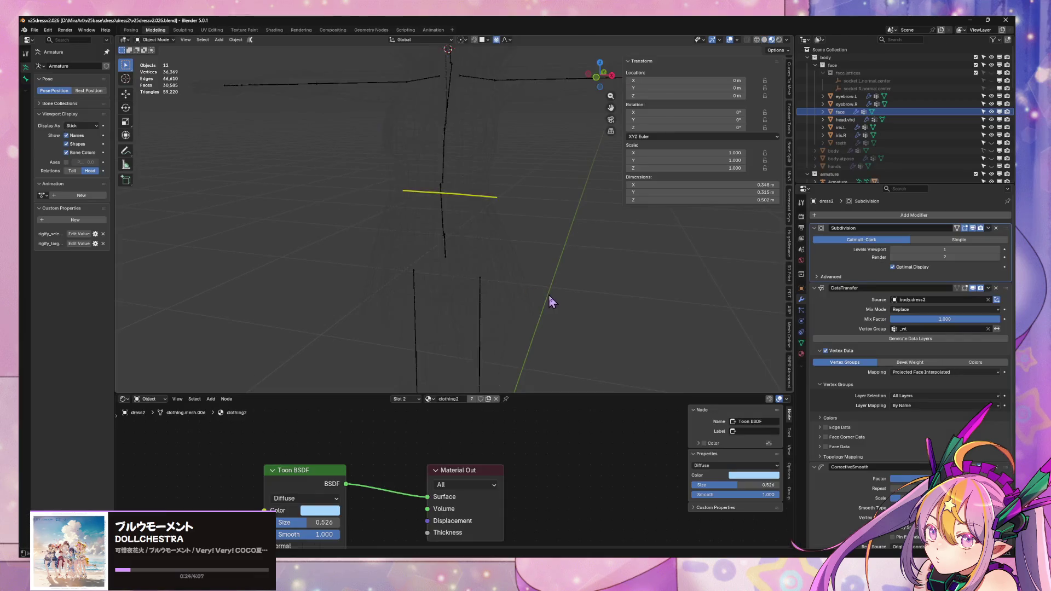
{"action": "left_click", "coordinate": [475, 154]}
{"action": "scroll", "coordinate": [874, 134], "scroll_direction": "down", "scroll_amount": 10}
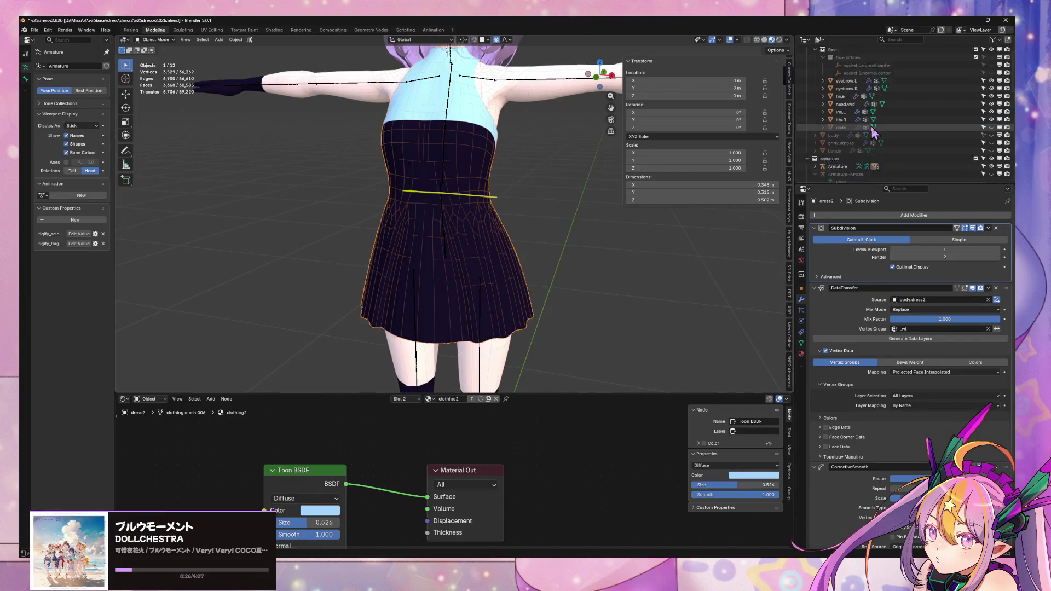
{"action": "mouse_move", "coordinate": [547, 173]}
{"action": "middle_mouse_down"}
{"action": "mouse_move", "coordinate": [564, 174]}
{"action": "mouse_move", "coordinate": [534, 175]}
{"action": "mouse_move", "coordinate": [547, 175]}
{"action": "middle_mouse_up"}
{"action": "left_click", "coordinate": [544, 172]}
{"action": "key", "text": "ctrl+s"}
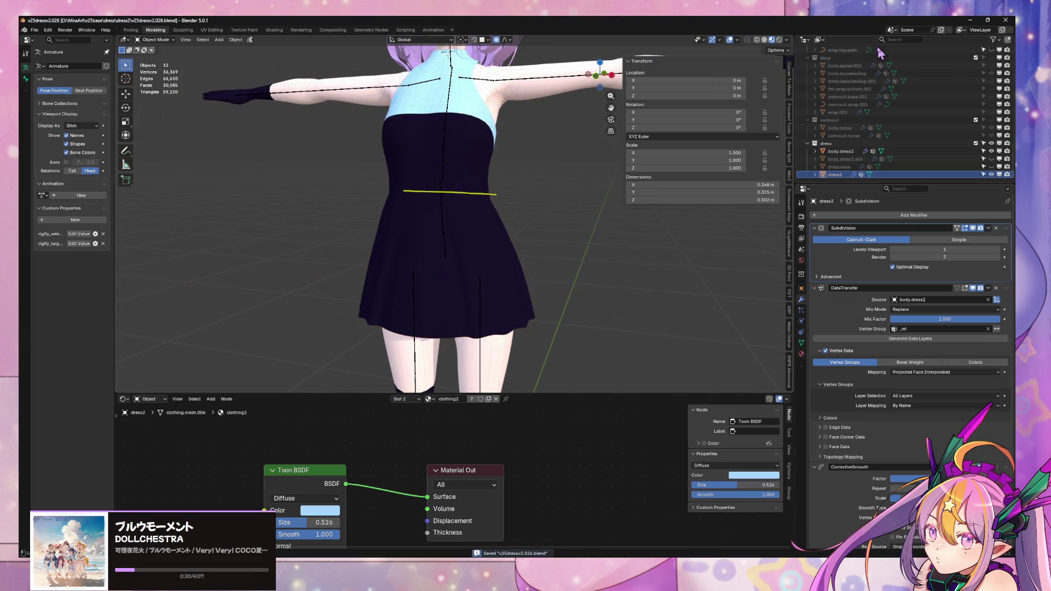
Delete the eleven objects other than the dress so it stands alone.
{"action": "key", "text": "a"}
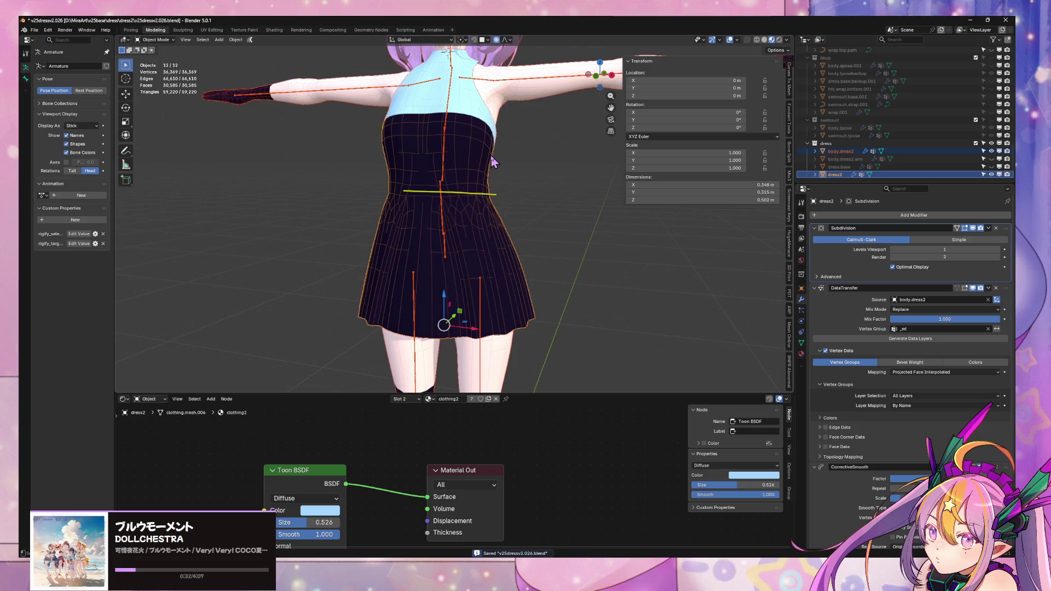
{"action": "left_click", "coordinate": [489, 224]}
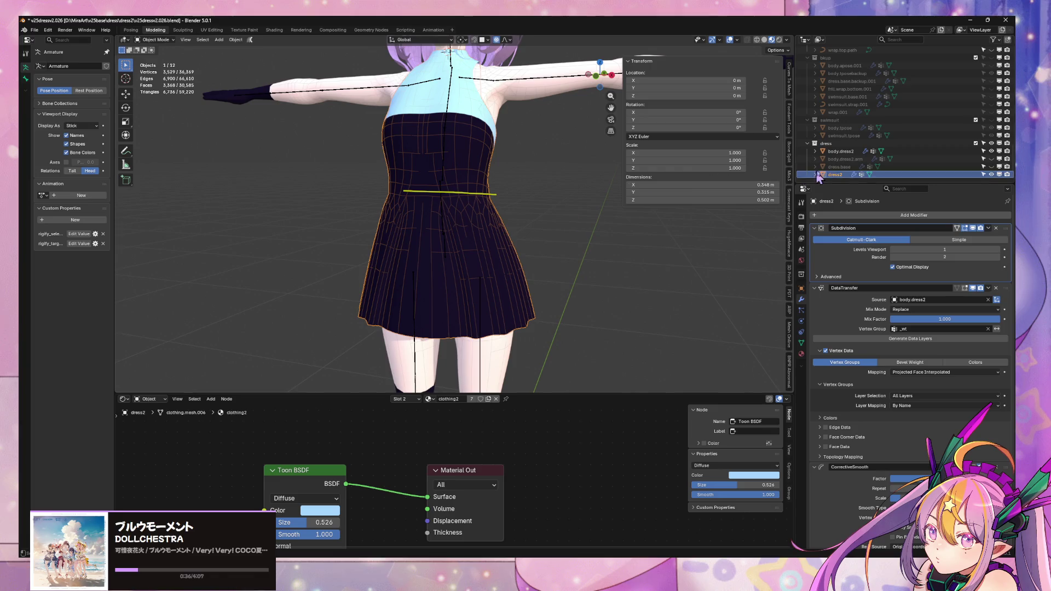
{"action": "key", "text": "g"}
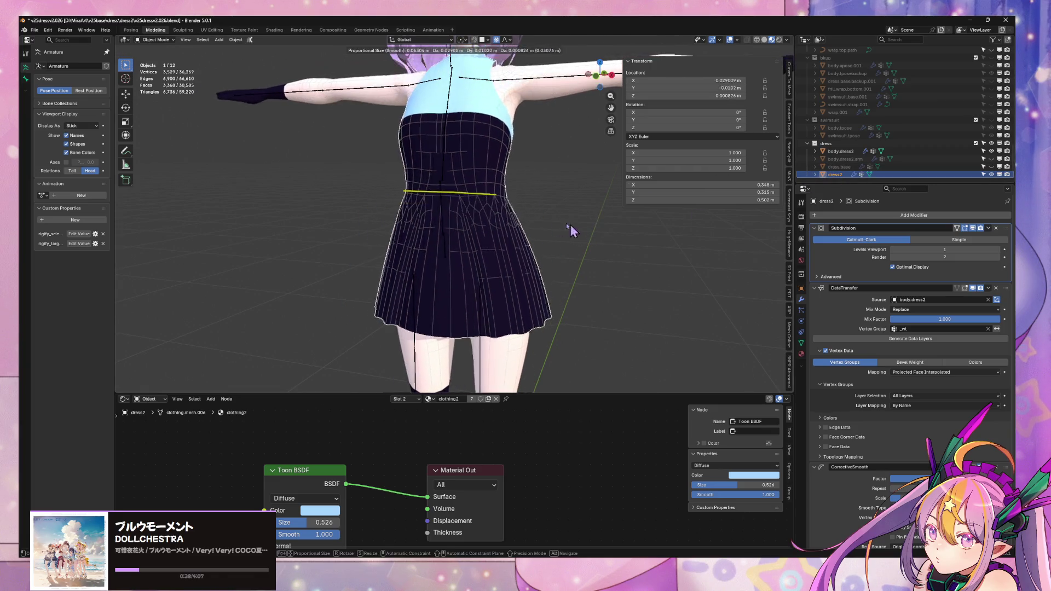
{"action": "key", "text": "Escape"}
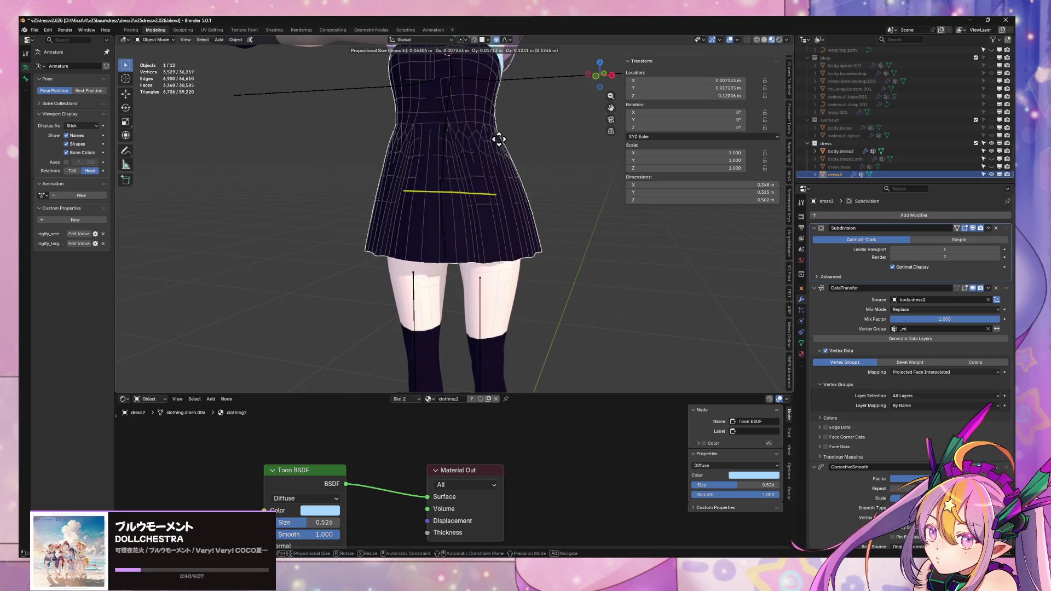
{"action": "key", "text": "a"}
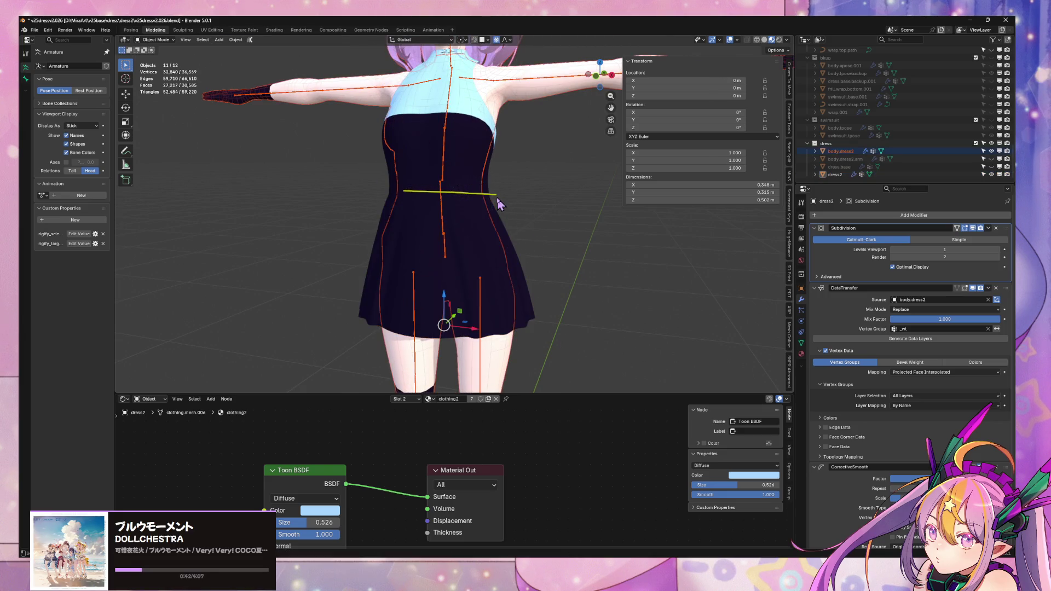
{"action": "key", "text": "x"}
{"action": "left_click", "coordinate": [516, 196]}
{"action": "mouse_move", "coordinate": [516, 196]}
{"action": "middle_mouse_down"}
{"action": "mouse_move", "coordinate": [545, 127]}
{"action": "mouse_move", "coordinate": [570, 164]}
{"action": "middle_mouse_up"}
{"action": "scroll", "coordinate": [867, 141], "scroll_direction": "up", "scroll_amount": 5}
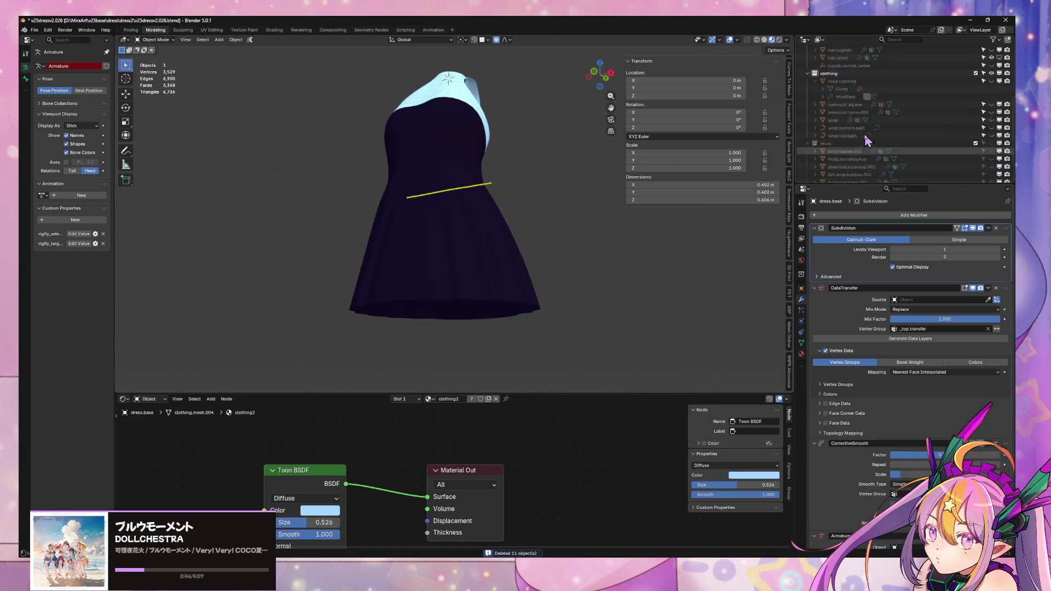
Delete all collections with Delete Hierarchy, then undo to restore them.
{"action": "scroll", "coordinate": [866, 142], "scroll_direction": "up", "scroll_amount": 10}
{"action": "key", "text": "a"}
{"action": "right_click", "coordinate": [816, 91]}
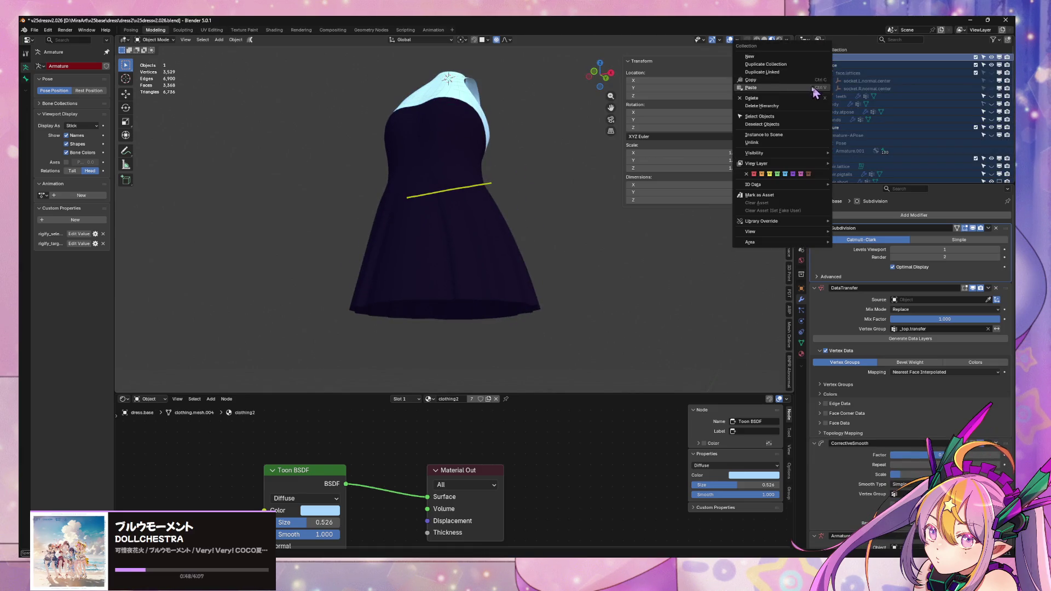
{"action": "left_click", "coordinate": [798, 105]}
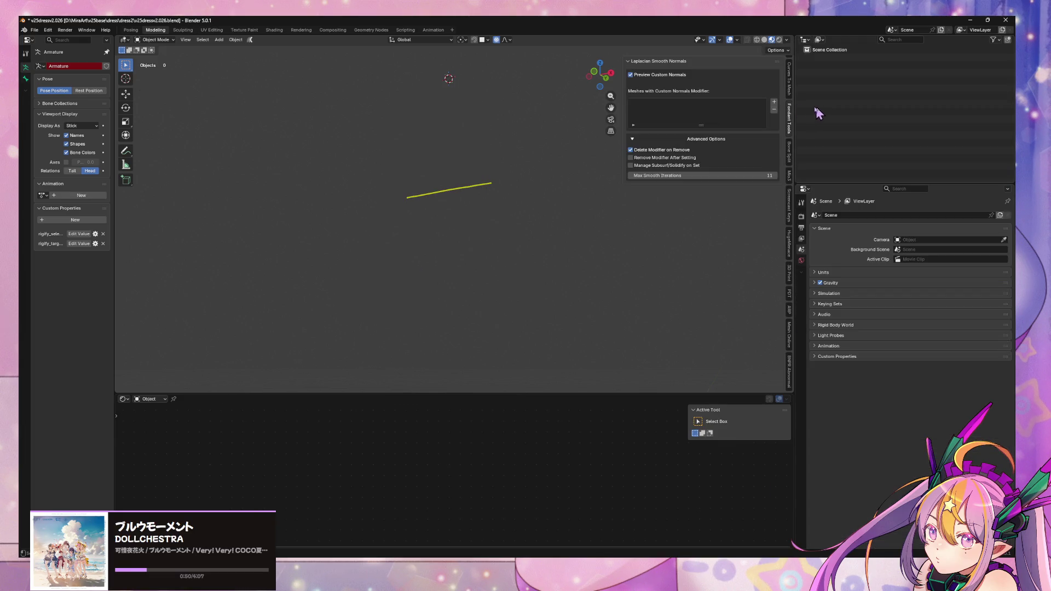
{"action": "key", "text": "ctrl+z"}
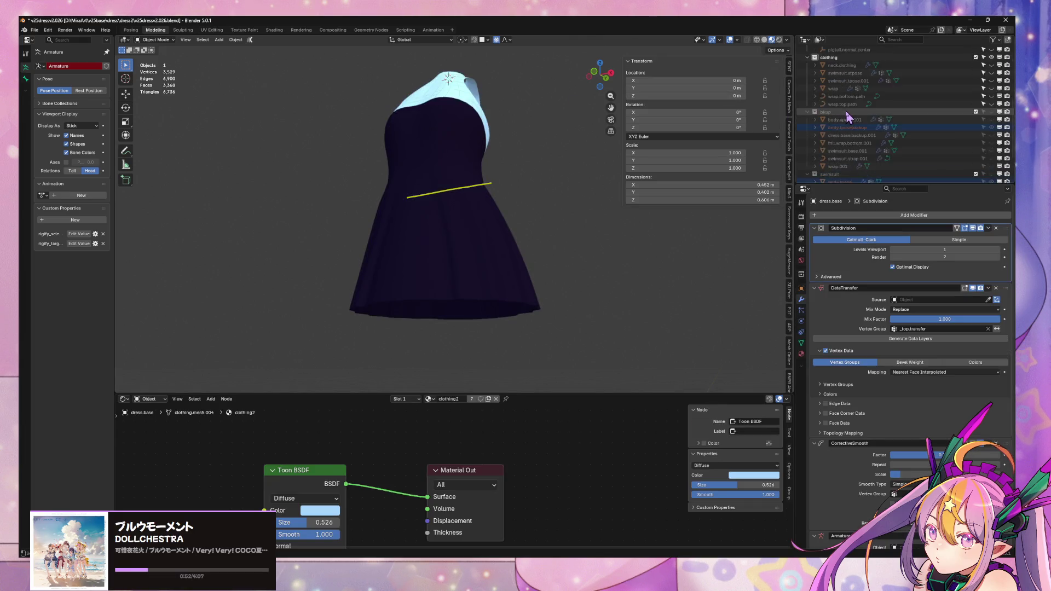
Inspect the dress2, body.dress2.arm and swimsuit.tpose objects in the Outliner.
{"action": "scroll", "coordinate": [847, 117], "scroll_direction": "down", "scroll_amount": 3}
{"action": "left_click", "coordinate": [801, 288]}
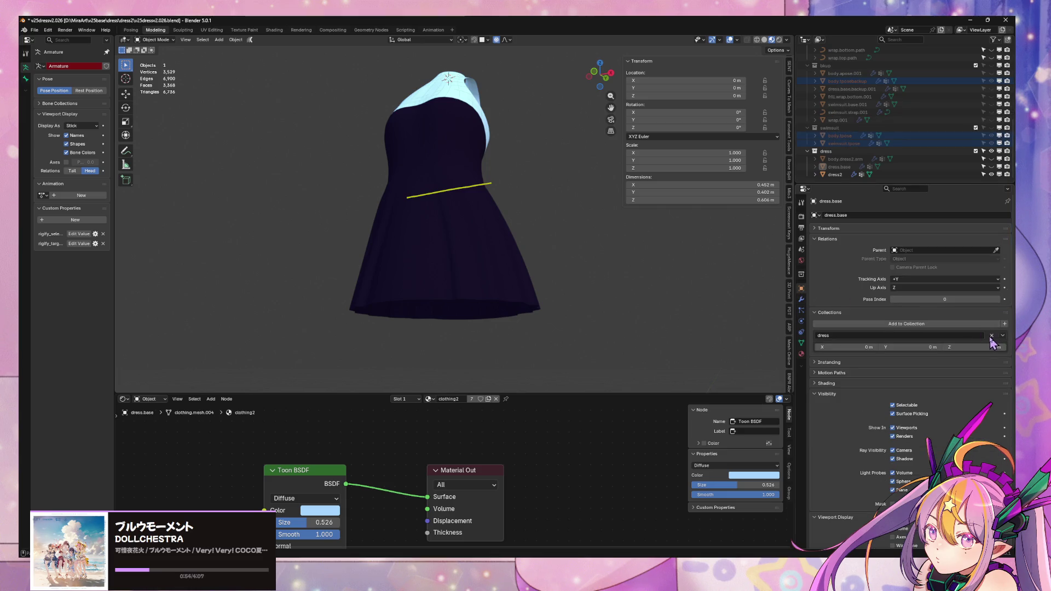
{"action": "scroll", "coordinate": [913, 298], "scroll_direction": "down", "scroll_amount": 4}
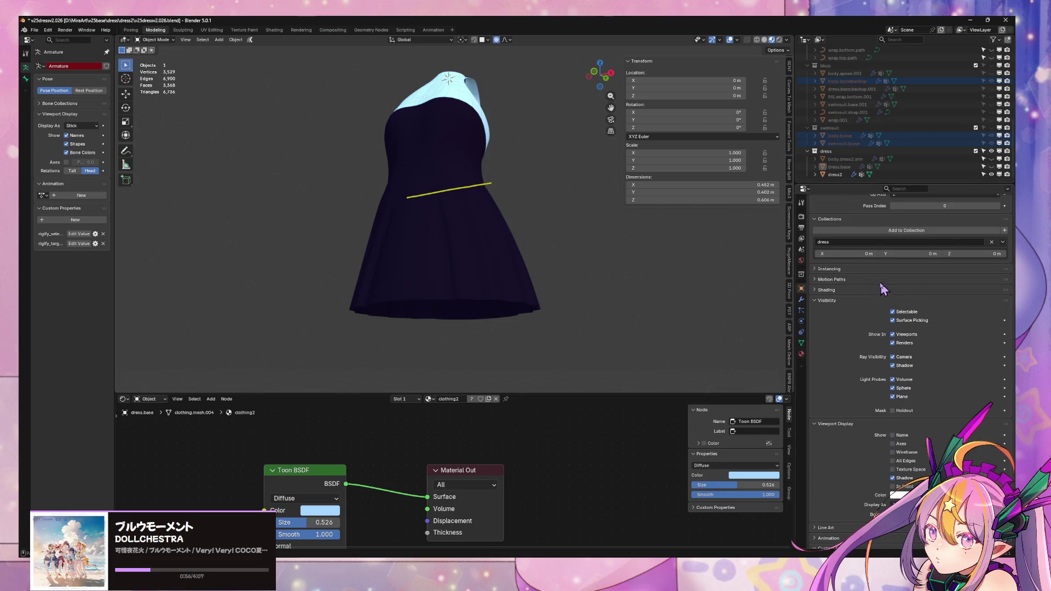
{"action": "scroll", "coordinate": [840, 276], "scroll_direction": "up", "scroll_amount": 4}
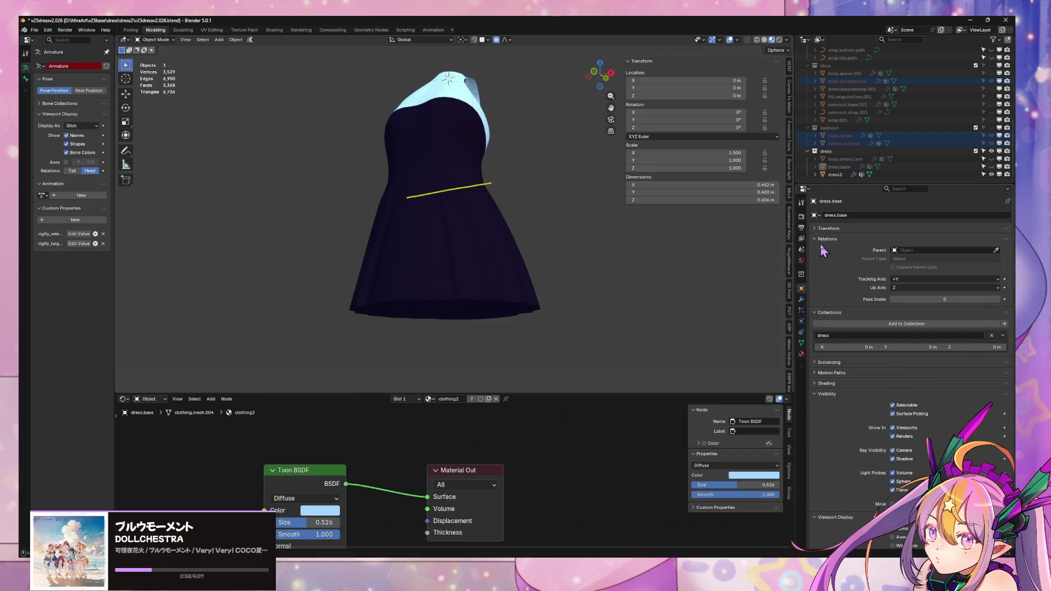
{"action": "left_click", "coordinate": [501, 228]}
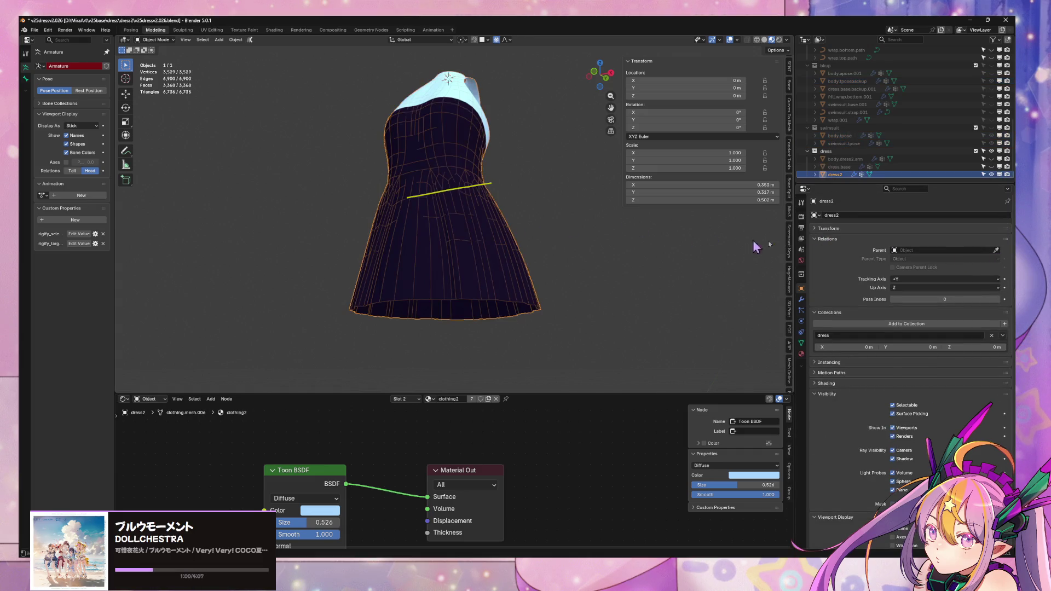
{"action": "left_click", "coordinate": [837, 151]}
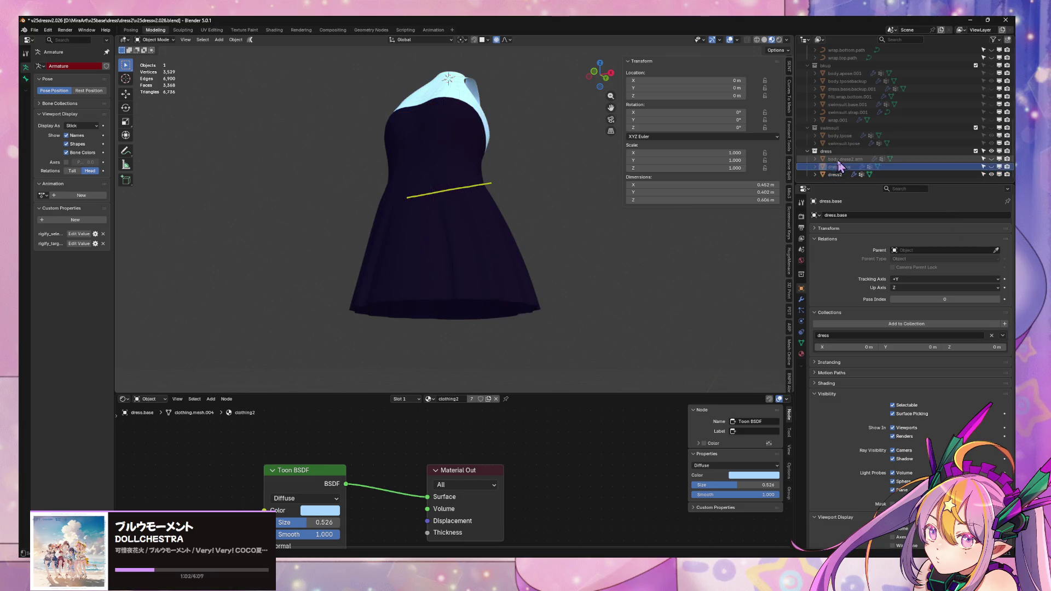
{"action": "left_click", "coordinate": [843, 158]}
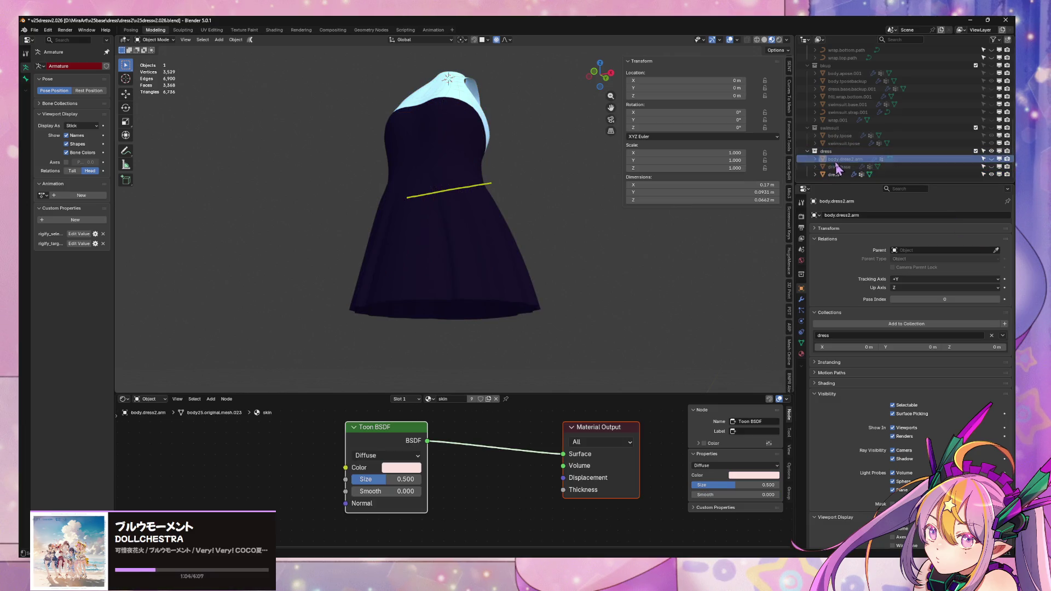
{"action": "left_click", "coordinate": [840, 144]}
Delete the body collection along with its contents.
{"action": "scroll", "coordinate": [838, 147], "scroll_direction": "up", "scroll_amount": 5}
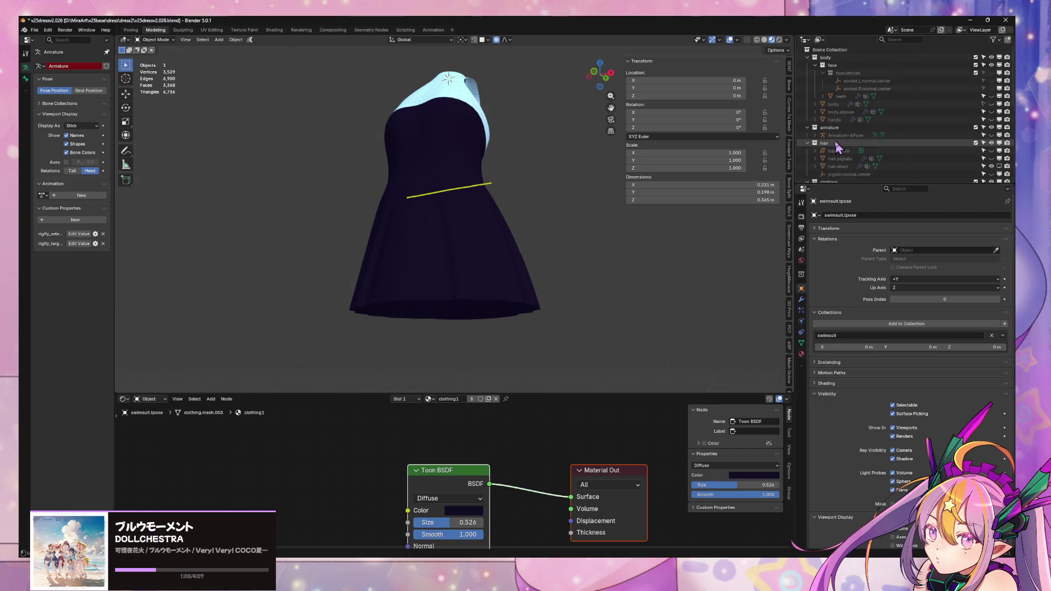
{"action": "left_click", "coordinate": [822, 56]}
{"action": "right_click", "coordinate": [810, 57]}
{"action": "left_click", "coordinate": [807, 95]}
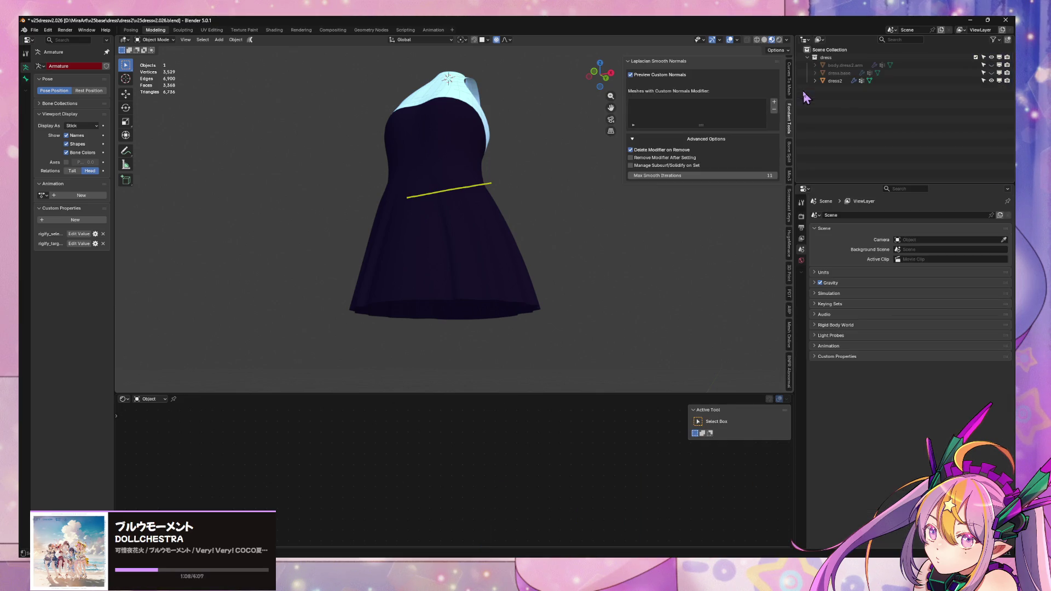
Delete body.dress2.arm and dress.base, keeping only dress2.
{"action": "left_click", "coordinate": [840, 72]}
{"action": "right_click", "coordinate": [839, 73]}
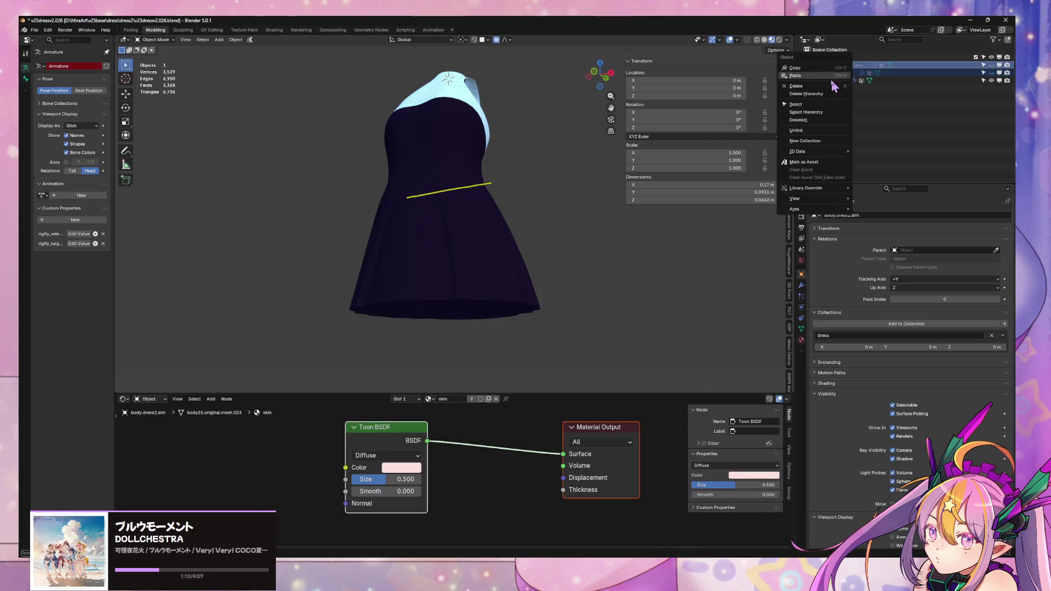
{"action": "left_click", "coordinate": [838, 98]}
Purge all unused orphan data-blocks from the file.
{"action": "left_click", "coordinate": [820, 40]}
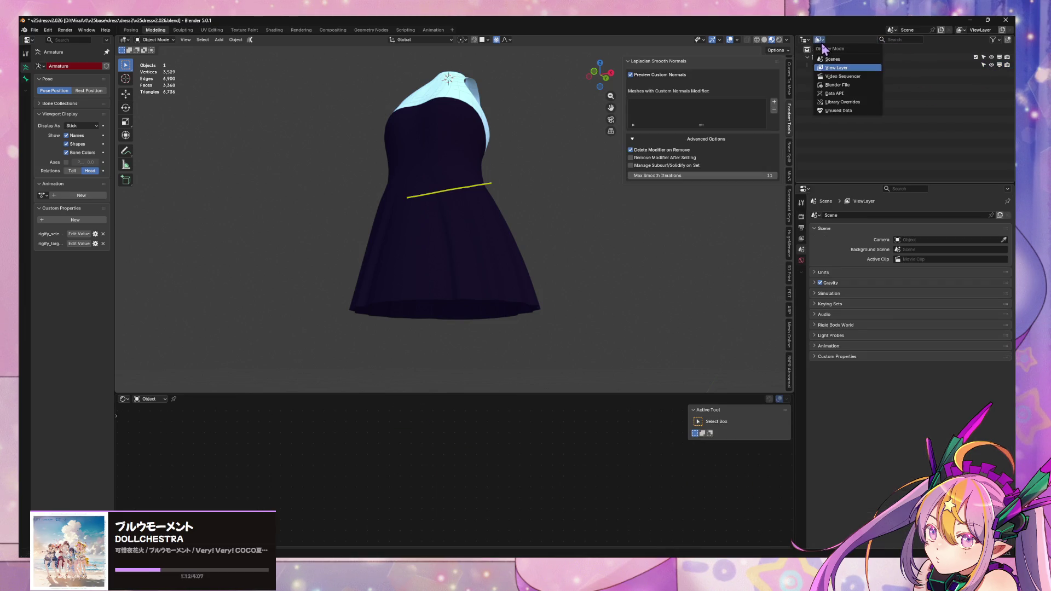
{"action": "left_click", "coordinate": [837, 108]}
{"action": "left_click", "coordinate": [998, 44]}
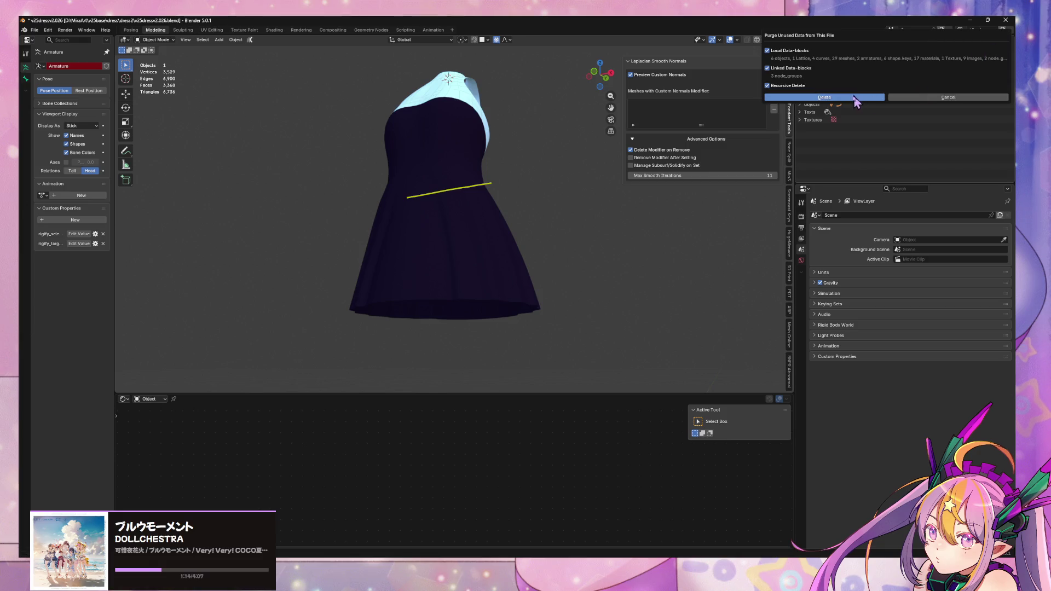
{"action": "left_click", "coordinate": [847, 103]}
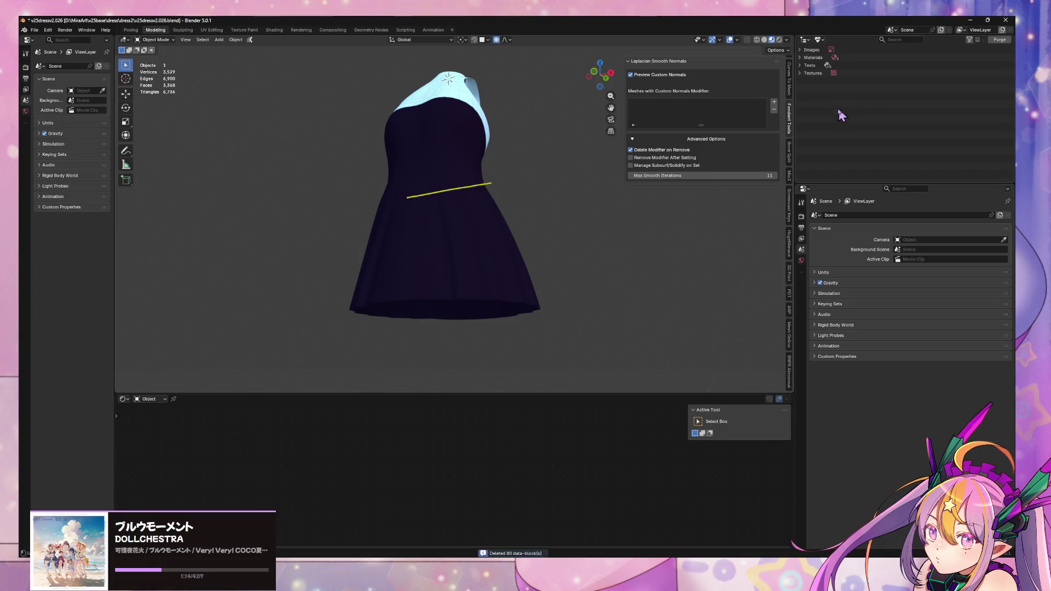
Save the file as a new copy named v25.dressonly.blend.
{"action": "left_click", "coordinate": [34, 30]}
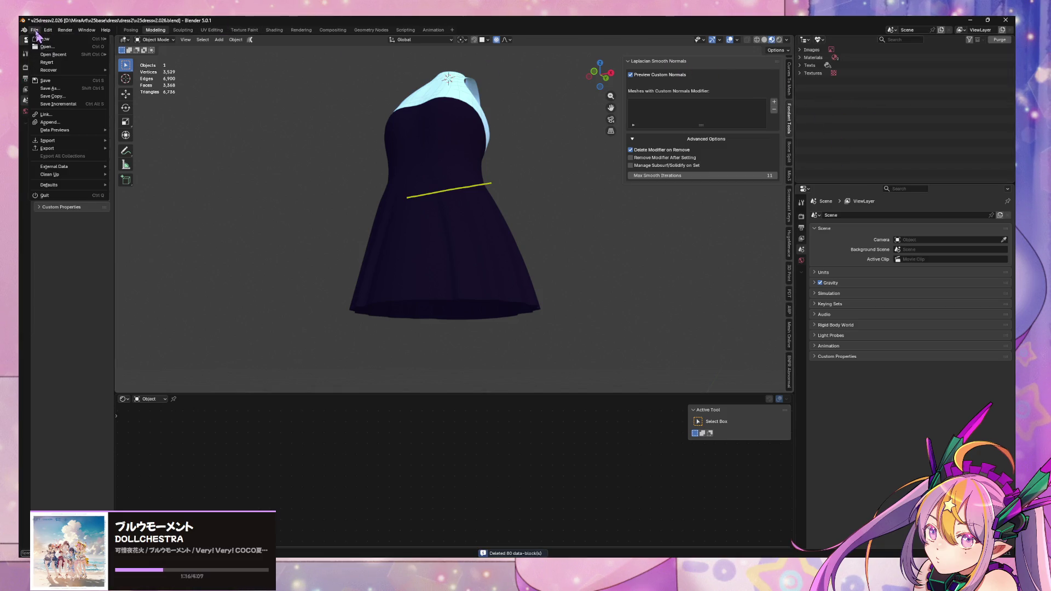
{"action": "left_click", "coordinate": [83, 89]}
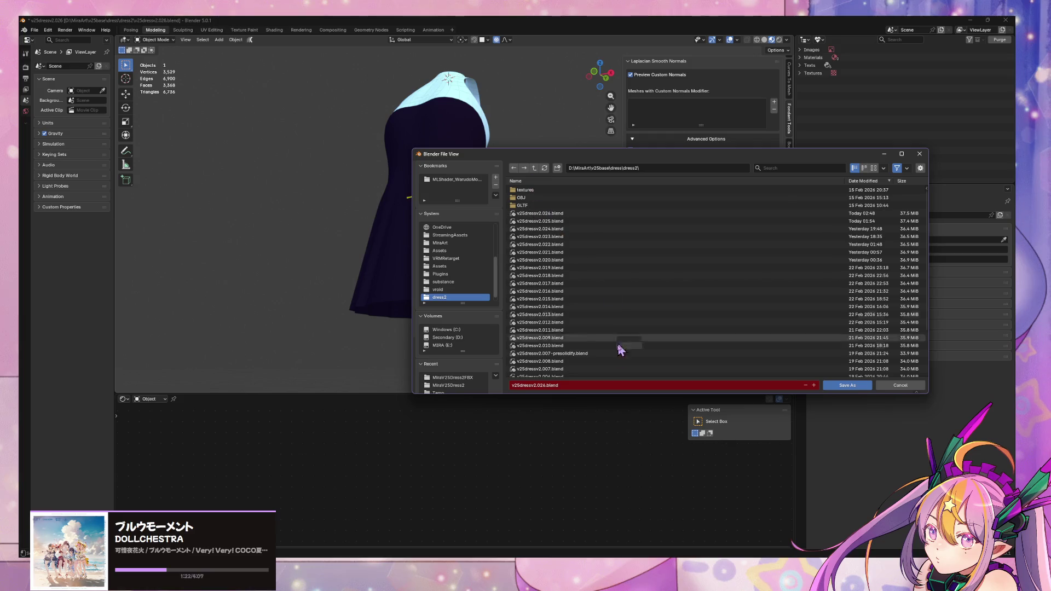
{"action": "left_click", "coordinate": [572, 383]}
{"action": "type", "text": "v"}
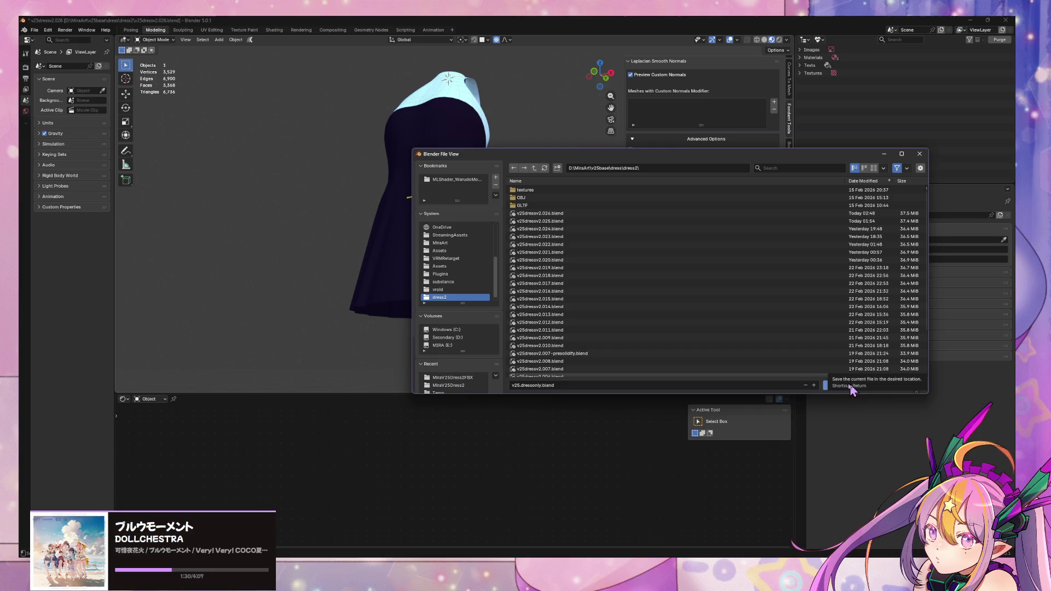
{"action": "left_click", "coordinate": [851, 387]}
{"action": "left_click", "coordinate": [33, 30]}
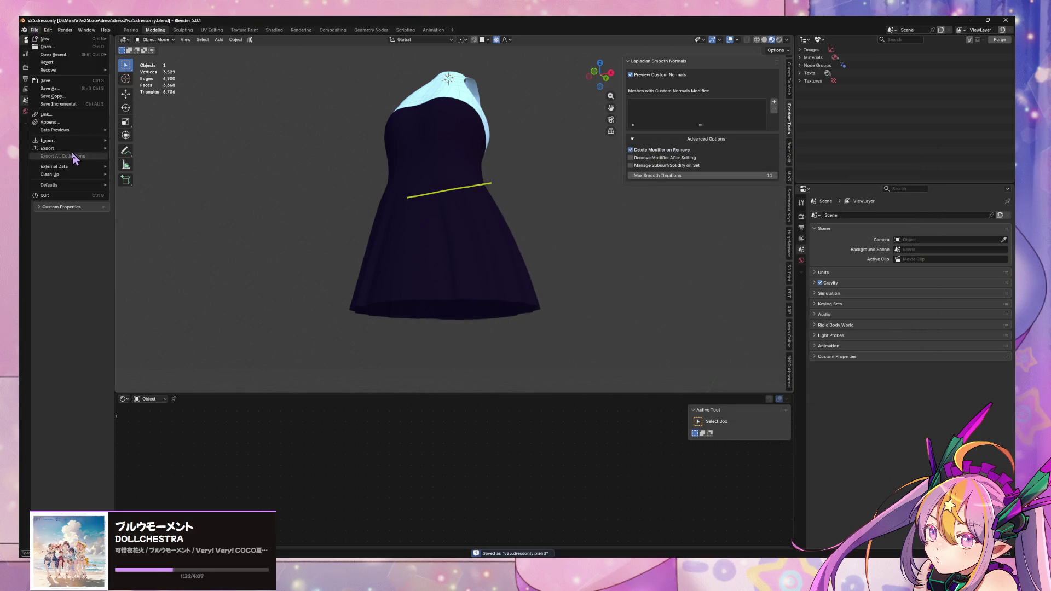
Export a glTF 2.0 binary named v25dress_only.glb into the OBJ folder.
{"action": "mouse_move", "coordinate": [79, 148]}
{"action": "left_click", "coordinate": [169, 218]}
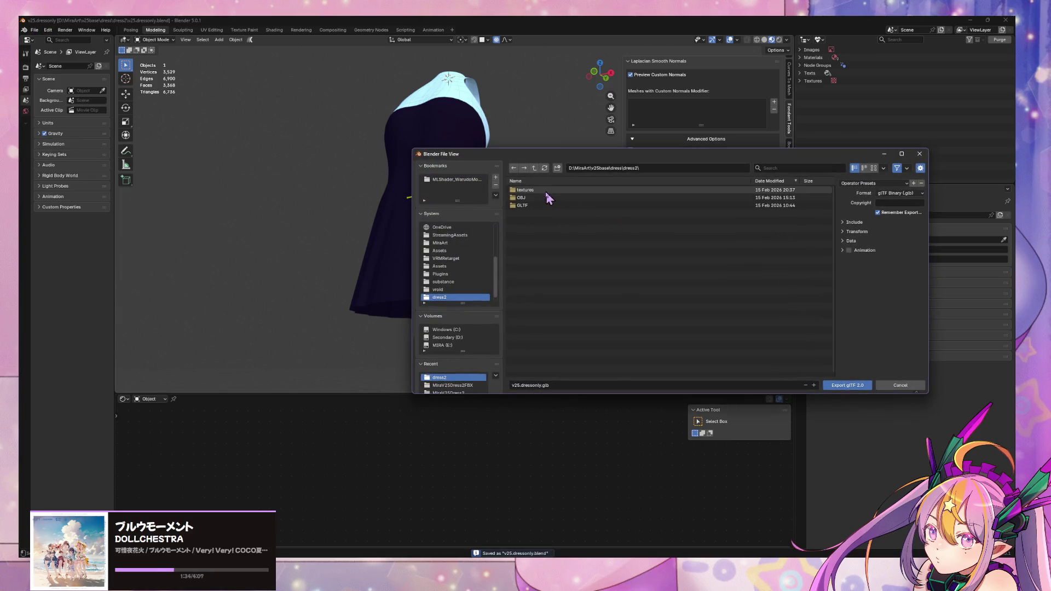
{"action": "left_click", "coordinate": [534, 198]}
{"action": "double_click", "coordinate": [531, 197]}
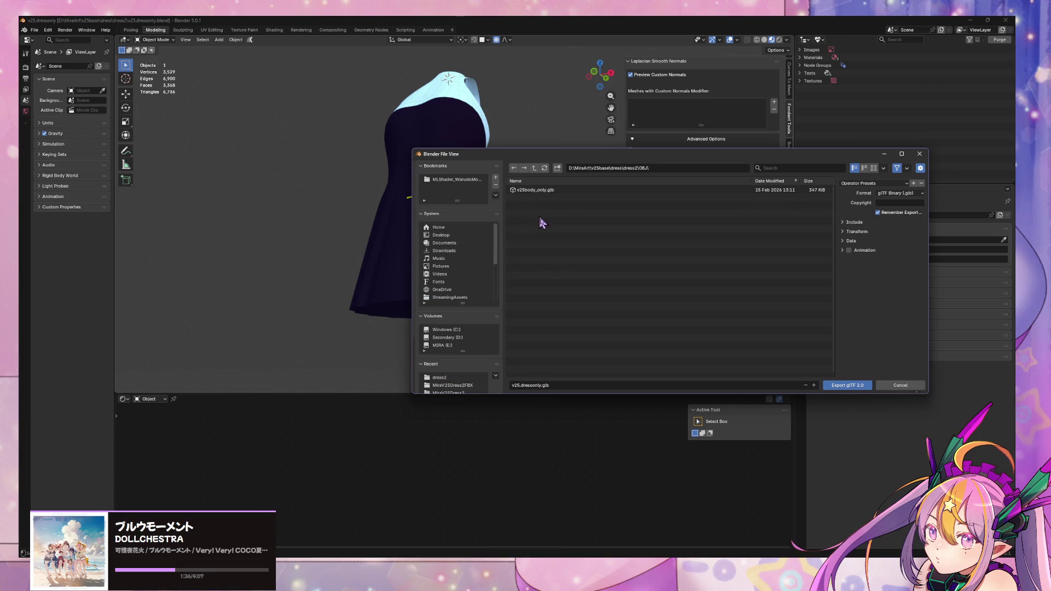
{"action": "left_click", "coordinate": [555, 385]}
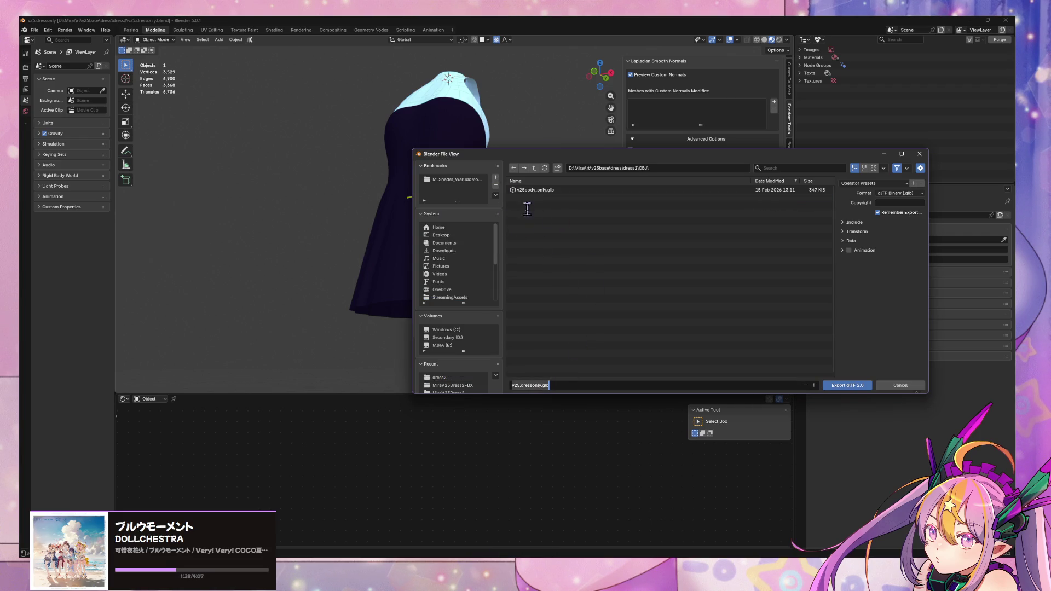
{"action": "left_click", "coordinate": [535, 197]}
{"action": "left_click", "coordinate": [527, 385]}
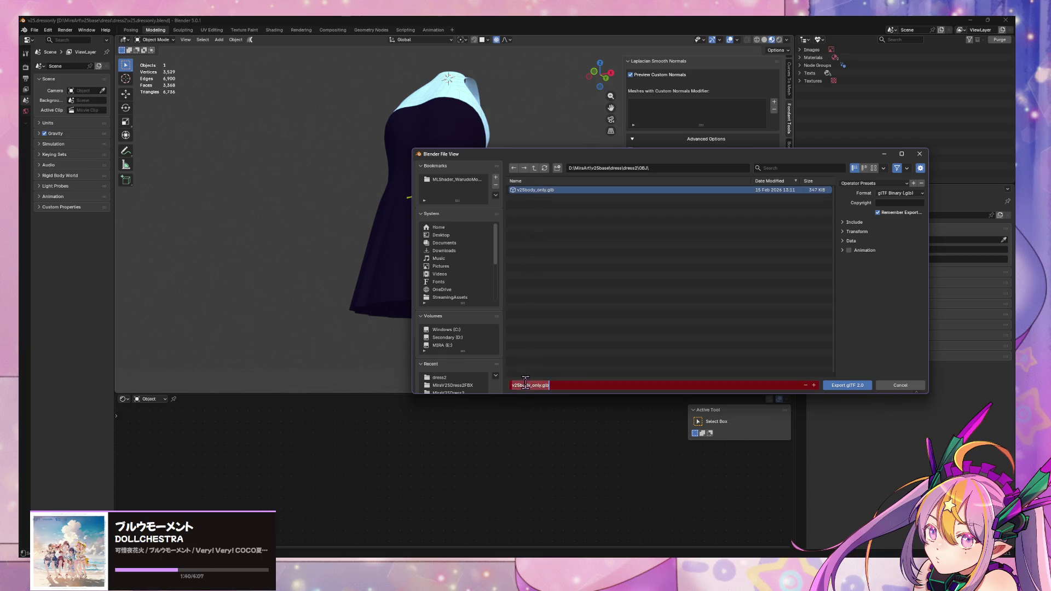
{"action": "left_click", "coordinate": [528, 385]}
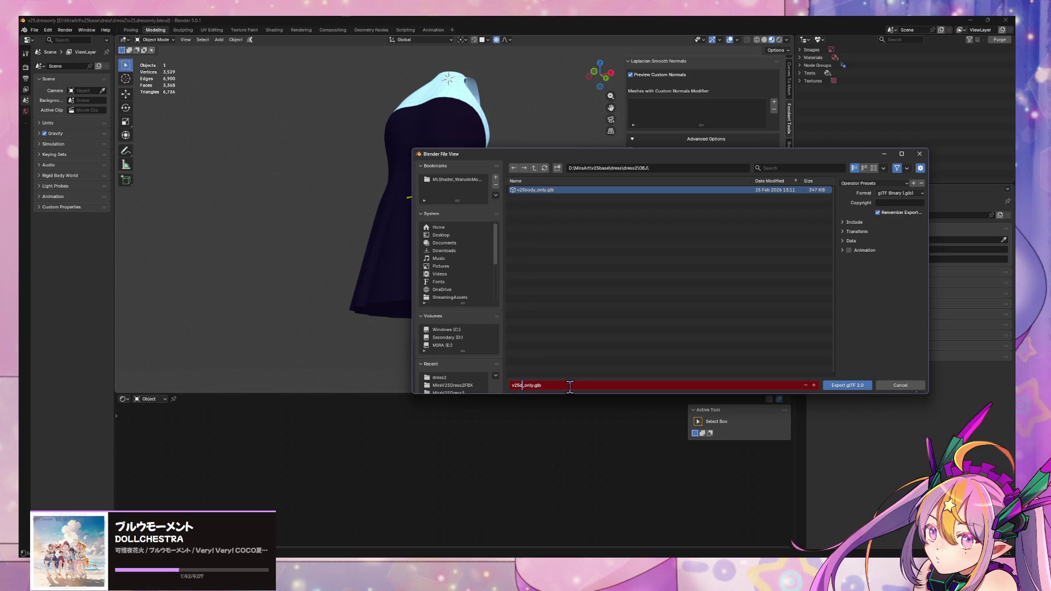
{"action": "type", "text": "ress"}
{"action": "left_click", "coordinate": [697, 359]}
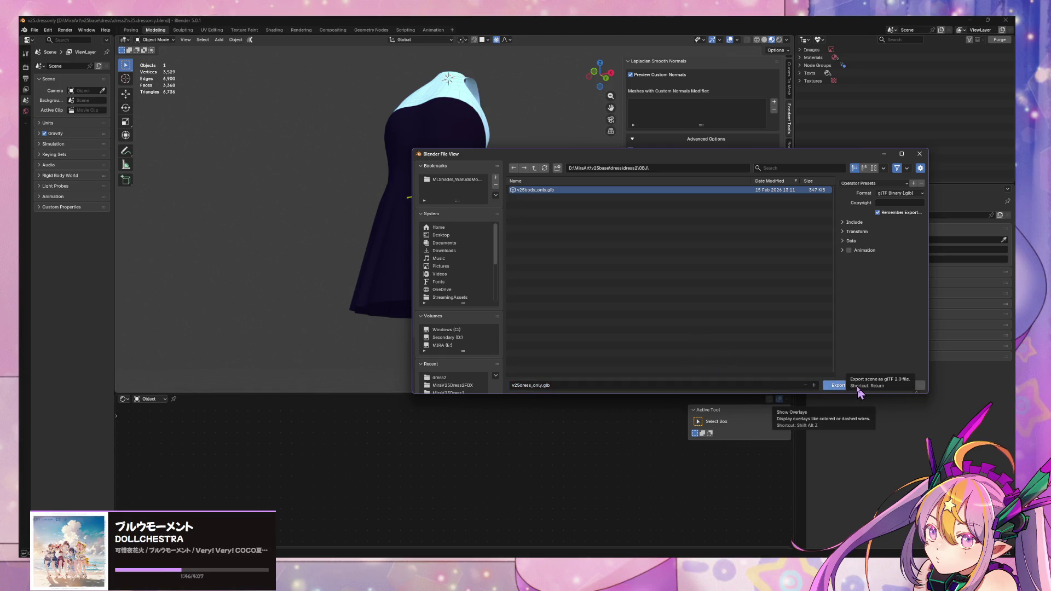
{"action": "left_click", "coordinate": [859, 392]}
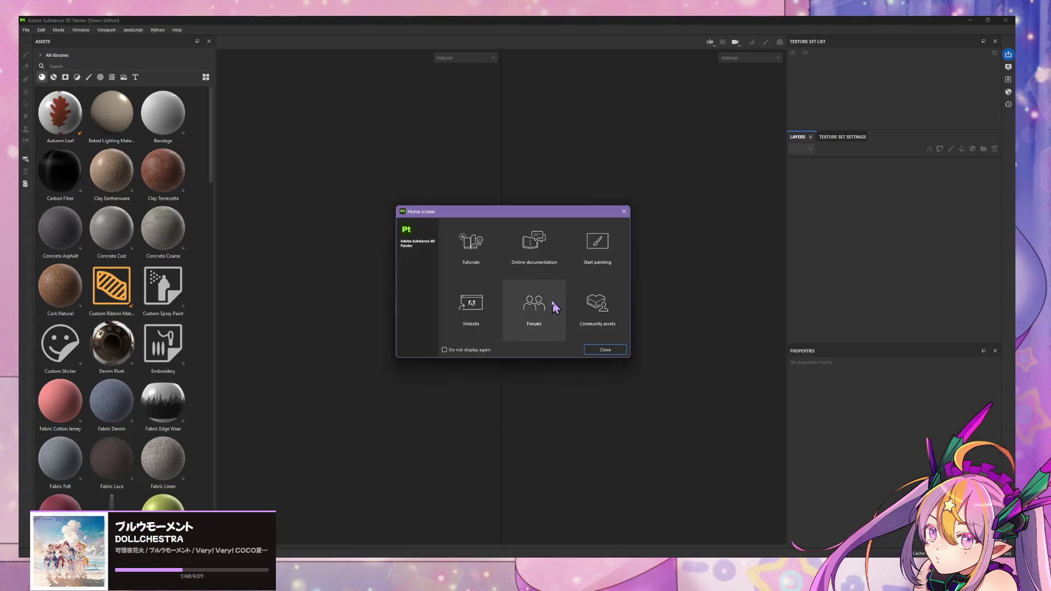
Close the home screen, browse File > Open to the MiraArt v25base dress2 GLTF folder, then cancel.
{"action": "left_click", "coordinate": [613, 350]}
{"action": "left_click", "coordinate": [27, 30]}
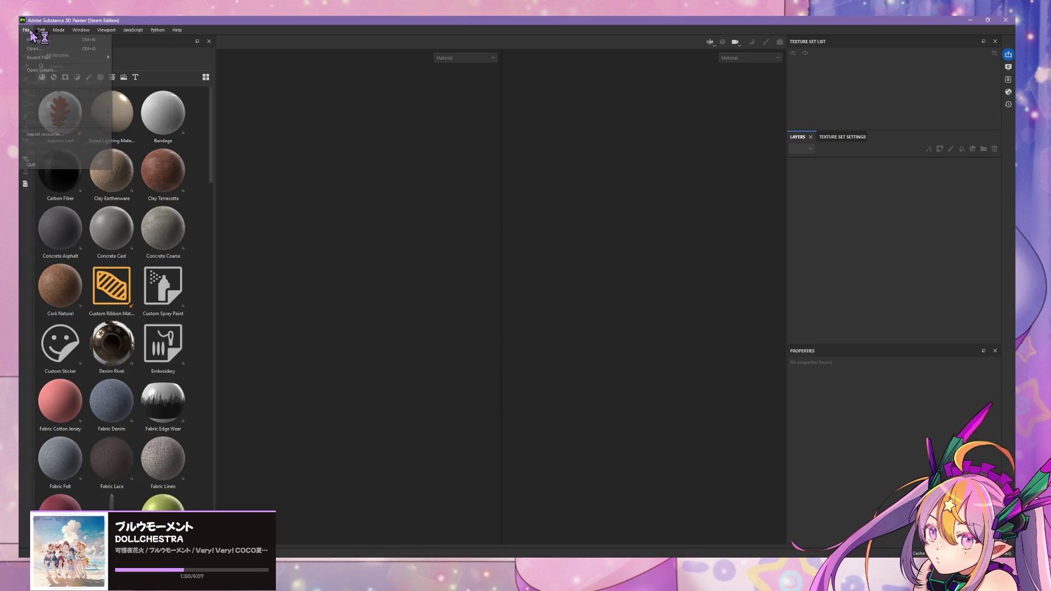
{"action": "left_click", "coordinate": [56, 45]}
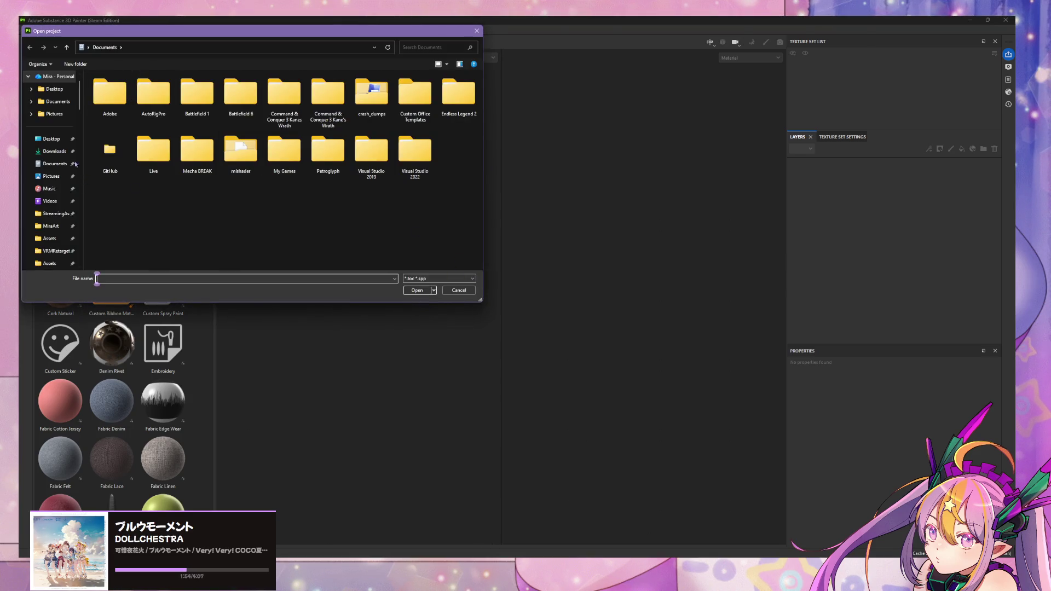
{"action": "scroll", "coordinate": [54, 164], "scroll_direction": "down", "scroll_amount": 2}
{"action": "left_click", "coordinate": [51, 151]}
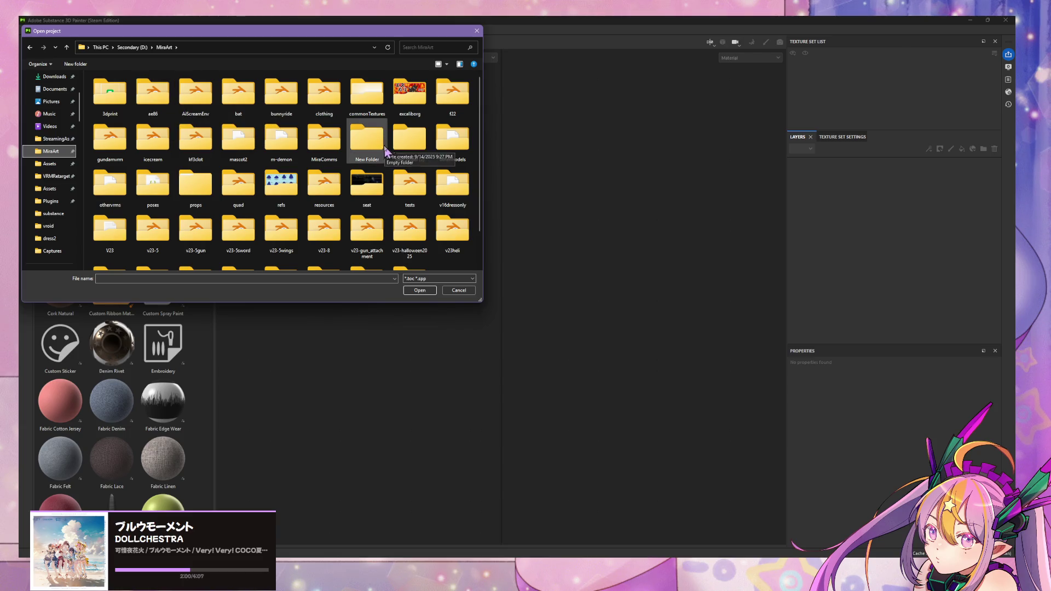
{"action": "scroll", "coordinate": [307, 137], "scroll_direction": "down", "scroll_amount": 1}
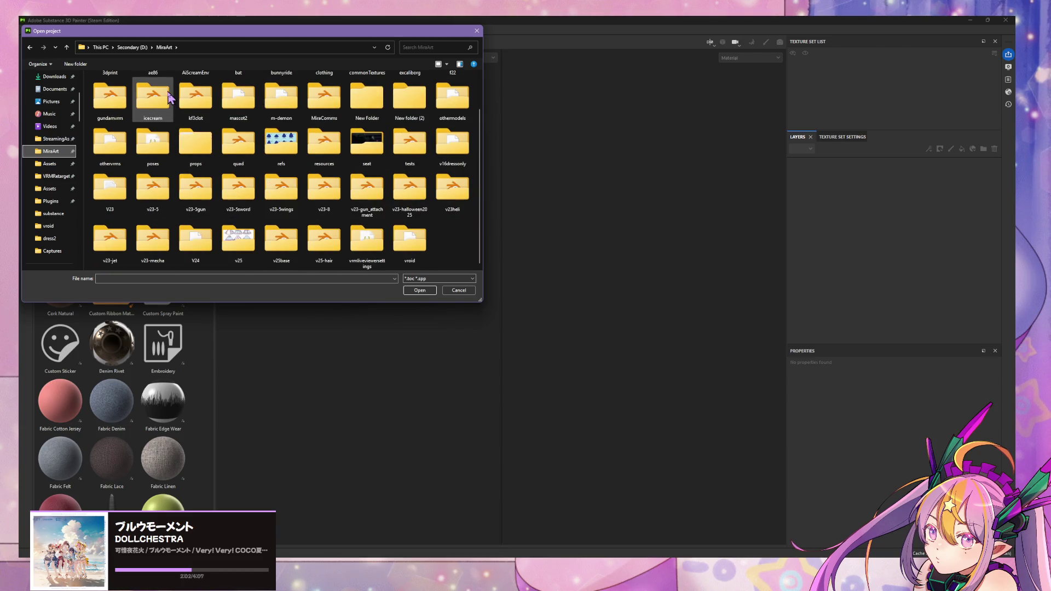
{"action": "double_click", "coordinate": [276, 248]}
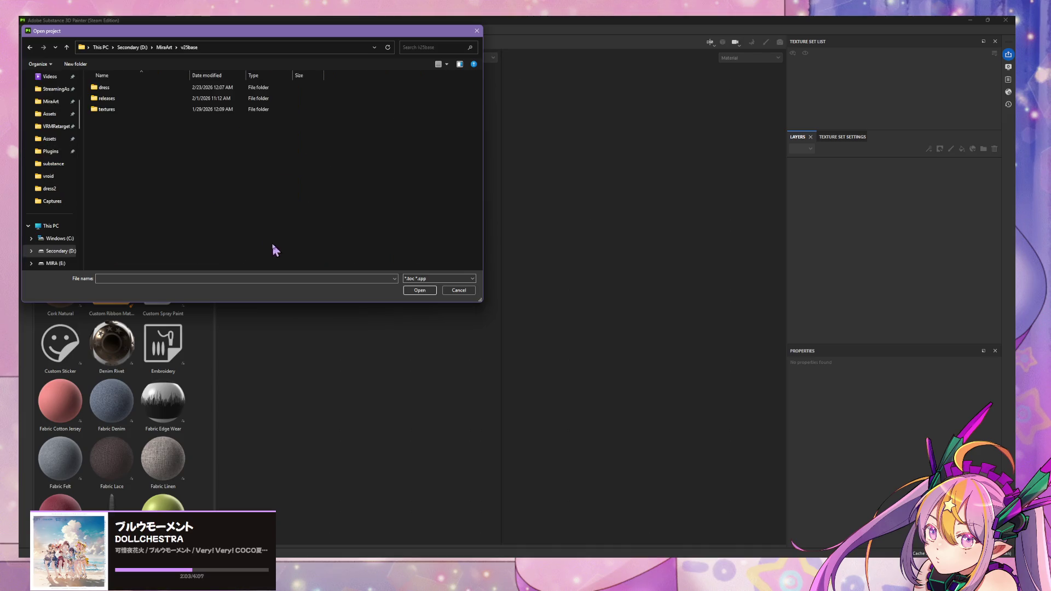
{"action": "double_click", "coordinate": [120, 88]}
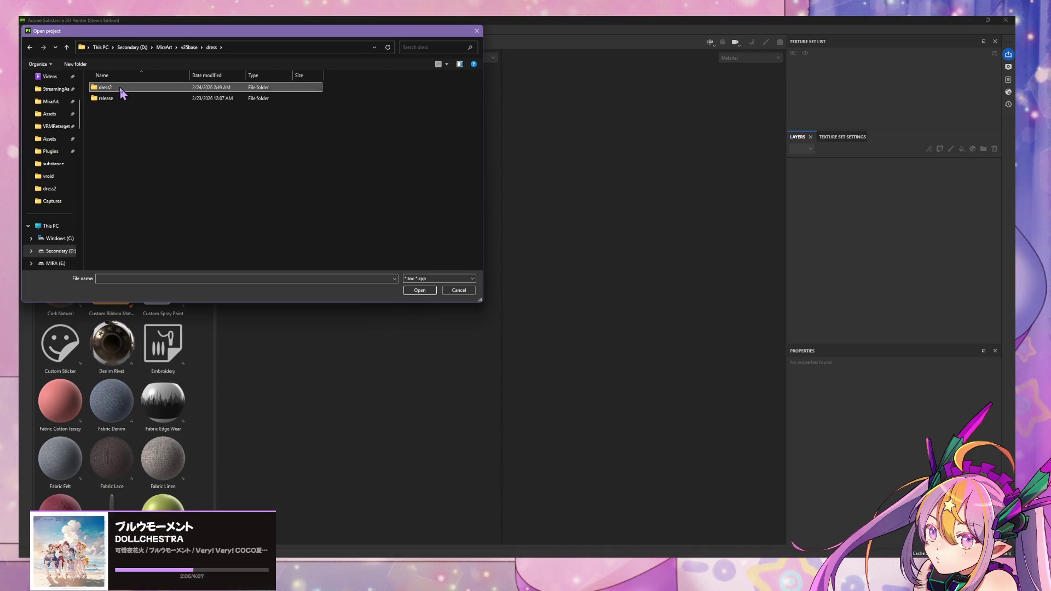
{"action": "double_click", "coordinate": [120, 87]}
{"action": "double_click", "coordinate": [121, 110]}
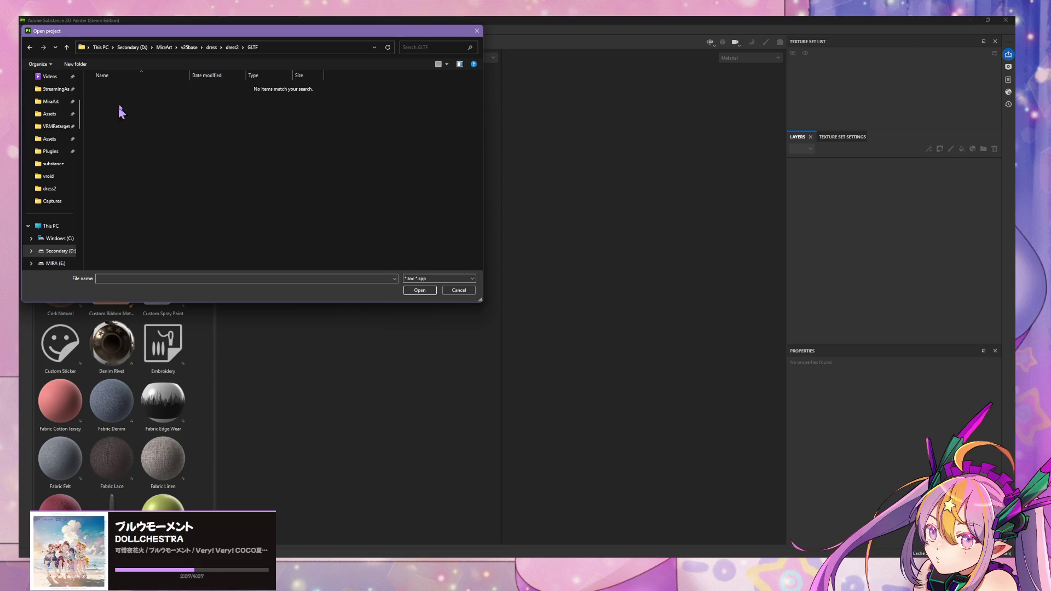
{"action": "left_click", "coordinate": [459, 290]}
{"action": "left_click", "coordinate": [26, 29]}
Import v25dress_only.glb from the OBJ folder as a library resource.
{"action": "left_click", "coordinate": [73, 135]}
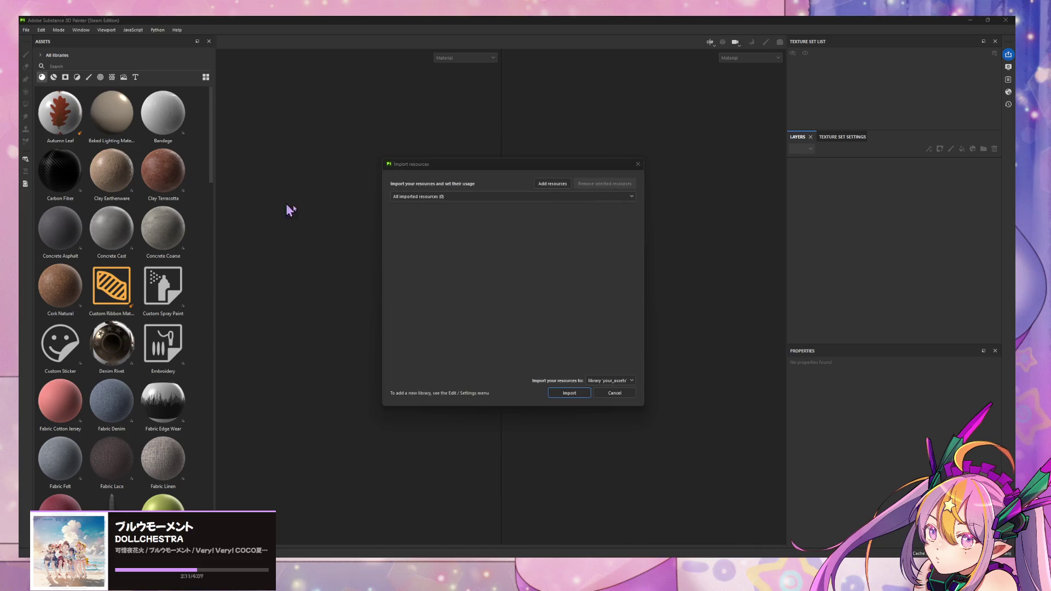
{"action": "left_click", "coordinate": [564, 188]}
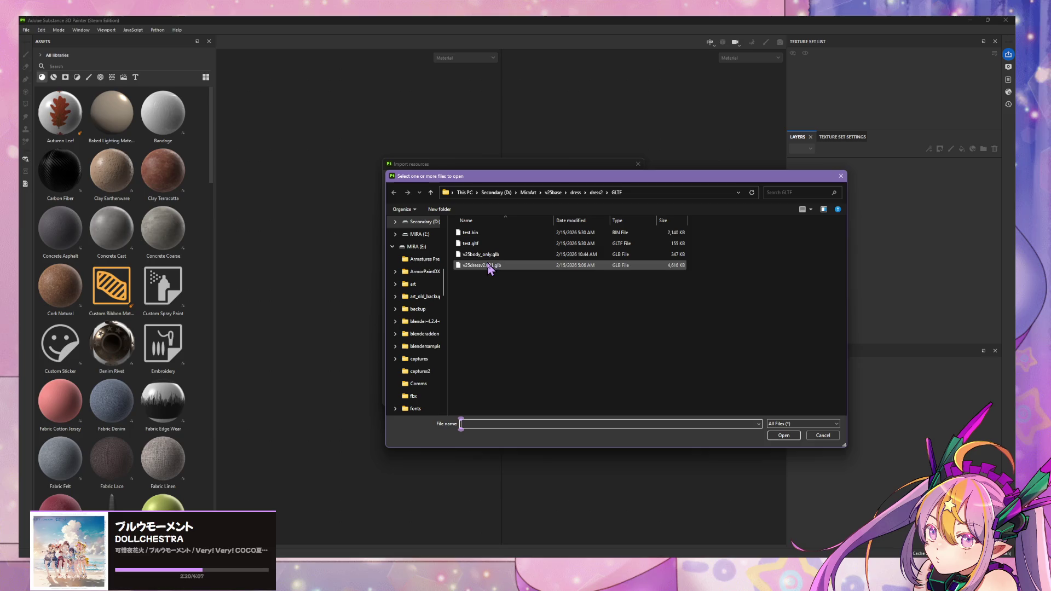
{"action": "left_click", "coordinate": [596, 193]}
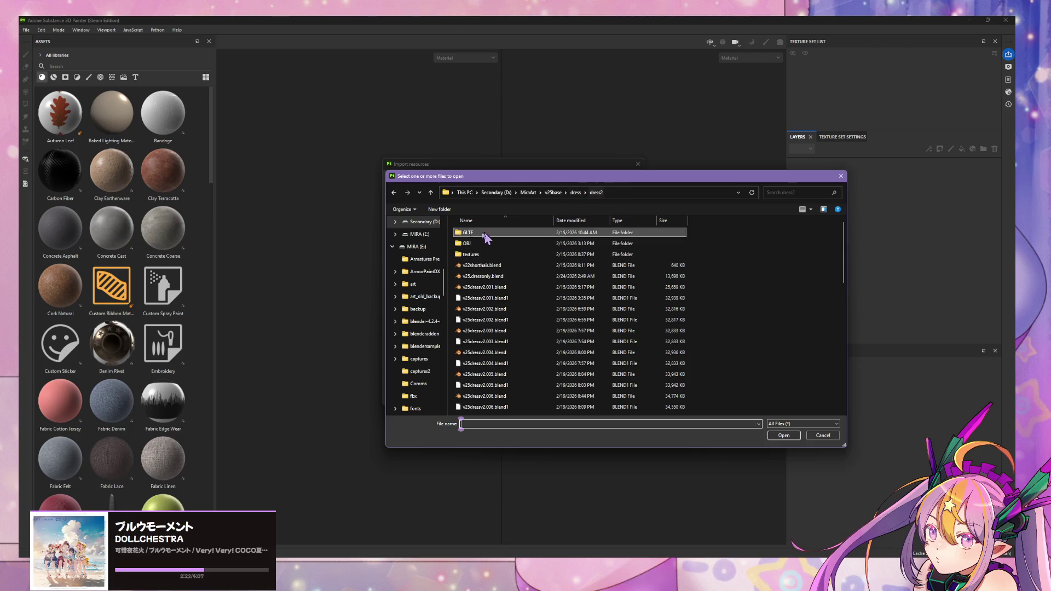
{"action": "double_click", "coordinate": [486, 243]}
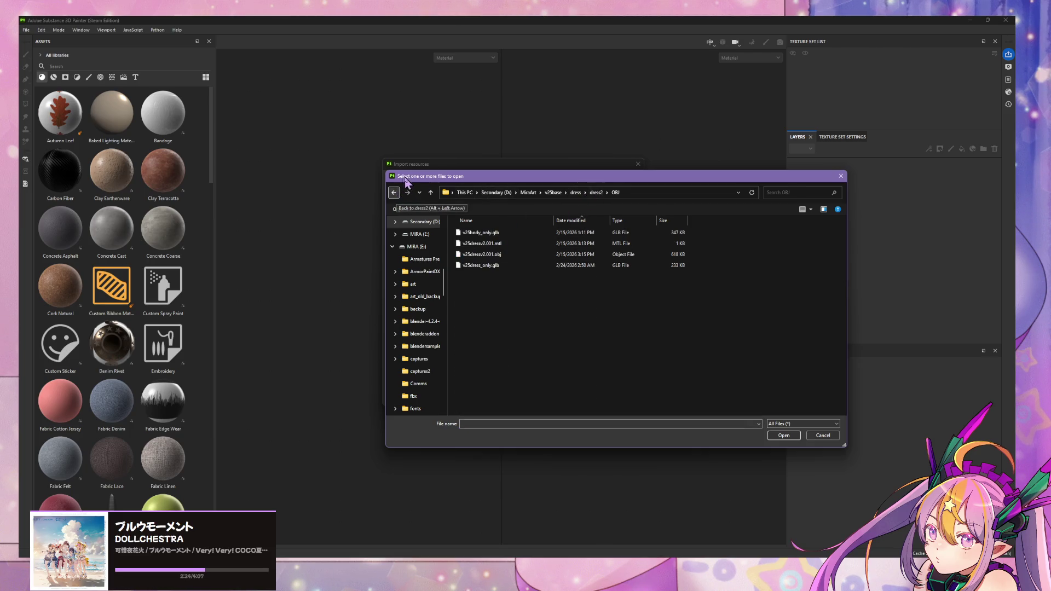
{"action": "left_click", "coordinate": [589, 220]}
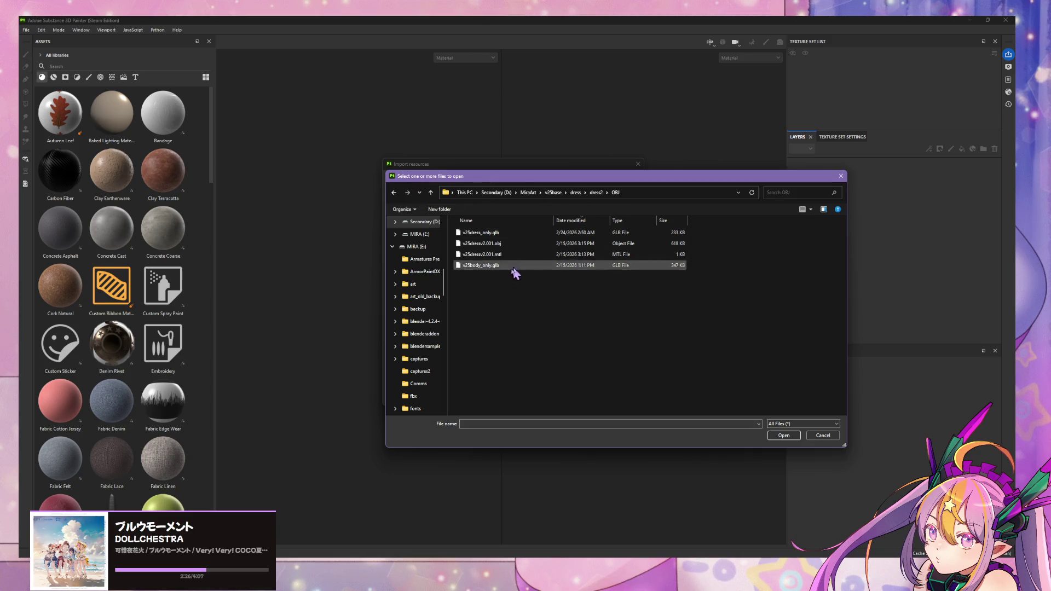
{"action": "left_click", "coordinate": [552, 234]}
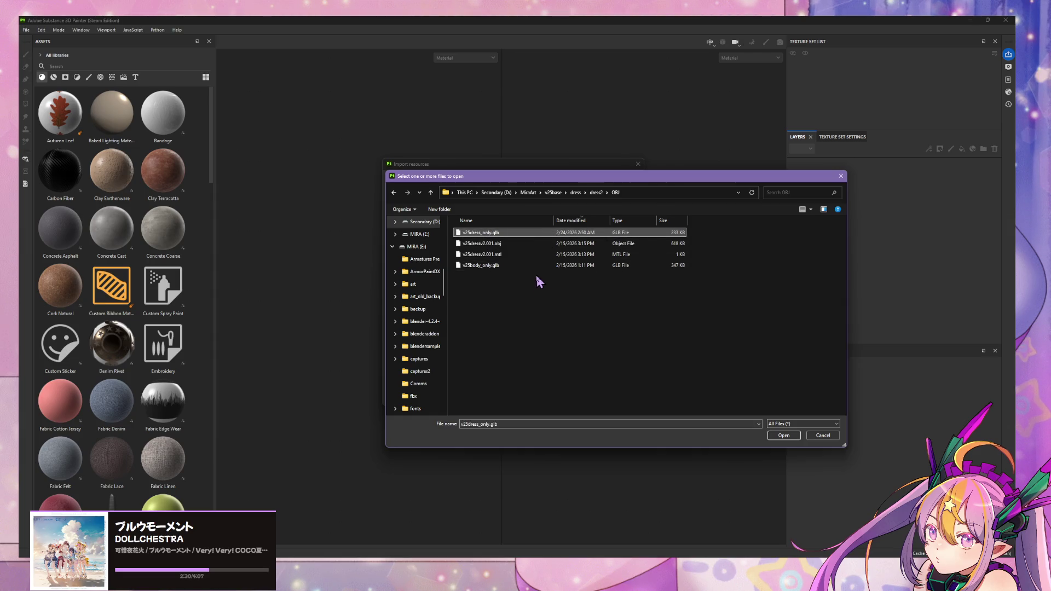
{"action": "double_click", "coordinate": [537, 233]}
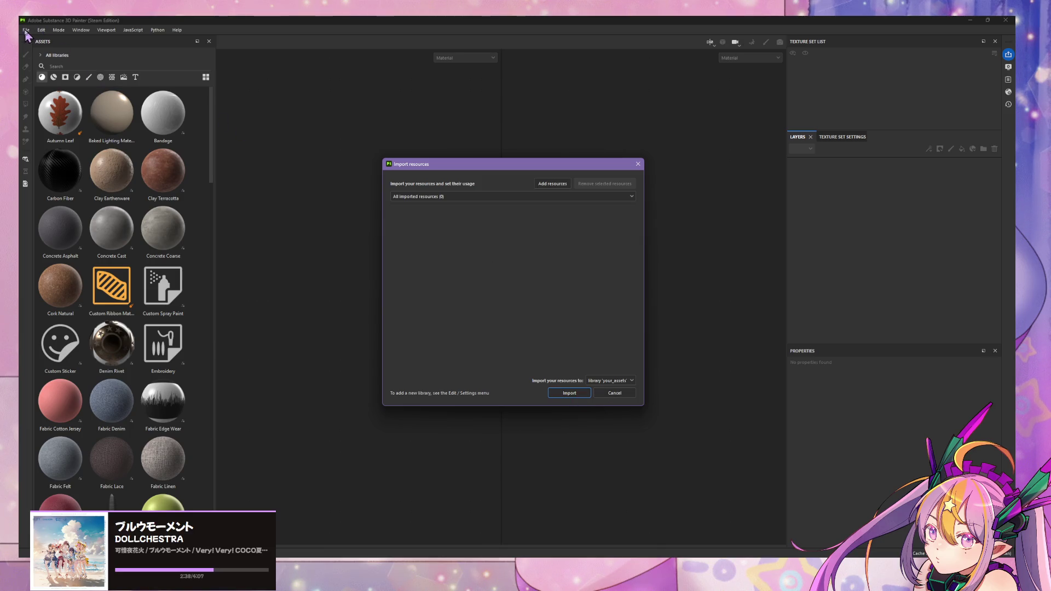
{"action": "left_click", "coordinate": [569, 393]}
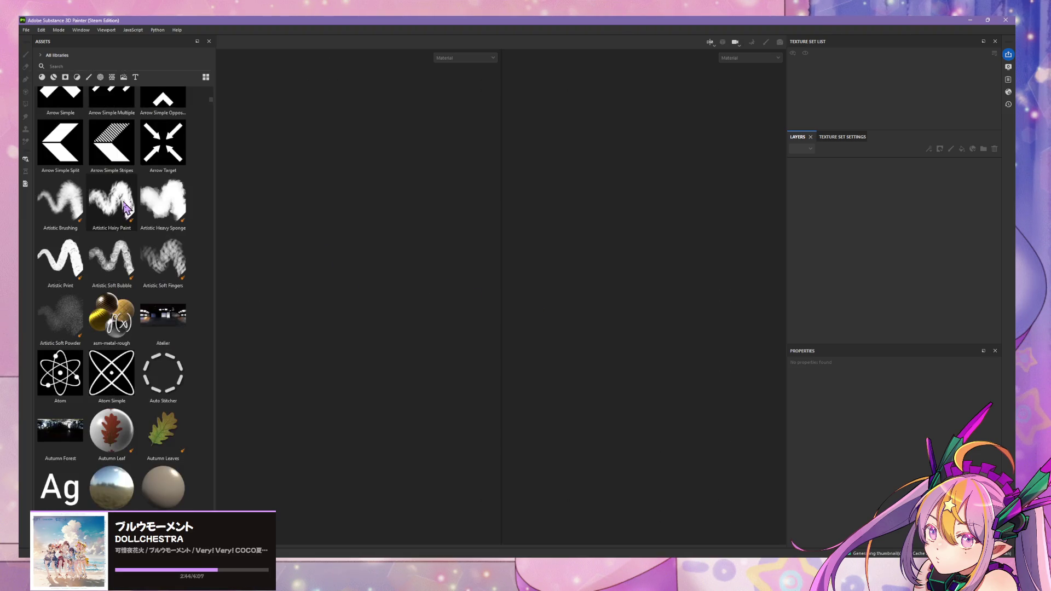
Back out of opening an existing project and return to the File menu.
{"action": "left_click", "coordinate": [26, 30]}
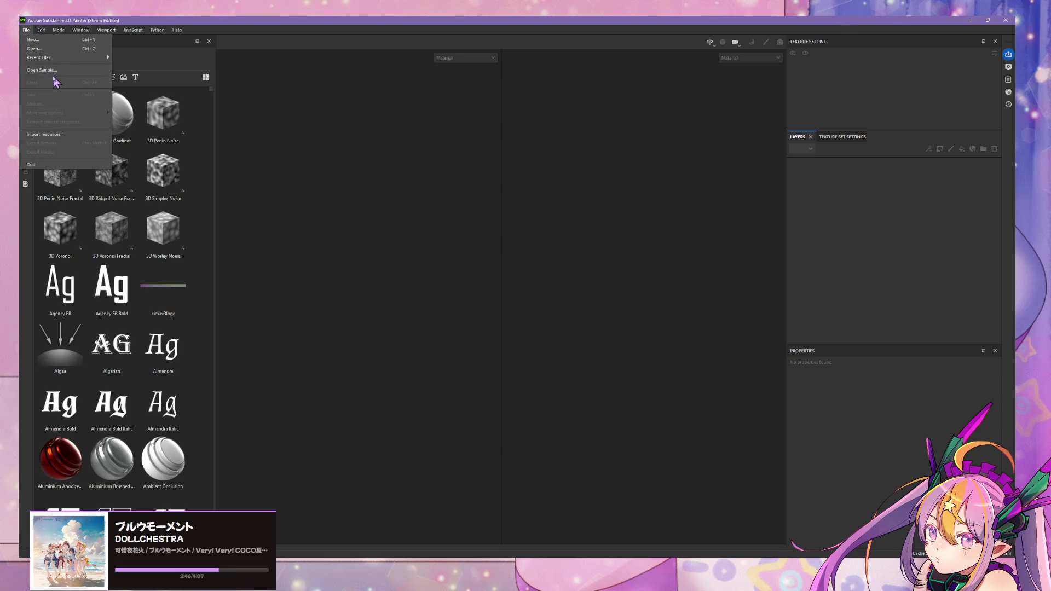
{"action": "left_click", "coordinate": [34, 49]}
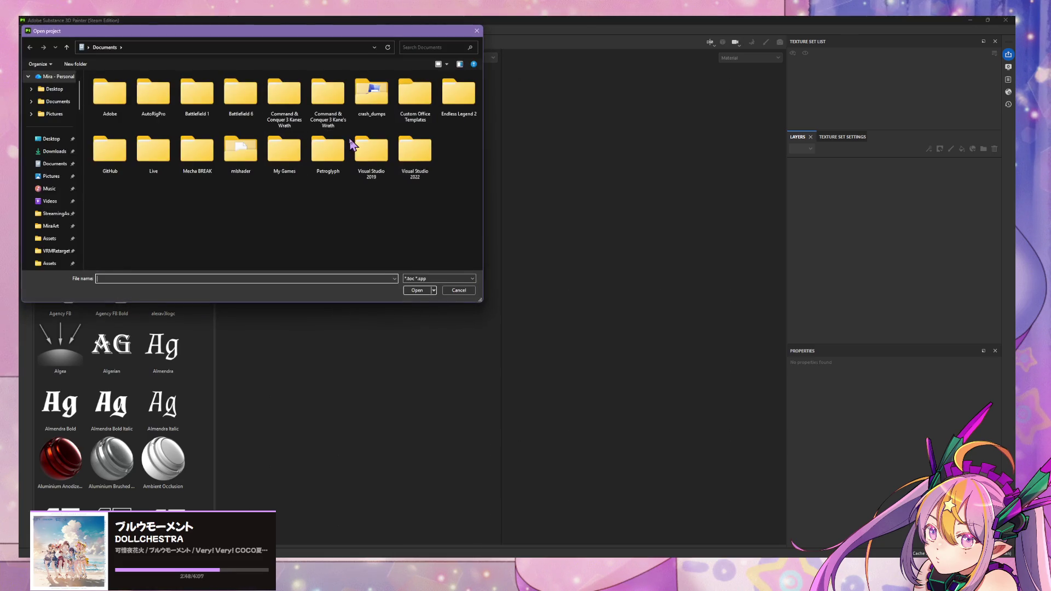
{"action": "left_click", "coordinate": [459, 290]}
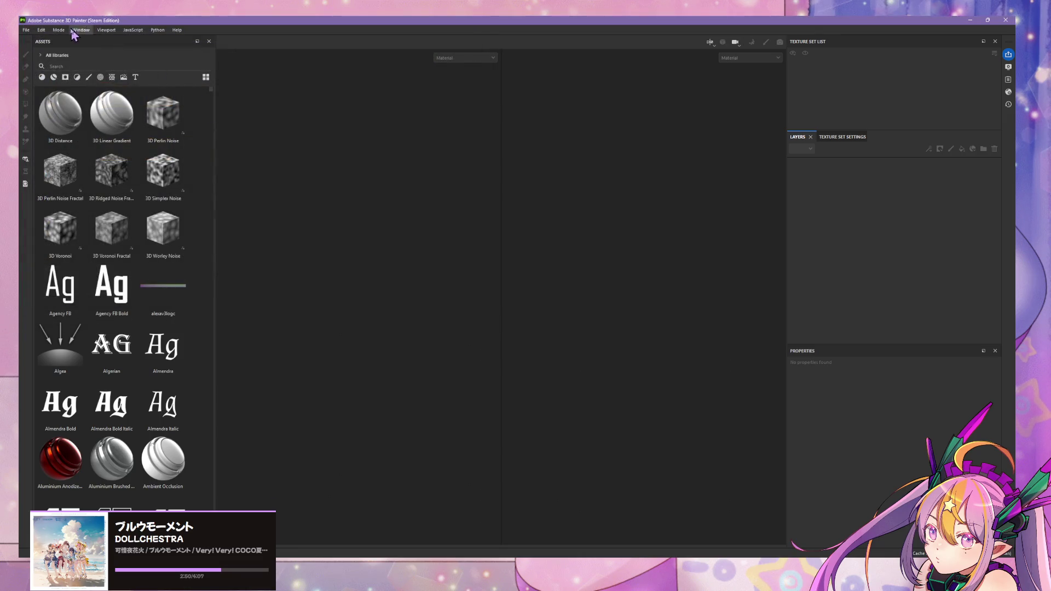
{"action": "left_click", "coordinate": [28, 31]}
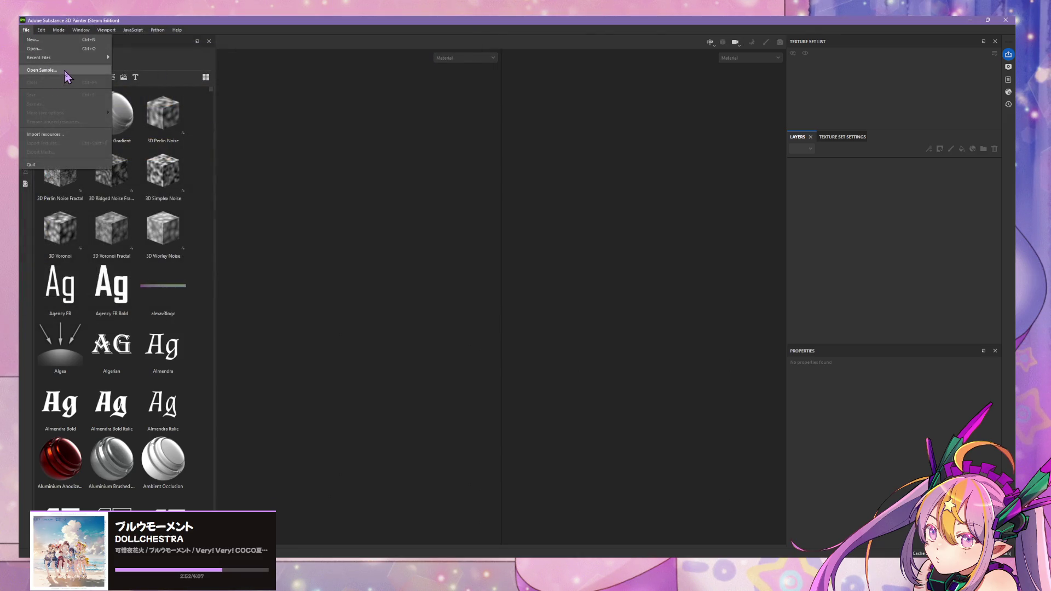
{"action": "mouse_move", "coordinate": [73, 55]}
Start a new project with v25dress_only.glb from the OBJ folder as the mesh.
{"action": "left_click", "coordinate": [33, 39]}
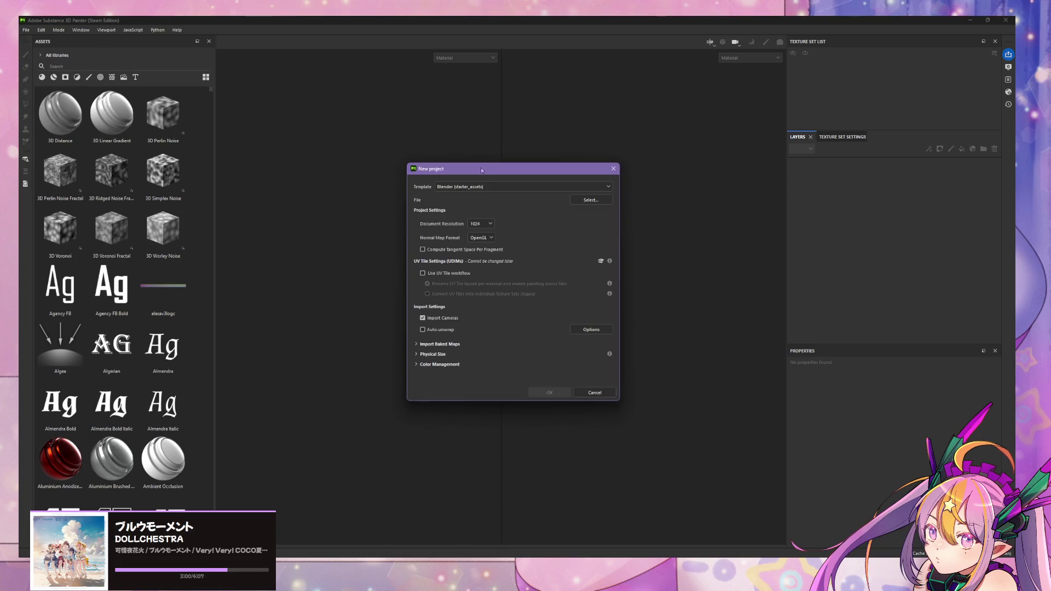
{"action": "left_click", "coordinate": [600, 205]}
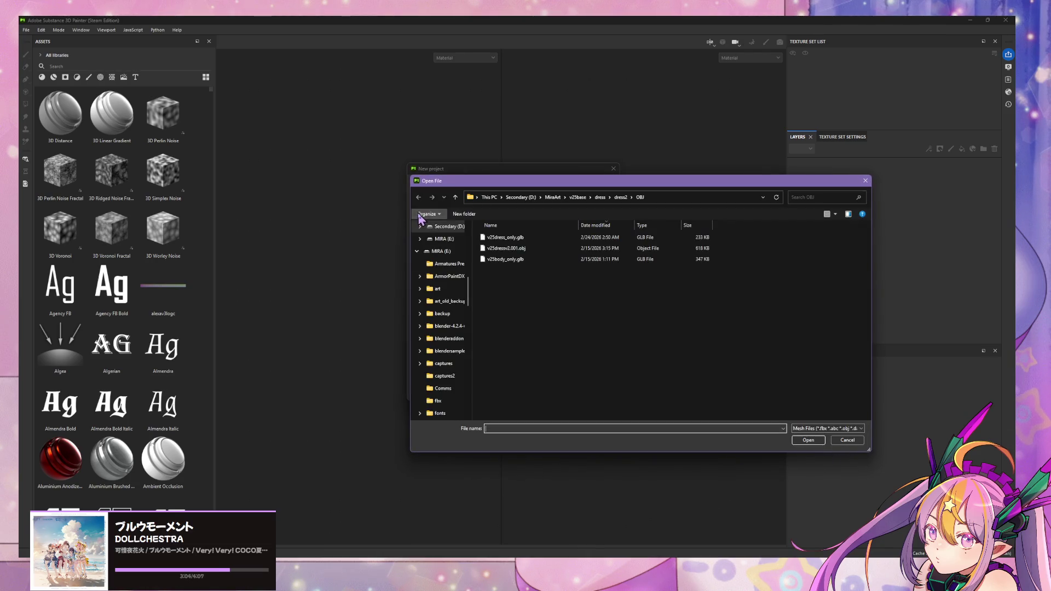
{"action": "left_click", "coordinate": [545, 239]}
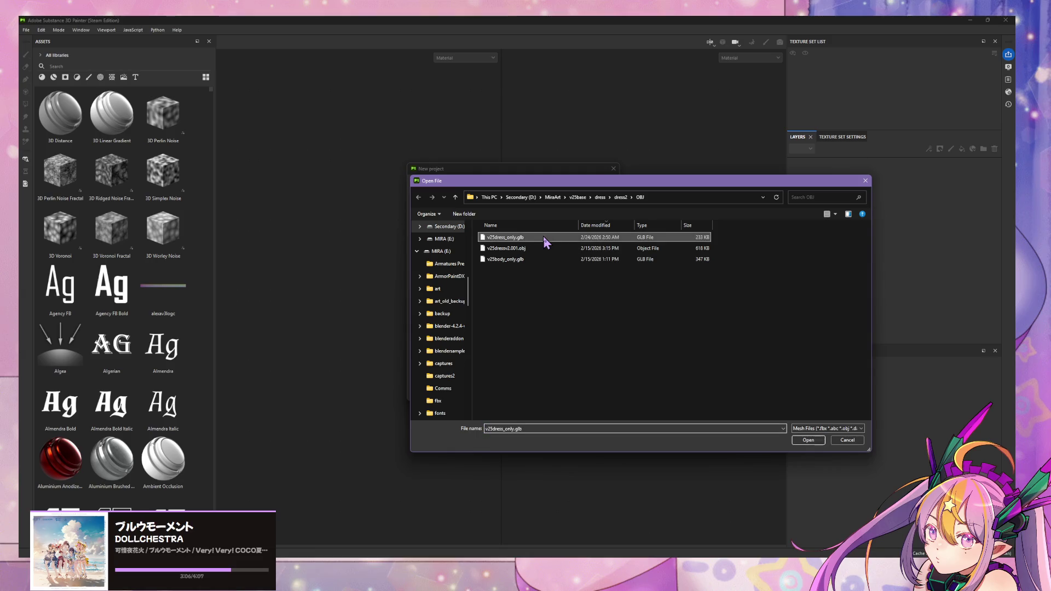
{"action": "double_click", "coordinate": [563, 239]}
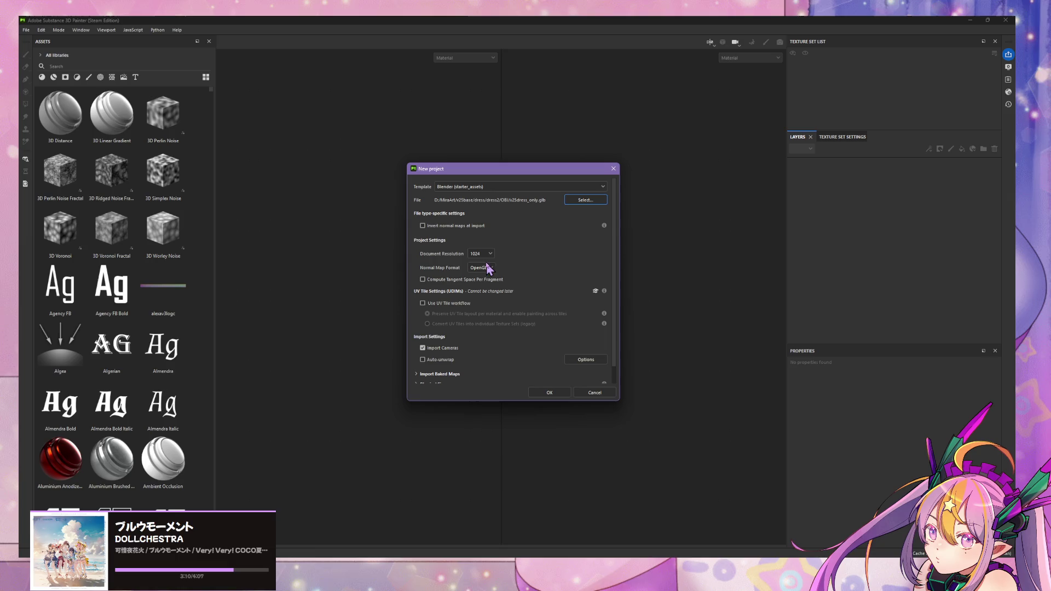
{"action": "left_click", "coordinate": [558, 392]}
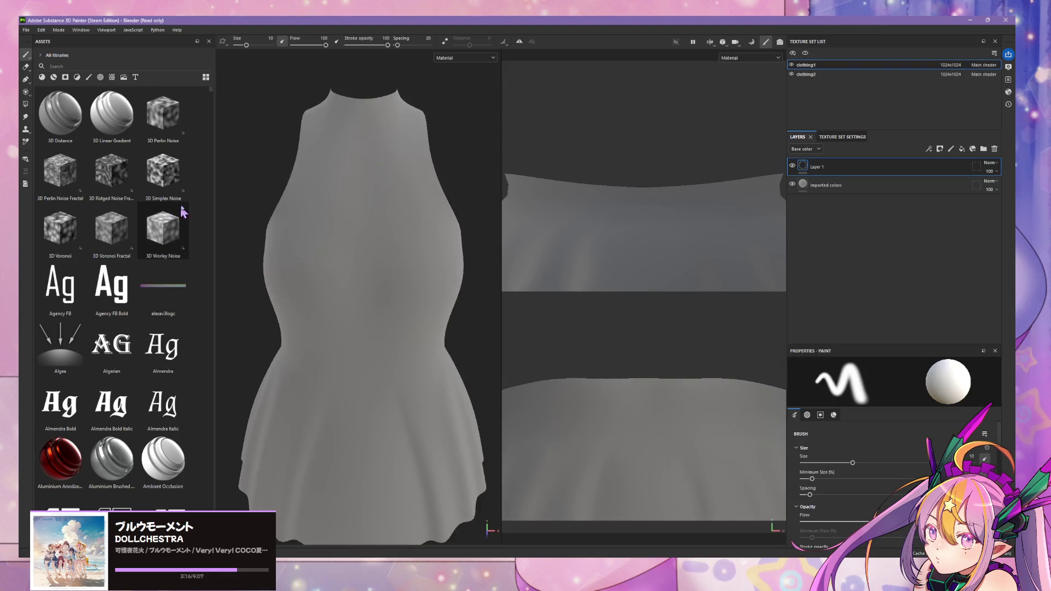
Bring up the quick brush settings over the dress in the viewport.
{"action": "right_click", "coordinate": [429, 290]}
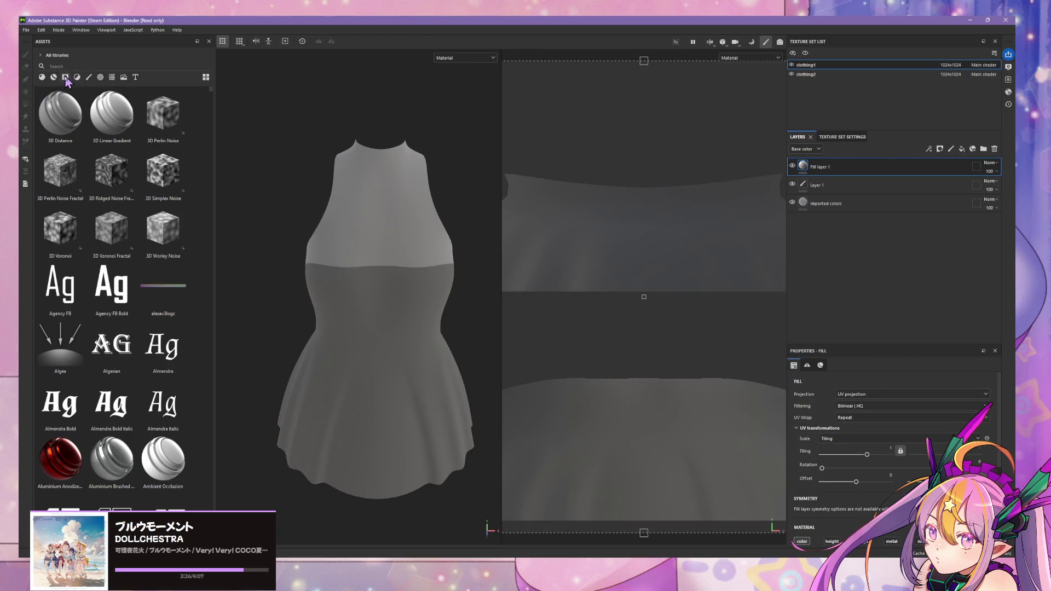
{"action": "scroll", "coordinate": [76, 107], "scroll_direction": "down", "scroll_amount": 15}
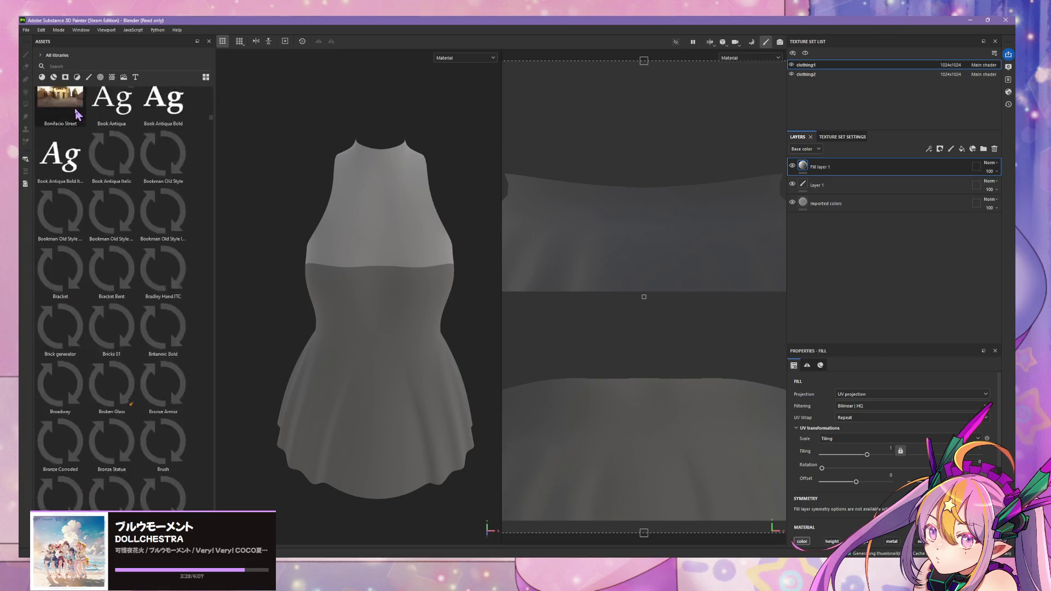
{"action": "scroll", "coordinate": [75, 113], "scroll_direction": "up", "scroll_amount": 15}
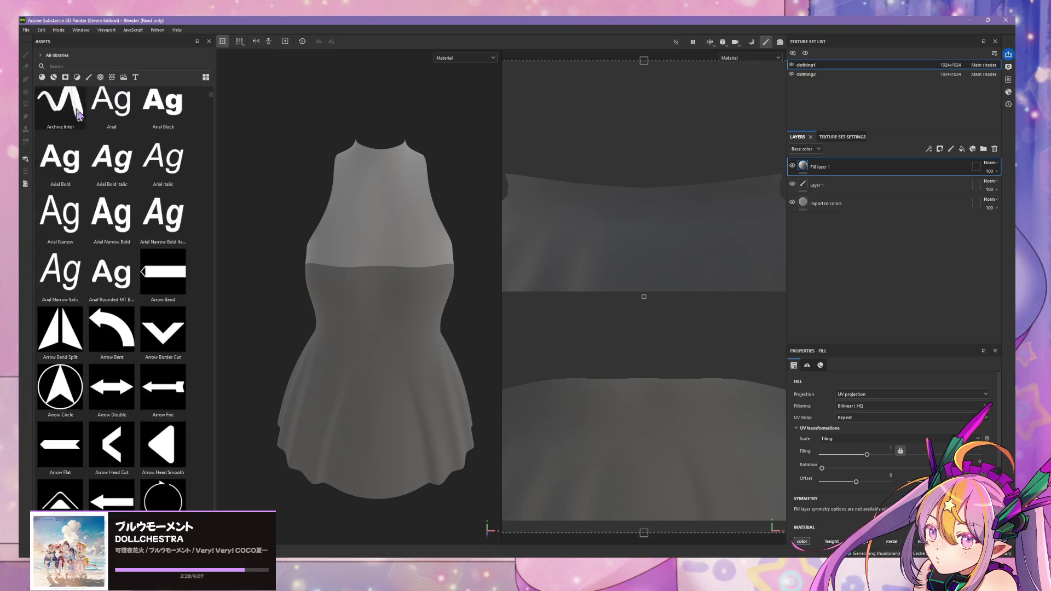
Filter the asset library to materials and pick Rubber Dry.
{"action": "left_click", "coordinate": [54, 77]}
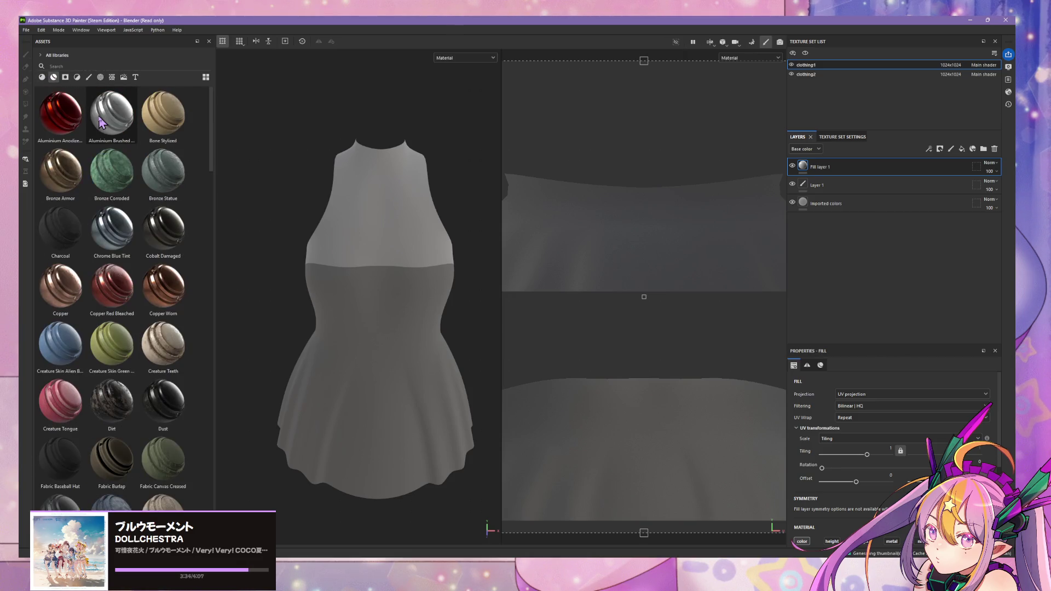
{"action": "scroll", "coordinate": [101, 124], "scroll_direction": "down", "scroll_amount": 5}
{"action": "scroll", "coordinate": [100, 123], "scroll_direction": "down", "scroll_amount": 5}
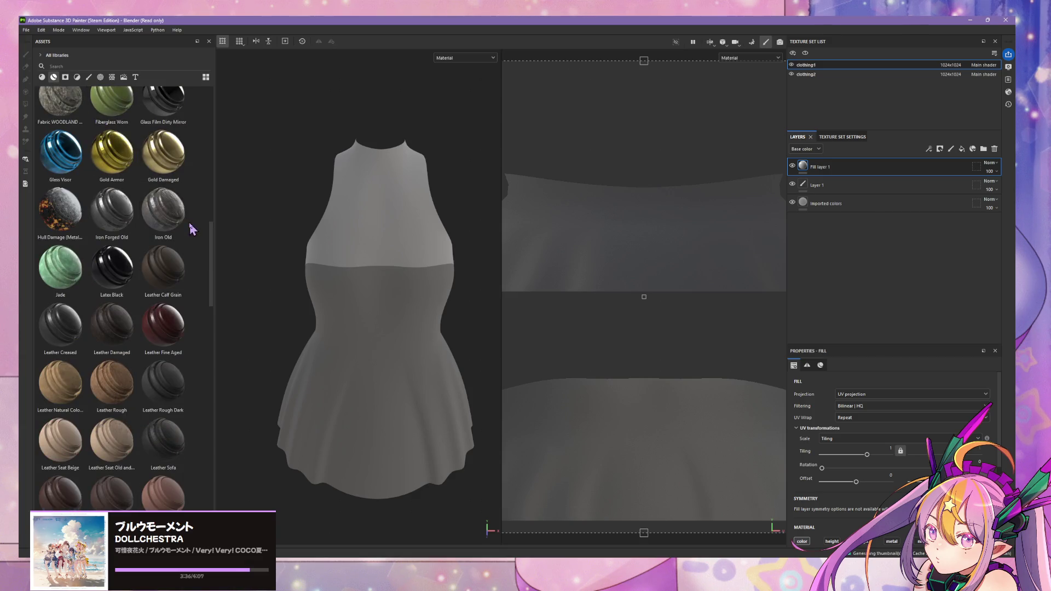
{"action": "scroll", "coordinate": [173, 209], "scroll_direction": "up", "scroll_amount": 5}
{"action": "scroll", "coordinate": [173, 210], "scroll_direction": "down", "scroll_amount": 5}
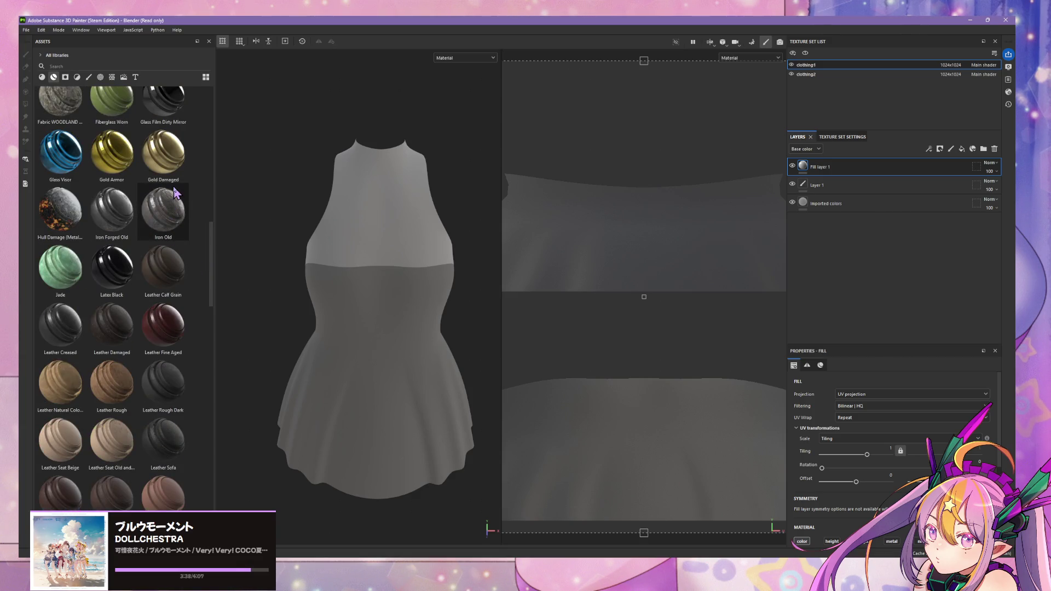
{"action": "scroll", "coordinate": [230, 241], "scroll_direction": "up", "scroll_amount": 3}
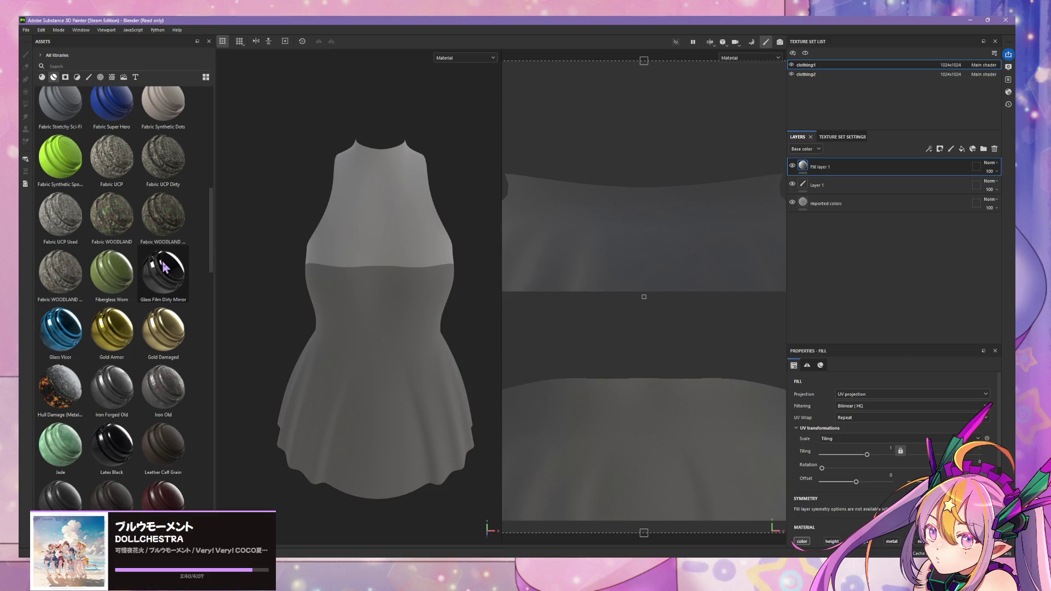
{"action": "scroll", "coordinate": [164, 268], "scroll_direction": "up", "scroll_amount": 3}
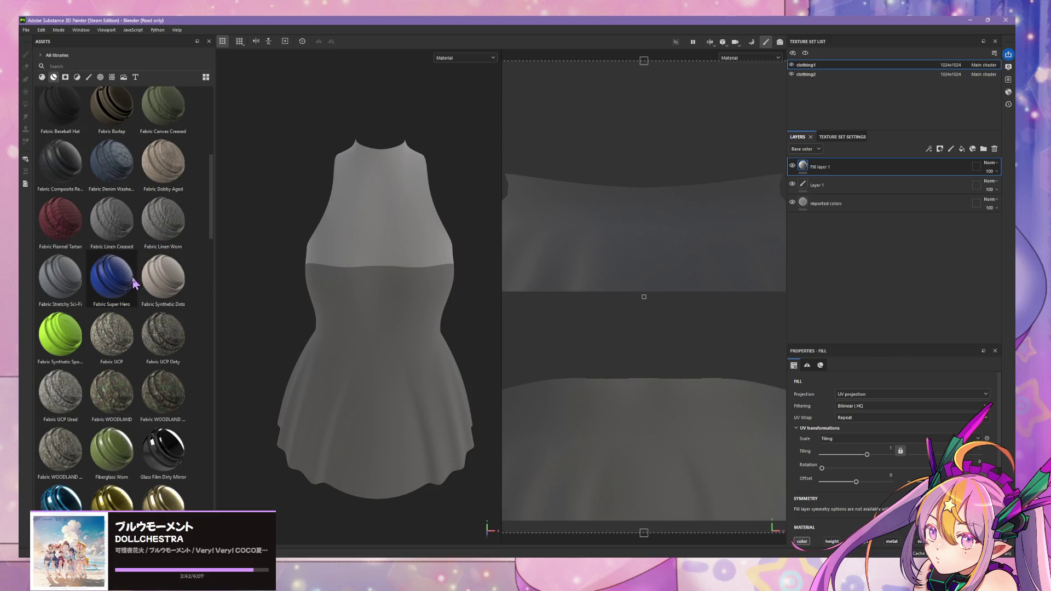
{"action": "scroll", "coordinate": [181, 199], "scroll_direction": "up", "scroll_amount": 3}
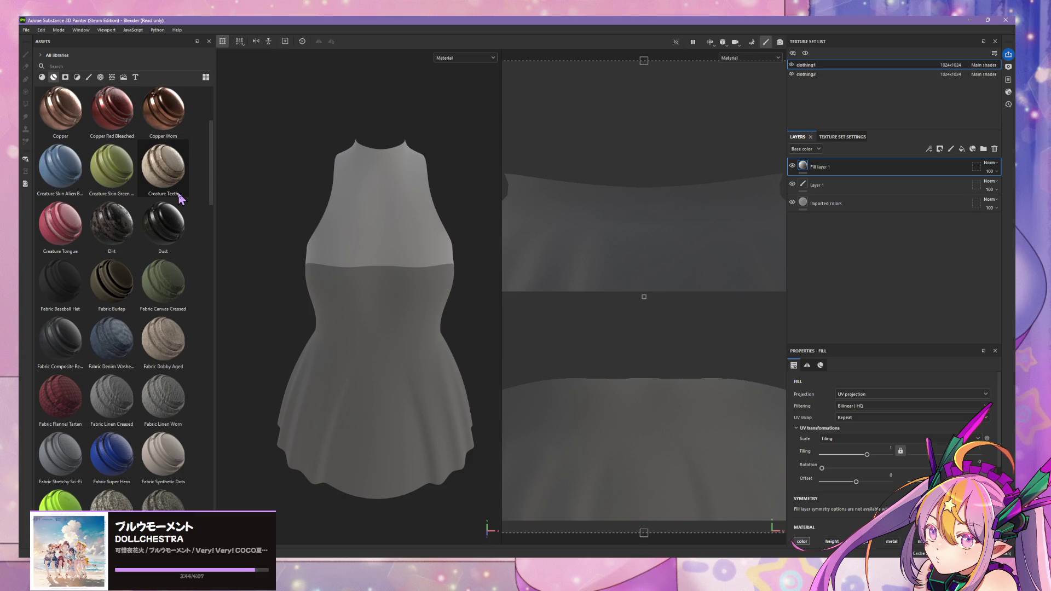
{"action": "scroll", "coordinate": [164, 225], "scroll_direction": "up", "scroll_amount": 3}
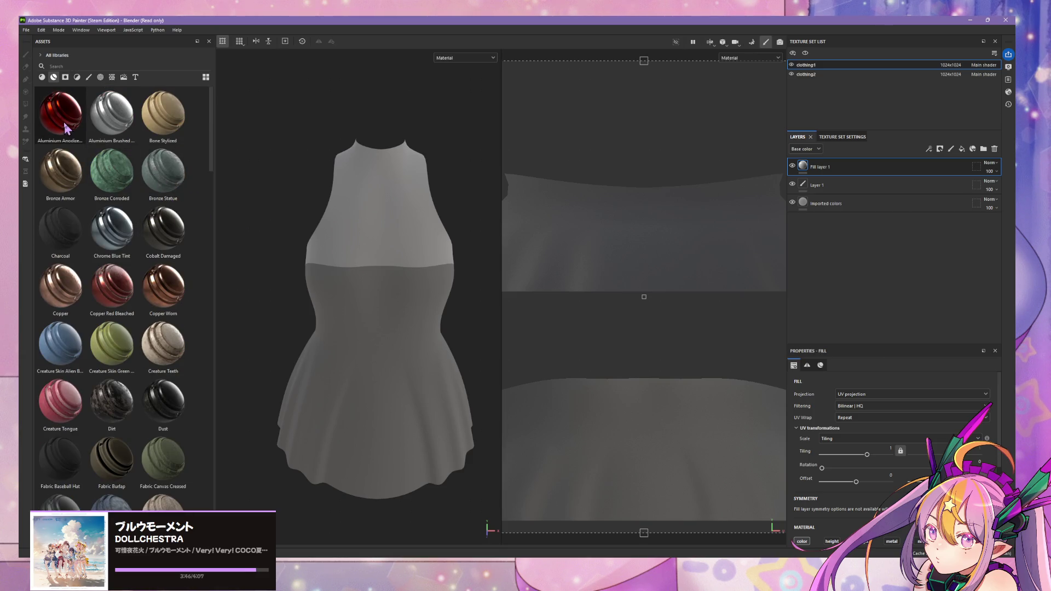
{"action": "scroll", "coordinate": [119, 224], "scroll_direction": "down", "scroll_amount": 10}
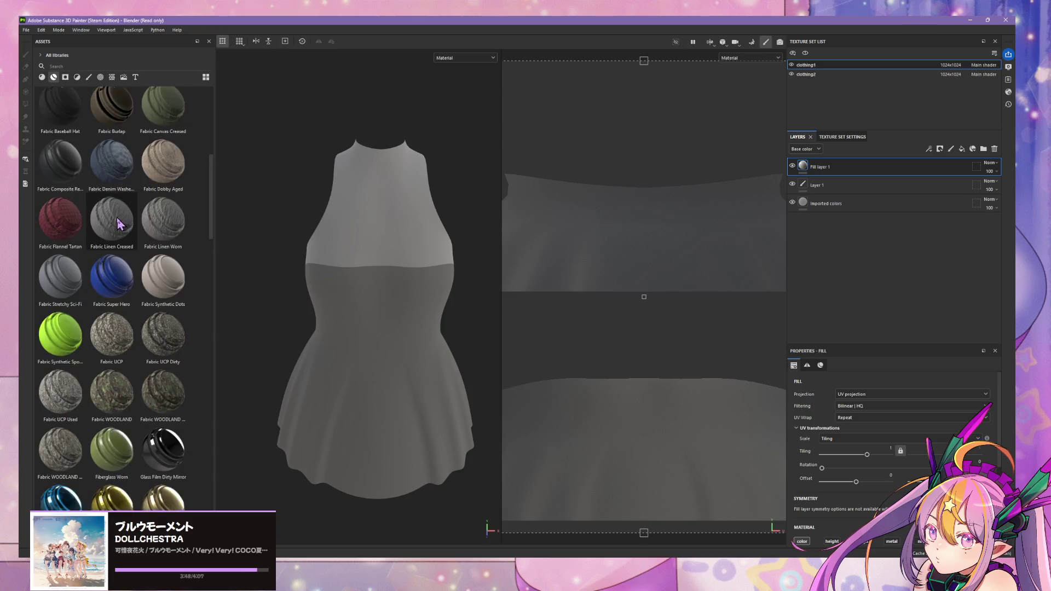
{"action": "scroll", "coordinate": [118, 223], "scroll_direction": "down", "scroll_amount": 10}
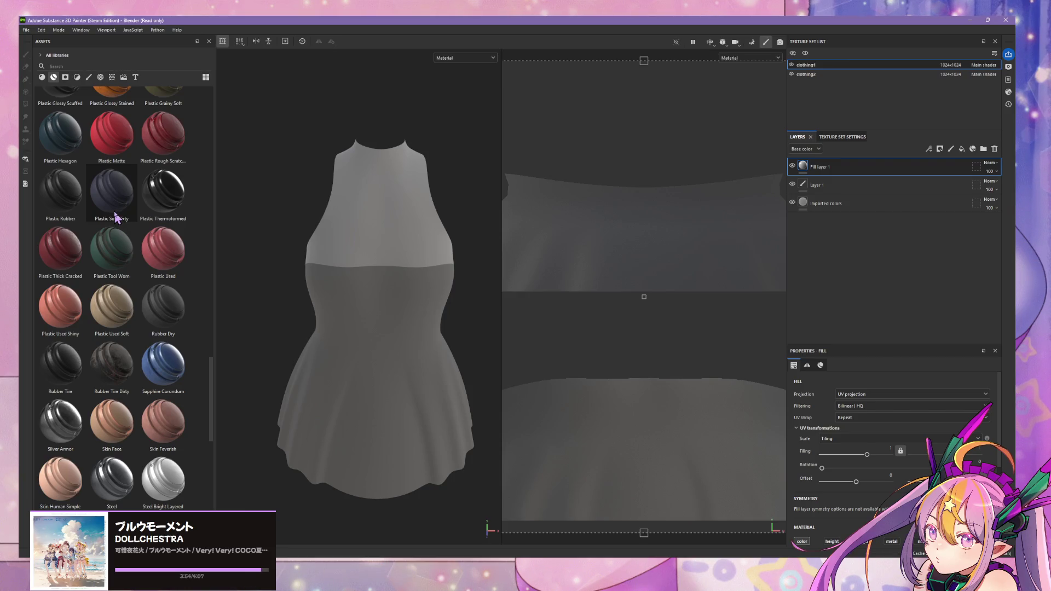
{"action": "left_click", "coordinate": [171, 323]}
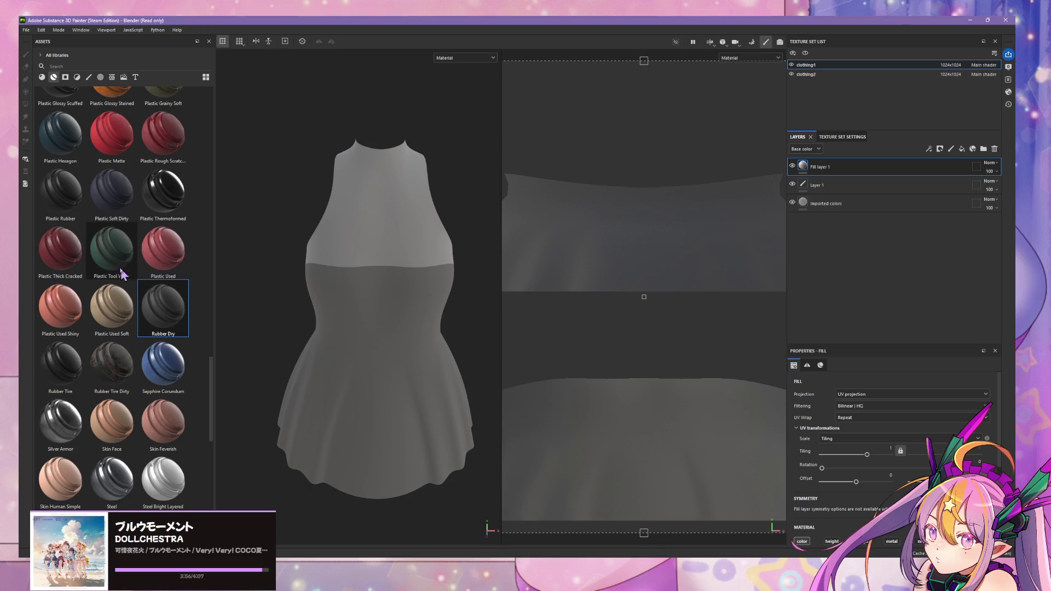
Scroll the materials list and pick Plastic Armor Simple instead.
{"action": "scroll", "coordinate": [112, 256], "scroll_direction": "down", "scroll_amount": 3}
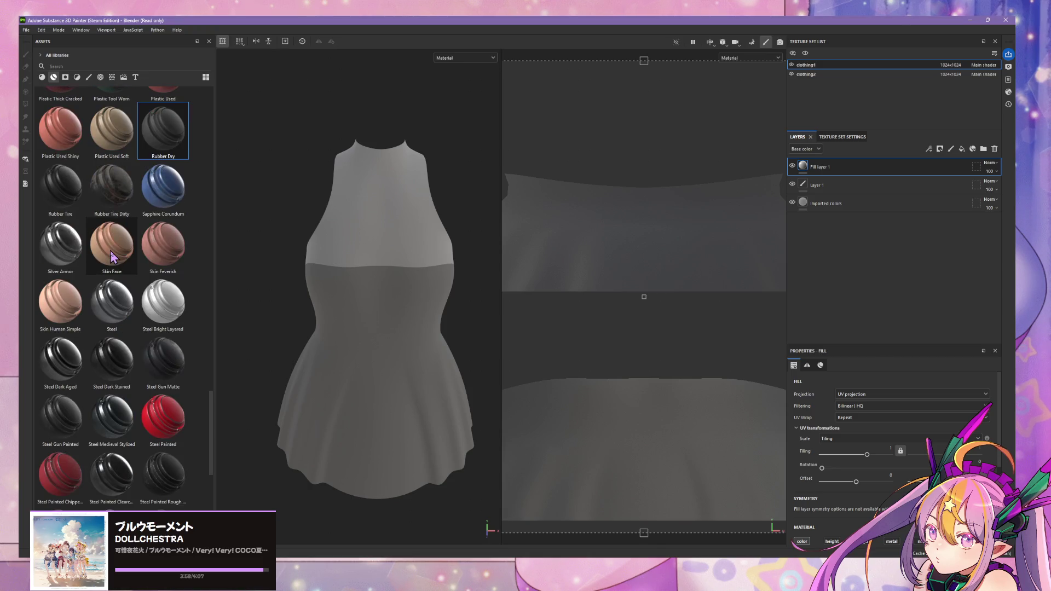
{"action": "scroll", "coordinate": [112, 256], "scroll_direction": "down", "scroll_amount": 5}
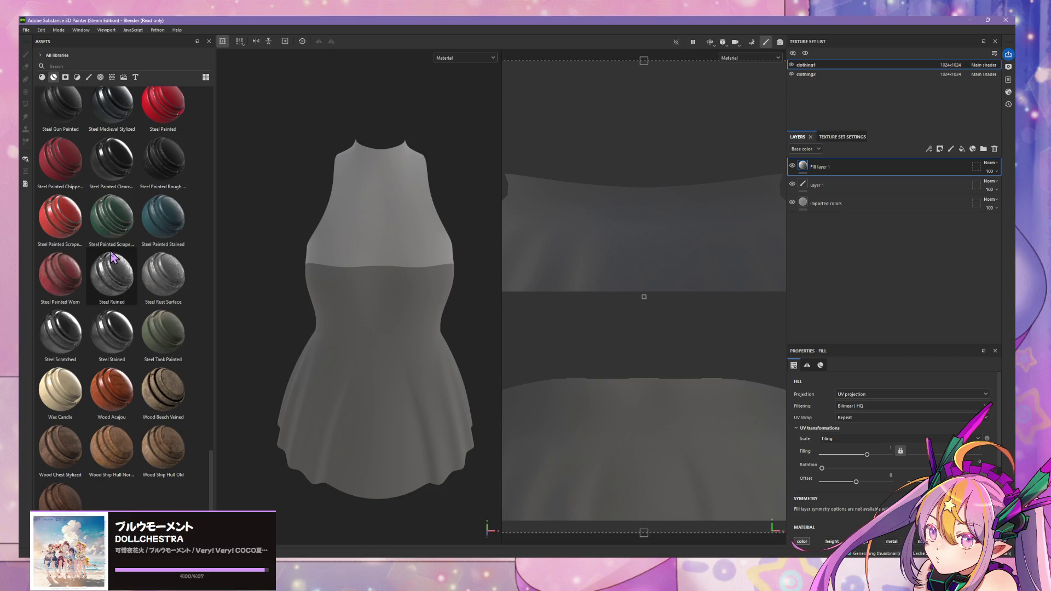
{"action": "scroll", "coordinate": [112, 257], "scroll_direction": "up", "scroll_amount": 6}
{"action": "scroll", "coordinate": [112, 256], "scroll_direction": "up", "scroll_amount": 3}
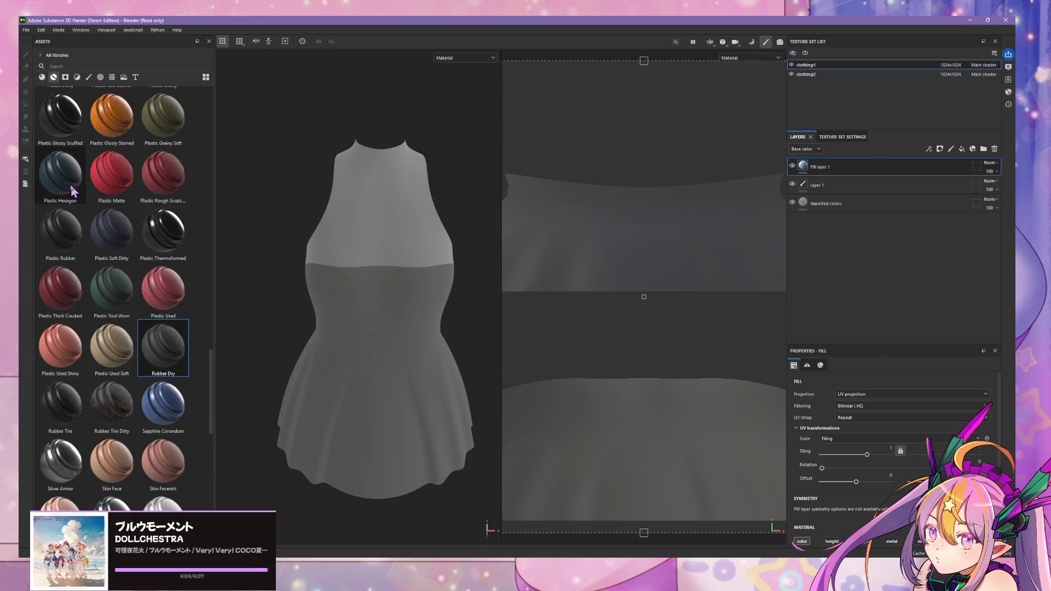
{"action": "scroll", "coordinate": [72, 189], "scroll_direction": "up", "scroll_amount": 3}
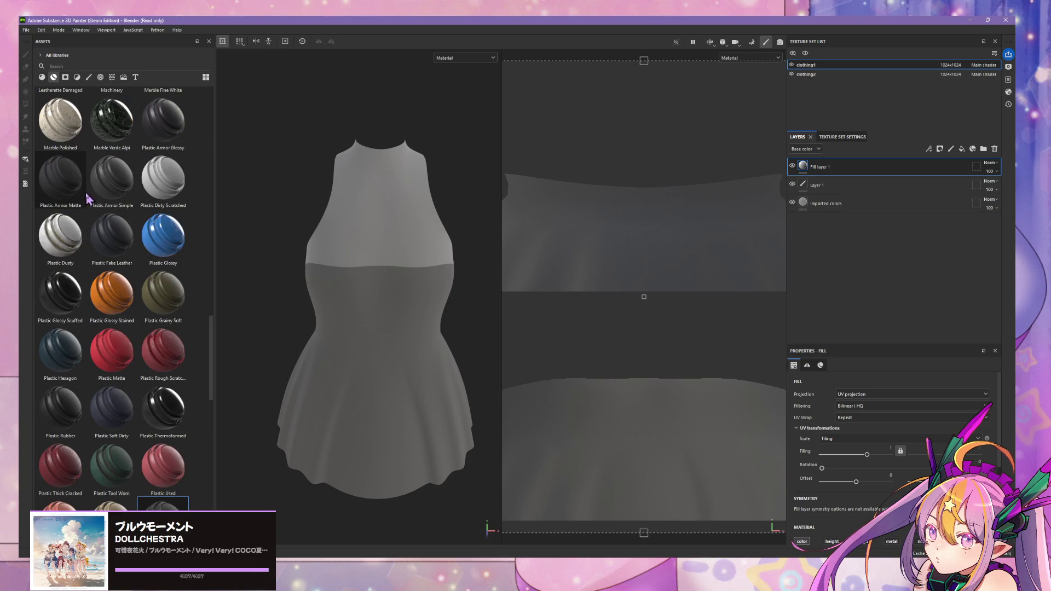
{"action": "scroll", "coordinate": [87, 198], "scroll_direction": "up", "scroll_amount": 3}
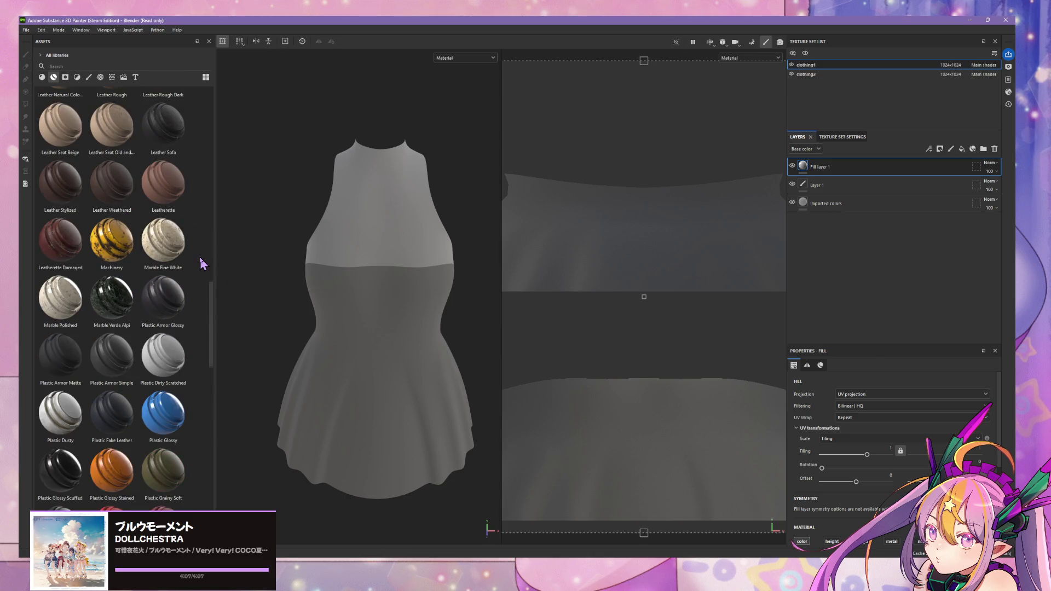
{"action": "scroll", "coordinate": [161, 251], "scroll_direction": "down", "scroll_amount": 3}
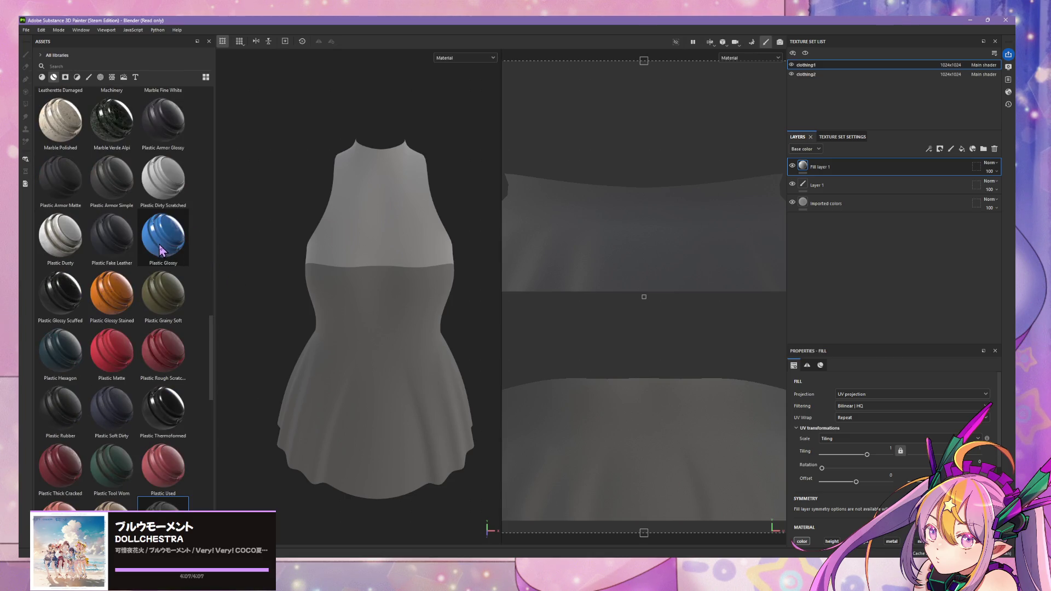
{"action": "left_click", "coordinate": [123, 192]}
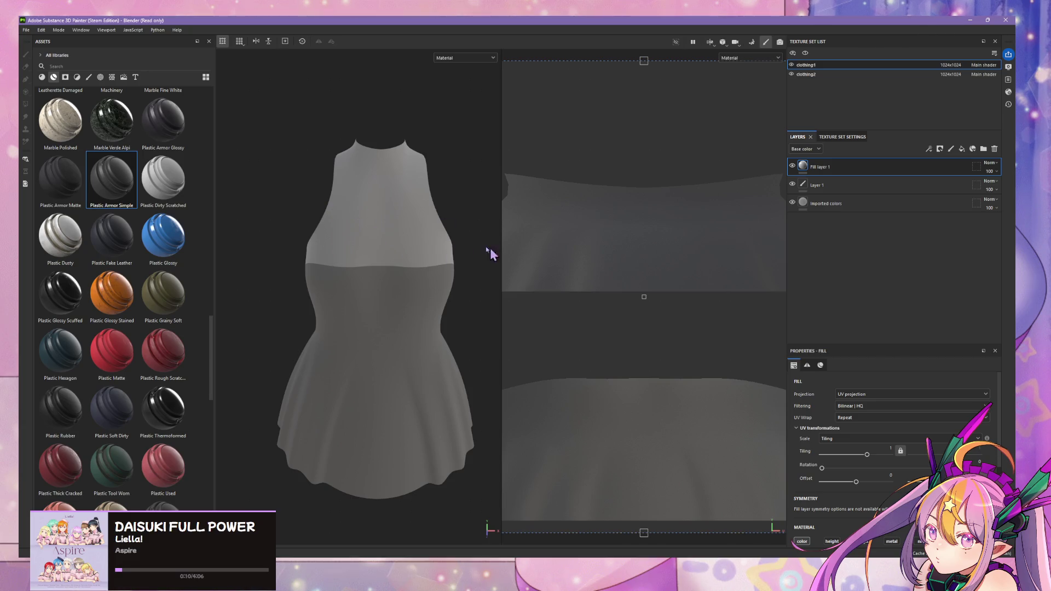
Apply the material to the dress, then delete Fill layer 2, Fill layer 1 and Layer 1.
{"action": "left_click", "coordinate": [423, 281]}
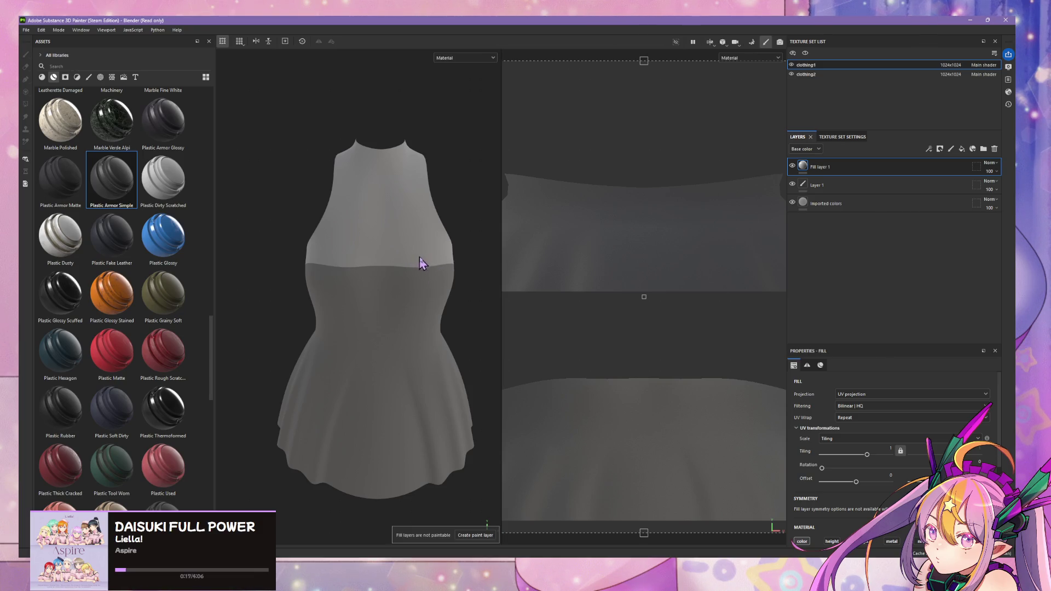
{"action": "left_click_drag", "start_coordinate": [447, 297], "coordinate": [405, 263], "text": "alt"}
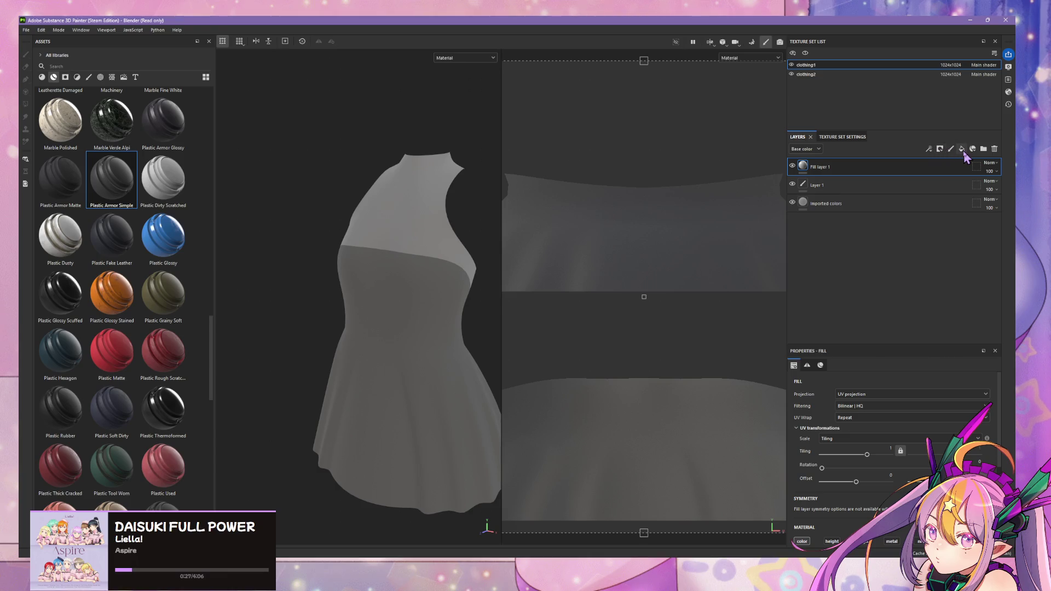
{"action": "left_click", "coordinate": [962, 149]}
{"action": "left_click", "coordinate": [995, 149]}
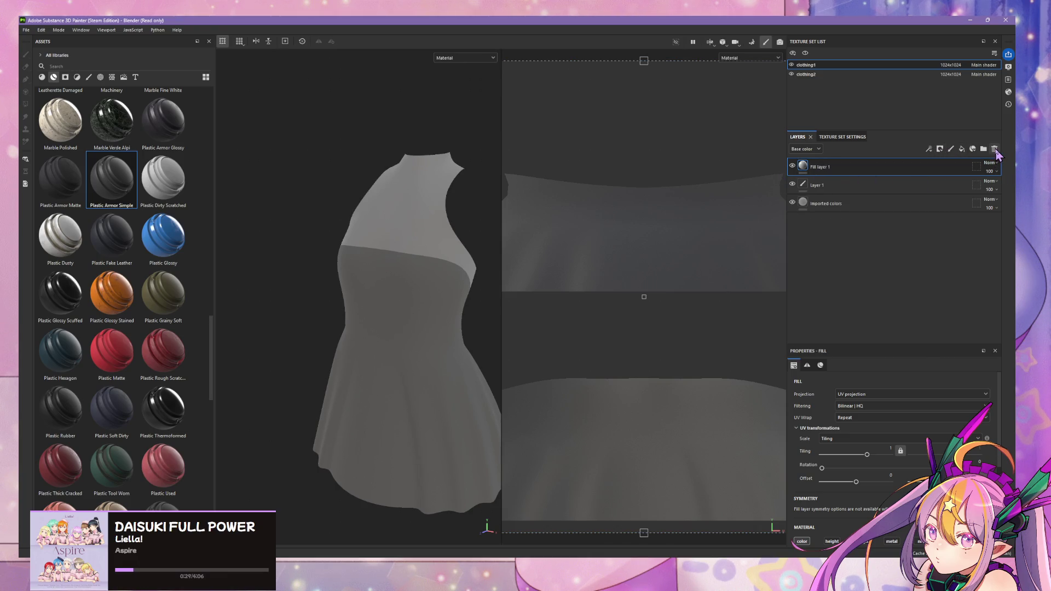
{"action": "left_click", "coordinate": [995, 150]}
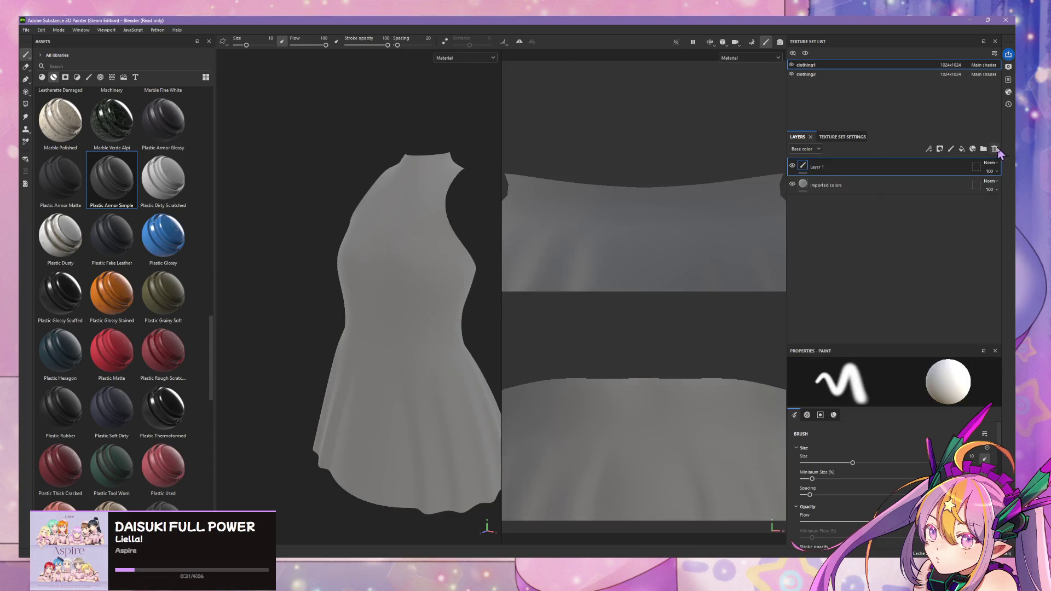
{"action": "left_click", "coordinate": [995, 149]}
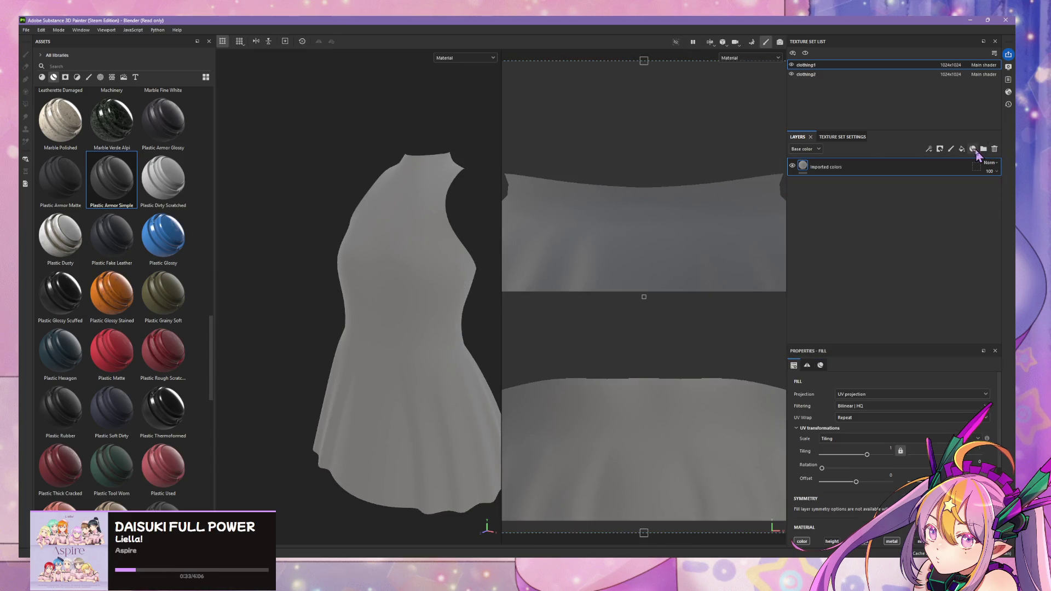
Add a fresh fill layer over Imported colors, adding and removing a test paint layer.
{"action": "left_click", "coordinate": [973, 149]}
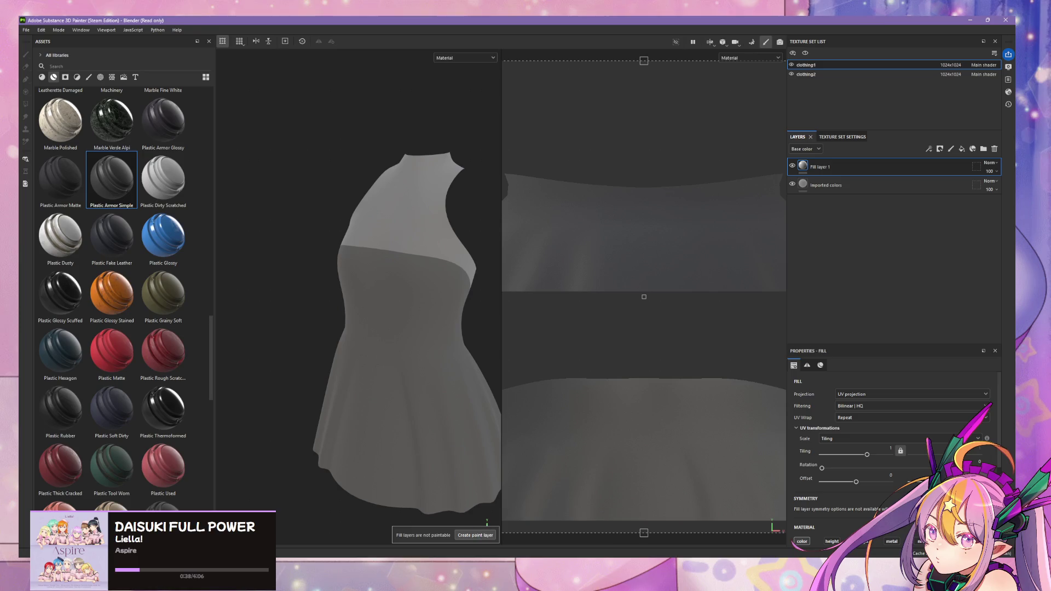
{"action": "left_click", "coordinate": [475, 536]}
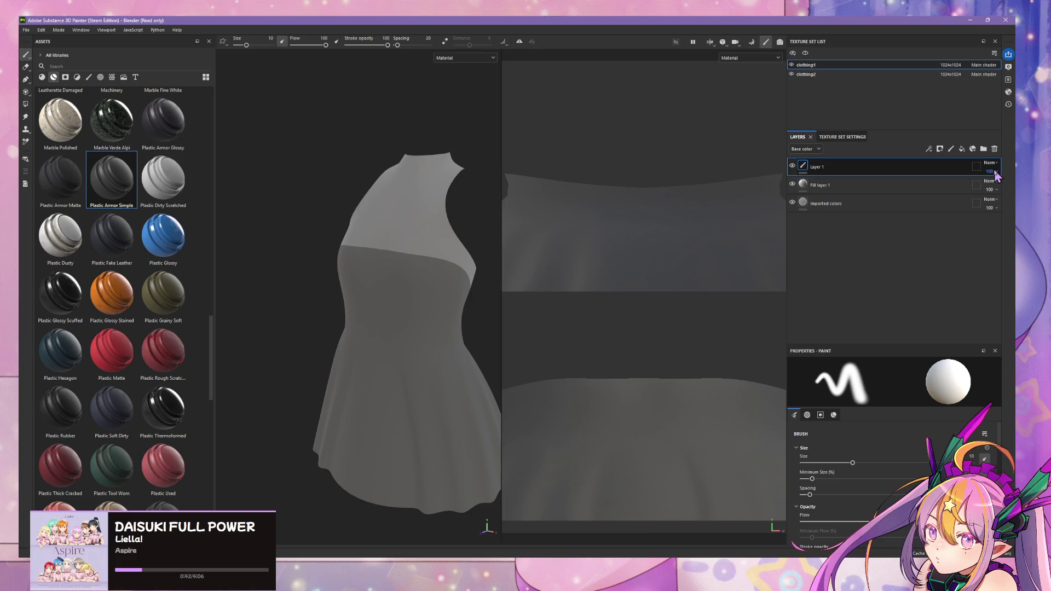
{"action": "left_click", "coordinate": [994, 153]}
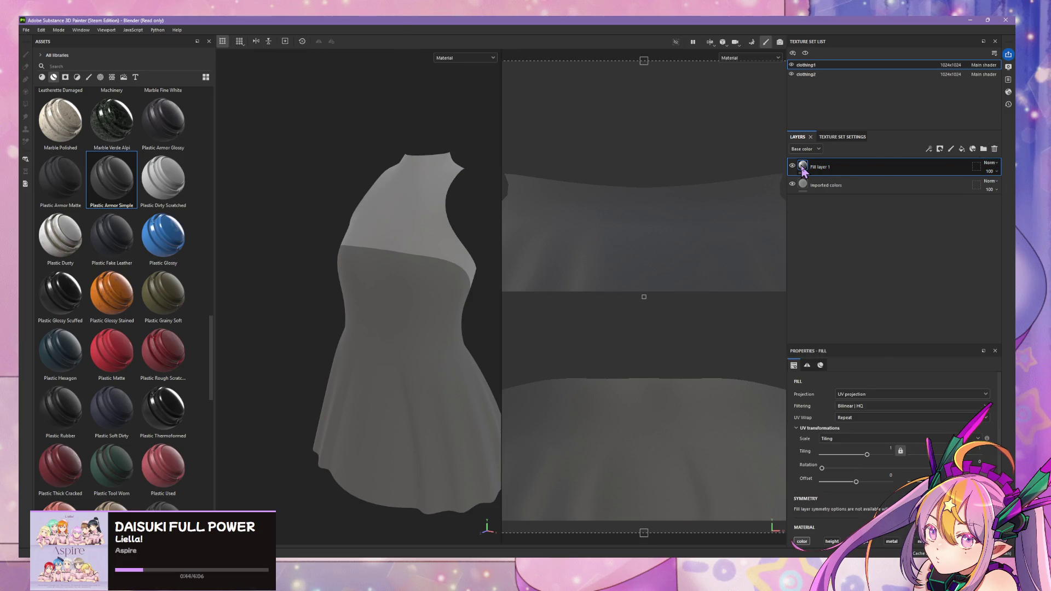
Search the material resources for 'plast' to list plastic materials for Fill layer 1.
{"action": "scroll", "coordinate": [816, 375], "scroll_direction": "down", "scroll_amount": 3}
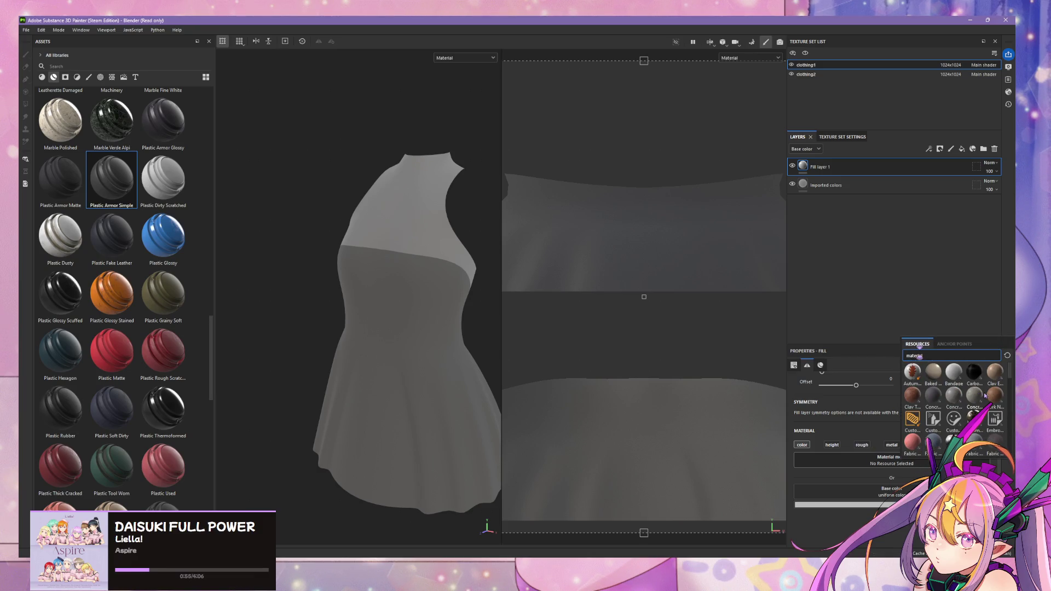
{"action": "mouse_move", "coordinate": [984, 394]}
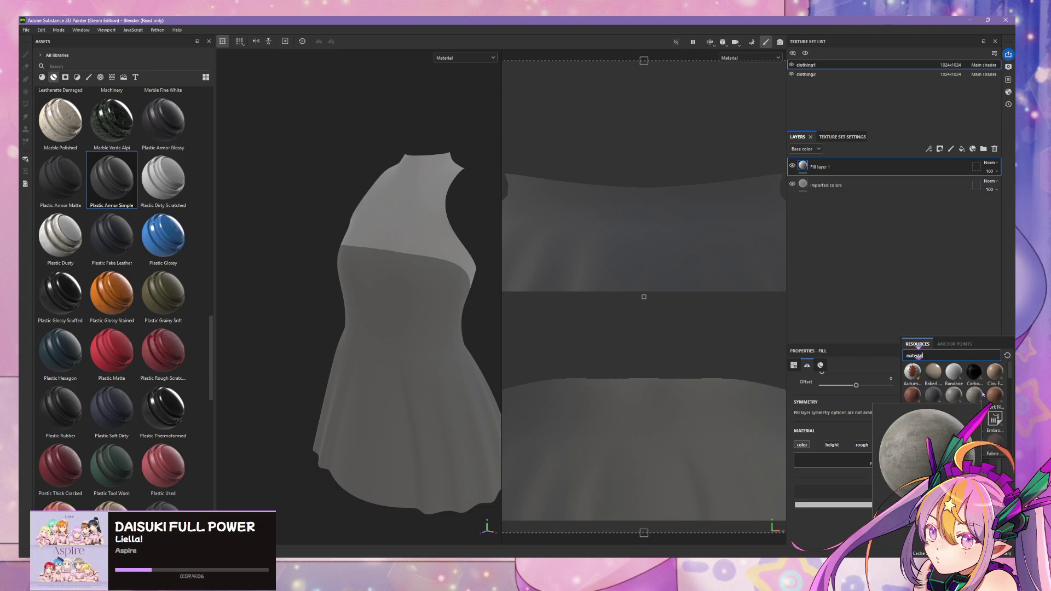
{"action": "key", "text": "BackSpace"}
{"action": "key", "text": "BackSpace"}
{"action": "key", "text": "BackSpace"}
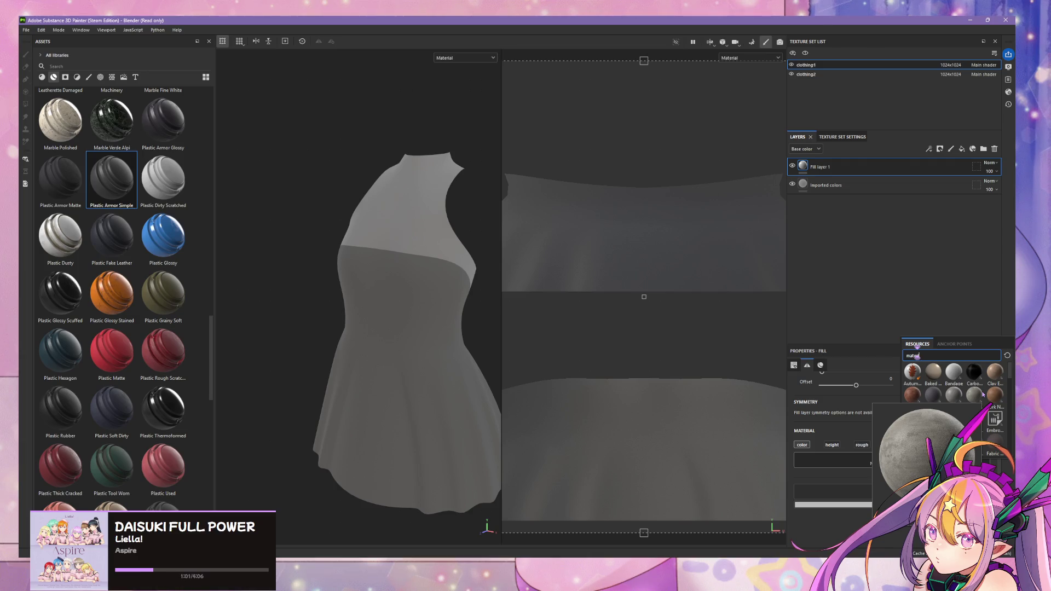
{"action": "key", "text": "BackSpace"}
{"action": "key", "text": "BackSpace"}
{"action": "key", "text": "BackSpace"}
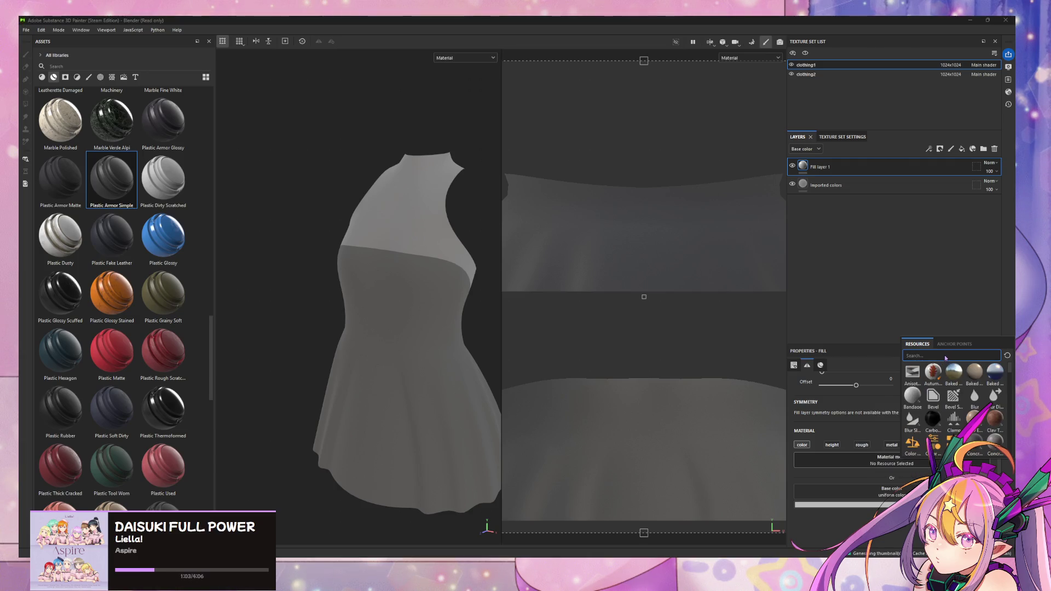
{"action": "type", "text": "plast"}
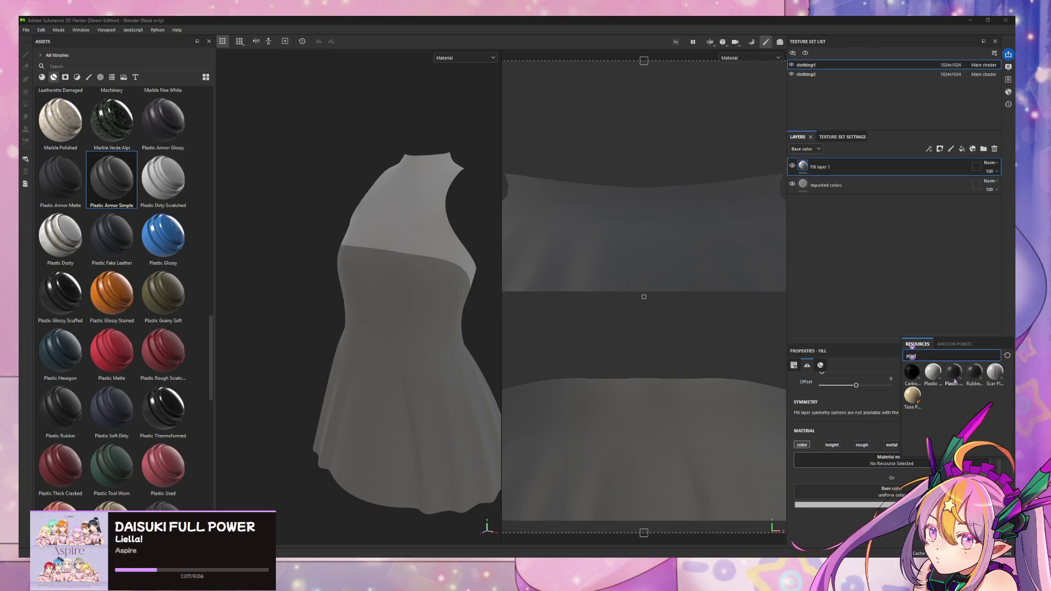
Apply the Plastic Grip material to the fill layer and view the dress side.
{"action": "mouse_move", "coordinate": [956, 381]}
{"action": "left_click", "coordinate": [959, 381]}
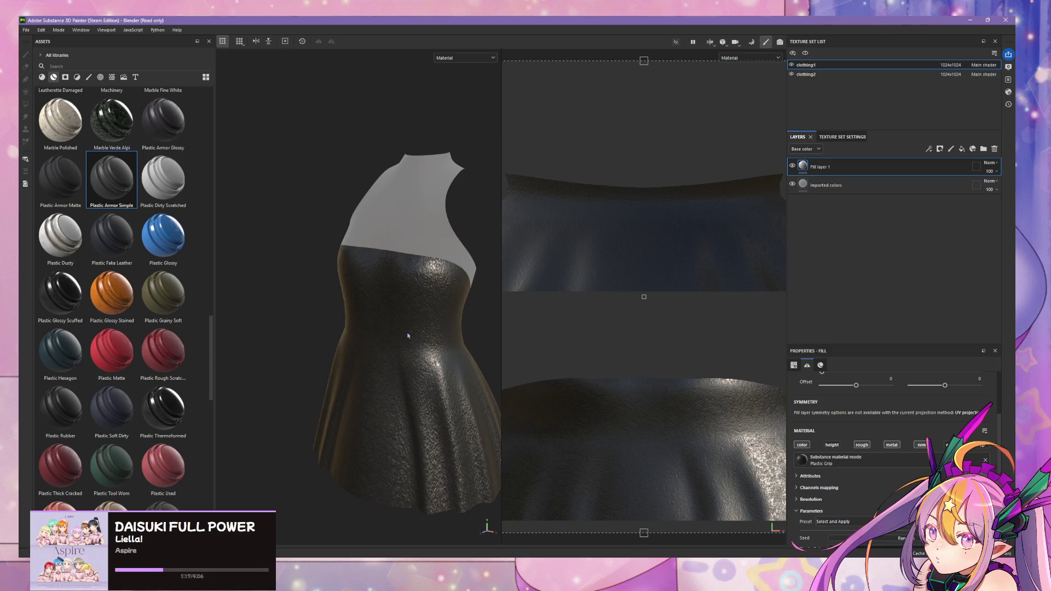
{"action": "right_click", "coordinate": [404, 336]}
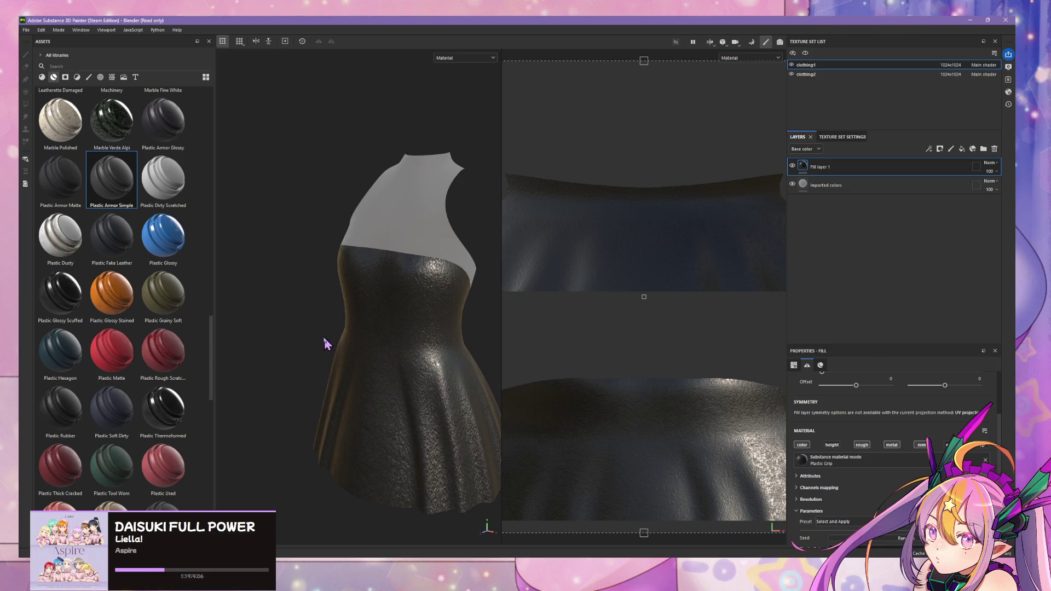
{"action": "mouse_move", "coordinate": [349, 331]}
{"action": "left_mouse_down", "text": "alt"}
{"action": "mouse_move", "coordinate": [767, 269]}
{"action": "mouse_move", "coordinate": [725, 227]}
{"action": "mouse_move", "coordinate": [629, 185]}
{"action": "mouse_move", "coordinate": [677, 171]}
{"action": "mouse_move", "coordinate": [641, 206]}
{"action": "mouse_move", "coordinate": [704, 286]}
{"action": "mouse_move", "coordinate": [766, 327]}
{"action": "left_mouse_up", "text": "alt"}
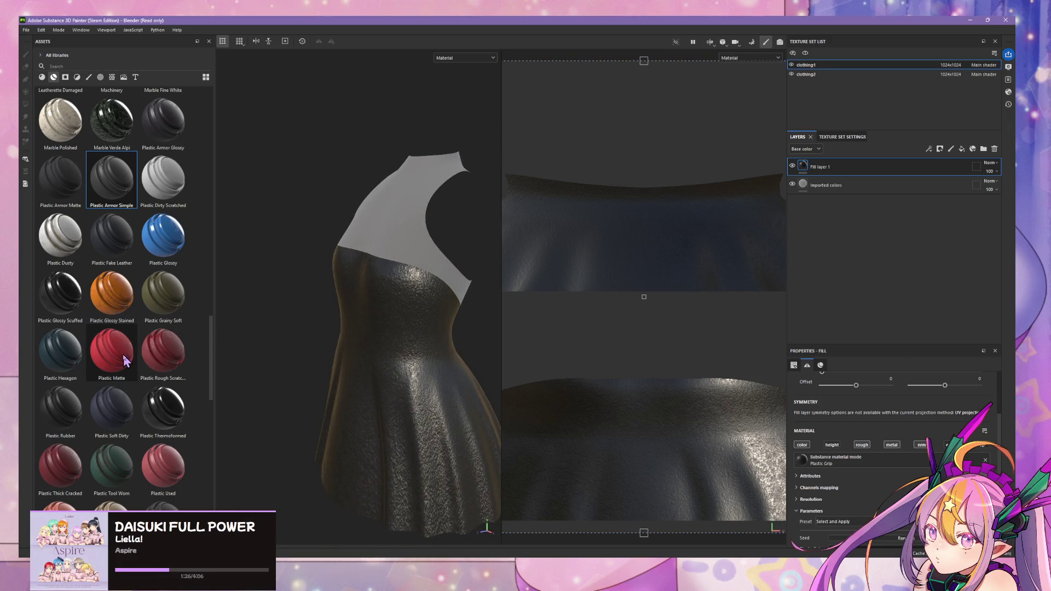
Drop Plastic Armor Matte, then Plastic Armor Simple, onto the dress.
{"action": "mouse_move", "coordinate": [60, 178]}
{"action": "left_mouse_down"}
{"action": "mouse_move", "coordinate": [126, 197]}
{"action": "mouse_move", "coordinate": [419, 343]}
{"action": "left_mouse_up"}
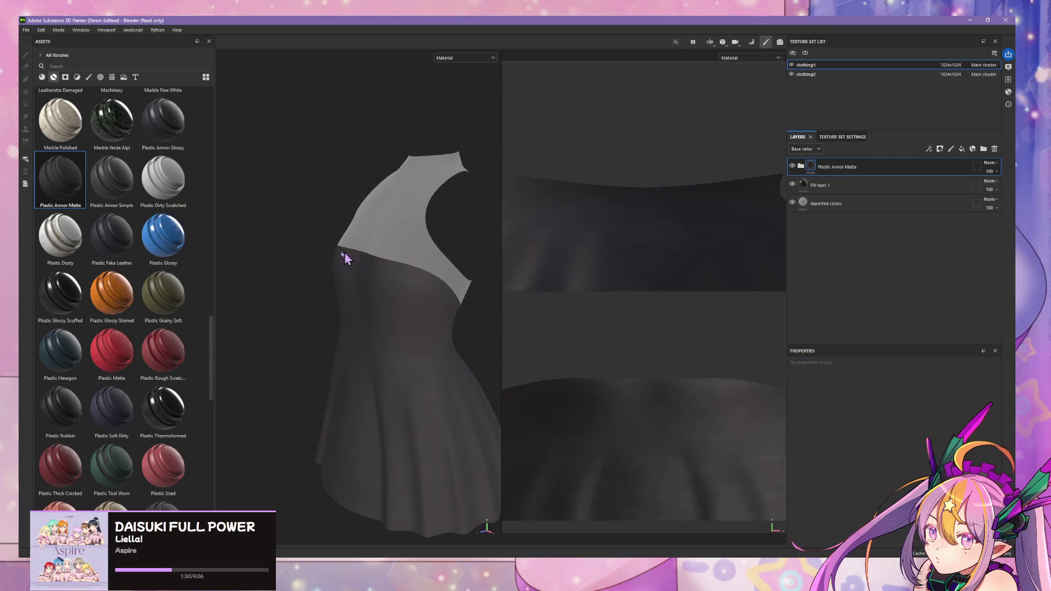
{"action": "mouse_move", "coordinate": [340, 318]}
{"action": "left_mouse_down", "text": "alt"}
{"action": "mouse_move", "coordinate": [411, 305]}
{"action": "mouse_move", "coordinate": [441, 274]}
{"action": "mouse_move", "coordinate": [465, 274]}
{"action": "mouse_move", "coordinate": [438, 274]}
{"action": "left_mouse_up", "text": "alt"}
{"action": "left_click_drag", "start_coordinate": [111, 195], "coordinate": [383, 336]}
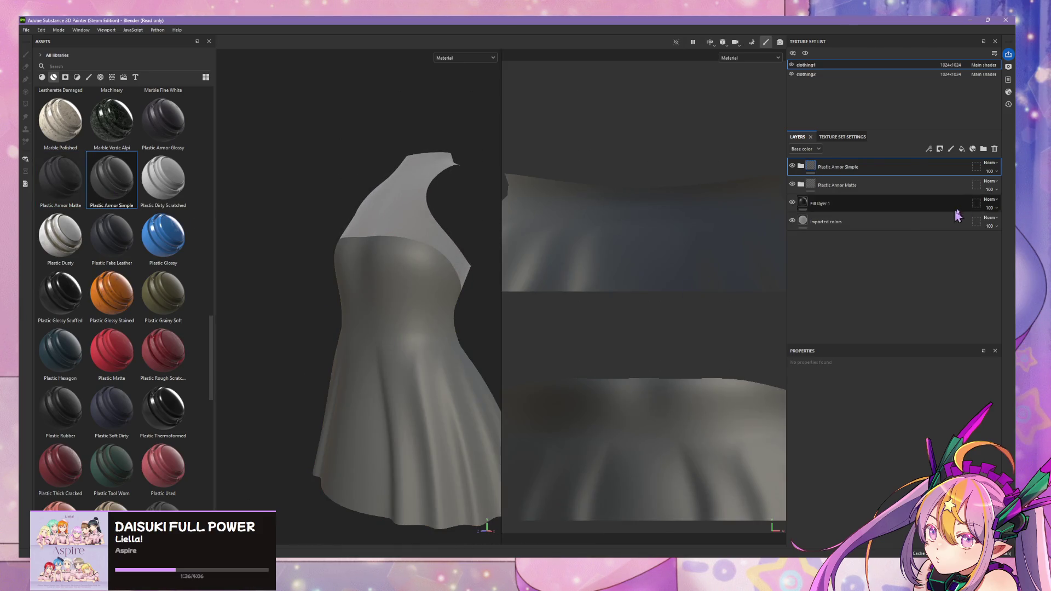
Delete the Plastic Armor Matte layer and Fill layer 1 with Plastic Grip.
{"action": "left_click", "coordinate": [994, 189]}
{"action": "left_click", "coordinate": [995, 149]}
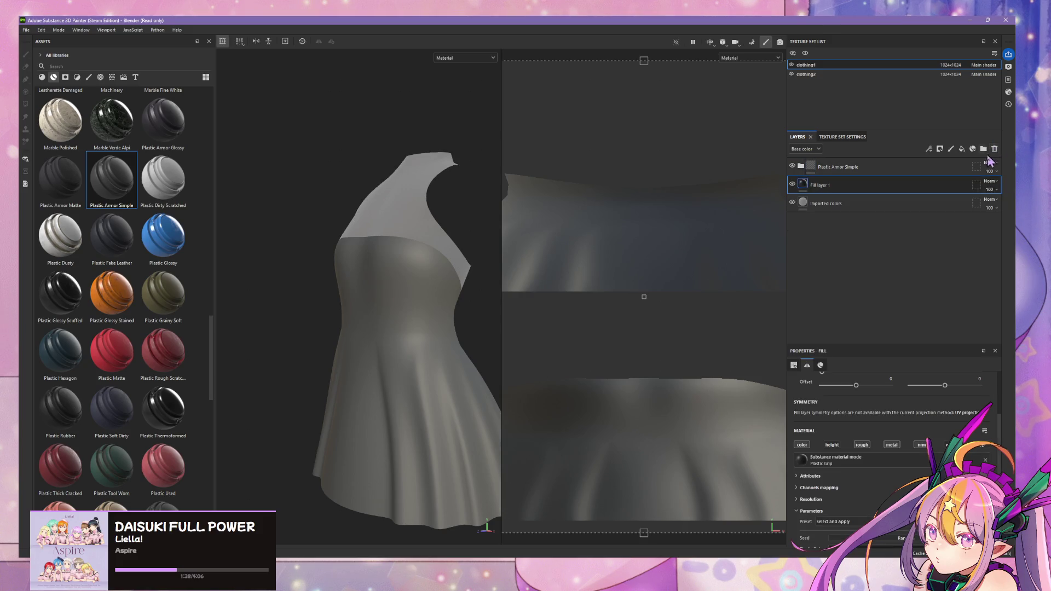
{"action": "left_click", "coordinate": [996, 150]}
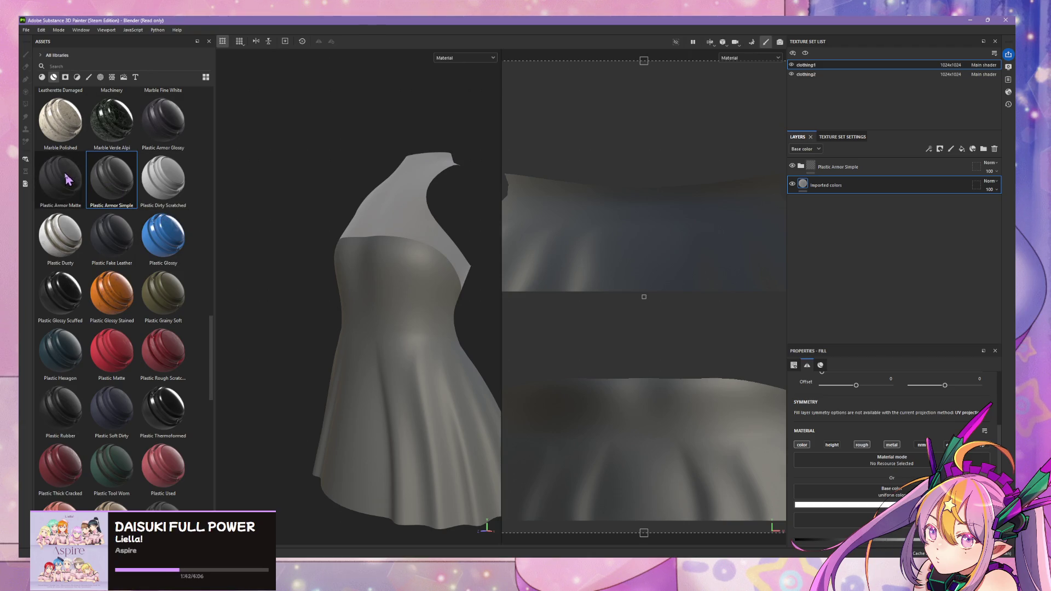
{"action": "scroll", "coordinate": [149, 217], "scroll_direction": "up", "scroll_amount": 3}
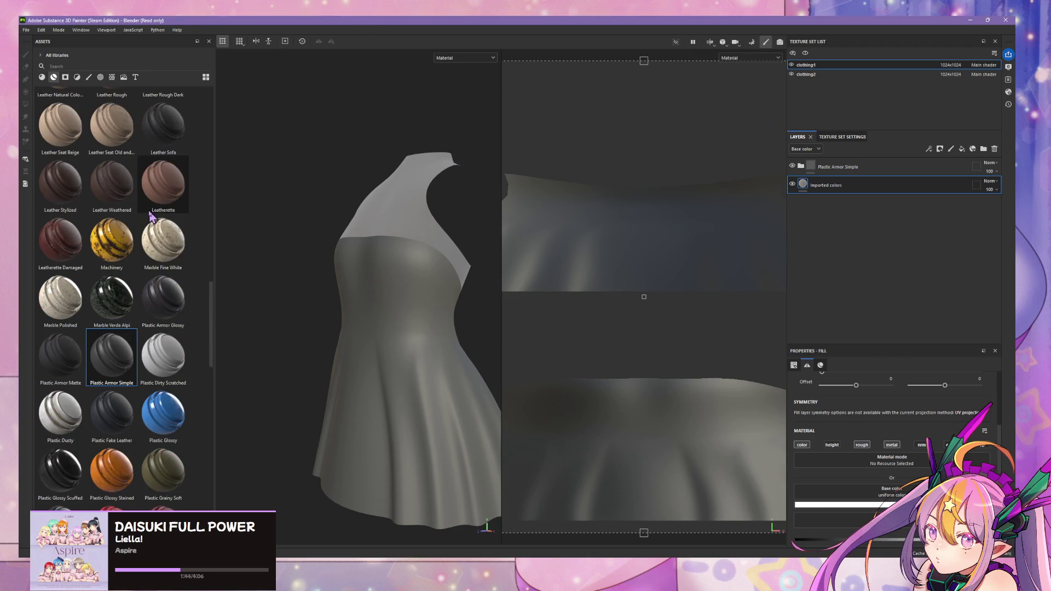
{"action": "scroll", "coordinate": [152, 218], "scroll_direction": "down", "scroll_amount": 6}
{"action": "scroll", "coordinate": [151, 217], "scroll_direction": "down", "scroll_amount": 3}
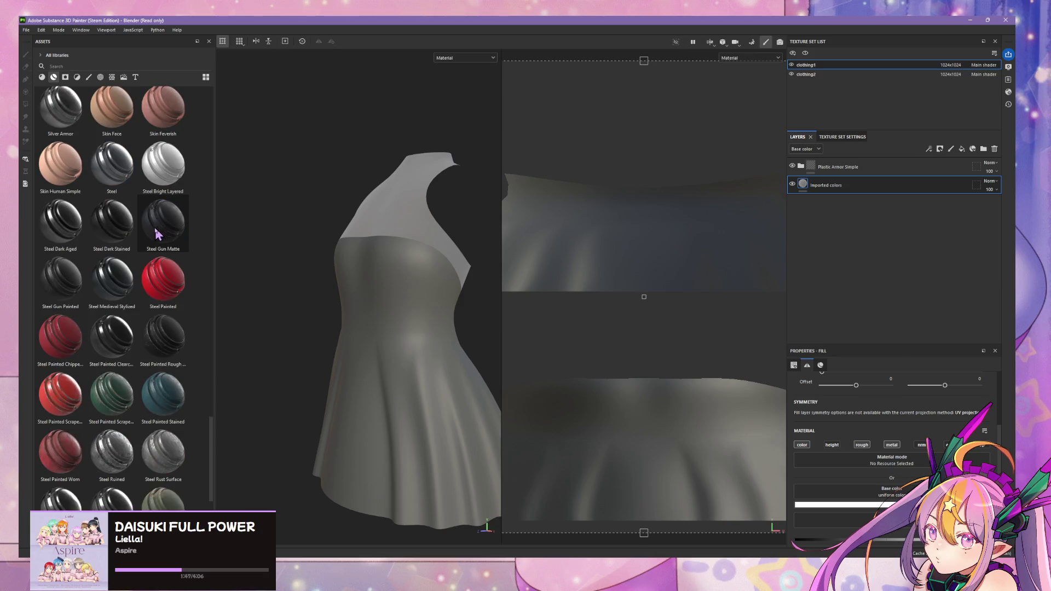
{"action": "scroll", "coordinate": [140, 220], "scroll_direction": "up", "scroll_amount": 20}
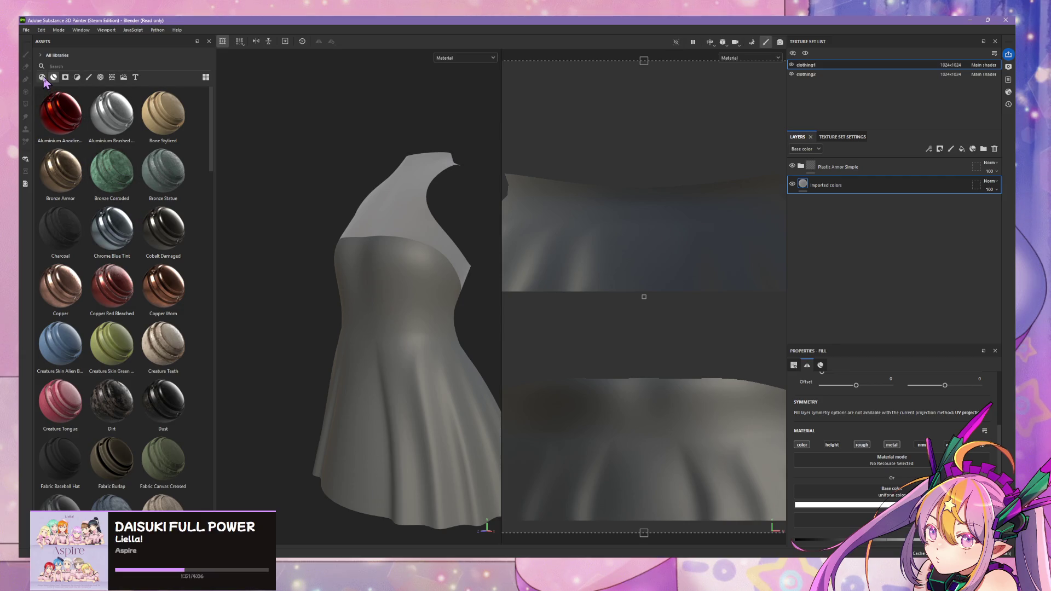
{"action": "scroll", "coordinate": [146, 181], "scroll_direction": "down", "scroll_amount": 15}
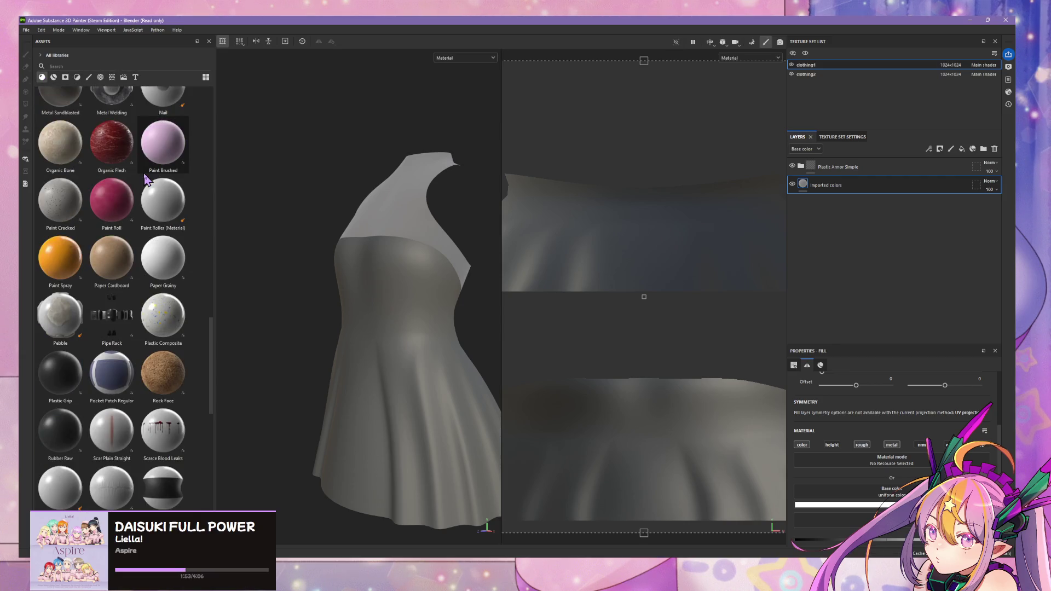
{"action": "scroll", "coordinate": [190, 251], "scroll_direction": "up", "scroll_amount": 3}
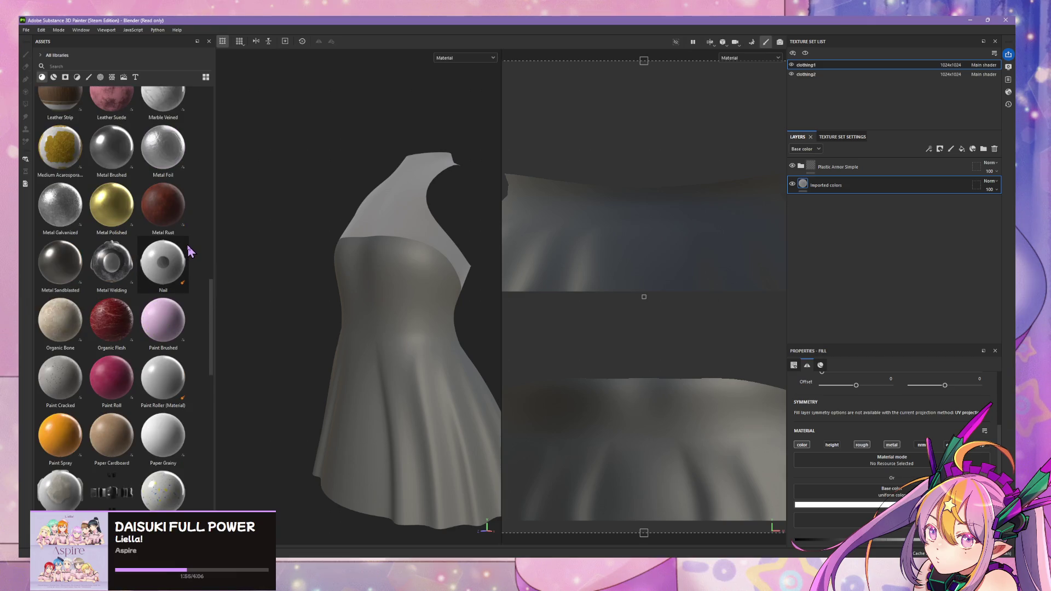
{"action": "scroll", "coordinate": [190, 246], "scroll_direction": "down", "scroll_amount": 5}
{"action": "scroll", "coordinate": [190, 244], "scroll_direction": "up", "scroll_amount": 5}
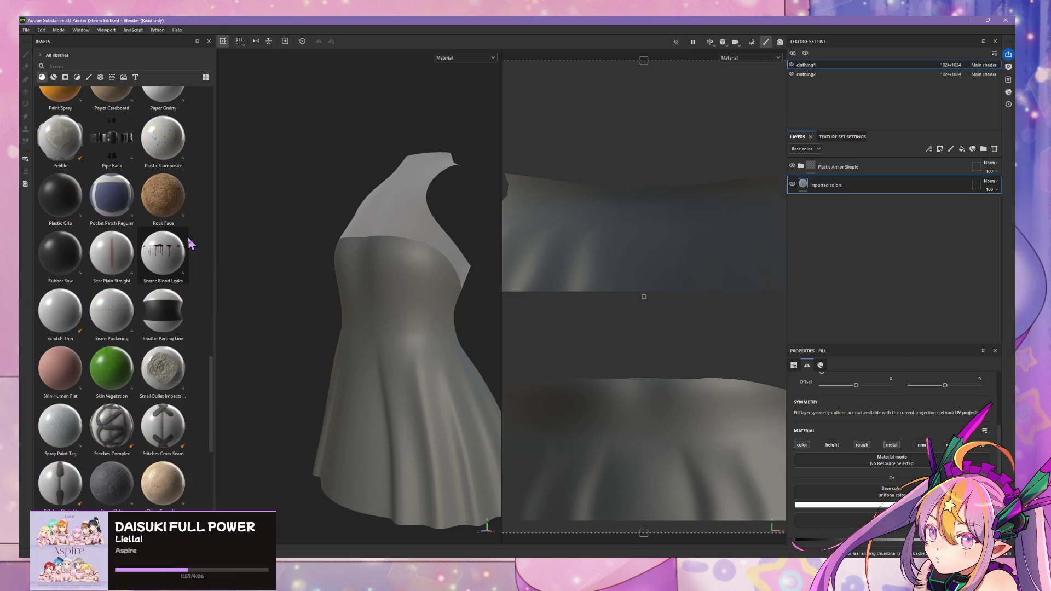
{"action": "mouse_move", "coordinate": [163, 323]}
{"action": "left_mouse_down"}
{"action": "mouse_move", "coordinate": [399, 345]}
{"action": "mouse_move", "coordinate": [183, 297]}
{"action": "left_mouse_up"}
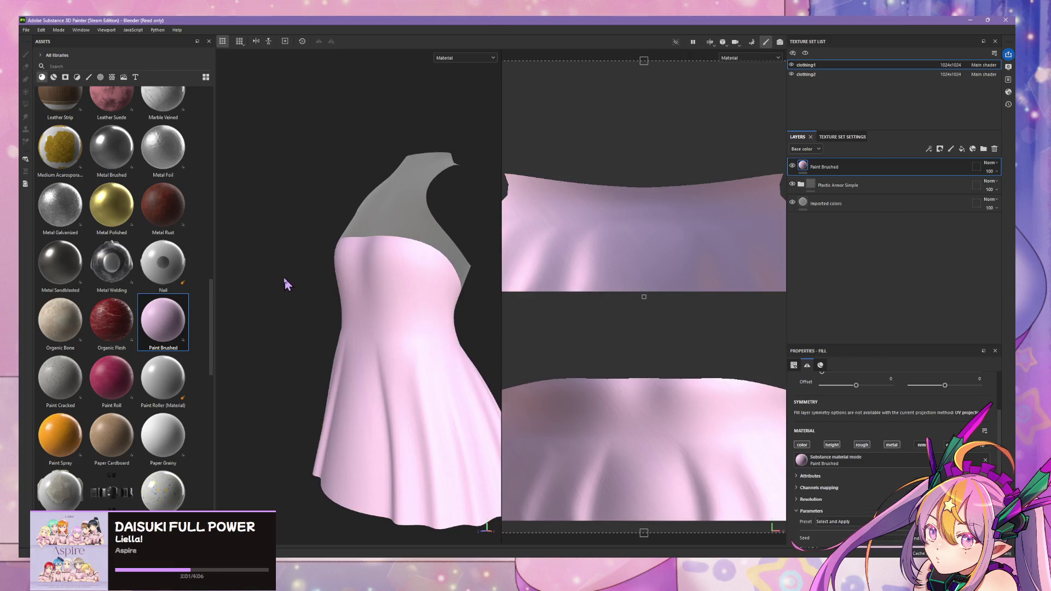
{"action": "mouse_move", "coordinate": [303, 243]}
{"action": "left_mouse_down", "text": "alt"}
{"action": "mouse_move", "coordinate": [375, 300]}
{"action": "mouse_move", "coordinate": [408, 205]}
{"action": "mouse_move", "coordinate": [388, 218]}
{"action": "left_mouse_up", "text": "alt"}
{"action": "scroll", "coordinate": [196, 230], "scroll_direction": "up", "scroll_amount": 3}
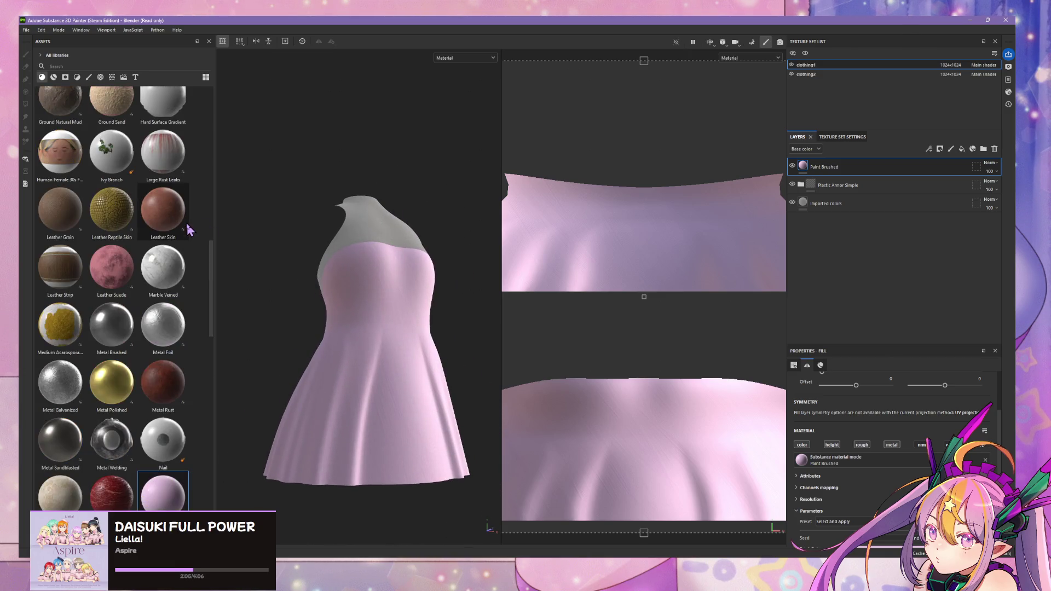
{"action": "mouse_move", "coordinate": [408, 333]}
{"action": "left_mouse_down", "text": "alt"}
{"action": "mouse_move", "coordinate": [378, 219]}
{"action": "mouse_move", "coordinate": [346, 325]}
{"action": "mouse_move", "coordinate": [361, 312]}
{"action": "left_mouse_up", "text": "alt"}
{"action": "mouse_move", "coordinate": [395, 247]}
{"action": "left_mouse_down", "text": "alt"}
{"action": "mouse_move", "coordinate": [377, 248]}
{"action": "mouse_move", "coordinate": [565, 242]}
{"action": "mouse_move", "coordinate": [408, 245]}
{"action": "left_mouse_up", "text": "alt"}
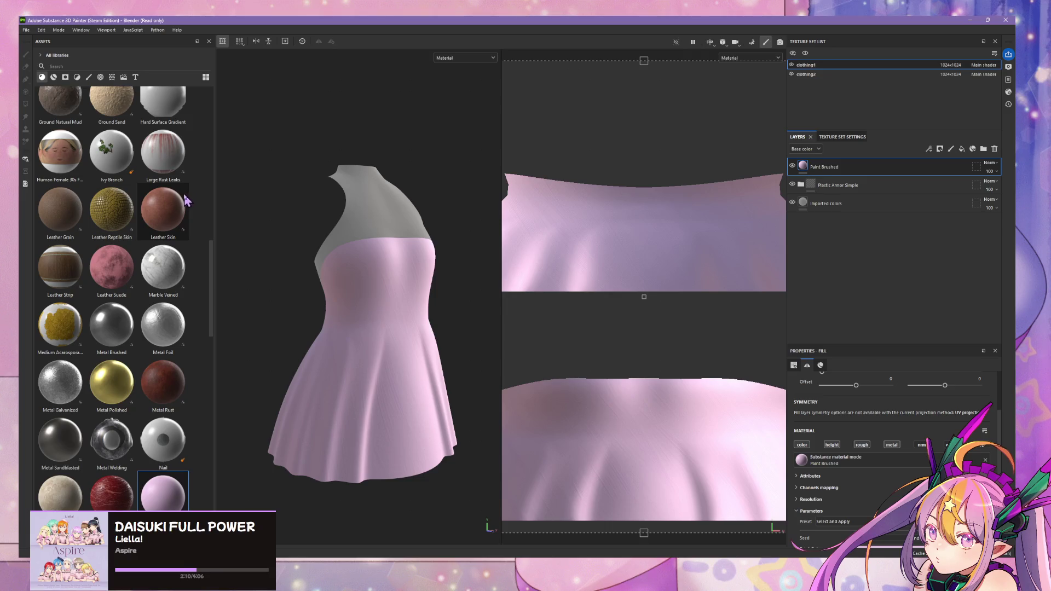
{"action": "scroll", "coordinate": [198, 206], "scroll_direction": "down", "scroll_amount": 15}
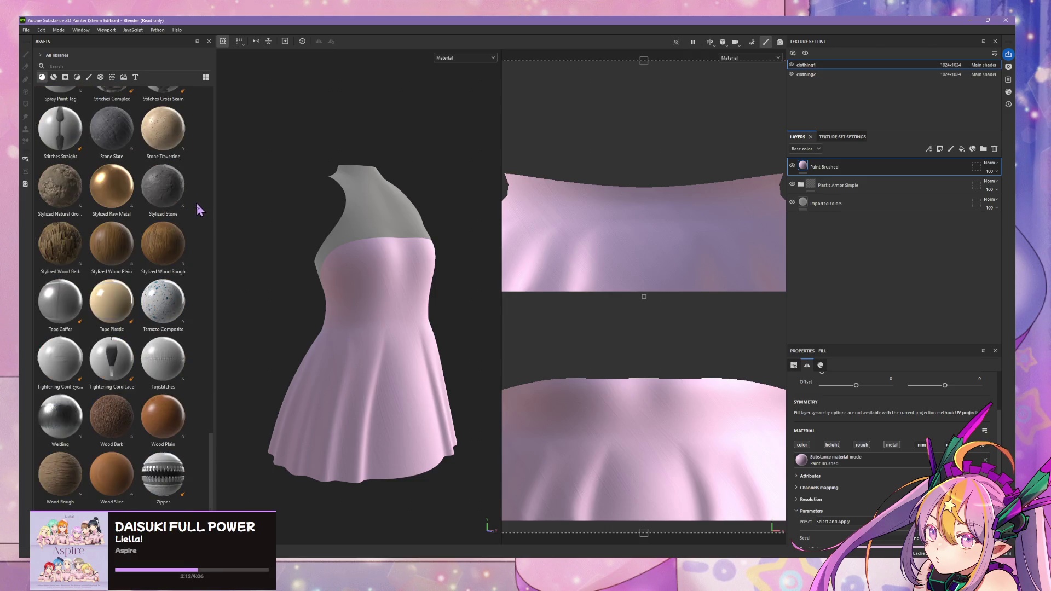
{"action": "scroll", "coordinate": [196, 204], "scroll_direction": "down", "scroll_amount": 1}
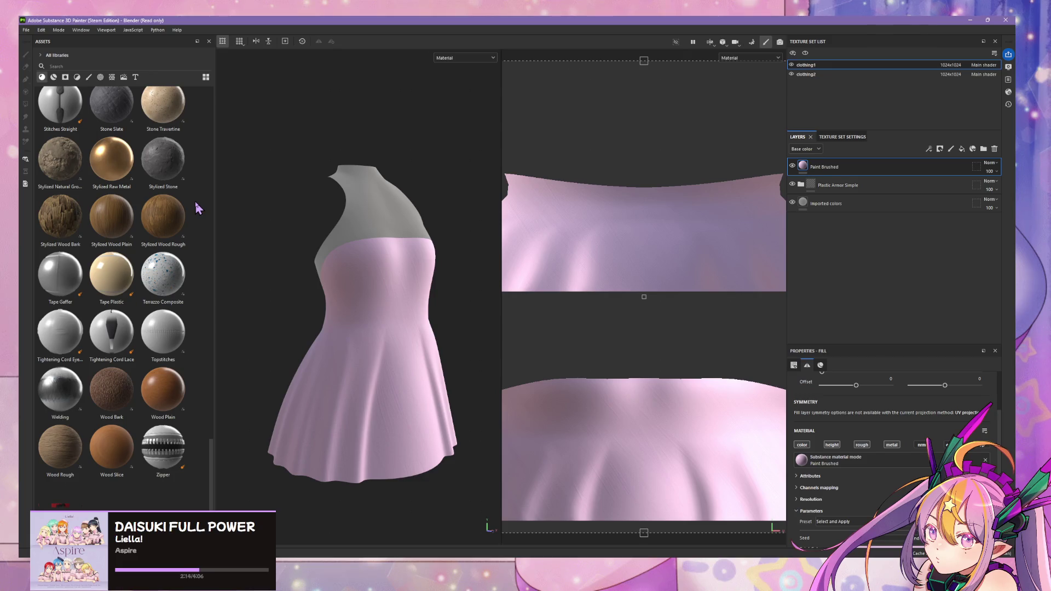
{"action": "scroll", "coordinate": [196, 207], "scroll_direction": "up", "scroll_amount": 20}
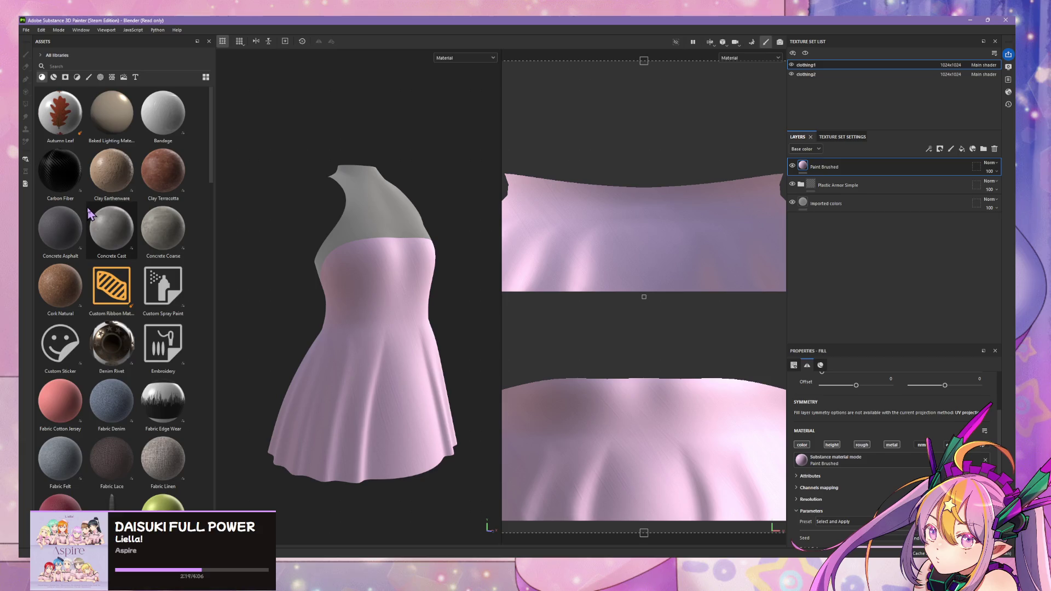
{"action": "scroll", "coordinate": [90, 213], "scroll_direction": "down", "scroll_amount": 3}
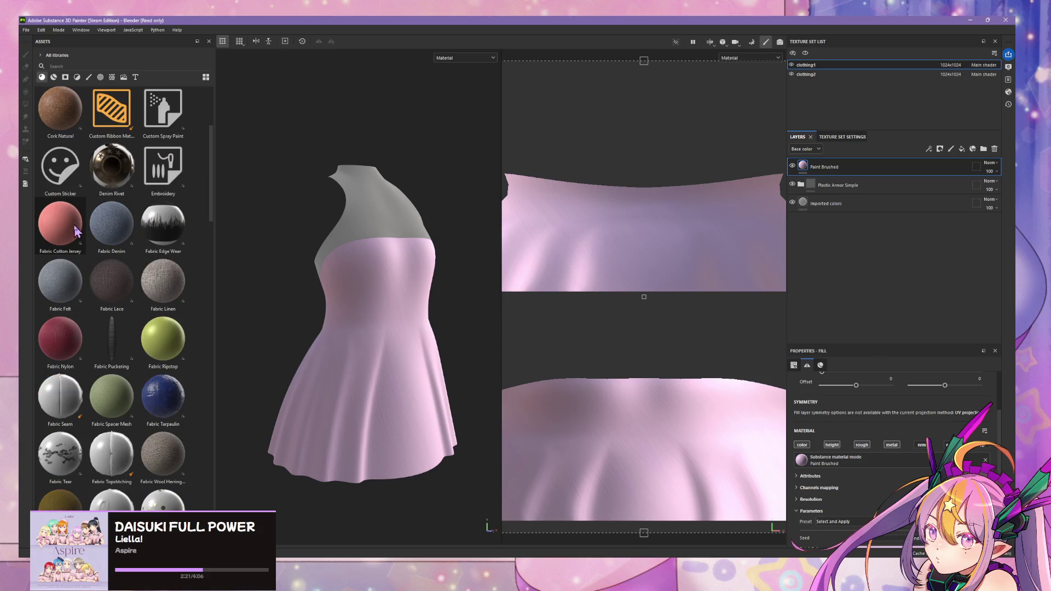
Drop Fabric Cotton Jersey onto the dress, then Paper Grainy on top.
{"action": "mouse_move", "coordinate": [68, 221]}
{"action": "left_mouse_down"}
{"action": "mouse_move", "coordinate": [241, 278]}
{"action": "mouse_move", "coordinate": [362, 300]}
{"action": "left_mouse_up"}
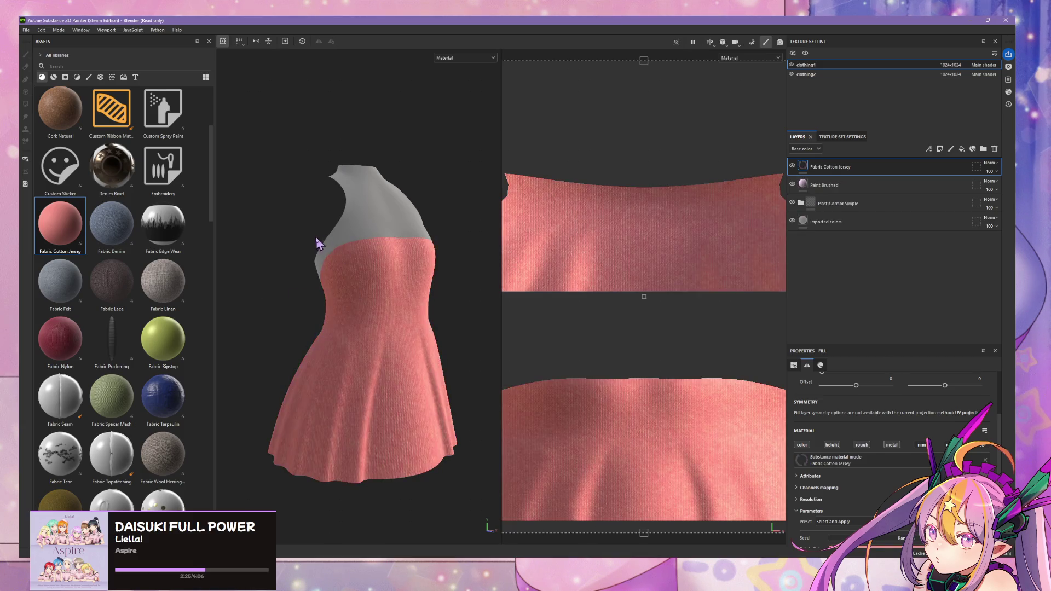
{"action": "left_click_drag", "start_coordinate": [317, 242], "coordinate": [224, 218], "text": "alt"}
{"action": "scroll", "coordinate": [184, 252], "scroll_direction": "down", "scroll_amount": 10}
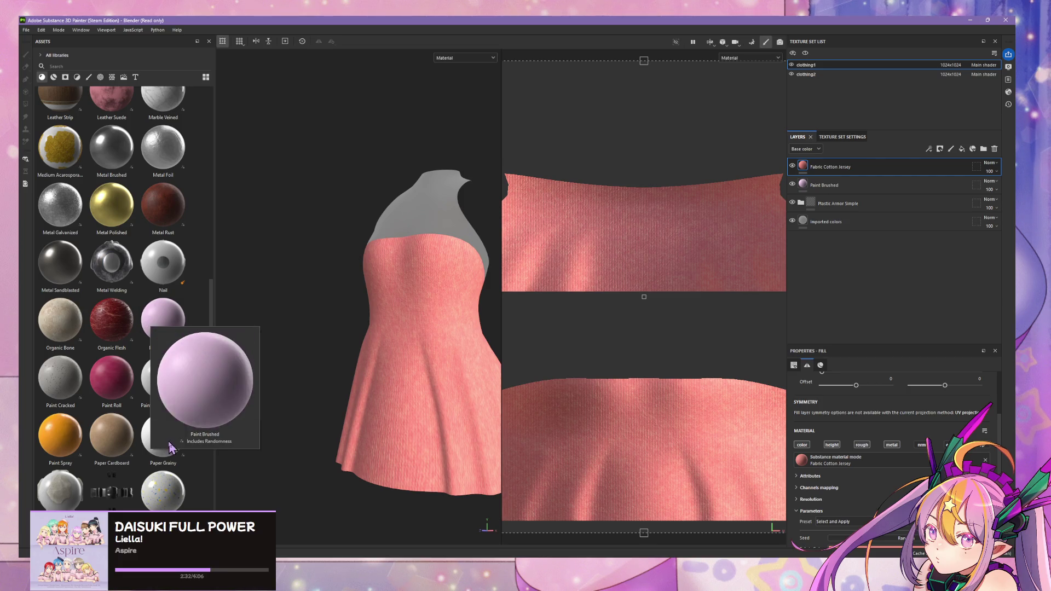
{"action": "mouse_move", "coordinate": [163, 436]}
{"action": "left_mouse_down"}
{"action": "mouse_move", "coordinate": [418, 375]}
{"action": "mouse_move", "coordinate": [436, 351]}
{"action": "mouse_move", "coordinate": [433, 328]}
{"action": "mouse_move", "coordinate": [301, 361]}
{"action": "mouse_move", "coordinate": [358, 344]}
{"action": "left_mouse_up"}
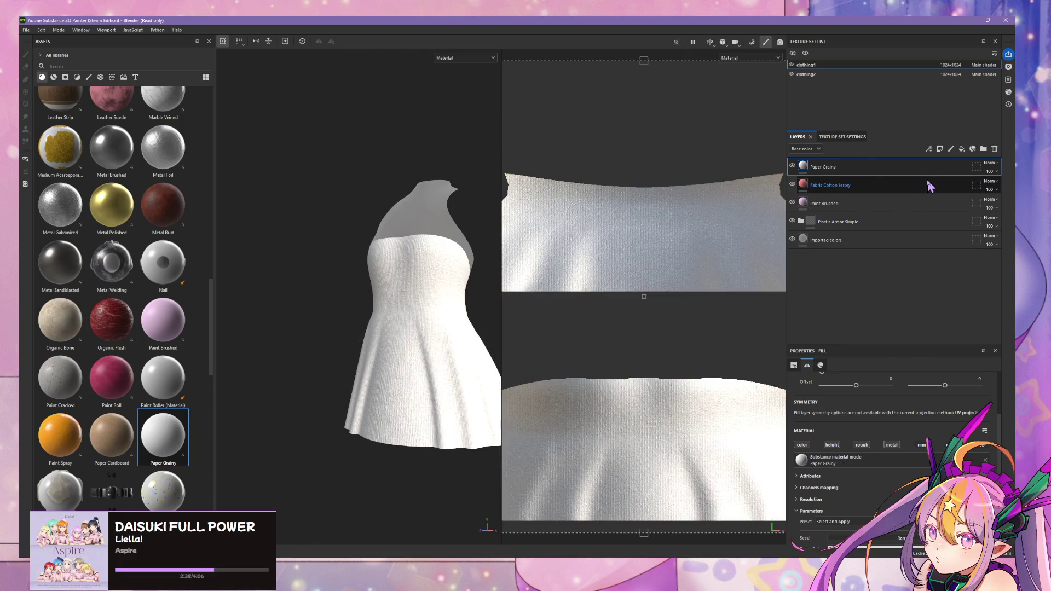
Delete the Fabric Cotton Jersey and Paint Brushed layers from the stack.
{"action": "left_click", "coordinate": [995, 150]}
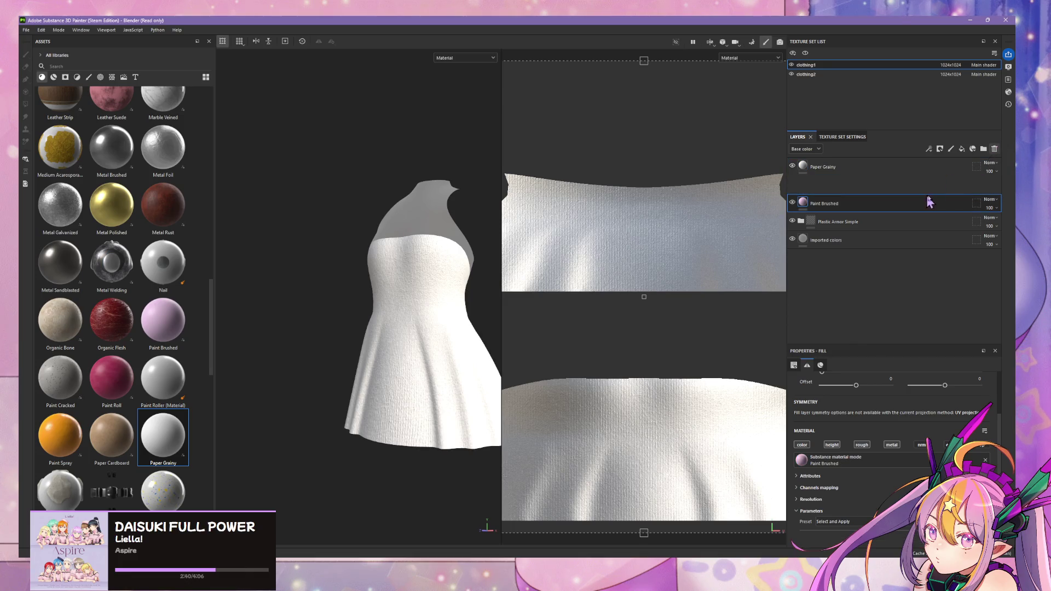
{"action": "left_click", "coordinate": [995, 149]}
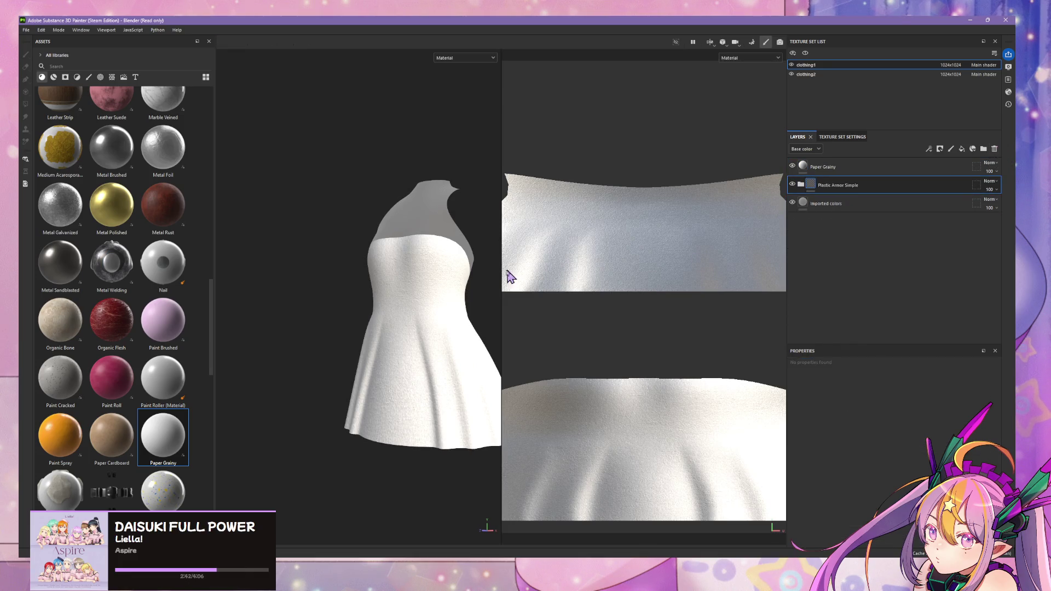
{"action": "scroll", "coordinate": [395, 265], "scroll_direction": "up", "scroll_amount": 5}
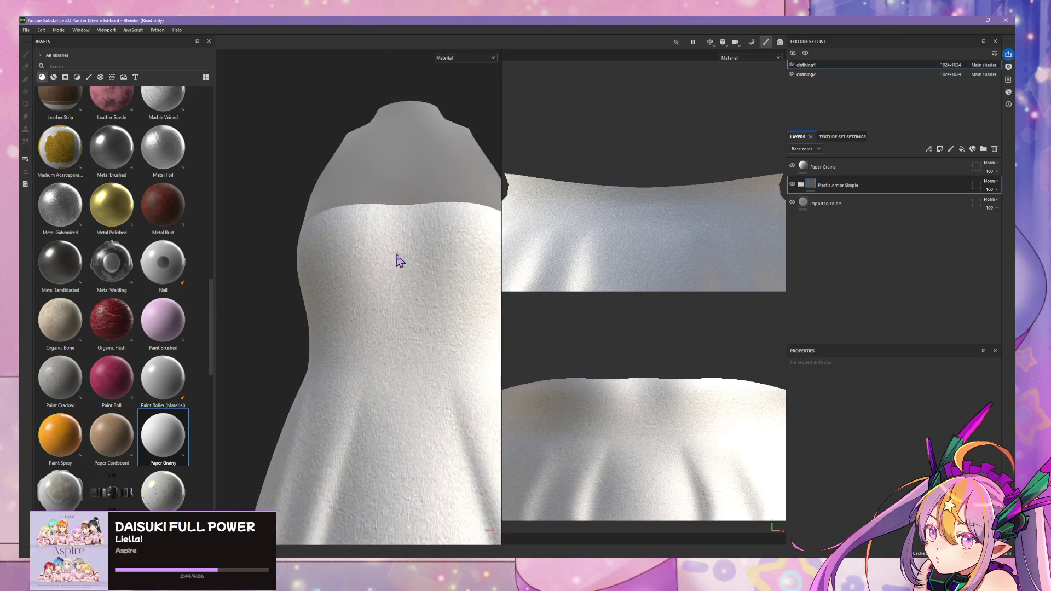
{"action": "scroll", "coordinate": [398, 261], "scroll_direction": "down", "scroll_amount": 3}
{"action": "mouse_move", "coordinate": [382, 262]}
{"action": "left_mouse_down", "text": "alt"}
{"action": "mouse_move", "coordinate": [664, 251]}
{"action": "mouse_move", "coordinate": [225, 277]}
{"action": "left_mouse_up", "text": "alt"}
{"action": "scroll", "coordinate": [136, 265], "scroll_direction": "down", "scroll_amount": 10}
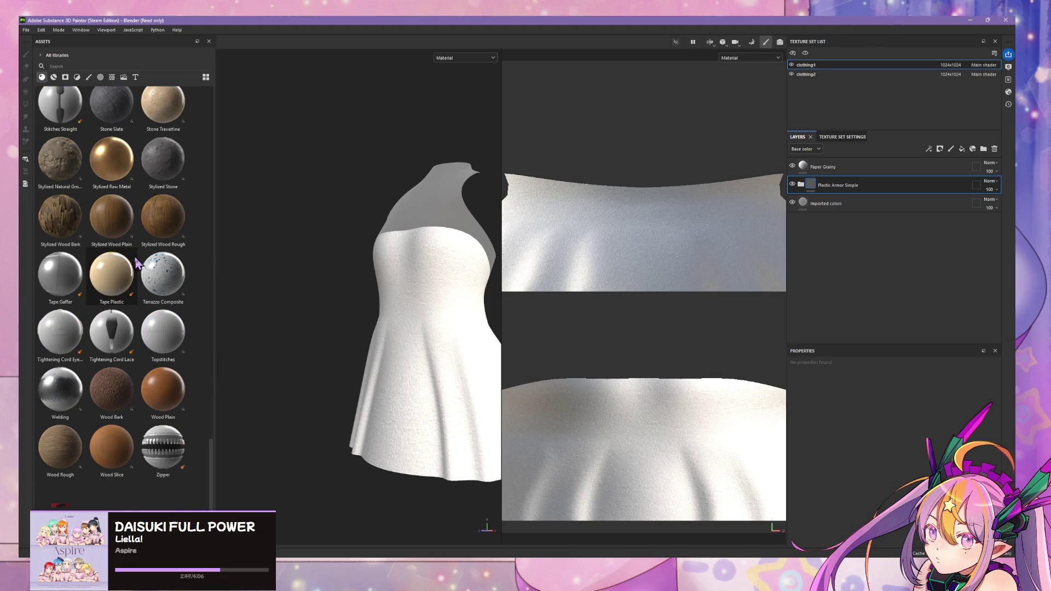
{"action": "scroll", "coordinate": [137, 264], "scroll_direction": "up", "scroll_amount": 15}
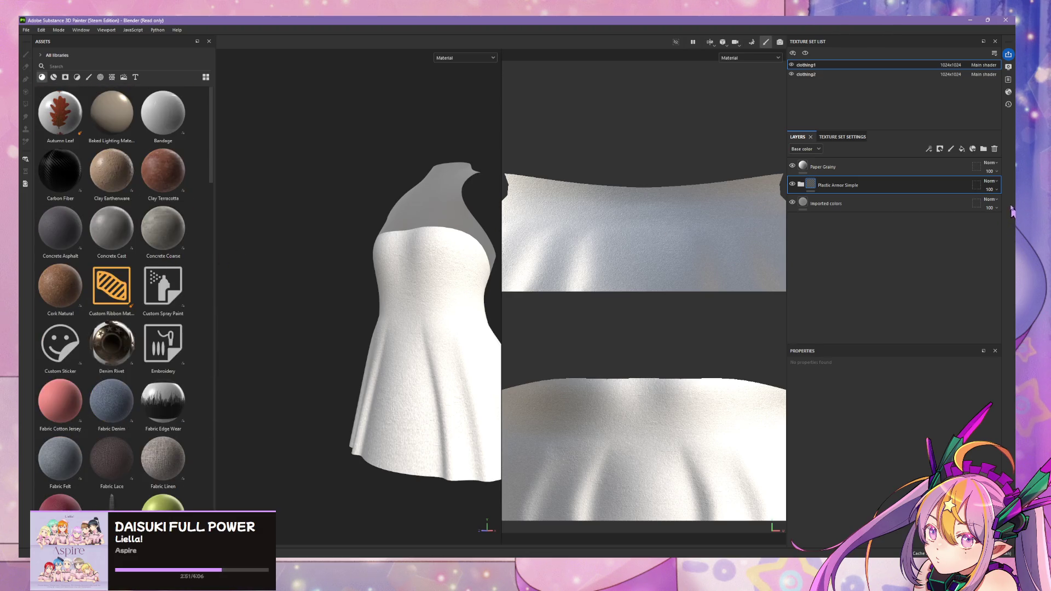
Delete the Paper Grainy and Plastic Armor Simple layers, leaving Imported colors only.
{"action": "left_click", "coordinate": [996, 155]}
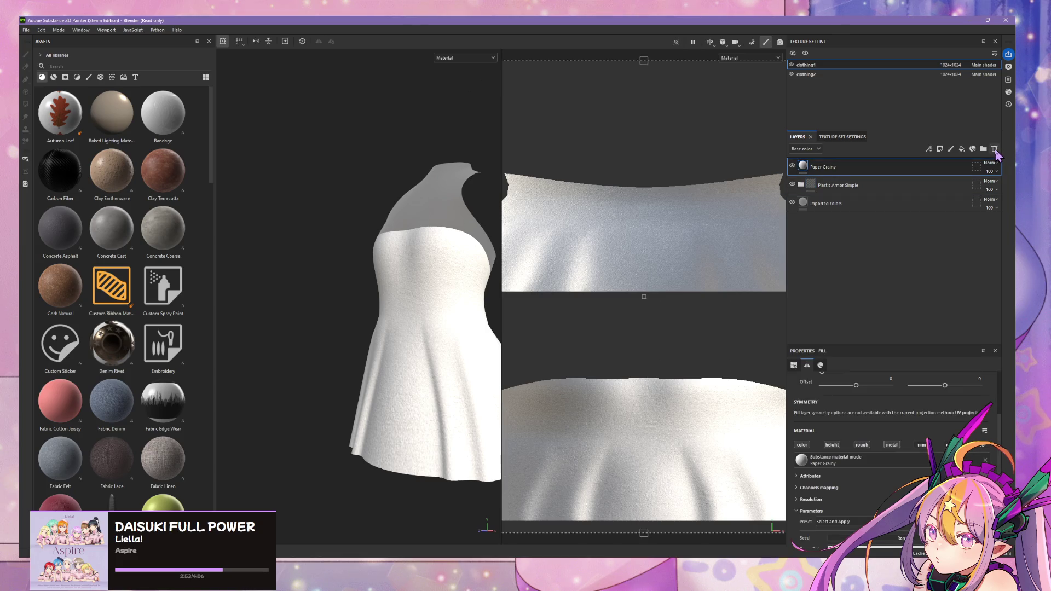
{"action": "left_click", "coordinate": [997, 155]}
{"action": "mouse_move", "coordinate": [399, 258]}
{"action": "left_mouse_down", "text": "alt"}
{"action": "mouse_move", "coordinate": [476, 265]}
{"action": "mouse_move", "coordinate": [392, 274]}
{"action": "left_mouse_up", "text": "alt"}
{"action": "left_click", "coordinate": [995, 149]}
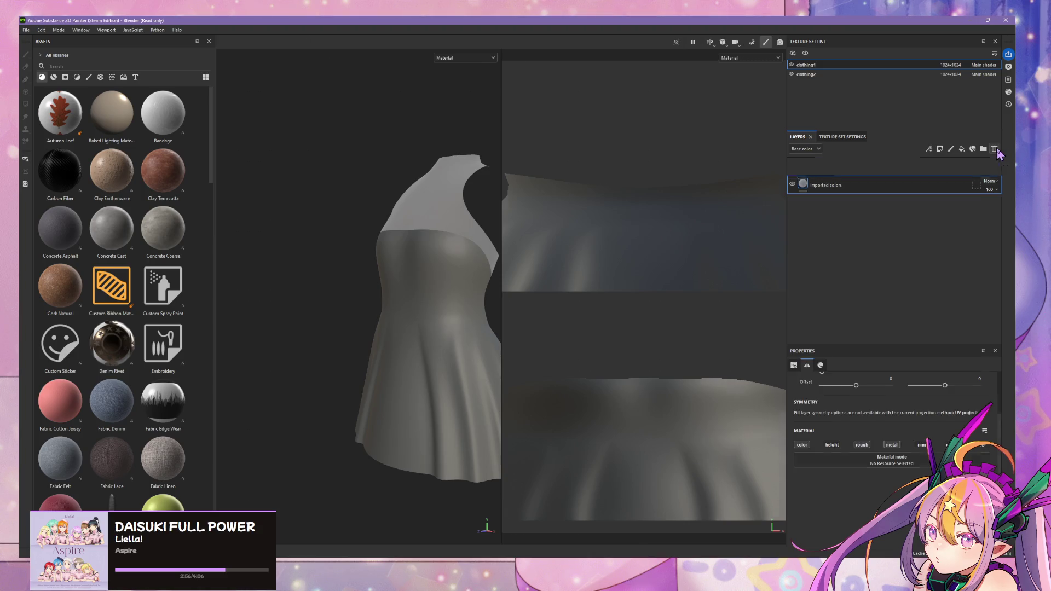
{"action": "mouse_move", "coordinate": [464, 253]}
{"action": "left_mouse_down", "text": "alt"}
{"action": "mouse_move", "coordinate": [383, 244]}
{"action": "mouse_move", "coordinate": [333, 258]}
{"action": "left_mouse_up", "text": "alt"}
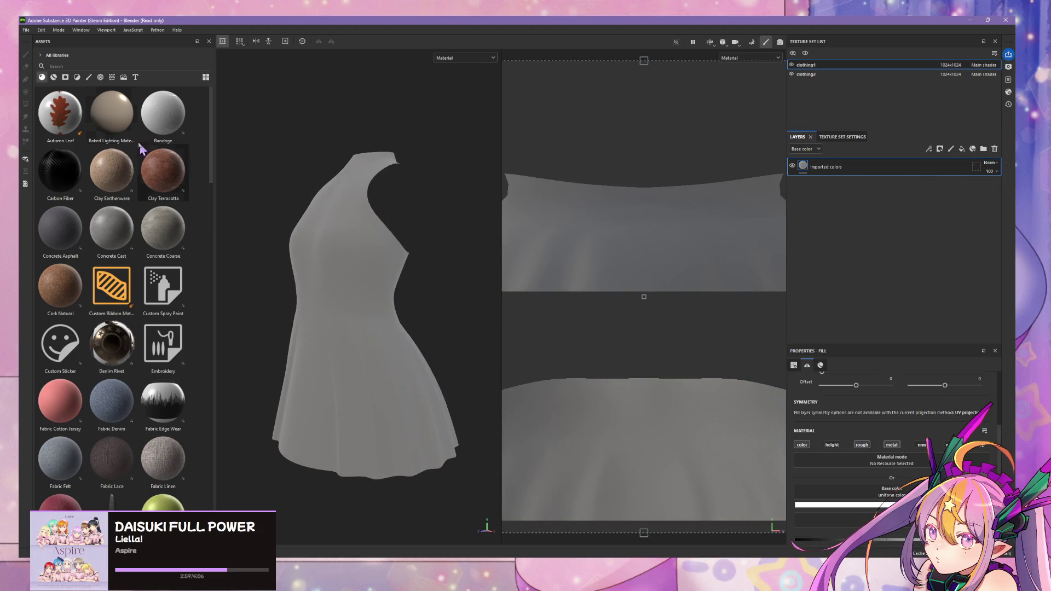
{"action": "left_click", "coordinate": [125, 79]}
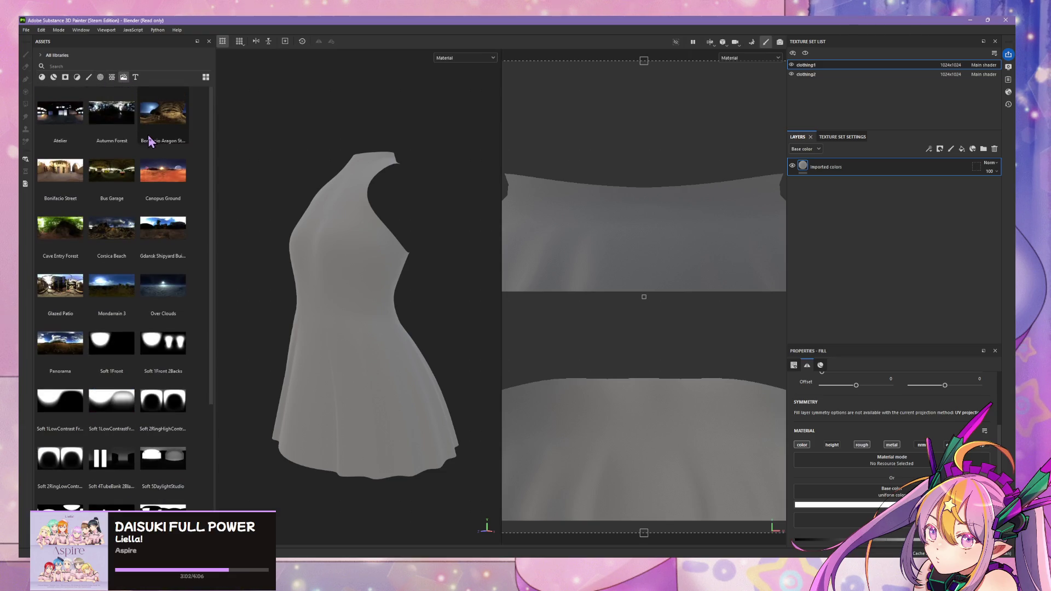
Stamp the Arrow Simple Multiple alpha onto the skirt front, choosing its channel.
{"action": "left_click", "coordinate": [101, 77]}
{"action": "scroll", "coordinate": [138, 151], "scroll_direction": "down", "scroll_amount": 10}
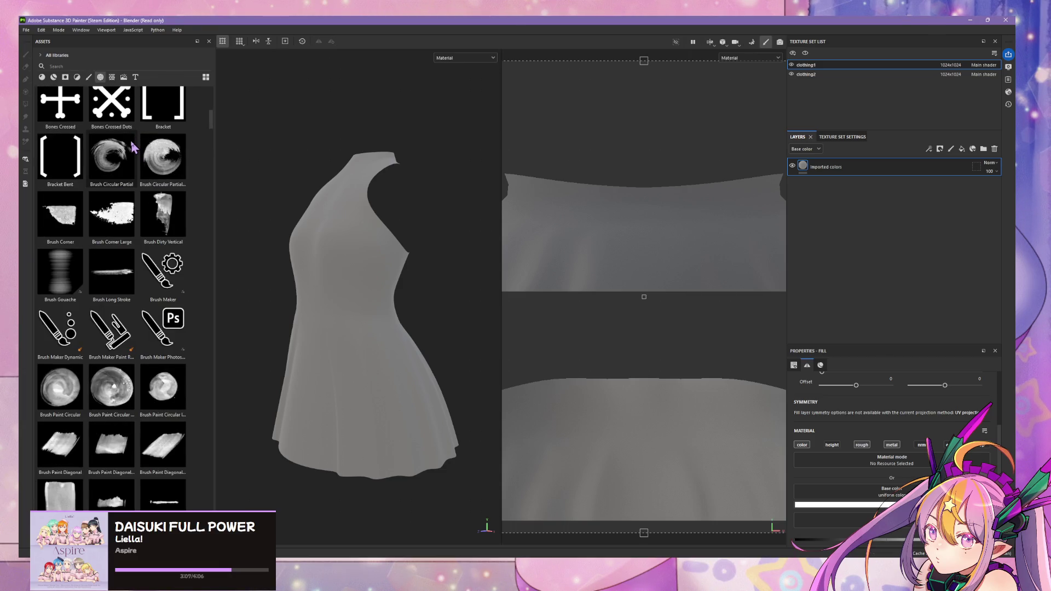
{"action": "scroll", "coordinate": [132, 147], "scroll_direction": "down", "scroll_amount": 6}
{"action": "scroll", "coordinate": [136, 152], "scroll_direction": "up", "scroll_amount": 15}
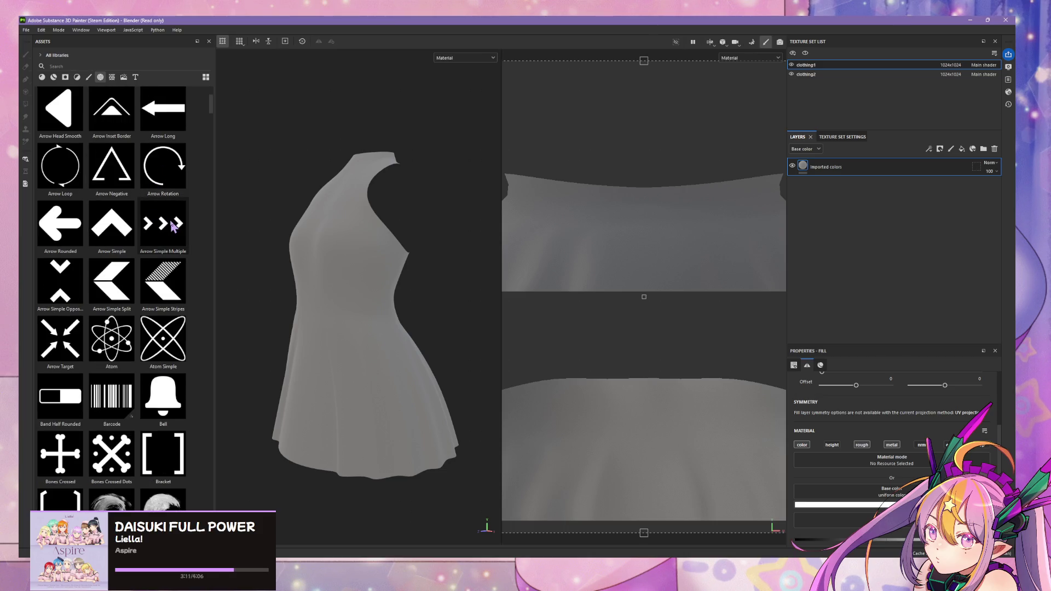
{"action": "mouse_move", "coordinate": [158, 227]}
{"action": "left_mouse_down"}
{"action": "mouse_move", "coordinate": [312, 299]}
{"action": "mouse_move", "coordinate": [385, 378]}
{"action": "left_mouse_up"}
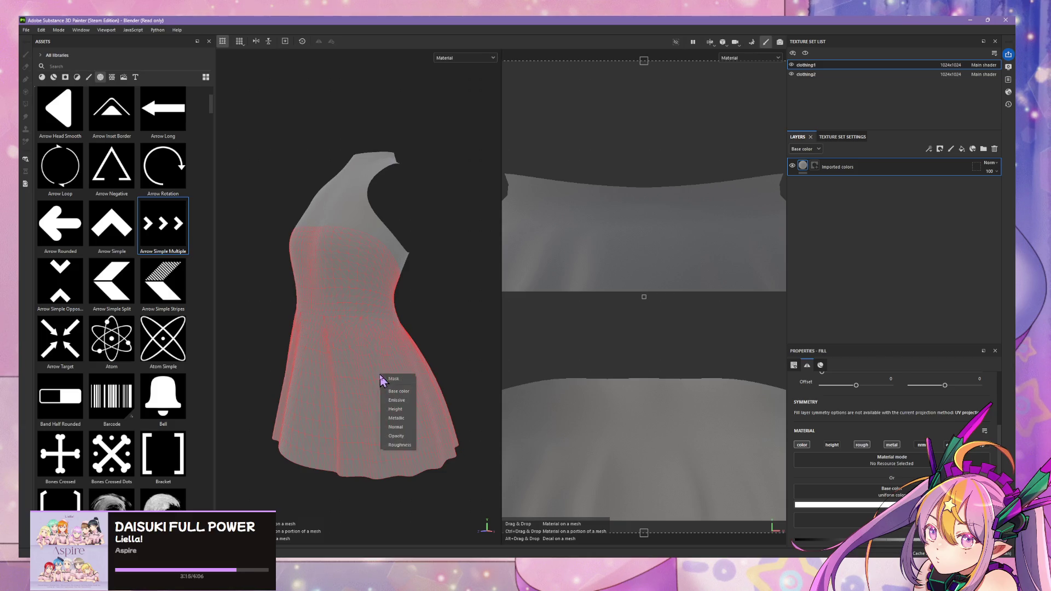
{"action": "left_click", "coordinate": [406, 393]}
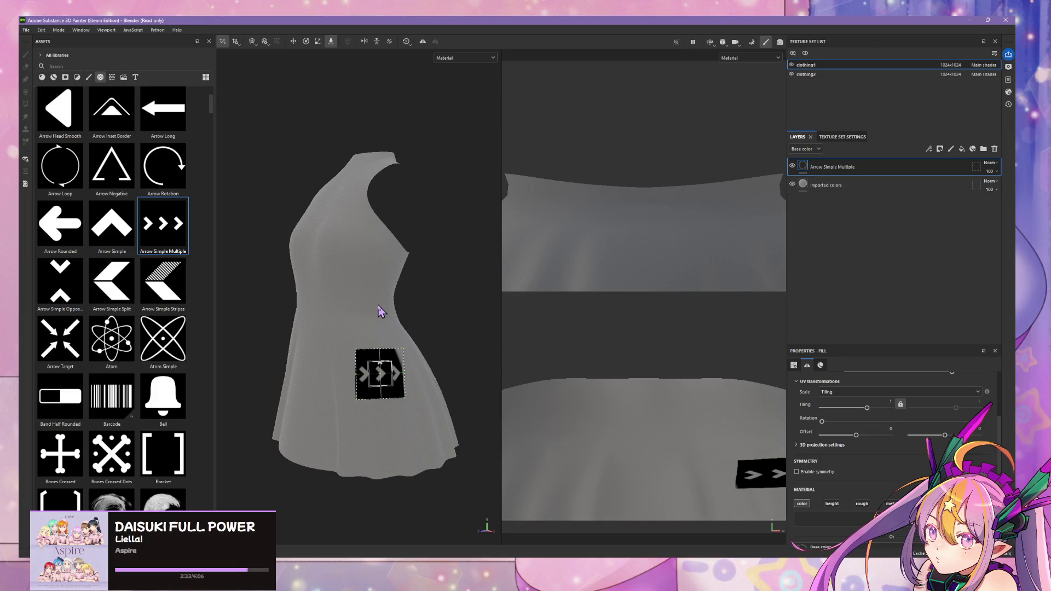
{"action": "mouse_move", "coordinate": [389, 312]}
{"action": "left_mouse_down", "text": "alt"}
{"action": "mouse_move", "coordinate": [380, 295]}
{"action": "mouse_move", "coordinate": [425, 304]}
{"action": "mouse_move", "coordinate": [343, 287]}
{"action": "mouse_move", "coordinate": [410, 244]}
{"action": "mouse_move", "coordinate": [301, 197]}
{"action": "left_mouse_up", "text": "alt"}
Orbit the viewport to a side view of the dress.
{"action": "scroll", "coordinate": [383, 313], "scroll_direction": "up", "scroll_amount": 5}
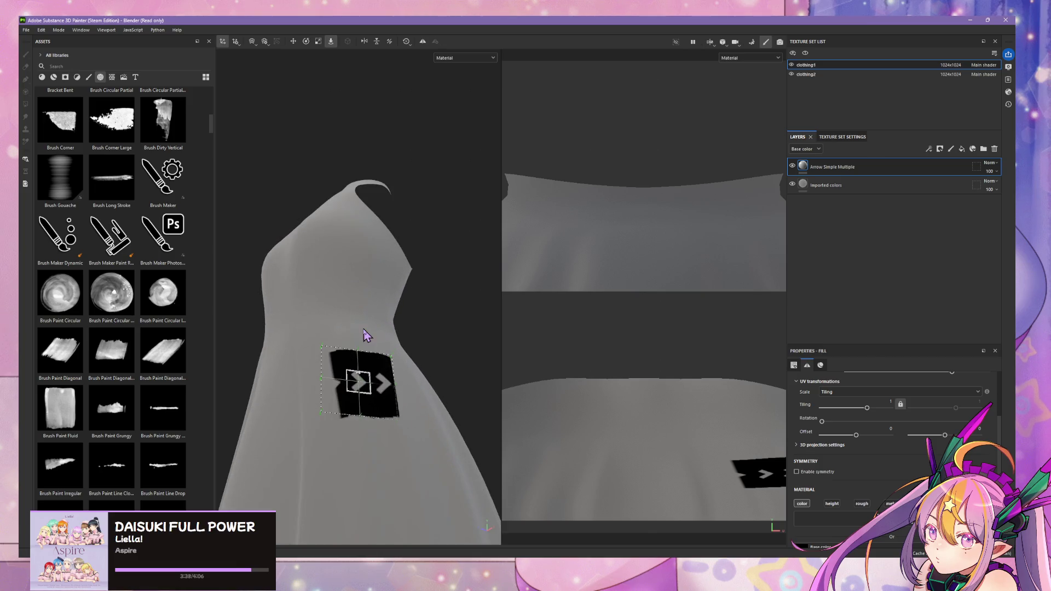
{"action": "left_click", "coordinate": [368, 336]}
{"action": "mouse_move", "coordinate": [363, 314]}
{"action": "left_mouse_down", "text": "alt"}
{"action": "mouse_move", "coordinate": [453, 380]}
{"action": "mouse_move", "coordinate": [467, 404]}
{"action": "mouse_move", "coordinate": [429, 428]}
{"action": "mouse_move", "coordinate": [448, 427]}
{"action": "left_mouse_up", "text": "alt"}
Find Hexagon Triple in Assets and drop it onto the dress side.
{"action": "scroll", "coordinate": [196, 299], "scroll_direction": "up", "scroll_amount": 10}
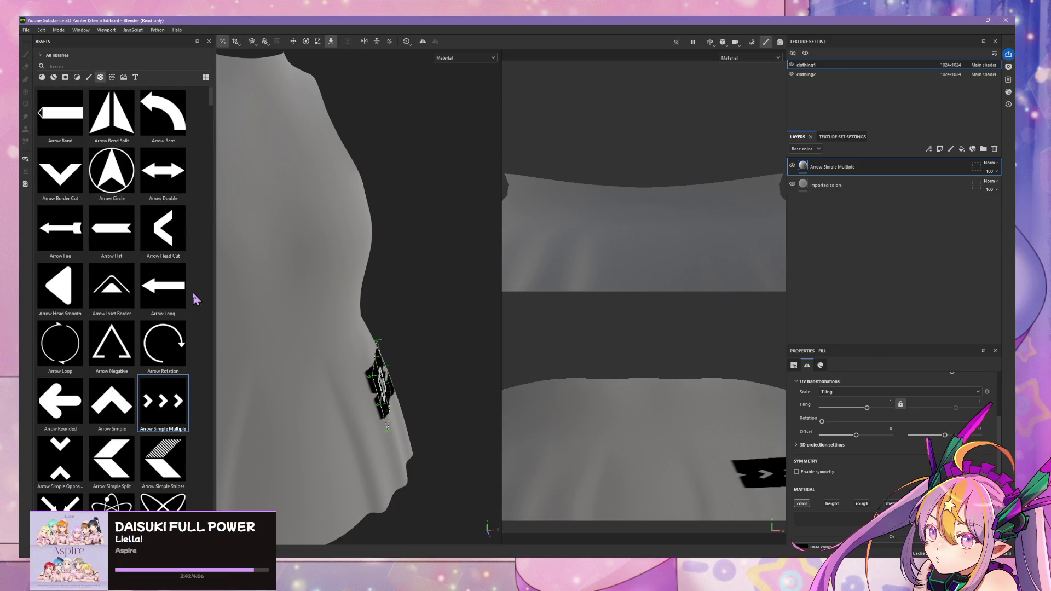
{"action": "scroll", "coordinate": [169, 299], "scroll_direction": "down", "scroll_amount": 10}
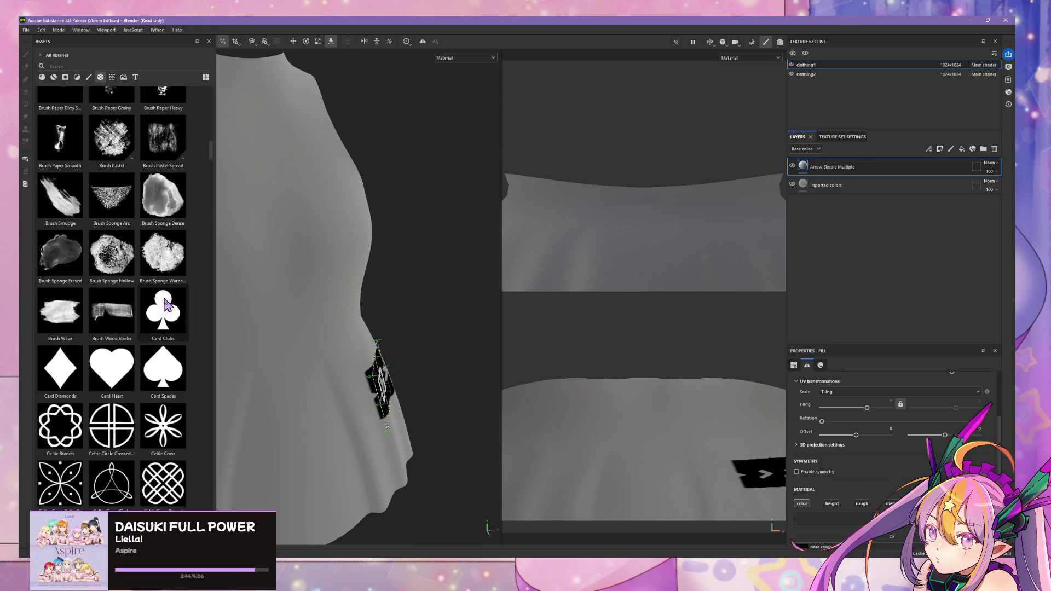
{"action": "scroll", "coordinate": [169, 302], "scroll_direction": "up", "scroll_amount": 10}
{"action": "scroll", "coordinate": [167, 305], "scroll_direction": "down", "scroll_amount": 10}
{"action": "scroll", "coordinate": [167, 305], "scroll_direction": "down", "scroll_amount": 10}
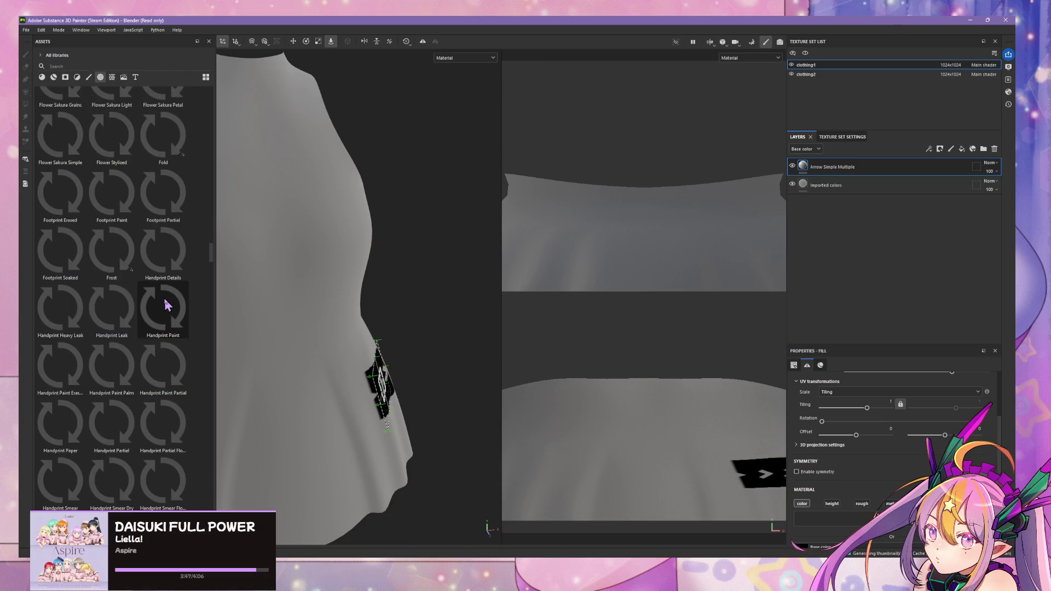
{"action": "scroll", "coordinate": [167, 305], "scroll_direction": "up", "scroll_amount": 6}
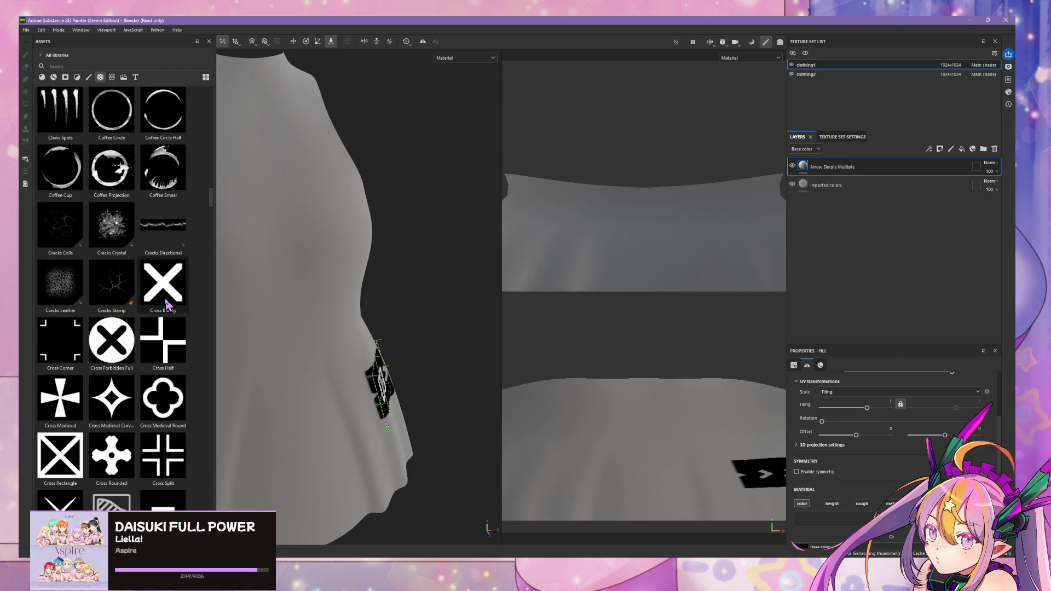
{"action": "scroll", "coordinate": [167, 305], "scroll_direction": "down", "scroll_amount": 10}
{"action": "scroll", "coordinate": [169, 304], "scroll_direction": "down", "scroll_amount": 10}
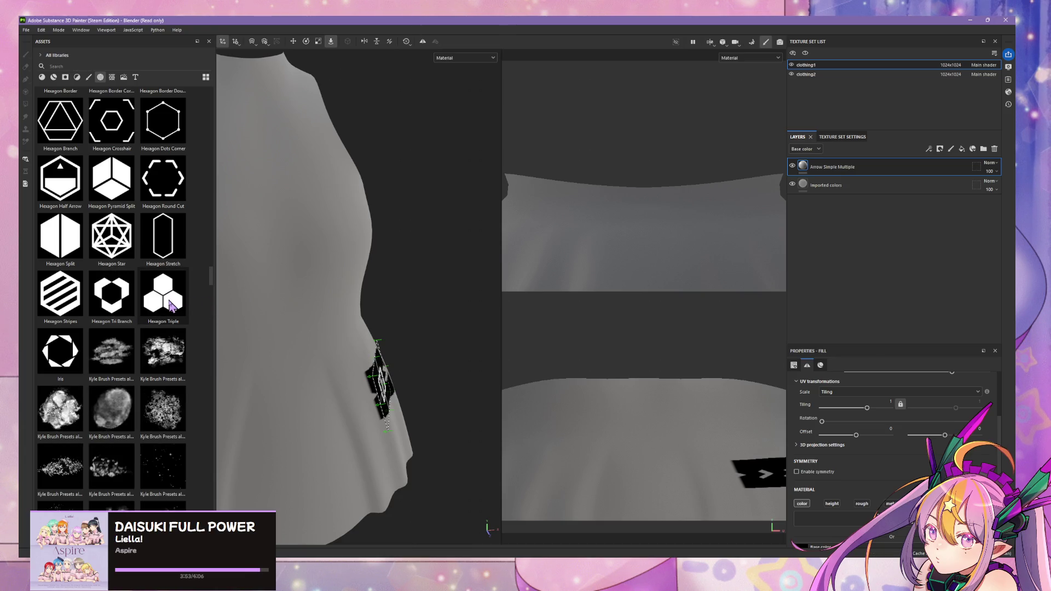
{"action": "mouse_move", "coordinate": [170, 305]}
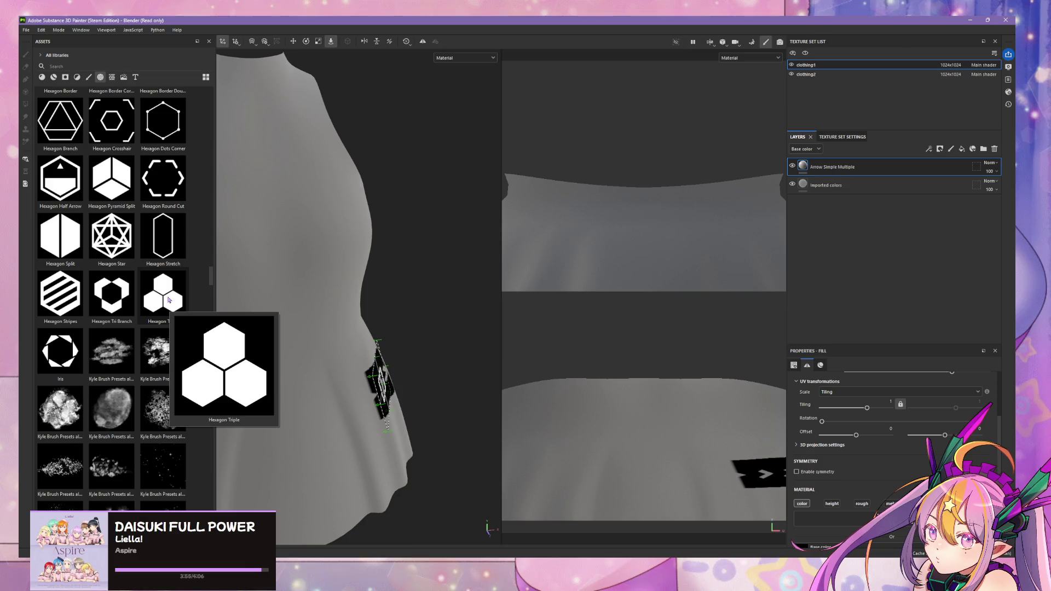
{"action": "mouse_move", "coordinate": [169, 300]}
{"action": "left_mouse_down"}
{"action": "mouse_move", "coordinate": [268, 298]}
{"action": "mouse_move", "coordinate": [256, 333]}
{"action": "mouse_move", "coordinate": [237, 317]}
{"action": "mouse_move", "coordinate": [285, 252]}
{"action": "mouse_move", "coordinate": [269, 263]}
{"action": "mouse_move", "coordinate": [295, 254]}
{"action": "mouse_move", "coordinate": [299, 266]}
{"action": "left_mouse_up"}
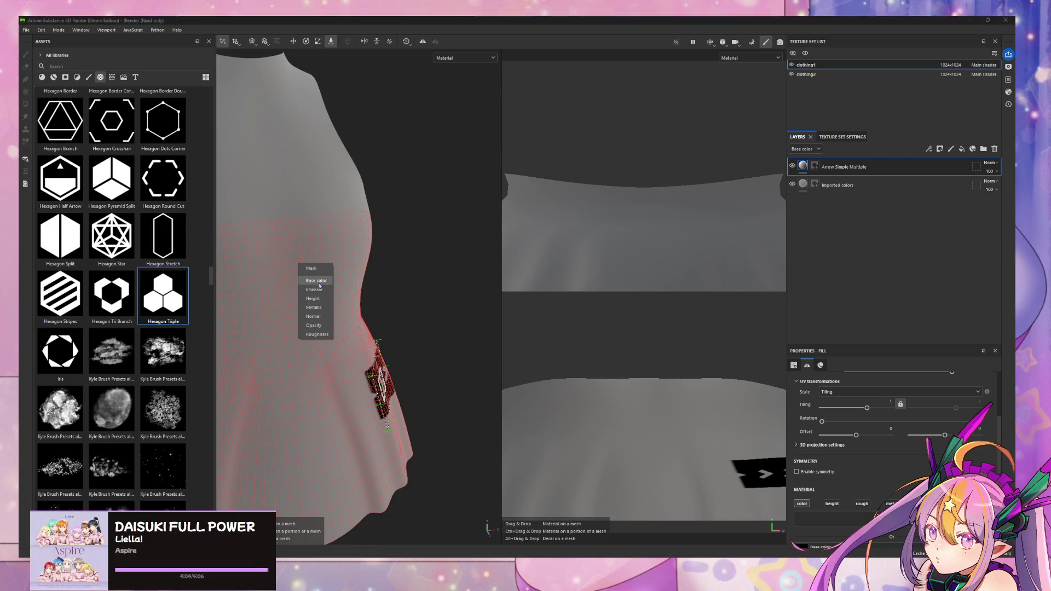
Put the hexagon decal on Base color and inspect the patch from the front.
{"action": "left_click", "coordinate": [317, 281]}
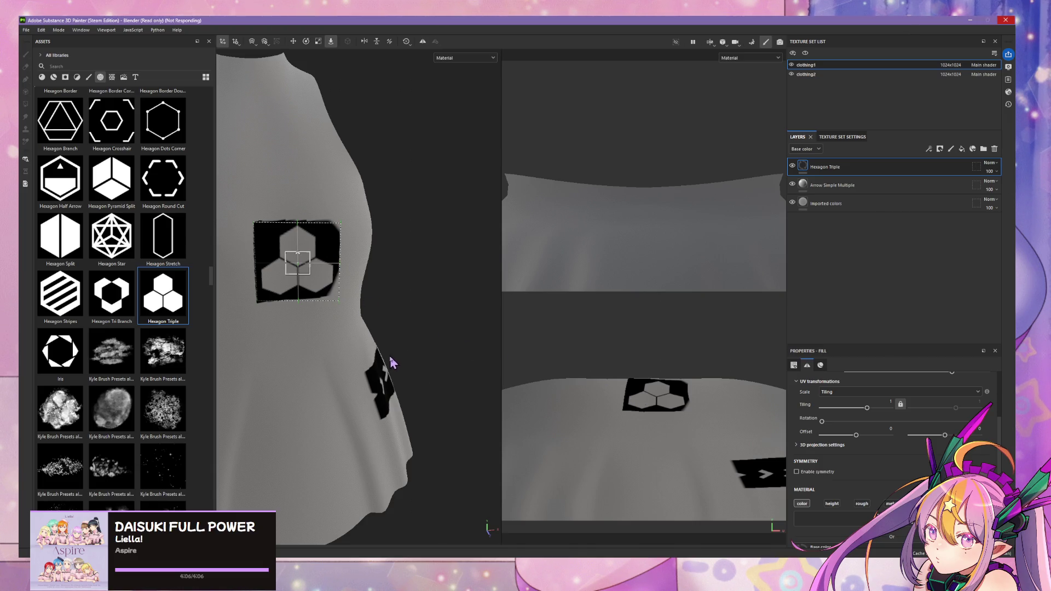
{"action": "mouse_move", "coordinate": [318, 335]}
{"action": "left_mouse_down", "text": "alt"}
{"action": "mouse_move", "coordinate": [448, 311]}
{"action": "mouse_move", "coordinate": [343, 315]}
{"action": "mouse_move", "coordinate": [251, 289]}
{"action": "mouse_move", "coordinate": [396, 320]}
{"action": "left_mouse_up", "text": "alt"}
{"action": "scroll", "coordinate": [397, 321], "scroll_direction": "up", "scroll_amount": 5}
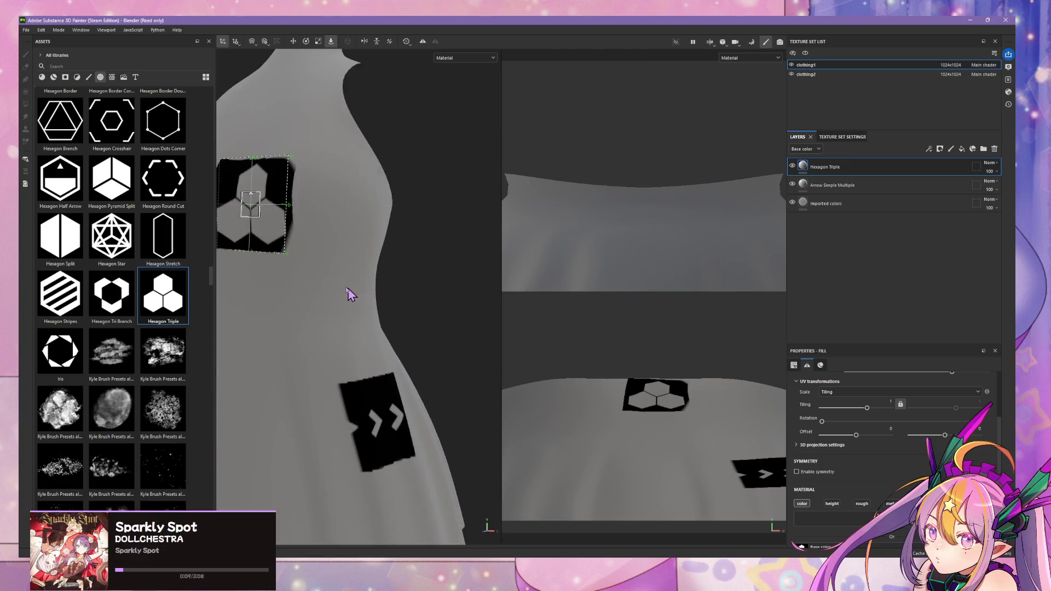
{"action": "middle_click_drag", "start_coordinate": [319, 291], "coordinate": [401, 340], "text": "alt"}
{"action": "scroll", "coordinate": [453, 387], "scroll_direction": "up", "scroll_amount": 2}
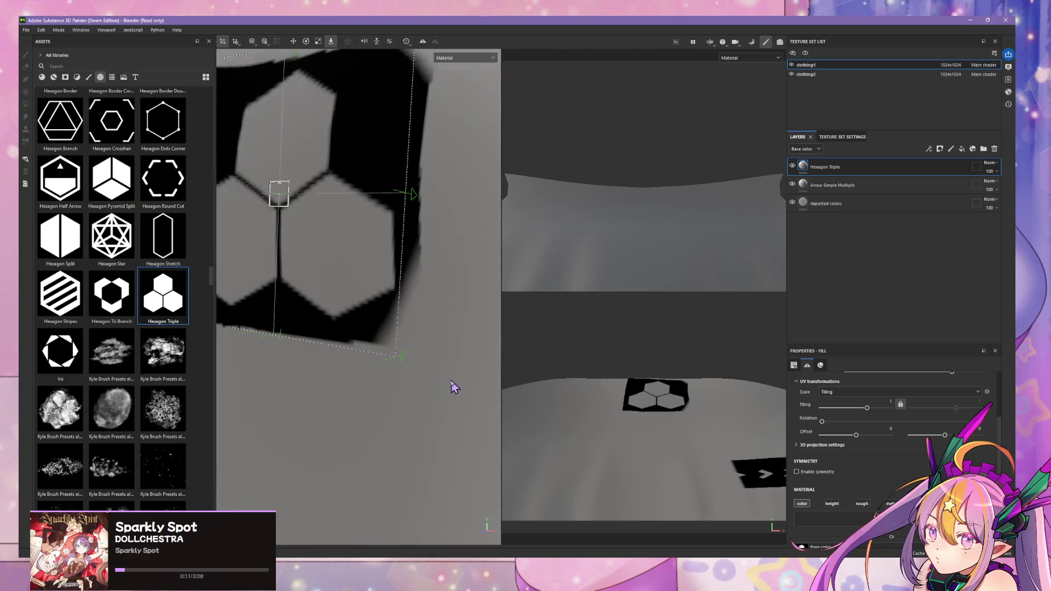
{"action": "scroll", "coordinate": [438, 367], "scroll_direction": "down", "scroll_amount": 5}
{"action": "mouse_move", "coordinate": [380, 360]}
{"action": "left_mouse_down", "text": "alt"}
{"action": "mouse_move", "coordinate": [477, 364]}
{"action": "mouse_move", "coordinate": [307, 341]}
{"action": "mouse_move", "coordinate": [514, 364]}
{"action": "mouse_move", "coordinate": [439, 358]}
{"action": "left_mouse_up", "text": "alt"}
Close the Substance Painter project, discarding unsaved changes.
{"action": "scroll", "coordinate": [417, 348], "scroll_direction": "down", "scroll_amount": 3}
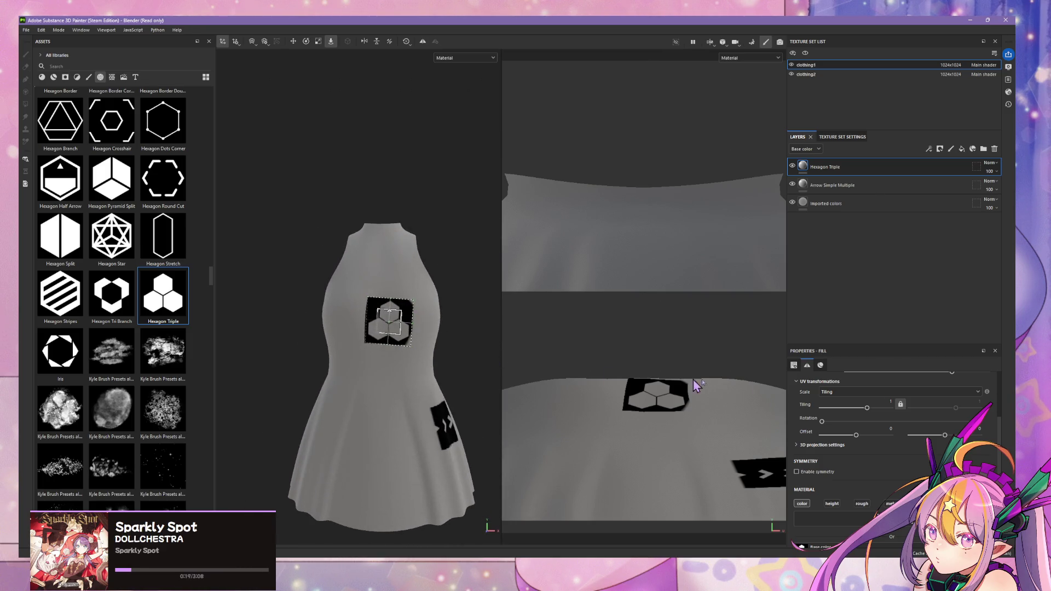
{"action": "scroll", "coordinate": [920, 405], "scroll_direction": "down", "scroll_amount": 3}
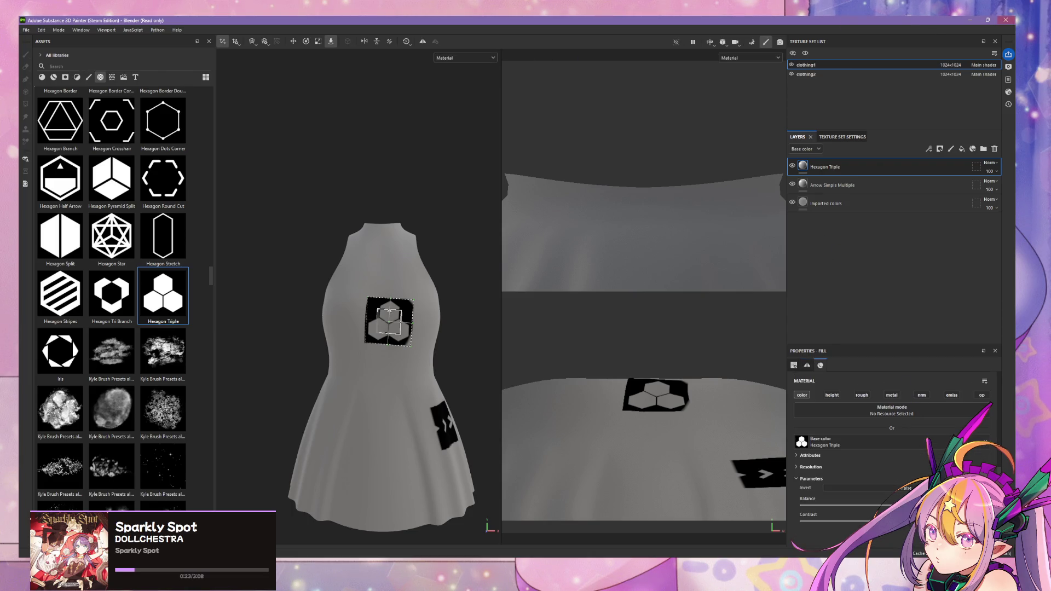
{"action": "left_click", "coordinate": [1006, 20]}
{"action": "left_click", "coordinate": [487, 299]}
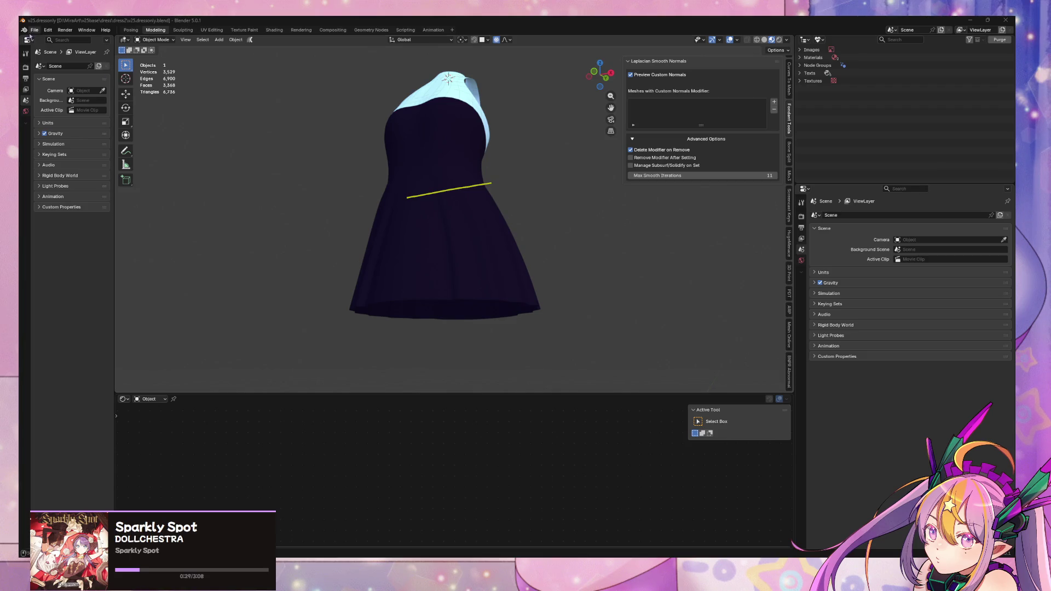
Open v25dressv2.026.blend from Open Recent, then switch to the stencil tutorial browser.
{"action": "left_click", "coordinate": [34, 30]}
{"action": "mouse_move", "coordinate": [77, 56]}
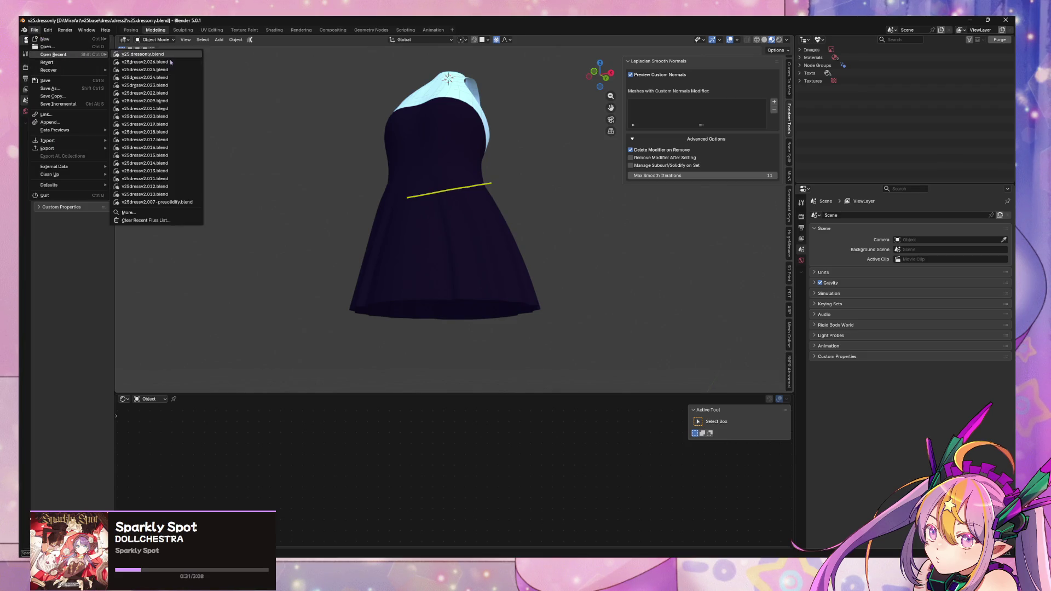
{"action": "left_click", "coordinate": [142, 62]}
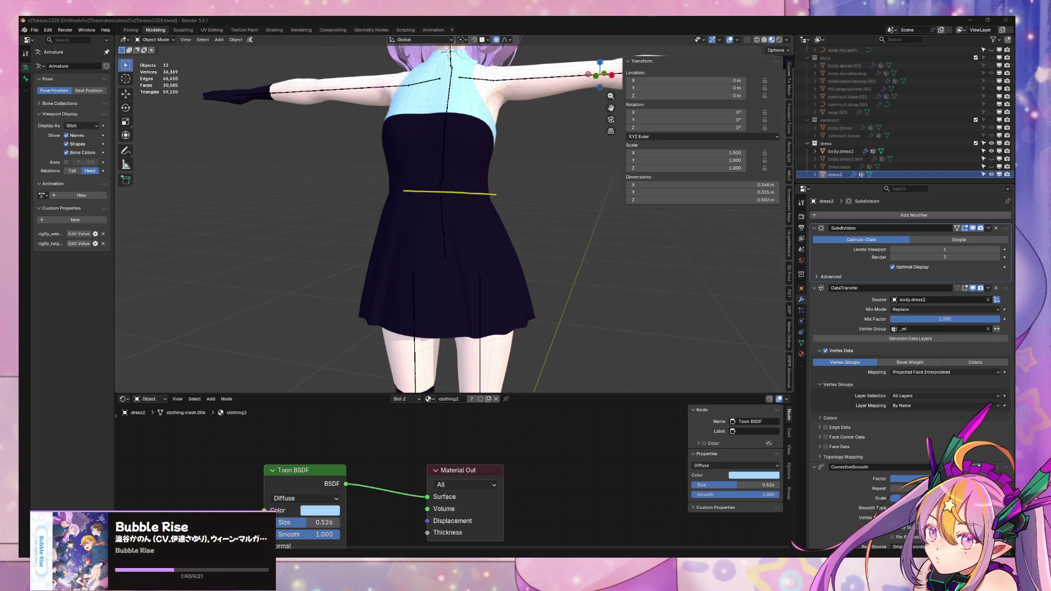
{"action": "key", "text": "alt+Tab"}
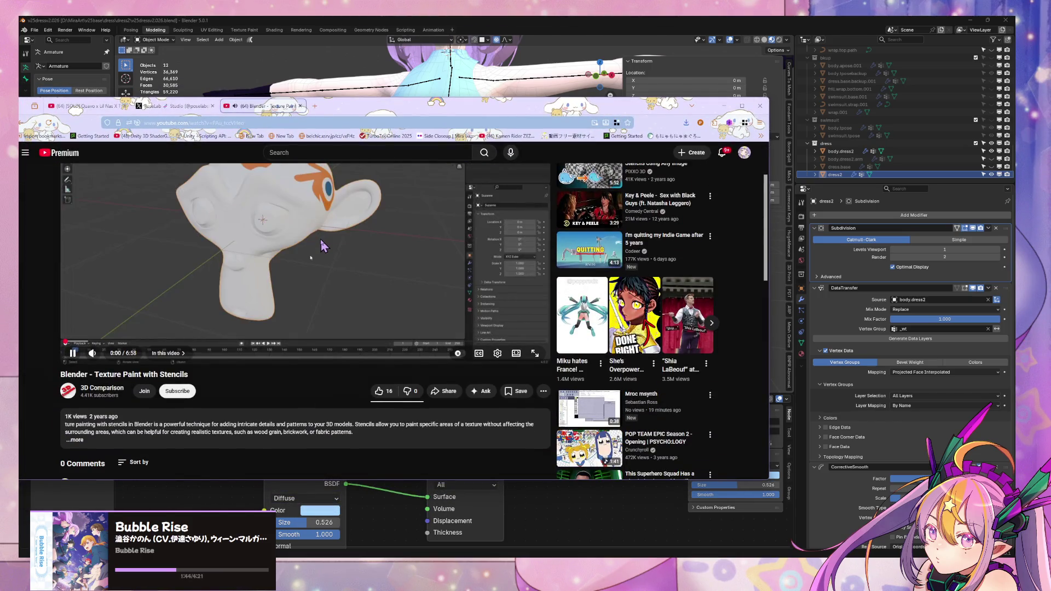
Skim the stencil tutorial through 1:17, 1:53 and 2:18, pausing at 3:35.
{"action": "scroll", "coordinate": [361, 258], "scroll_direction": "down", "scroll_amount": 4}
{"action": "scroll", "coordinate": [387, 257], "scroll_direction": "up", "scroll_amount": 5}
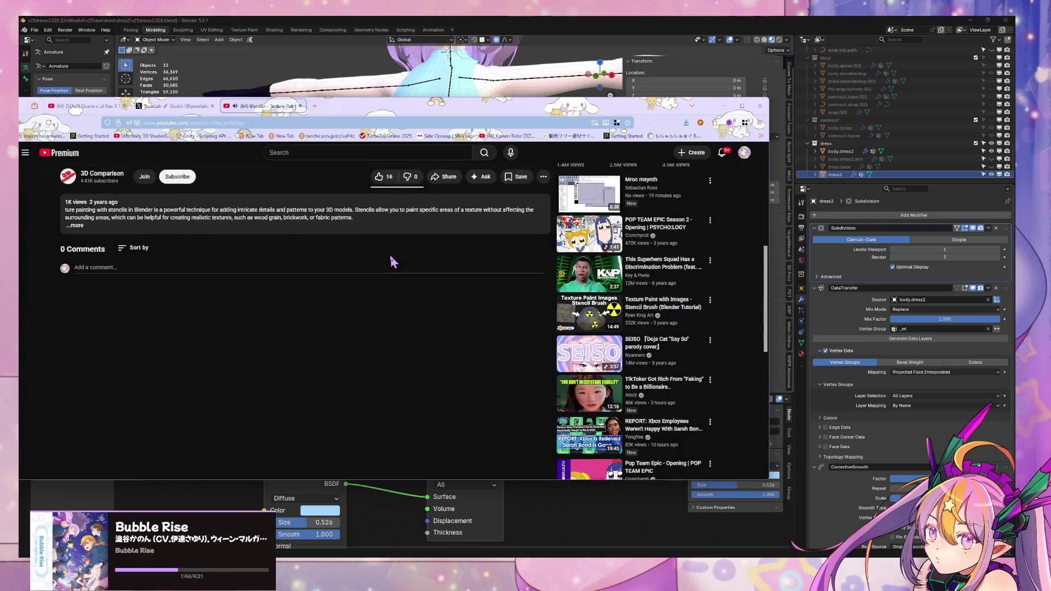
{"action": "mouse_move", "coordinate": [160, 383]}
{"action": "left_mouse_down"}
{"action": "mouse_move", "coordinate": [143, 383]}
{"action": "mouse_move", "coordinate": [171, 384]}
{"action": "left_mouse_up"}
{"action": "left_click", "coordinate": [195, 381]}
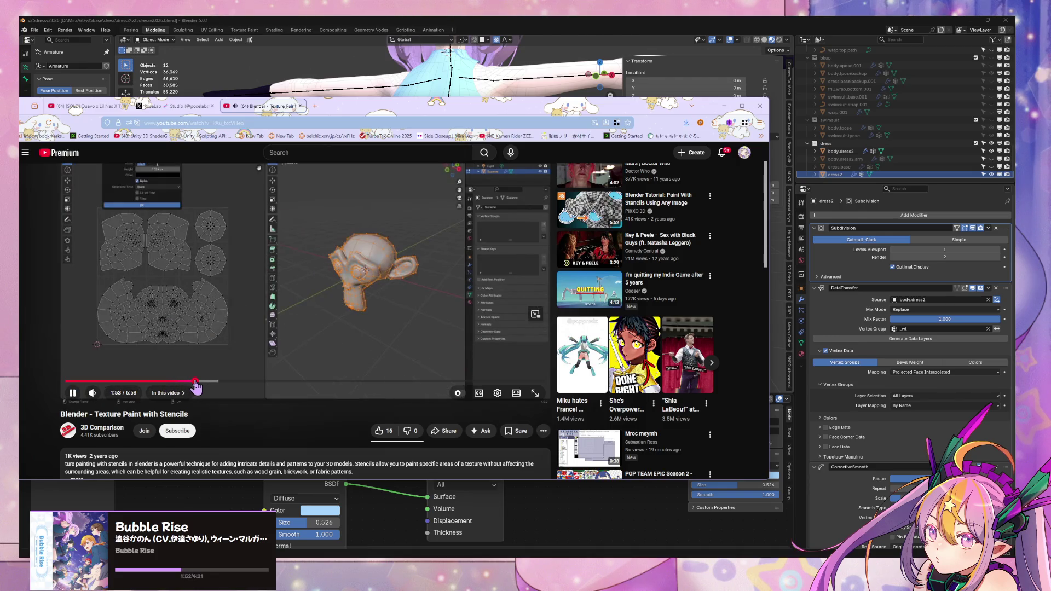
{"action": "scroll", "coordinate": [263, 324], "scroll_direction": "up", "scroll_amount": 1}
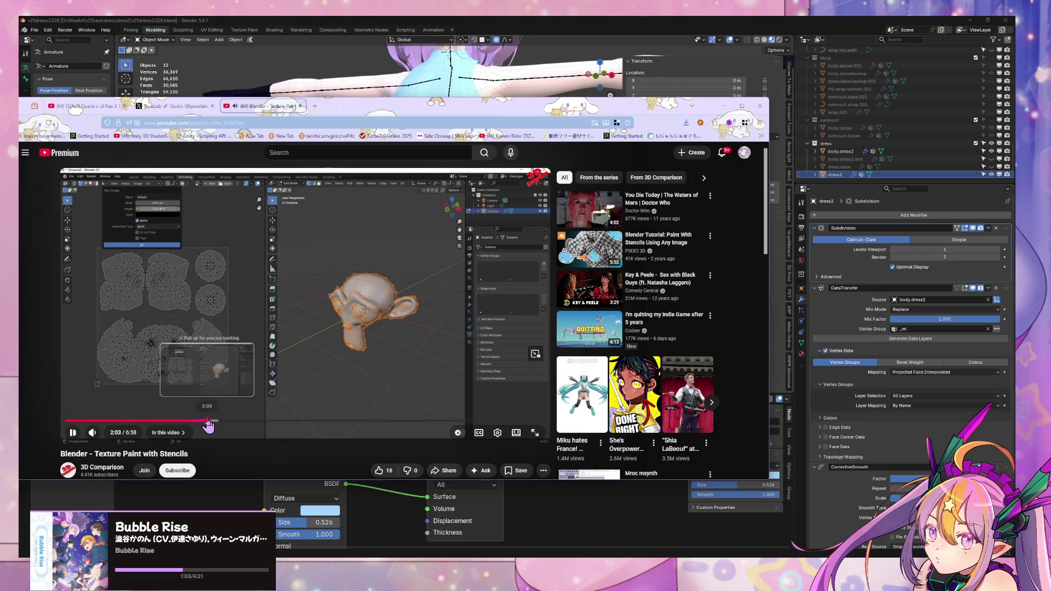
{"action": "left_click", "coordinate": [209, 420]}
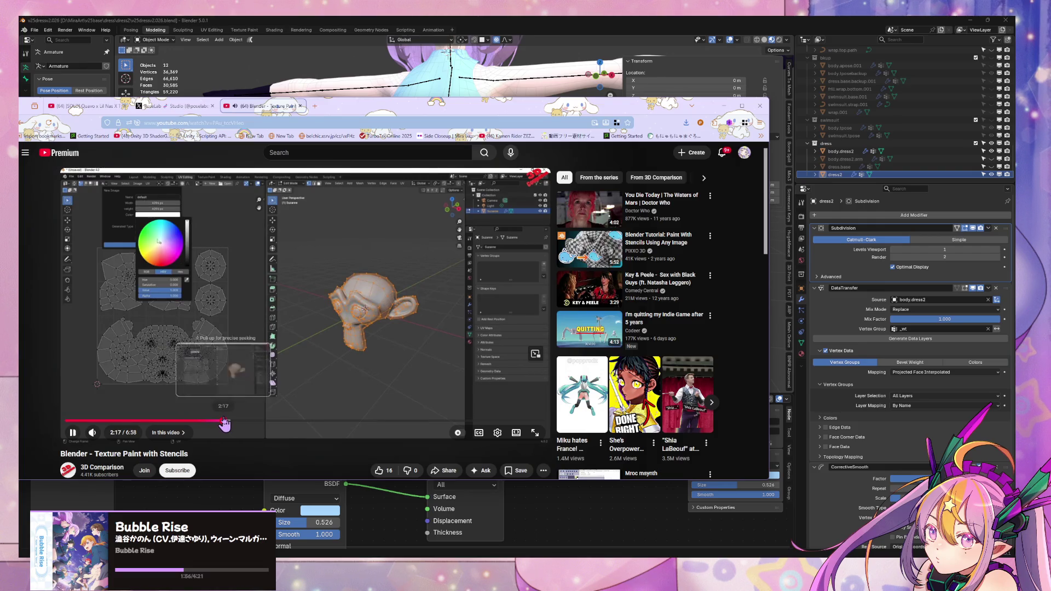
{"action": "left_click", "coordinate": [225, 421]}
{"action": "left_click_drag", "start_coordinate": [246, 422], "coordinate": [317, 428]}
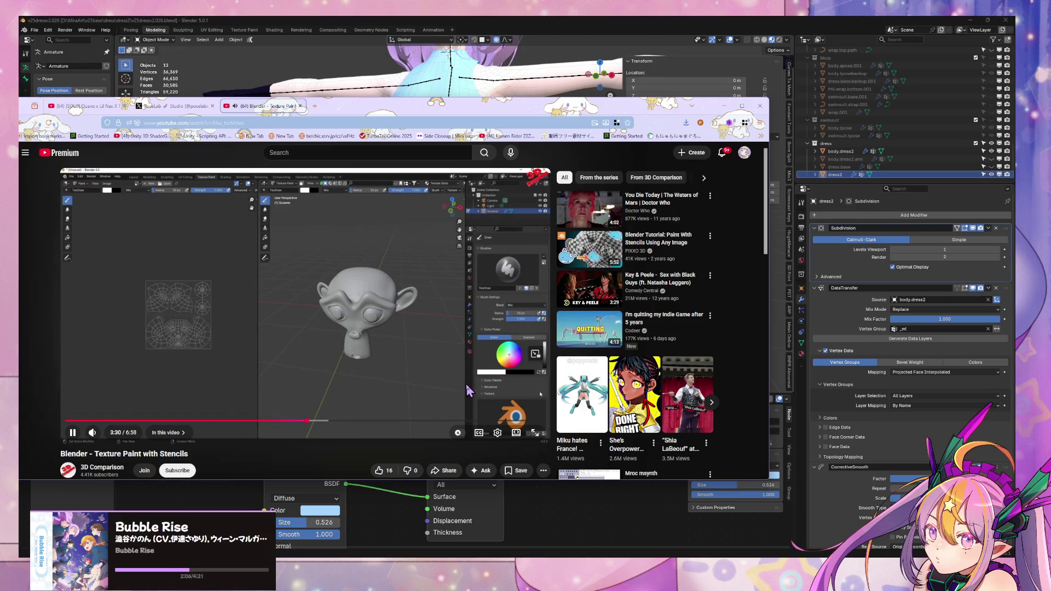
{"action": "left_click_drag", "start_coordinate": [314, 422], "coordinate": [313, 426]}
{"action": "left_click", "coordinate": [416, 181]}
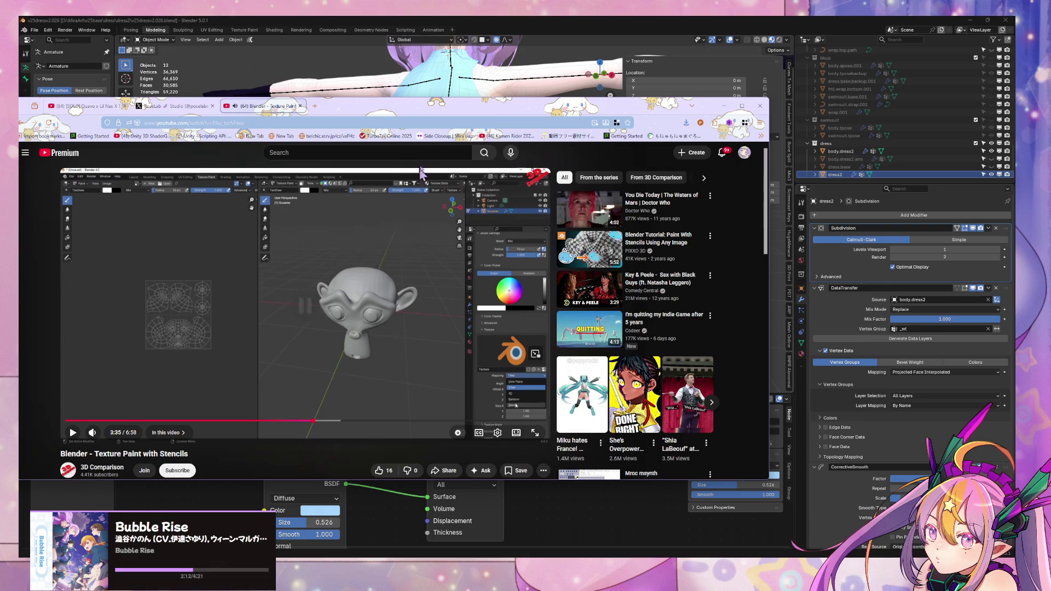
Minimize the browser and switch Blender to the Texture Paint workspace.
{"action": "key", "text": "super+Down"}
{"action": "middle_click_drag", "start_coordinate": [383, 157], "coordinate": [362, 182]}
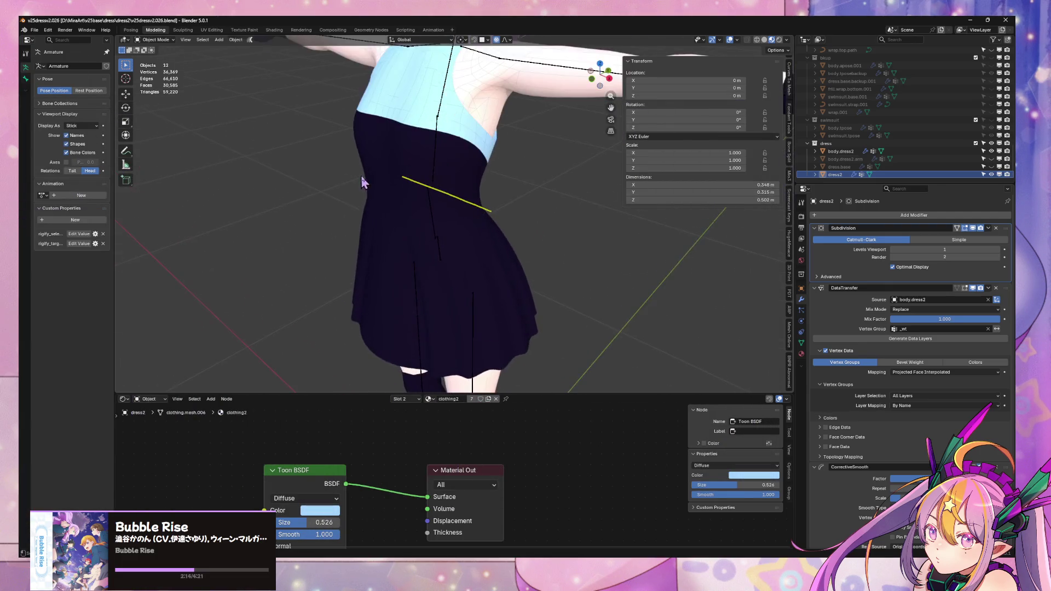
{"action": "scroll", "coordinate": [361, 182], "scroll_direction": "down", "scroll_amount": 1}
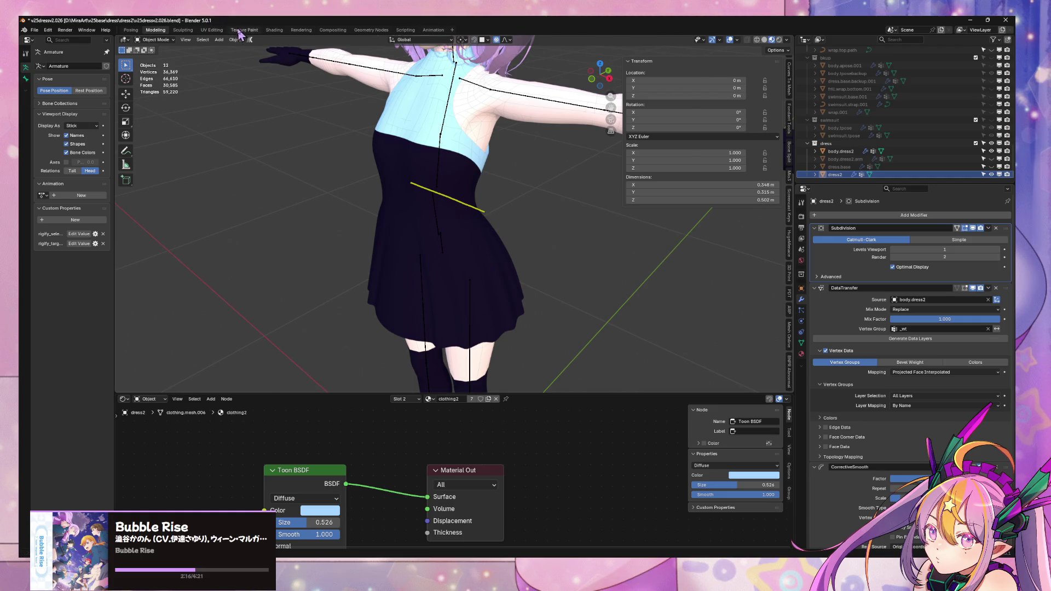
{"action": "left_click", "coordinate": [239, 32]}
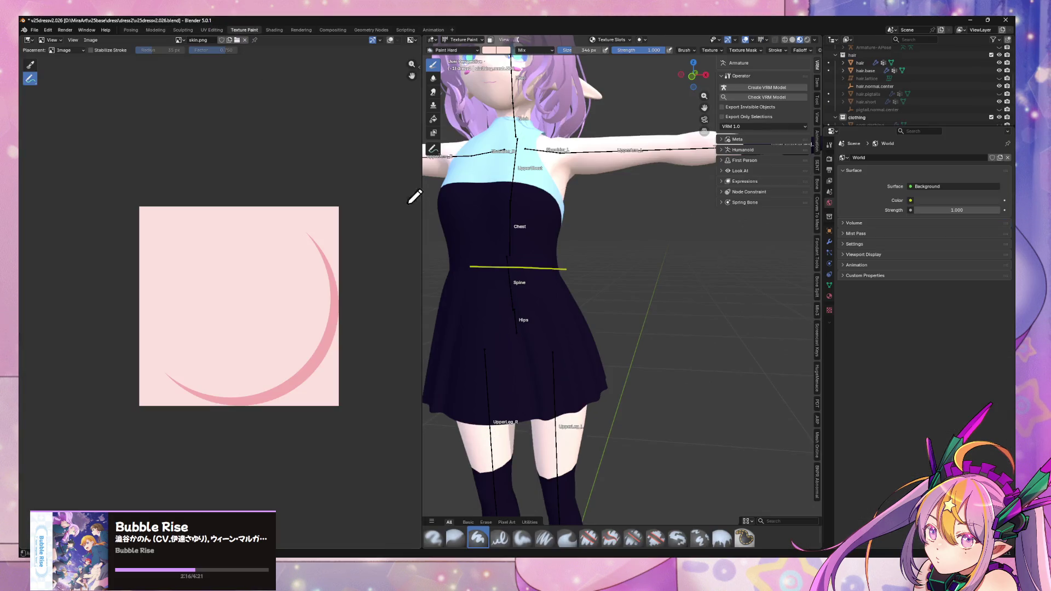
Show the Tool tab brush settings with colour picker, then switch the dress into Edit Mode.
{"action": "left_click", "coordinate": [830, 146]}
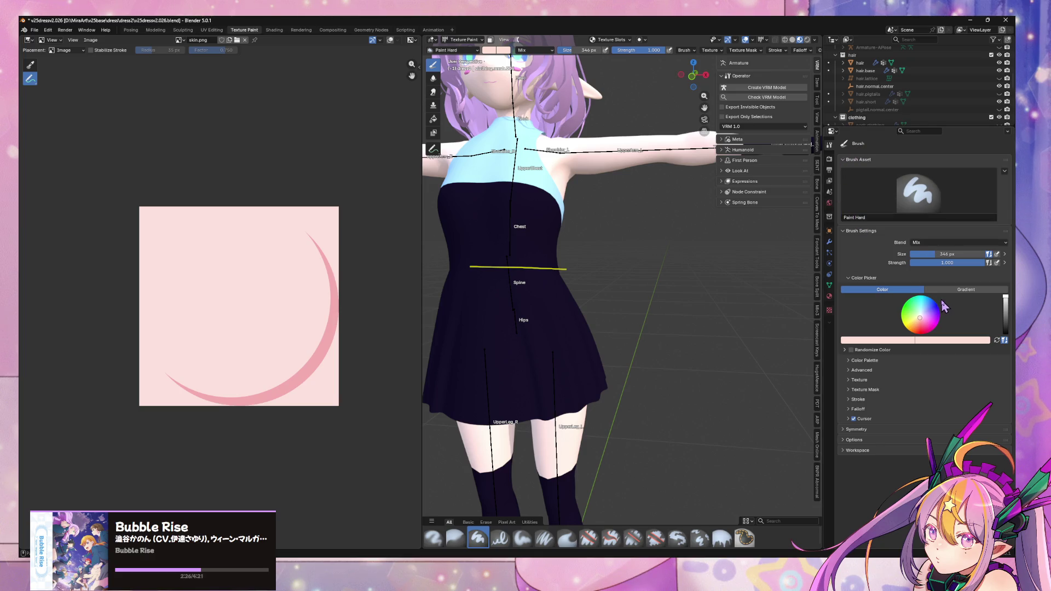
{"action": "middle_click_drag", "start_coordinate": [296, 139], "coordinate": [282, 151]}
{"action": "mouse_move", "coordinate": [558, 235]}
{"action": "middle_mouse_down"}
{"action": "mouse_move", "coordinate": [512, 275]}
{"action": "mouse_move", "coordinate": [600, 282]}
{"action": "middle_mouse_up"}
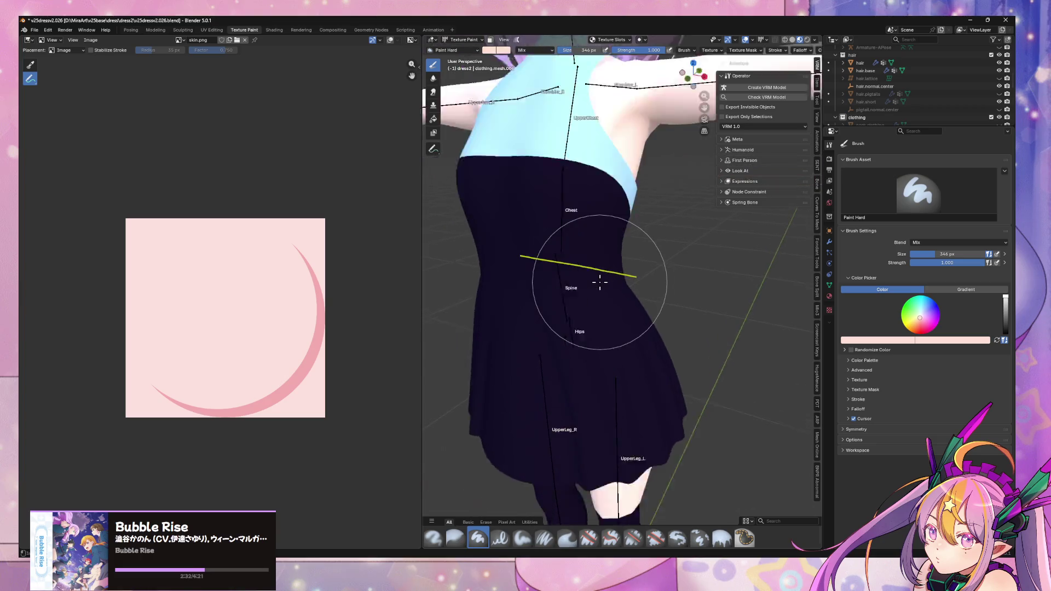
{"action": "scroll", "coordinate": [600, 282], "scroll_direction": "down", "scroll_amount": 1}
{"action": "key", "text": "Tab"}
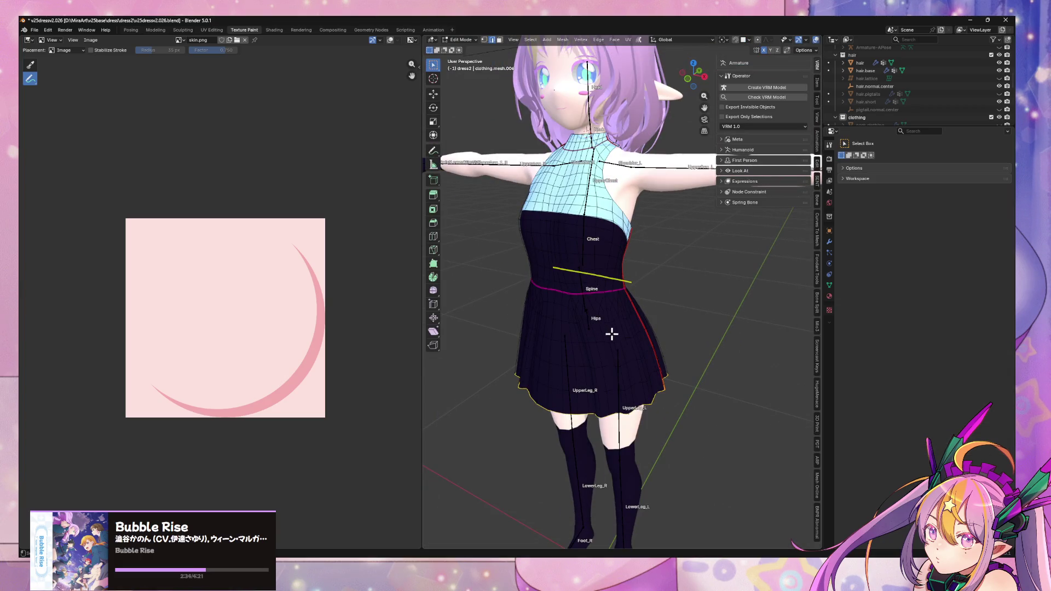
Switch the dress back to Texture Paint mode and bring the browser up again.
{"action": "key", "text": "Tab"}
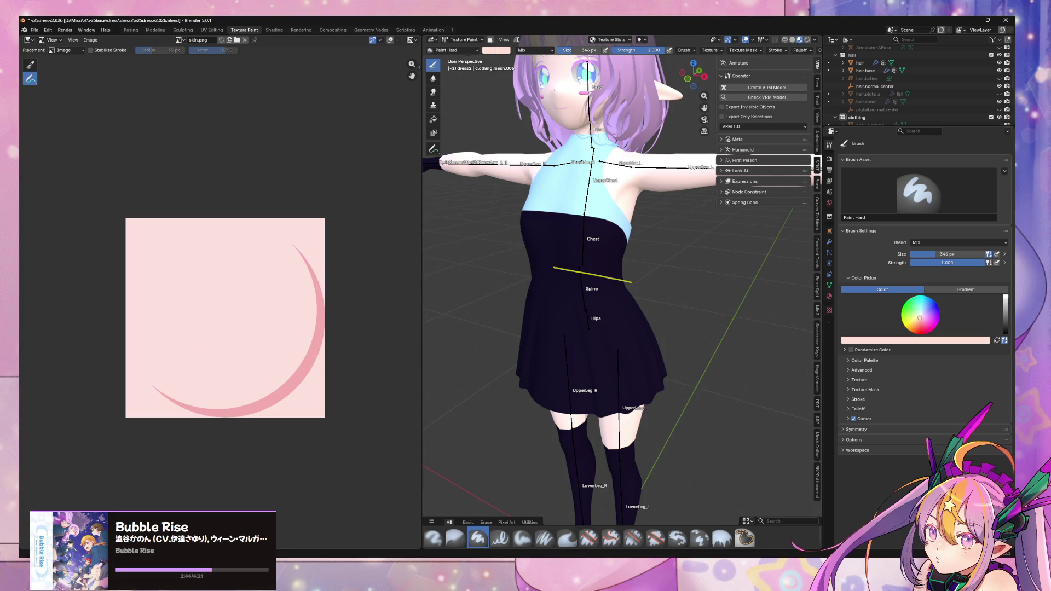
{"action": "key", "text": "alt+Tab"}
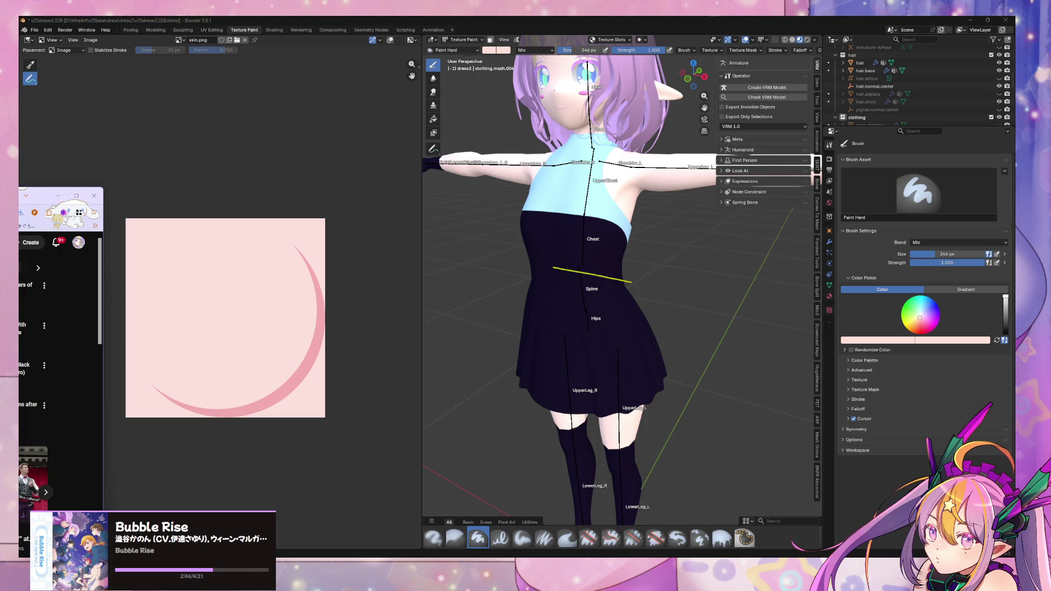
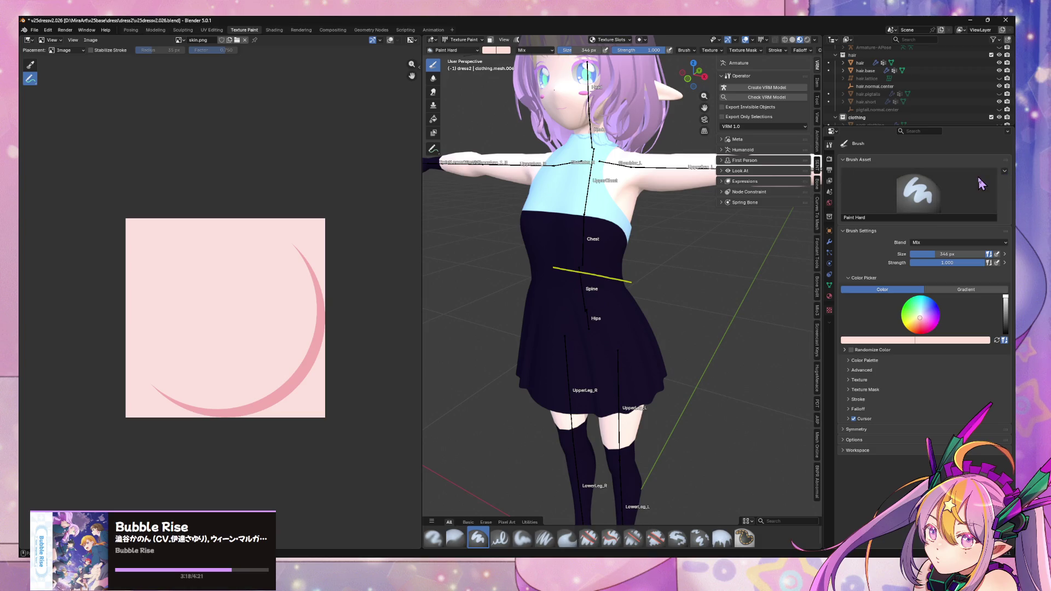
Browse the brush asset picker's Basic brushes and the full Brushes catalog.
{"action": "left_click", "coordinate": [454, 49]}
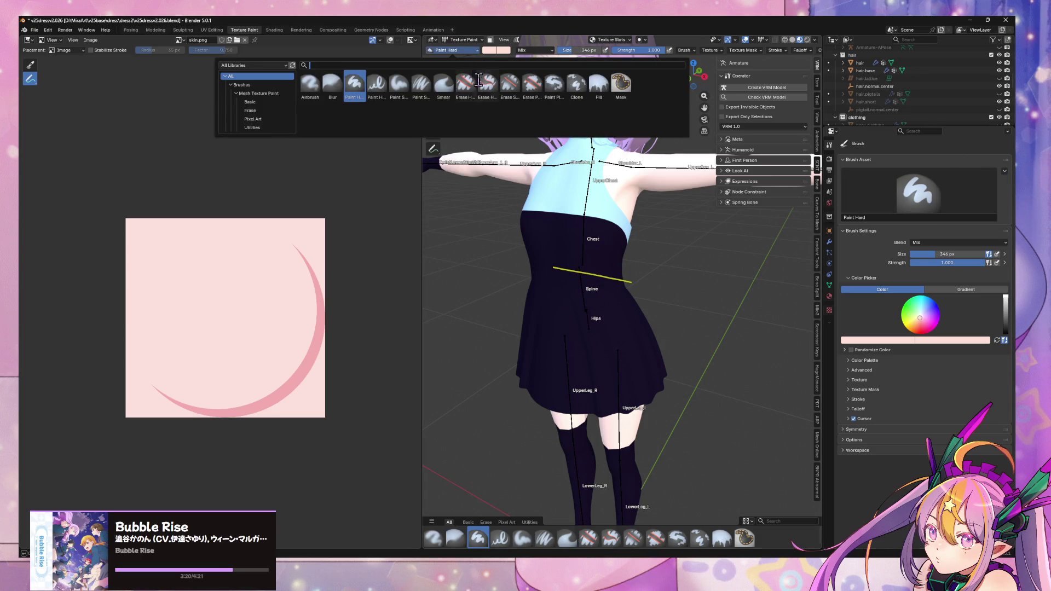
{"action": "left_click", "coordinate": [252, 127]}
{"action": "left_click", "coordinate": [250, 110]}
{"action": "left_click", "coordinate": [250, 102]}
{"action": "left_click", "coordinate": [258, 93]}
{"action": "left_click", "coordinate": [257, 76]}
{"action": "left_click", "coordinate": [258, 93]}
{"action": "left_click", "coordinate": [257, 85]}
{"action": "left_click", "coordinate": [257, 76]}
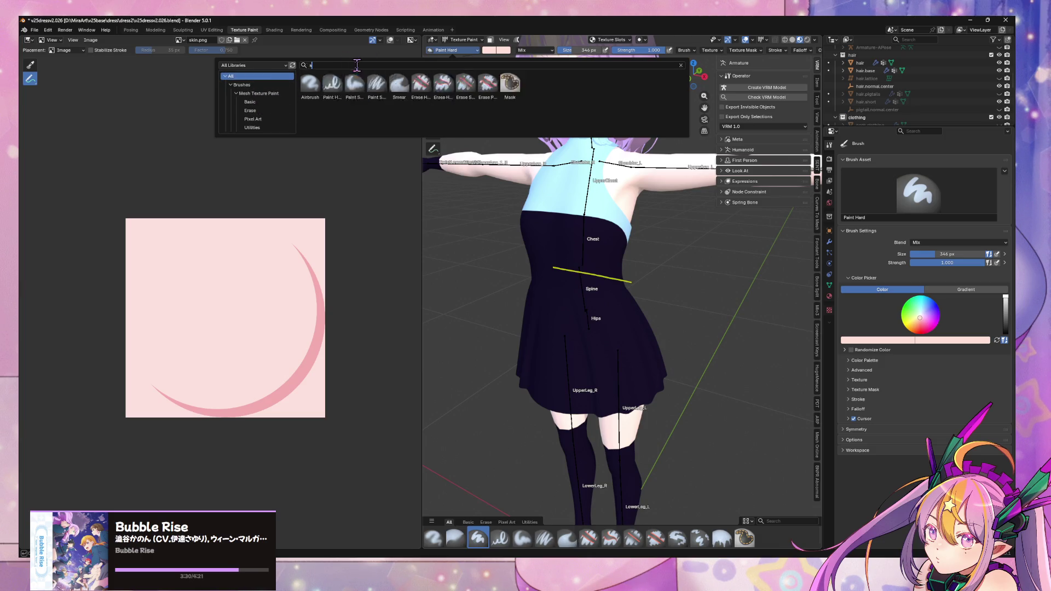
Browse the Essentials library's Pixel Art and Utilities (Clone, Fill, Mask) brushes.
{"action": "left_click", "coordinate": [258, 66]}
{"action": "left_click", "coordinate": [251, 104]}
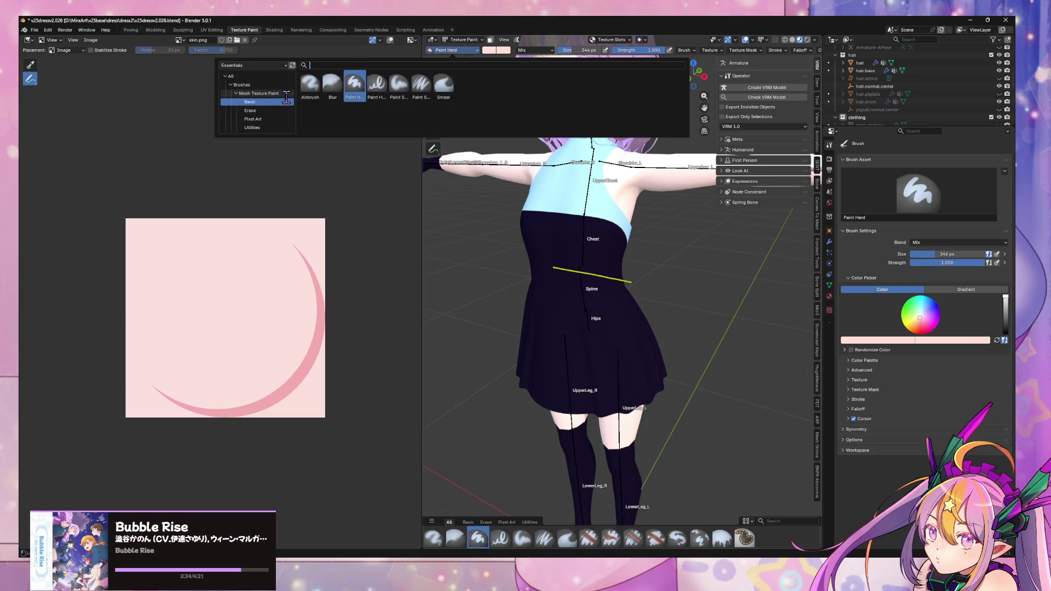
{"action": "left_click", "coordinate": [259, 119]}
{"action": "left_click", "coordinate": [257, 127]}
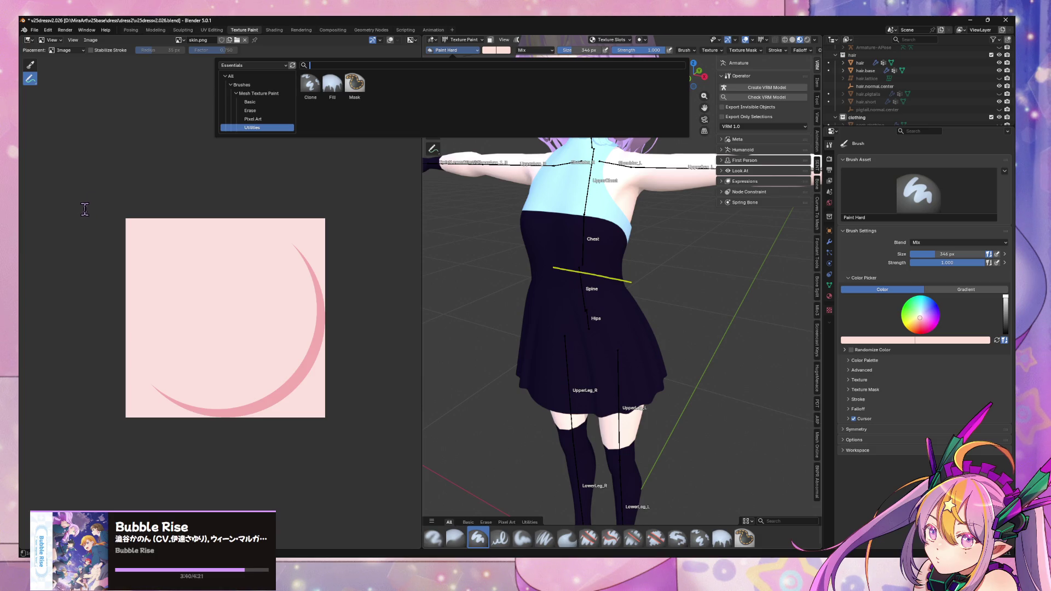
Check the interaction modes, texture slots, brush options and brush types, then open Texture Mask settings.
{"action": "left_click", "coordinate": [465, 40]}
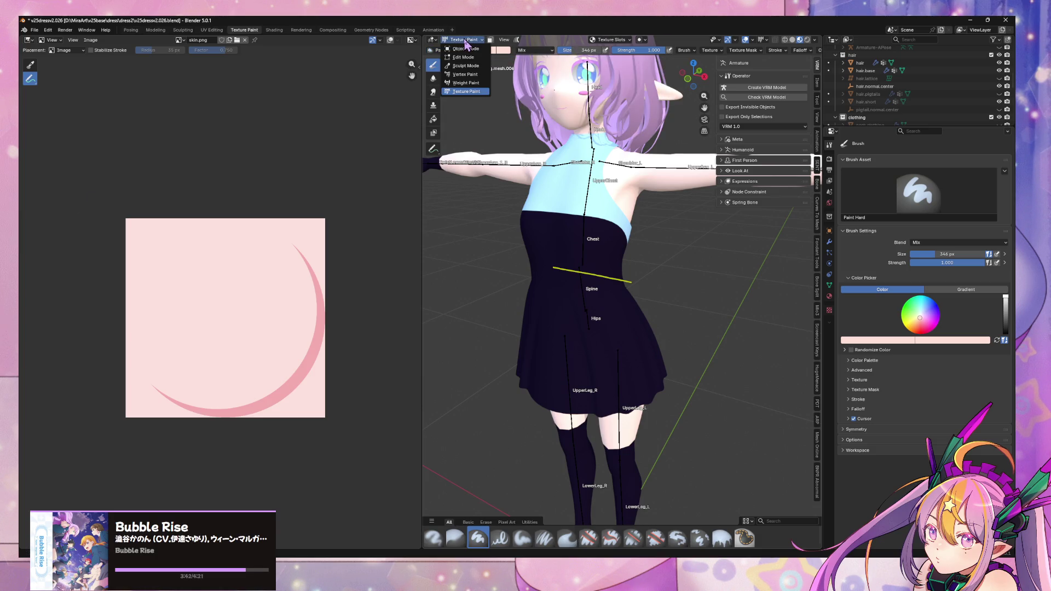
{"action": "left_click", "coordinate": [613, 40]}
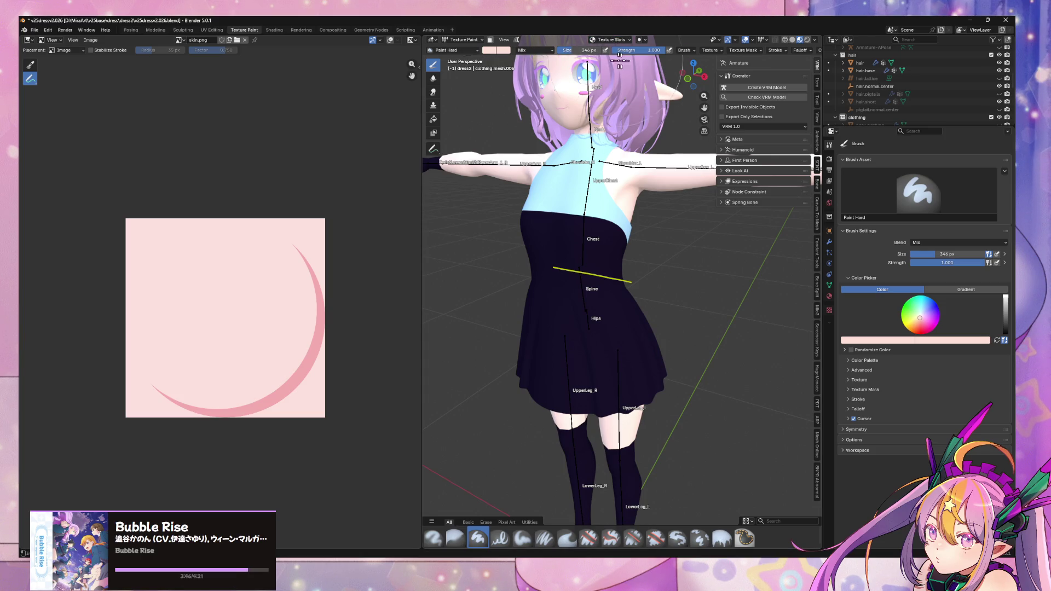
{"action": "left_click", "coordinate": [692, 50]}
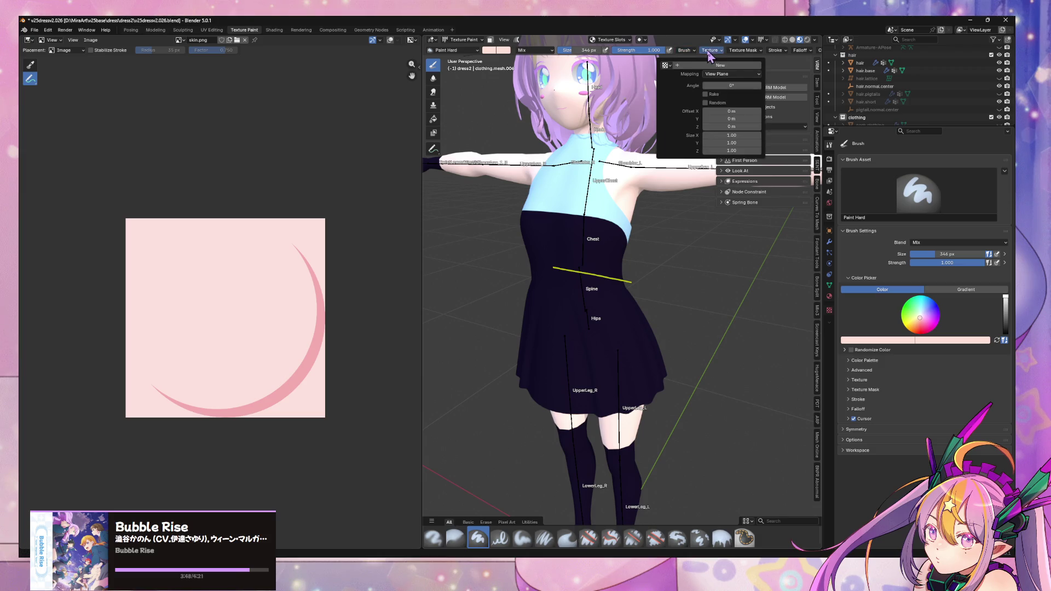
{"action": "left_click", "coordinate": [688, 77]}
{"action": "left_click", "coordinate": [689, 85]}
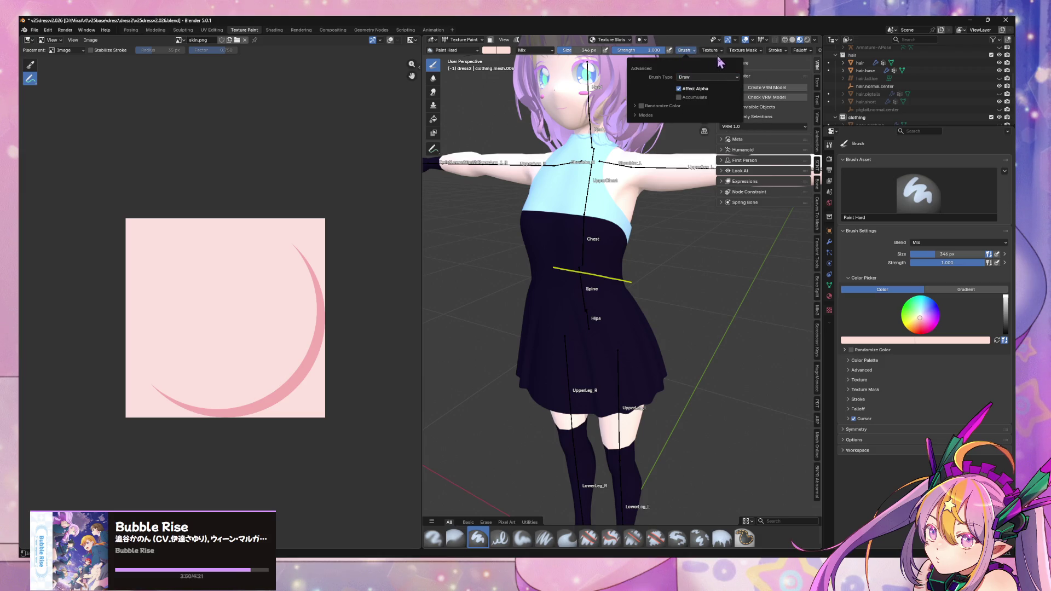
{"action": "left_click", "coordinate": [743, 50]}
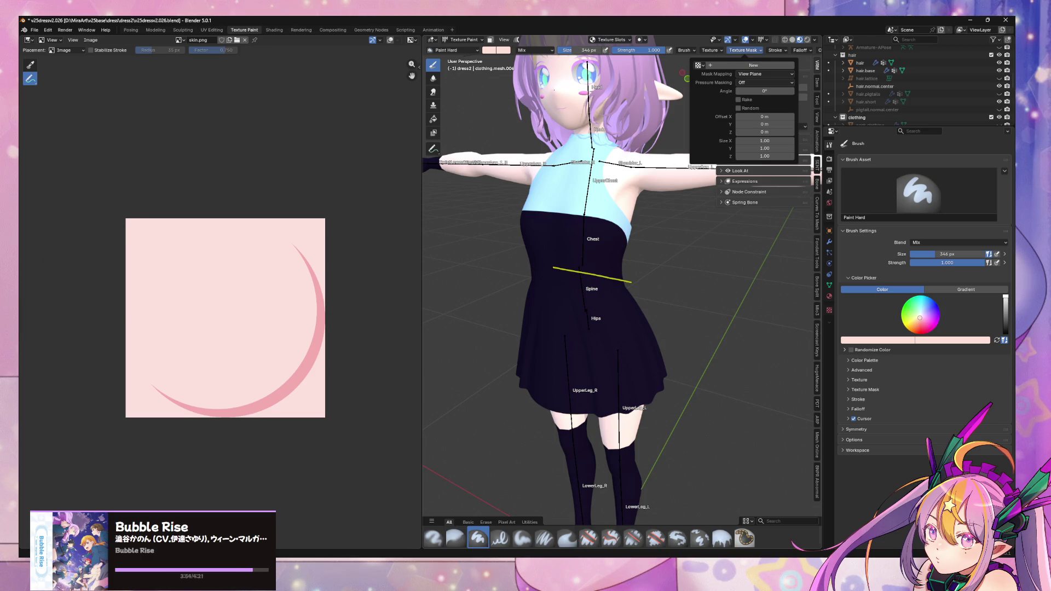
{"action": "key", "text": "alt+Tab"}
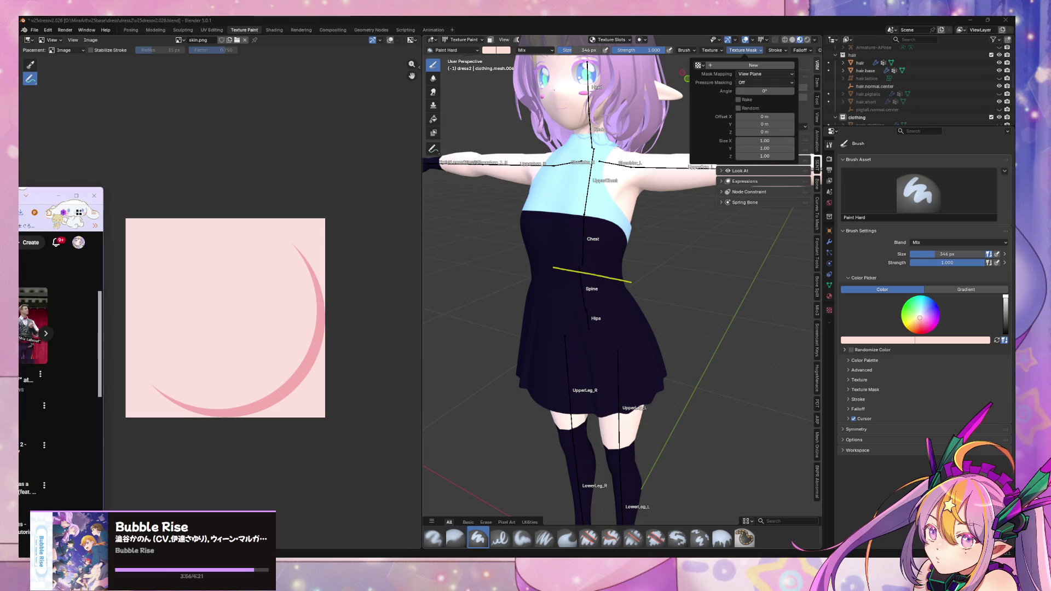
{"action": "scroll", "coordinate": [55, 356], "scroll_direction": "up", "scroll_amount": 2}
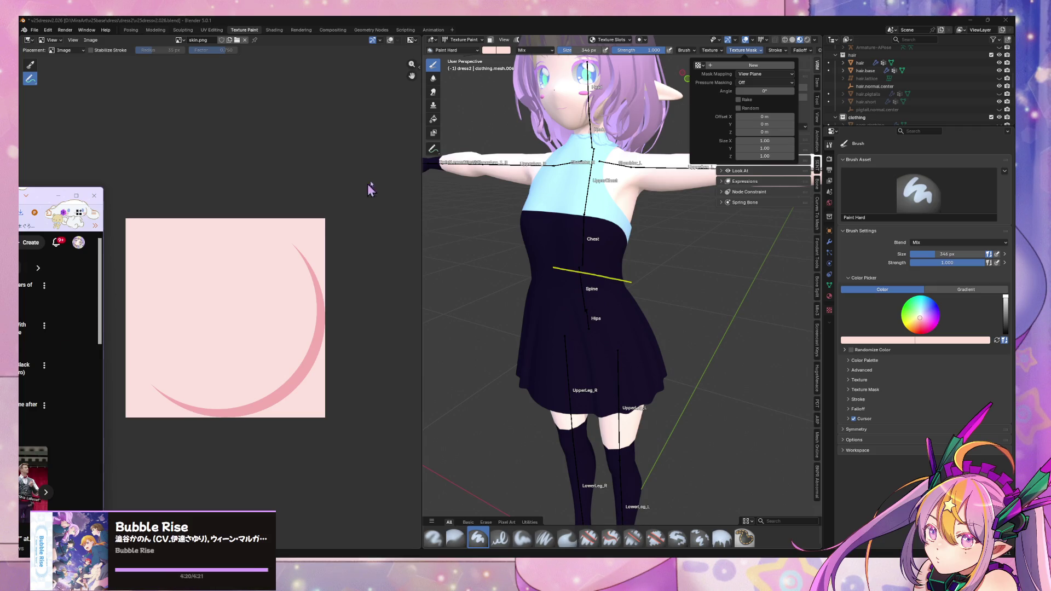
{"action": "left_click", "coordinate": [180, 40]}
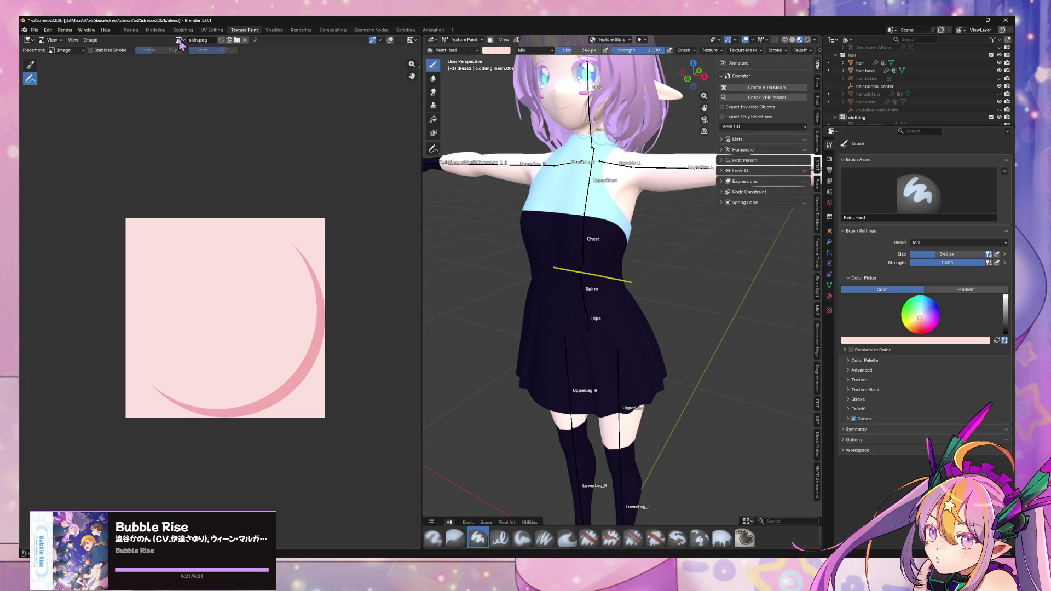
Create a black 2048 × 2048 image named dress.front.decal via Image > New.
{"action": "left_click", "coordinate": [92, 40]}
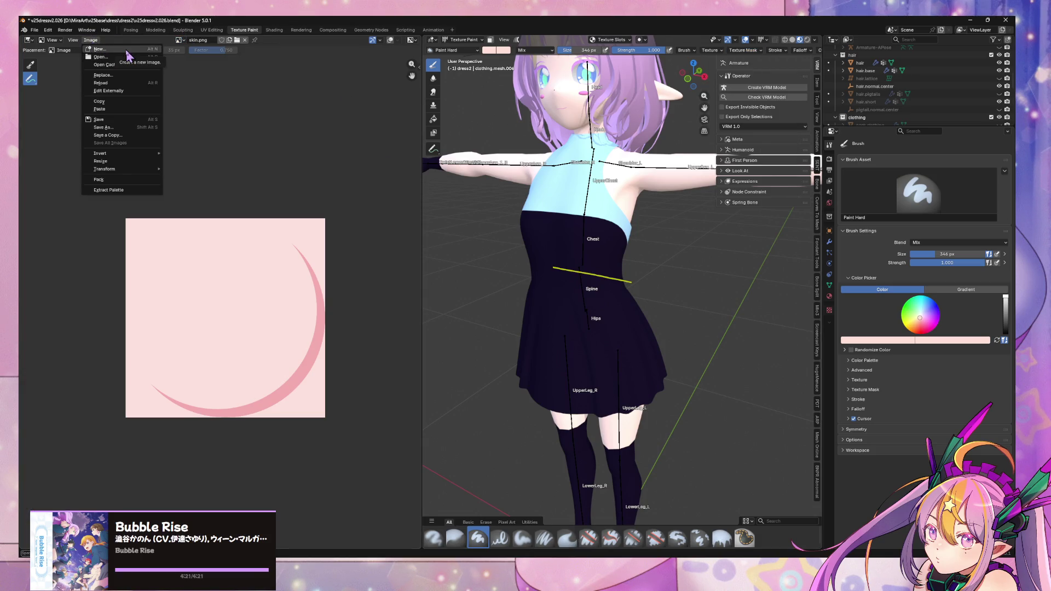
{"action": "left_click", "coordinate": [126, 50]}
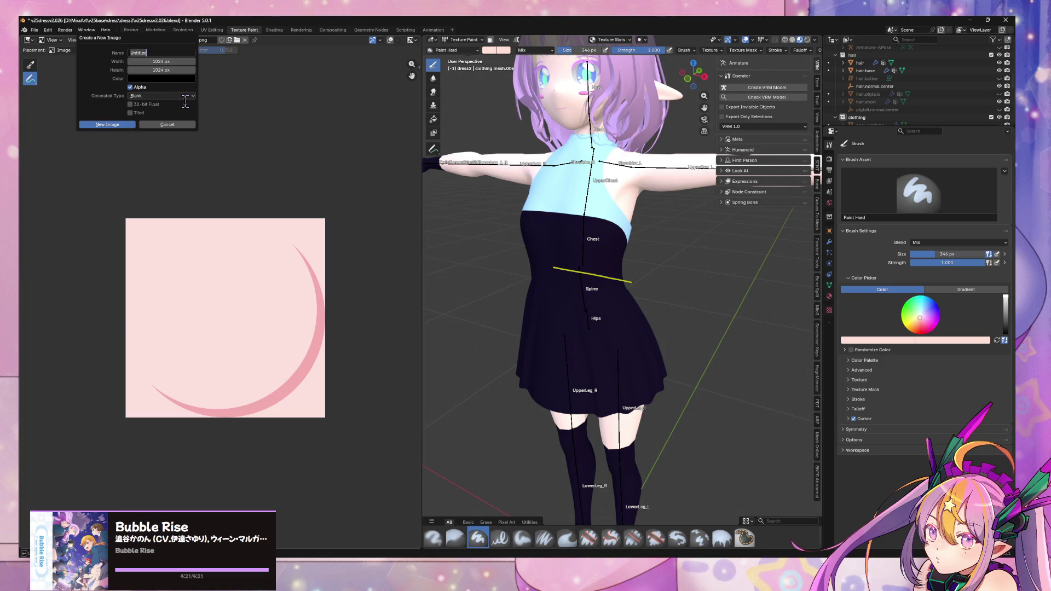
{"action": "type", "text": "dress.front.decal"}
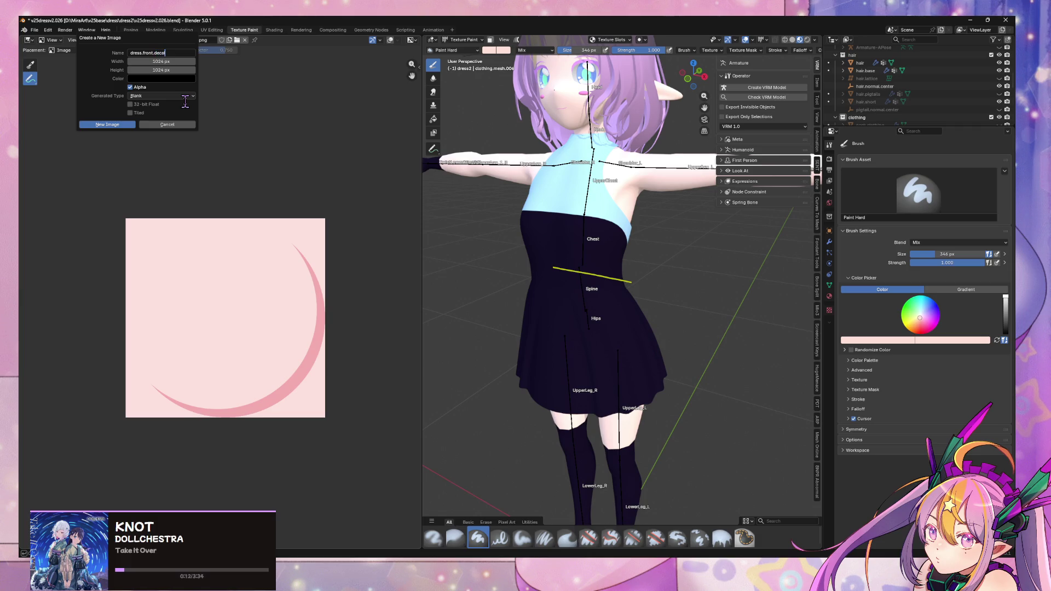
{"action": "key", "text": "Return"}
{"action": "left_click", "coordinate": [177, 61]}
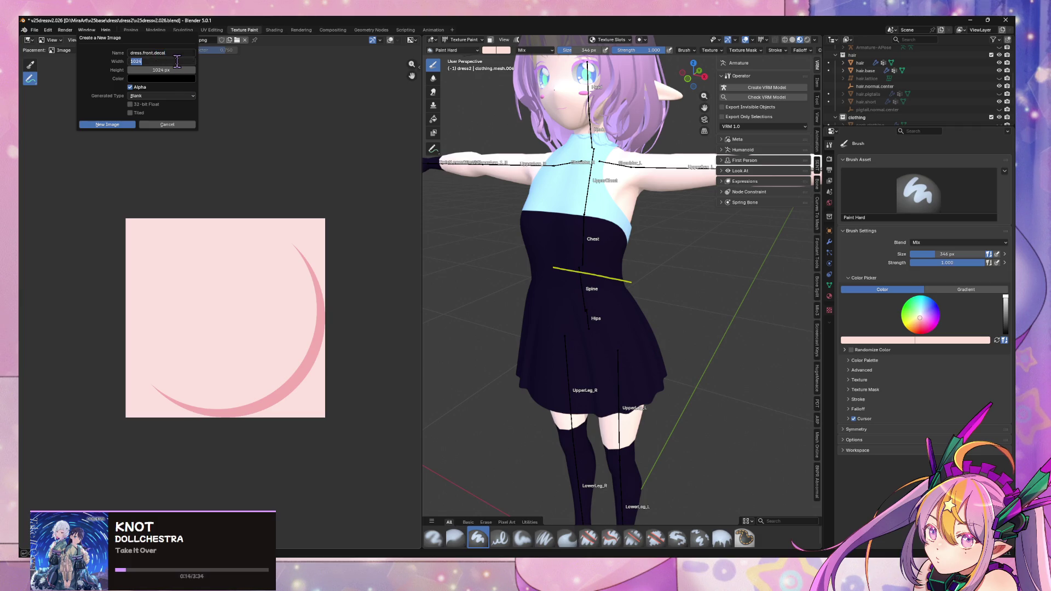
{"action": "type", "text": "204"}
{"action": "key", "text": "Tab"}
{"action": "left_click", "coordinate": [116, 125]}
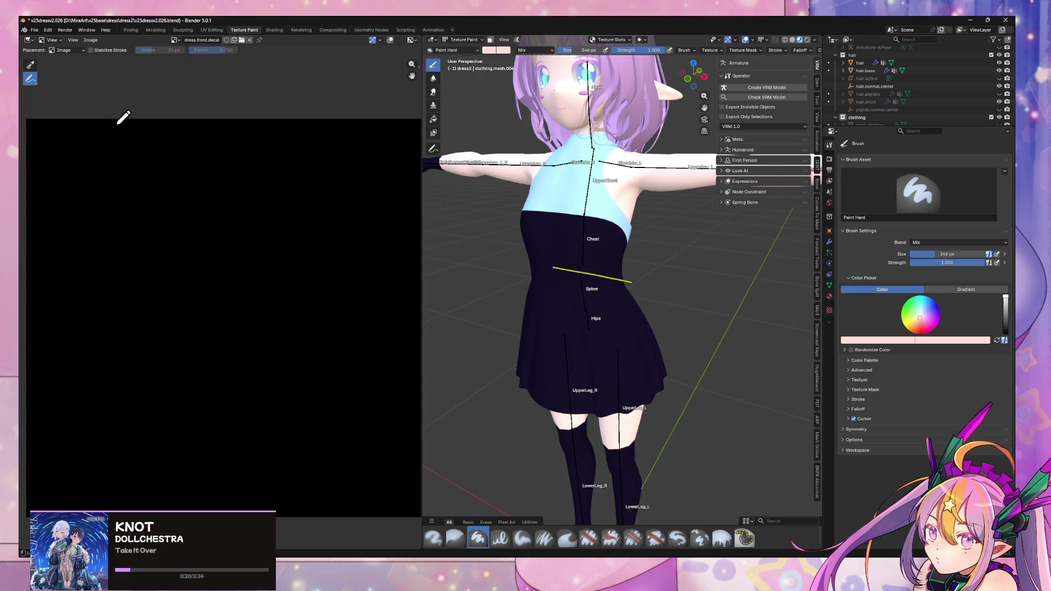
Check the image list, then discard that image and start a new one.
{"action": "left_click", "coordinate": [179, 40]}
{"action": "left_click", "coordinate": [179, 39]}
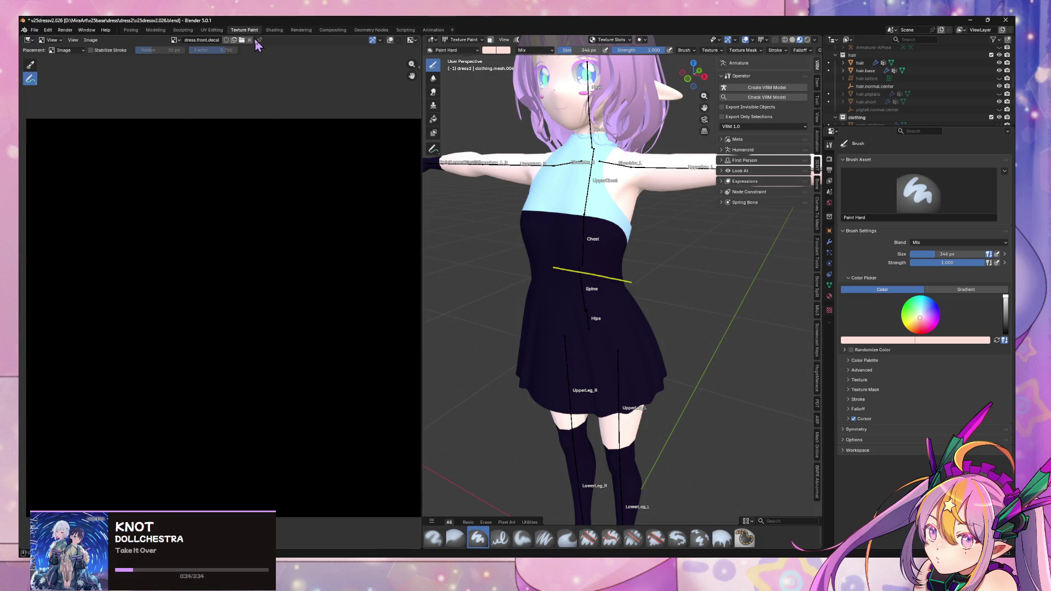
{"action": "left_click", "coordinate": [179, 40]}
{"action": "left_click", "coordinate": [179, 40]}
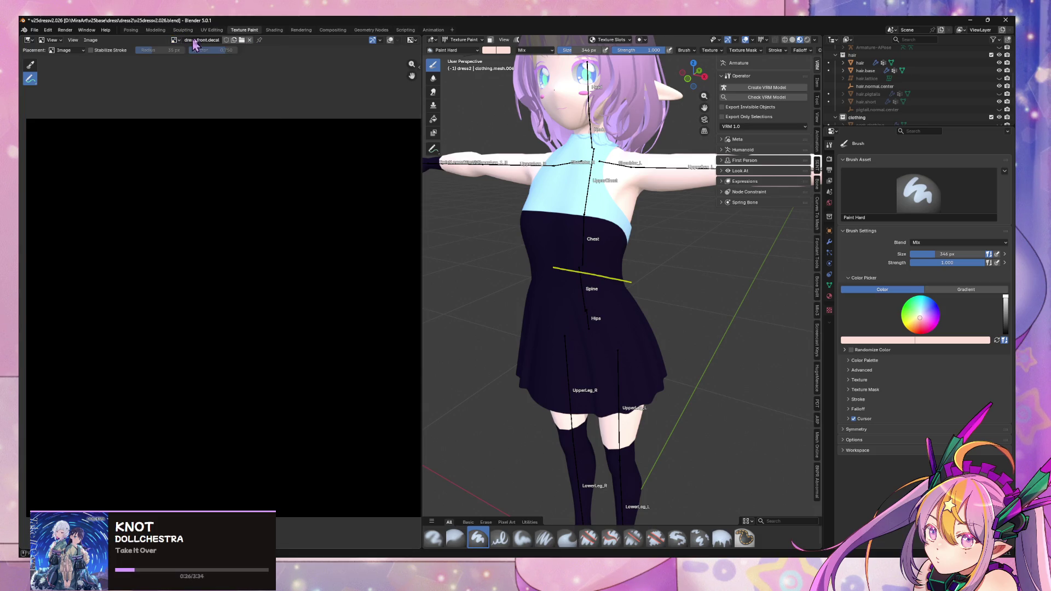
{"action": "left_click", "coordinate": [250, 41]}
{"action": "left_click", "coordinate": [200, 39]}
{"action": "type", "text": "decal.dress.front"}
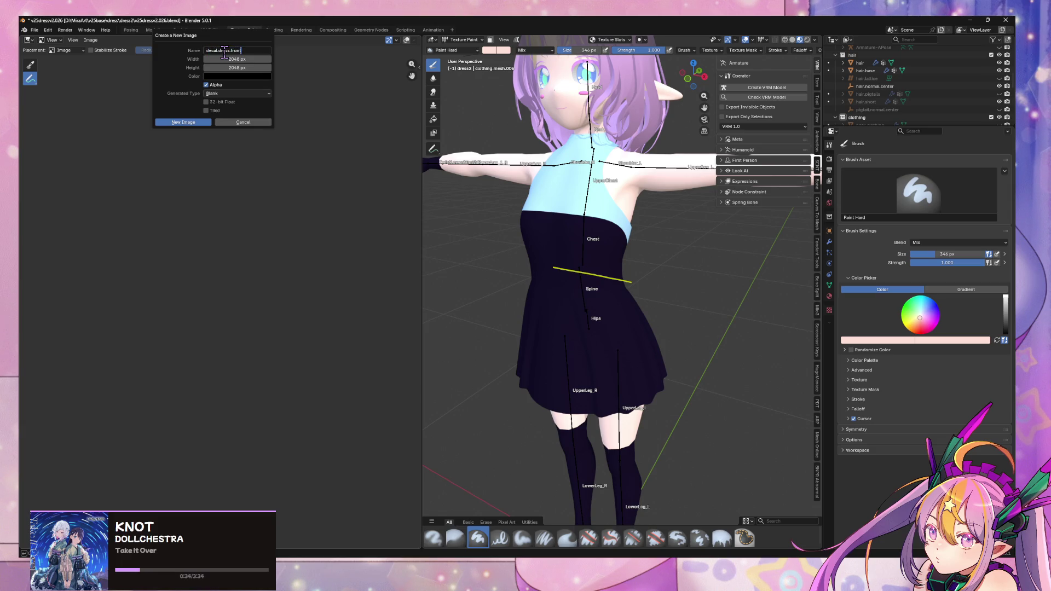
Set the fill colour alpha to 0 and create the transparent decal.dress.front image.
{"action": "left_click", "coordinate": [222, 77]}
{"action": "left_click", "coordinate": [241, 184]}
{"action": "type", "text": "000"}
{"action": "key", "text": "Return"}
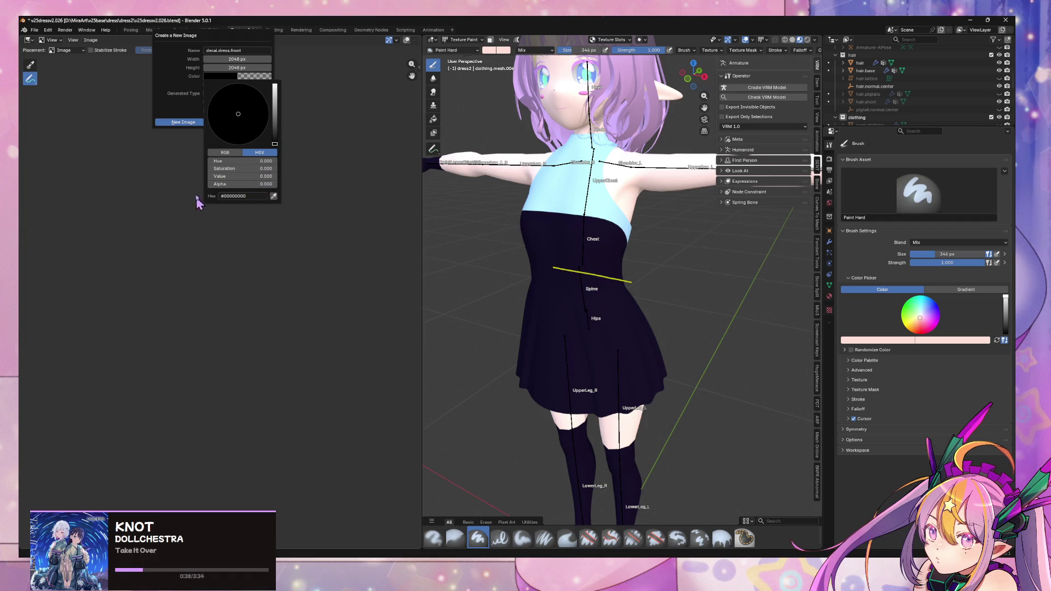
{"action": "left_click", "coordinate": [191, 123]}
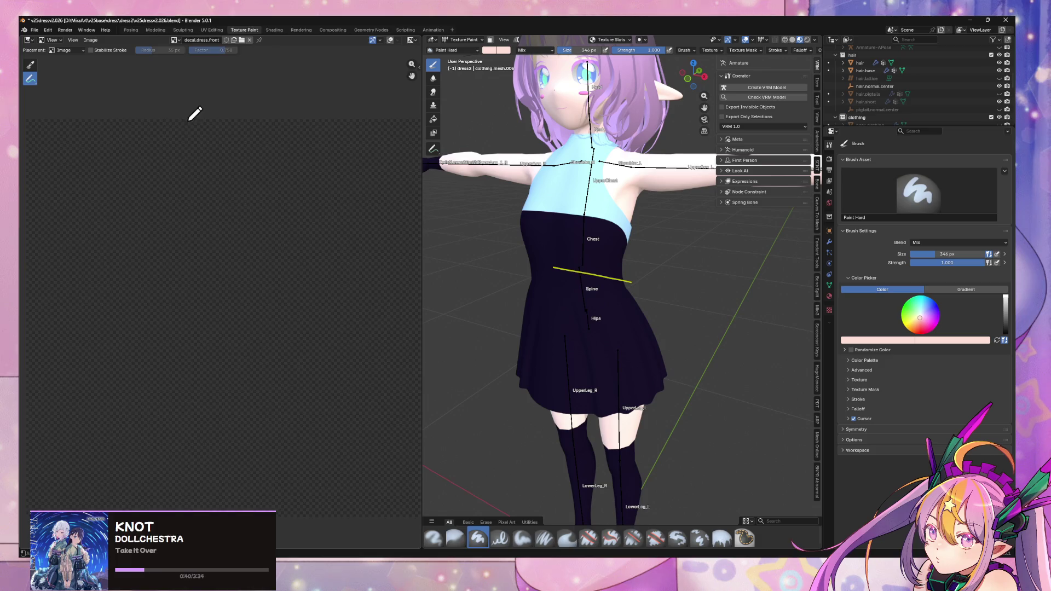
Zoom out the image editor and expand the Paint Hard brush's empty Texture subpanel.
{"action": "scroll", "coordinate": [224, 188], "scroll_direction": "down", "scroll_amount": 3}
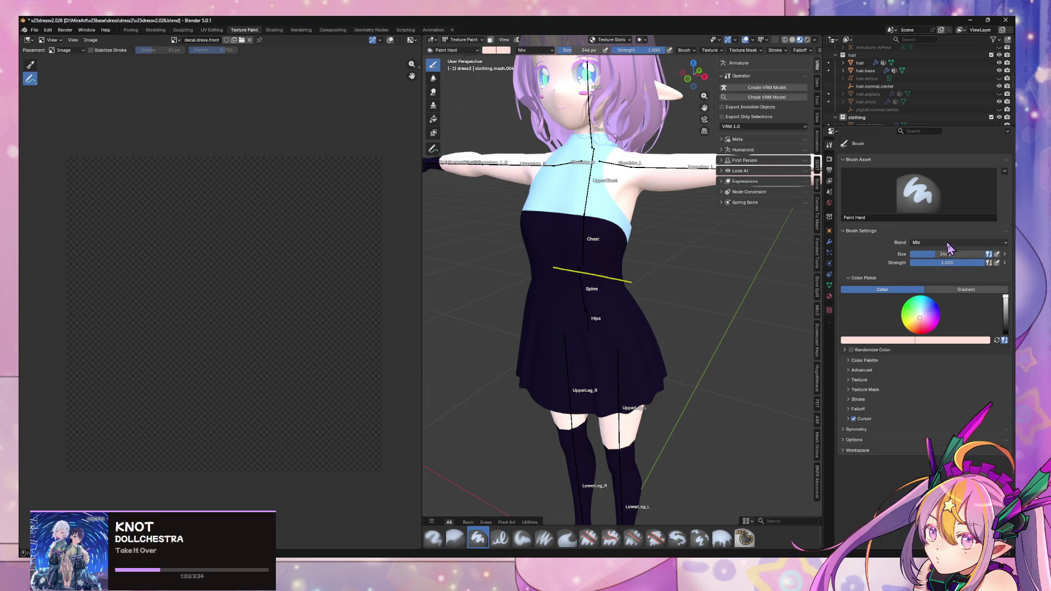
{"action": "left_click", "coordinate": [865, 380]}
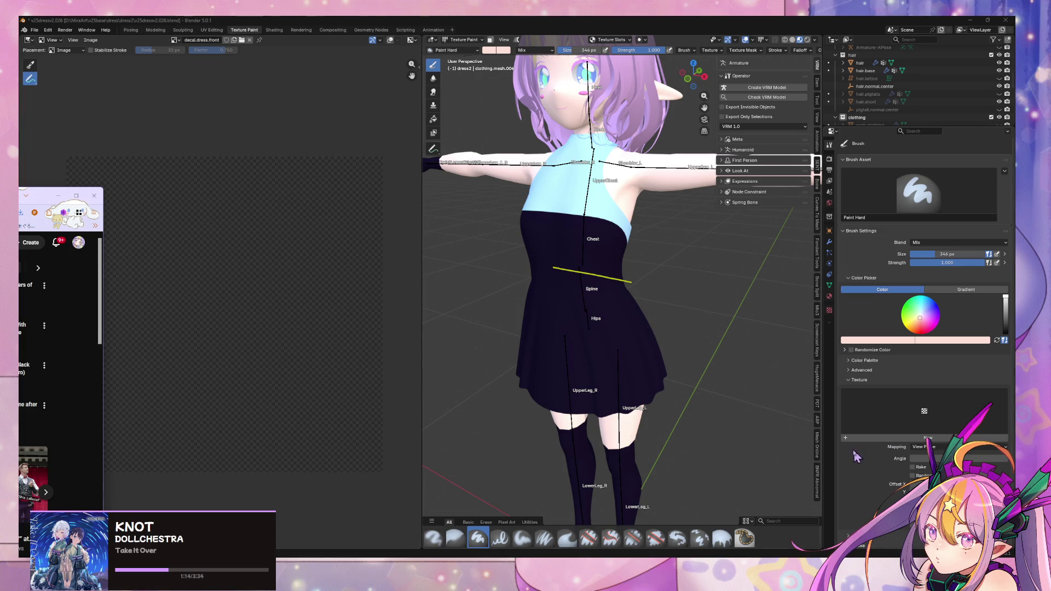
{"action": "left_click", "coordinate": [830, 310]}
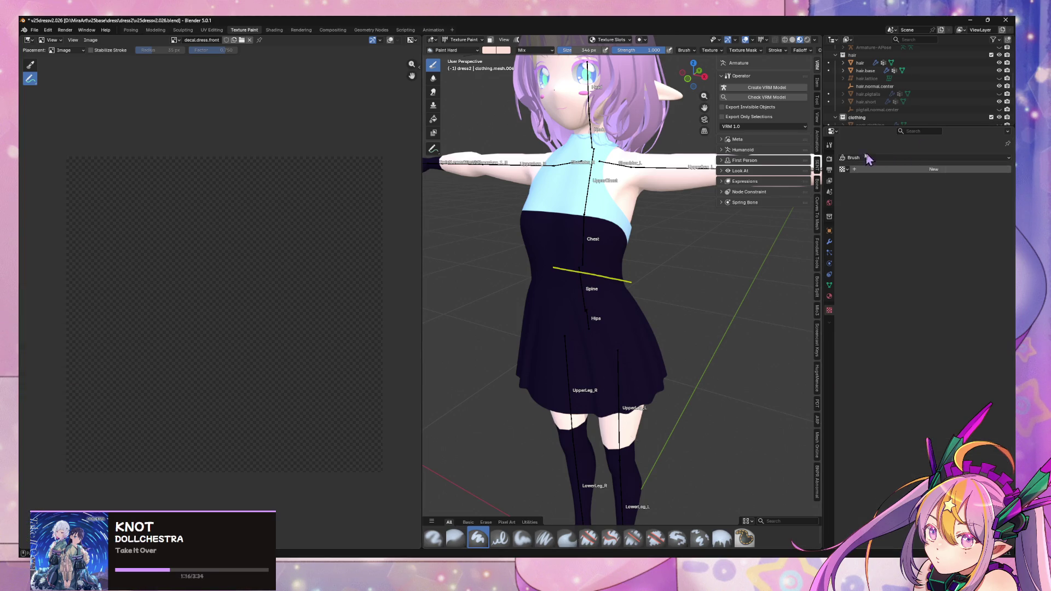
Add a new brush texture and start loading an image for it.
{"action": "left_click", "coordinate": [866, 170]}
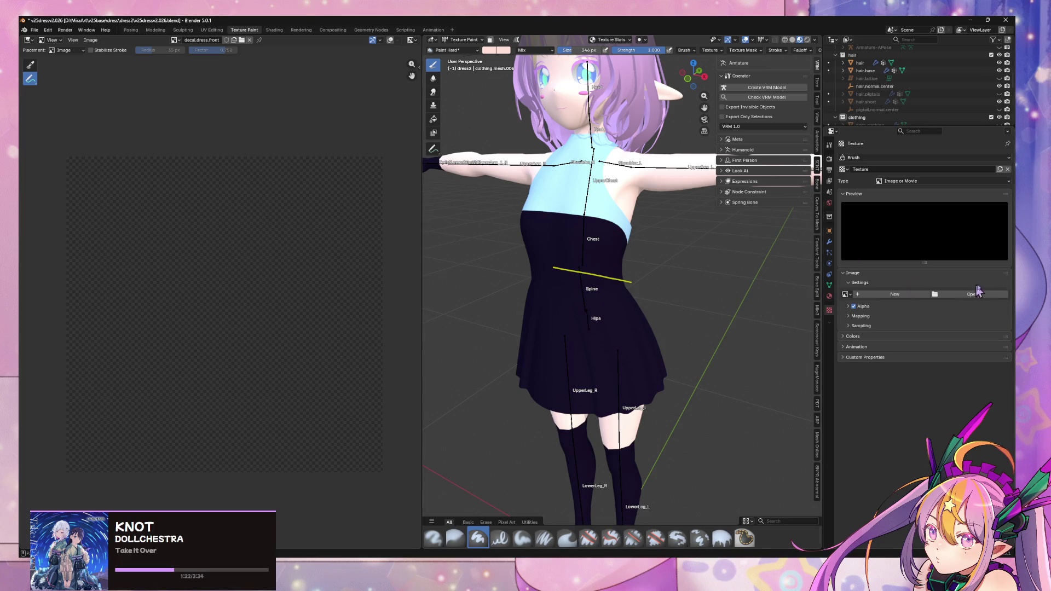
{"action": "left_click", "coordinate": [875, 301]}
{"action": "left_click", "coordinate": [936, 295]}
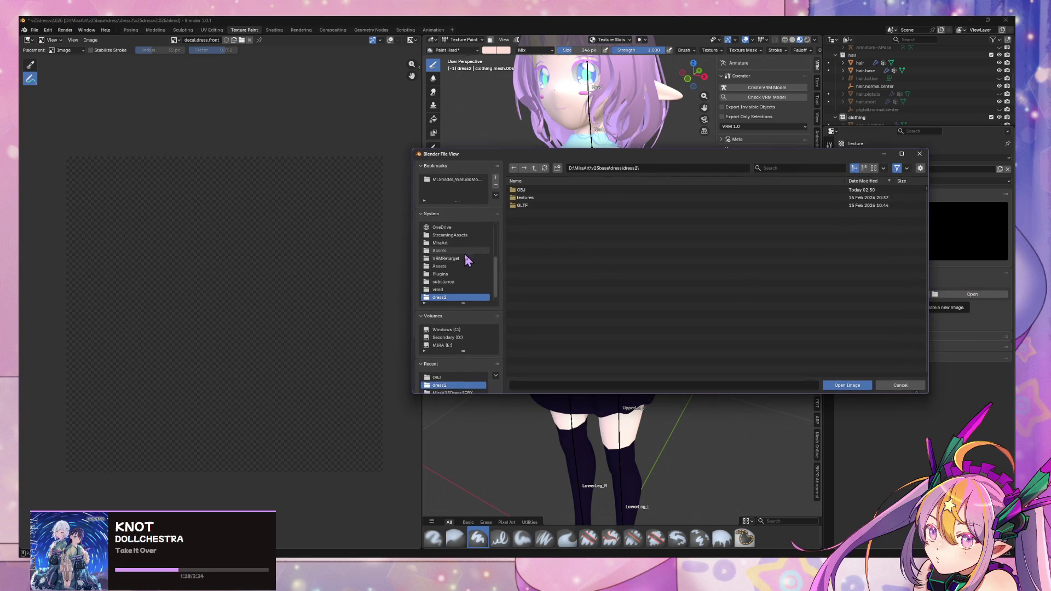
Browse D:\MiraArt in thumbnail view and filter the files for 'logo'.
{"action": "left_click", "coordinate": [463, 337]}
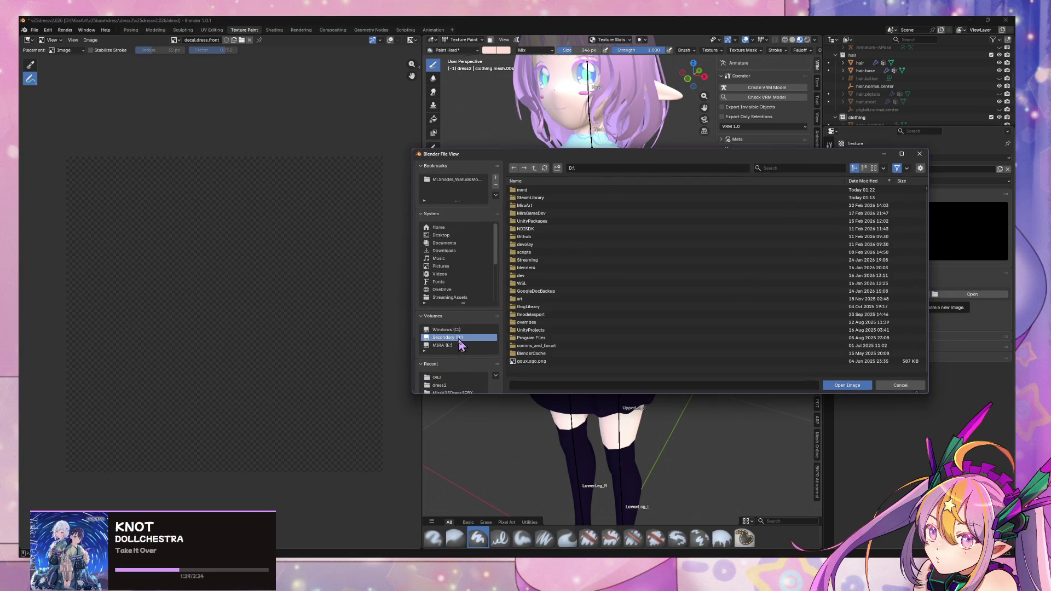
{"action": "double_click", "coordinate": [547, 207]}
{"action": "scroll", "coordinate": [551, 313], "scroll_direction": "down", "scroll_amount": 5}
{"action": "scroll", "coordinate": [545, 316], "scroll_direction": "up", "scroll_amount": 5}
{"action": "scroll", "coordinate": [553, 340], "scroll_direction": "down", "scroll_amount": 5}
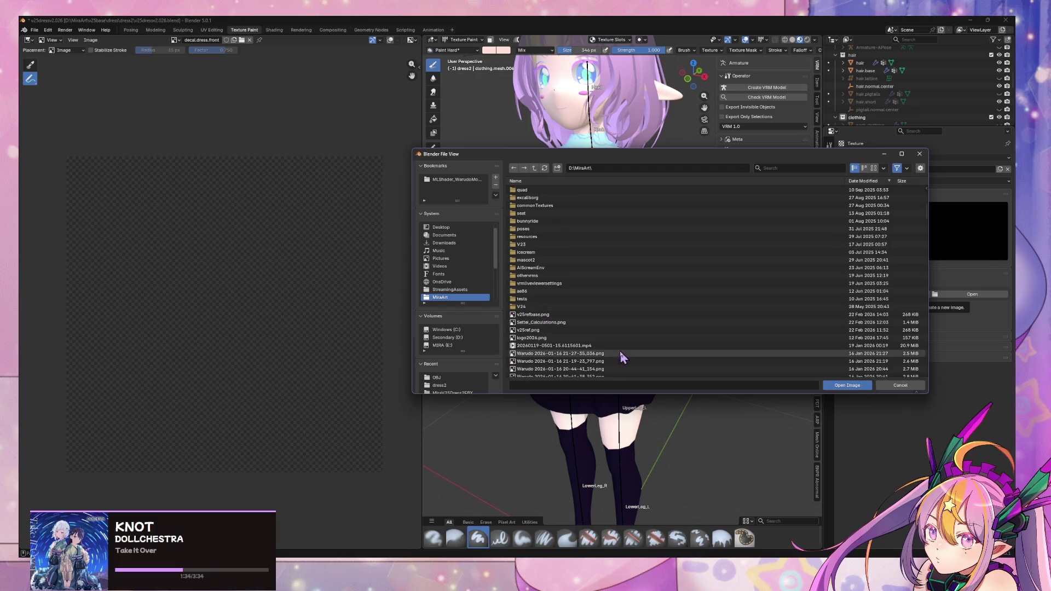
{"action": "left_click", "coordinate": [874, 168]}
{"action": "scroll", "coordinate": [771, 236], "scroll_direction": "down", "scroll_amount": 3}
{"action": "scroll", "coordinate": [771, 239], "scroll_direction": "down", "scroll_amount": 15}
{"action": "scroll", "coordinate": [771, 242], "scroll_direction": "down", "scroll_amount": 5}
{"action": "left_click", "coordinate": [834, 169]}
{"action": "type", "text": "logo"}
{"action": "key", "text": "Return"}
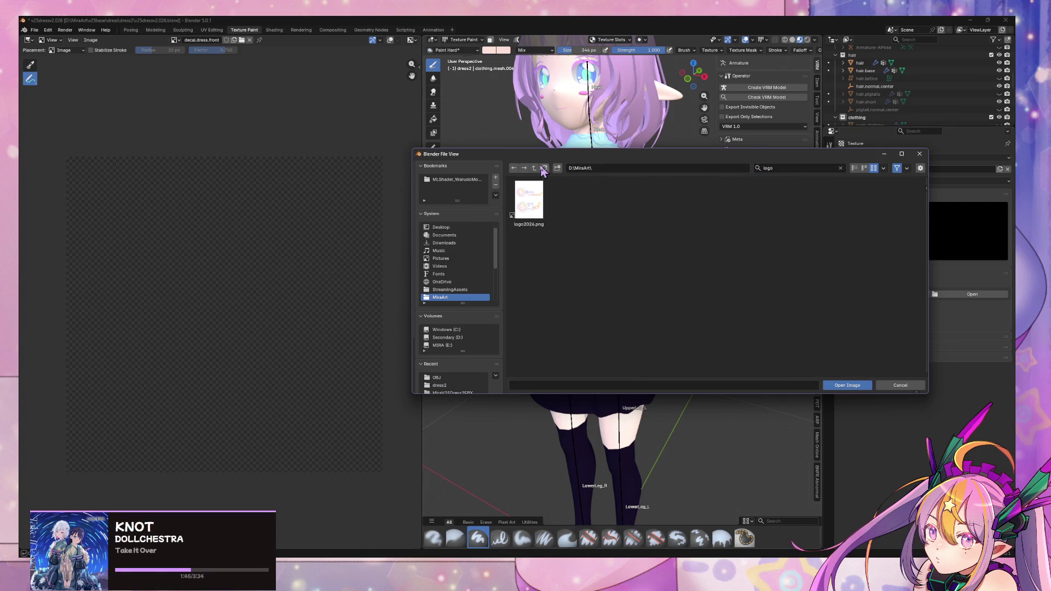
Go back up to the D: drive and scroll through the MiraArt folder again.
{"action": "left_click", "coordinate": [535, 168]}
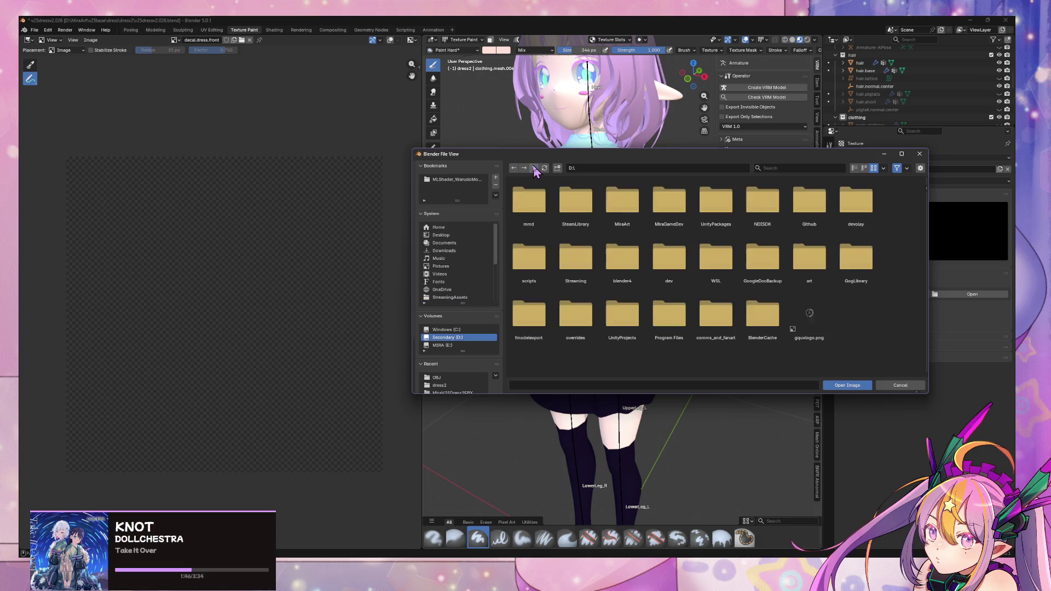
{"action": "left_click", "coordinate": [620, 207]}
{"action": "scroll", "coordinate": [679, 257], "scroll_direction": "down", "scroll_amount": 10}
{"action": "scroll", "coordinate": [686, 251], "scroll_direction": "down", "scroll_amount": 15}
{"action": "scroll", "coordinate": [685, 251], "scroll_direction": "down", "scroll_amount": 15}
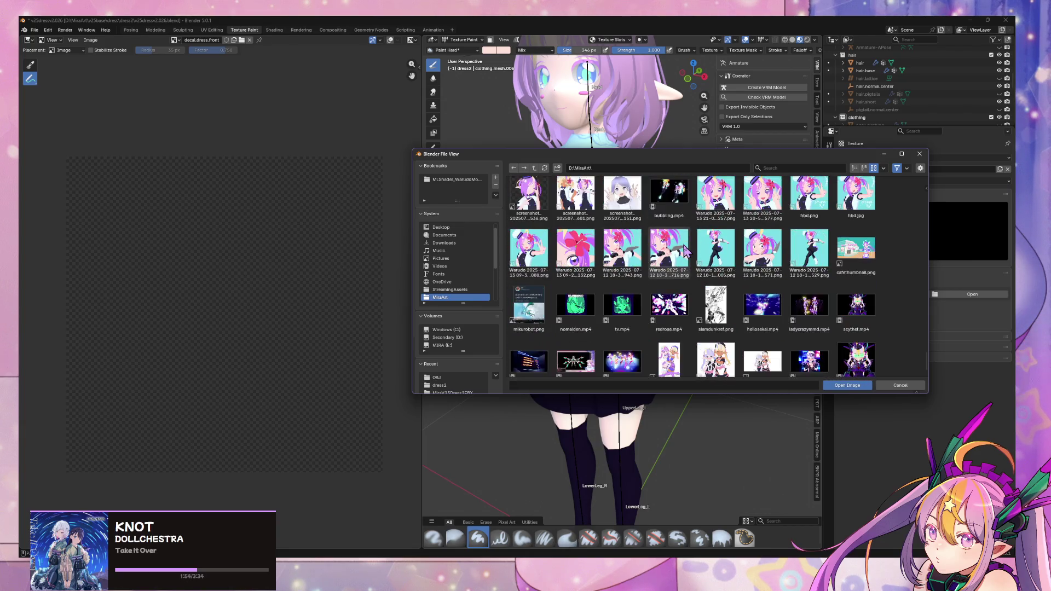
{"action": "scroll", "coordinate": [686, 251], "scroll_direction": "down", "scroll_amount": 2}
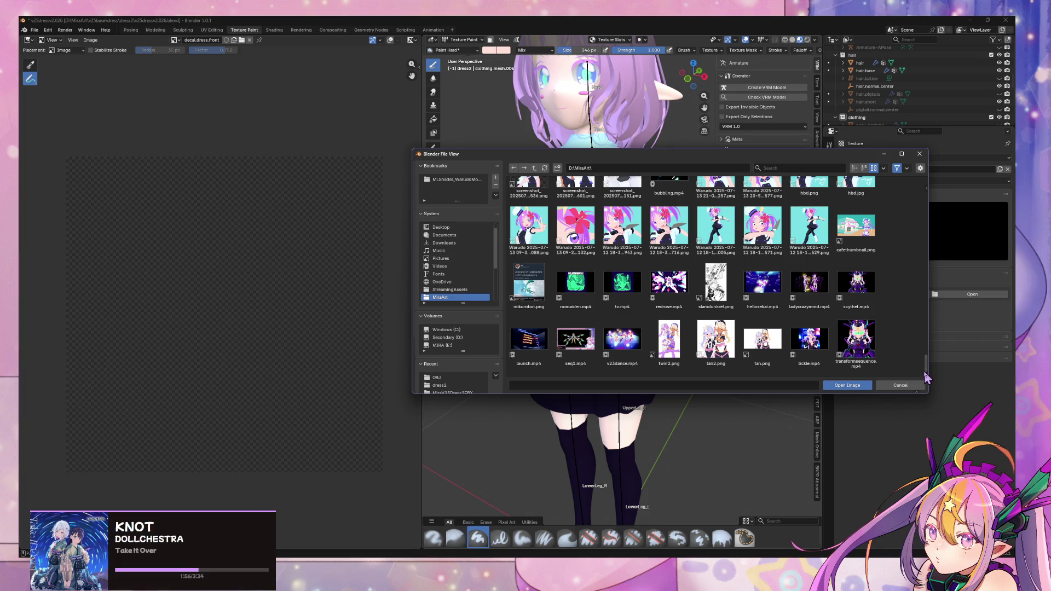
{"action": "left_click_drag", "start_coordinate": [927, 377], "coordinate": [938, 211]}
{"action": "scroll", "coordinate": [469, 289], "scroll_direction": "up", "scroll_amount": 1}
Switch to the E: drive and open its art folder.
{"action": "left_click", "coordinate": [459, 337]}
{"action": "left_click", "coordinate": [460, 345]}
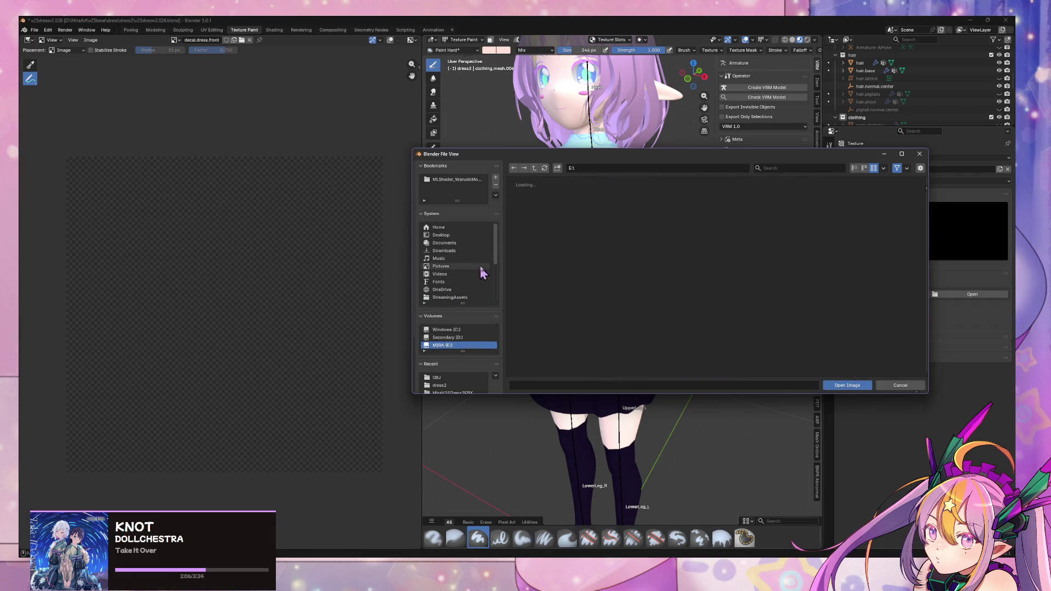
{"action": "left_click", "coordinate": [445, 337]}
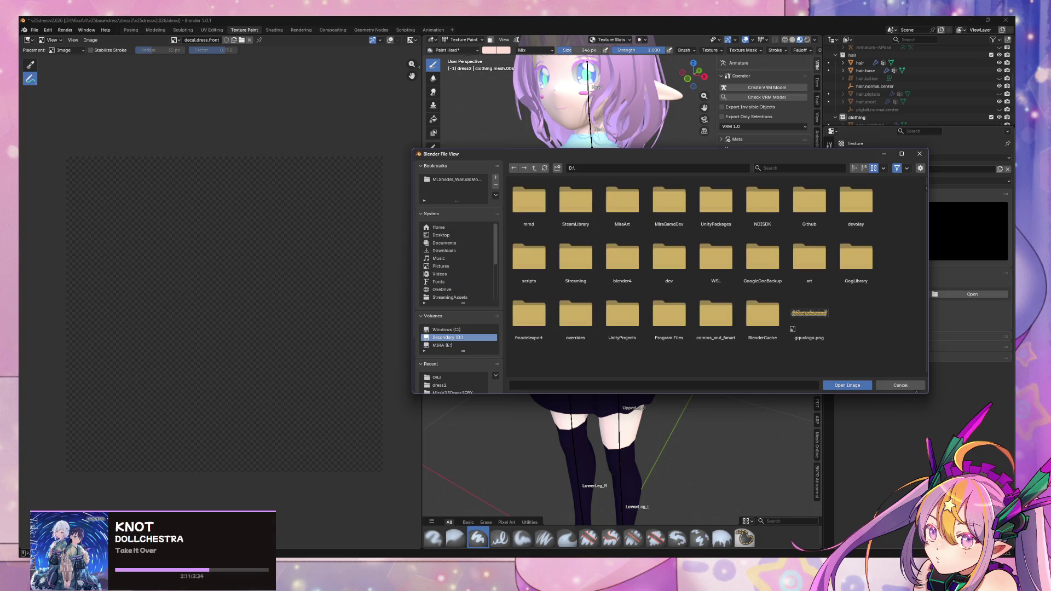
{"action": "left_click", "coordinate": [452, 345]}
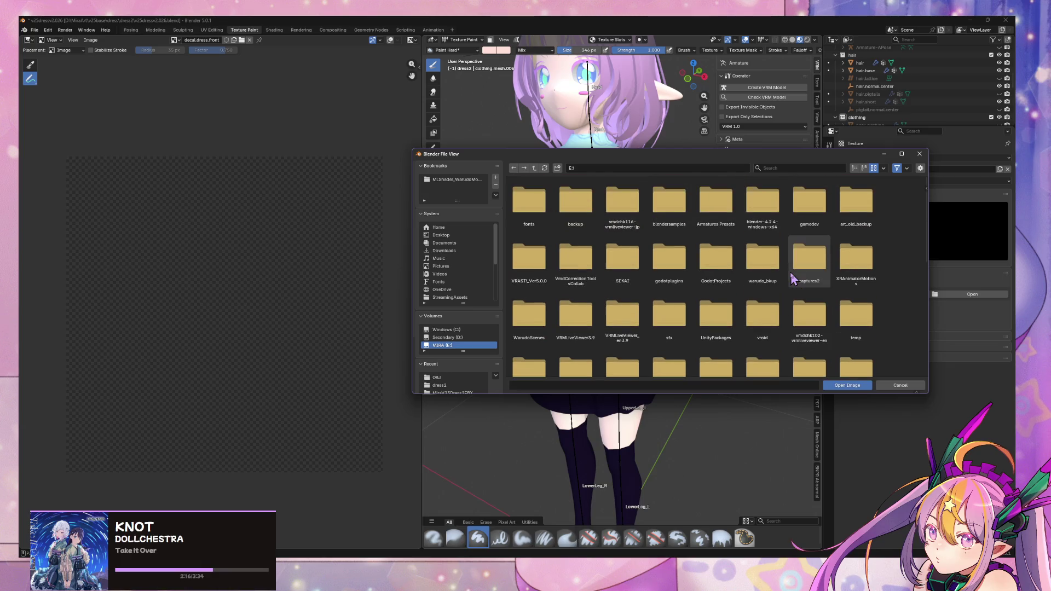
{"action": "left_click", "coordinate": [856, 169]}
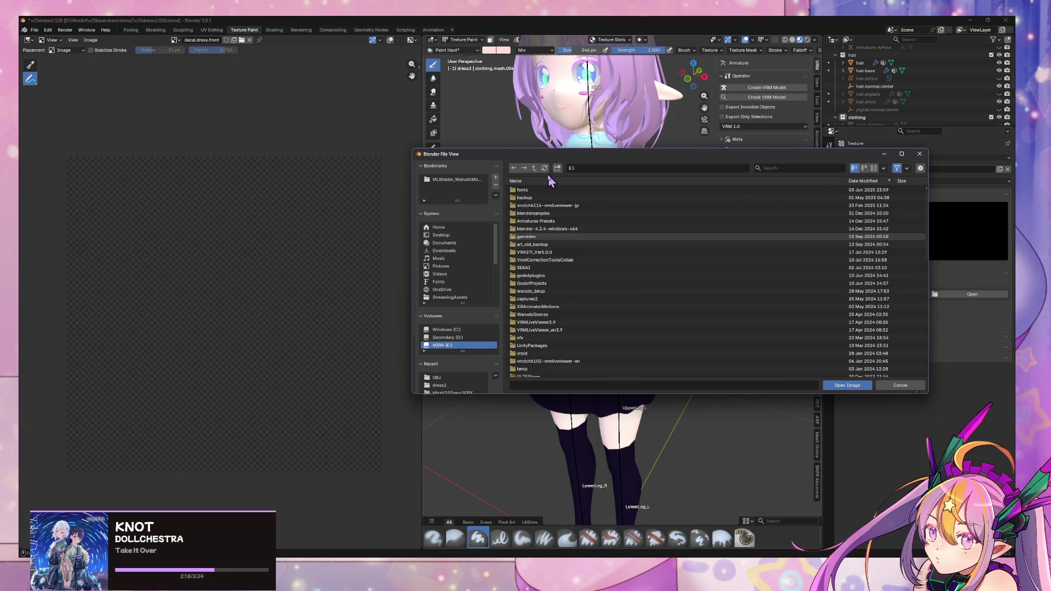
{"action": "double_click", "coordinate": [533, 213]}
Show E:\art as thumbnails and load logo.png as the brush texture.
{"action": "left_click", "coordinate": [874, 168]}
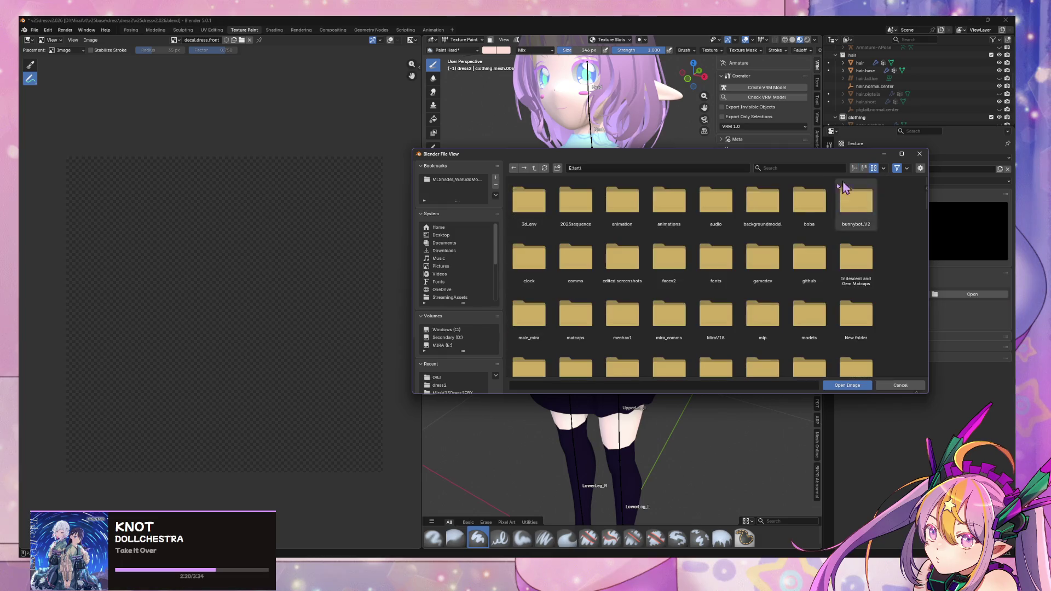
{"action": "scroll", "coordinate": [669, 258], "scroll_direction": "down", "scroll_amount": 10}
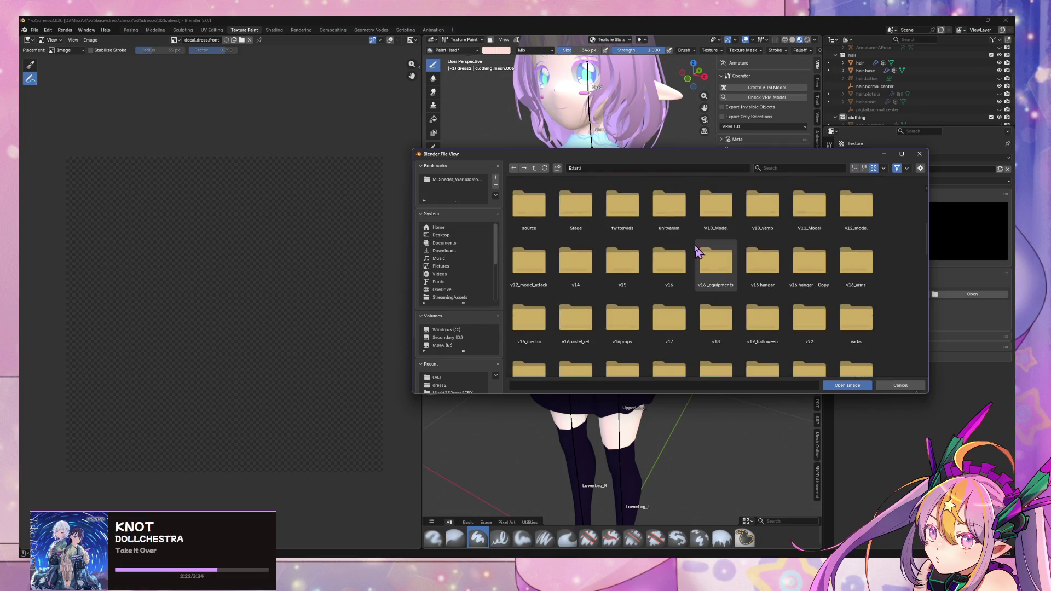
{"action": "scroll", "coordinate": [782, 269], "scroll_direction": "down", "scroll_amount": 5}
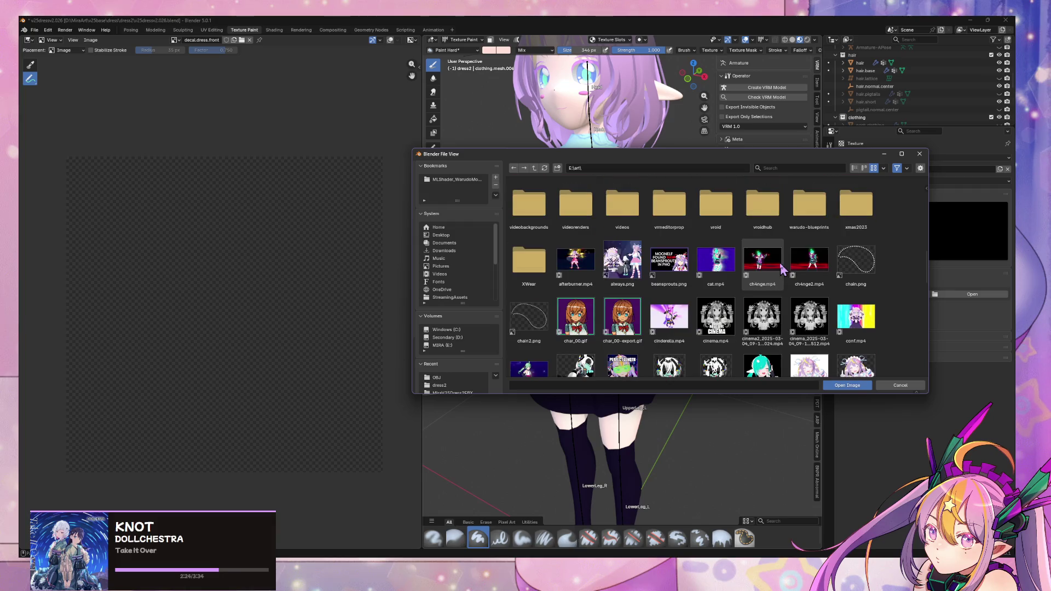
{"action": "scroll", "coordinate": [782, 268], "scroll_direction": "down", "scroll_amount": 1}
{"action": "scroll", "coordinate": [749, 264], "scroll_direction": "down", "scroll_amount": 7}
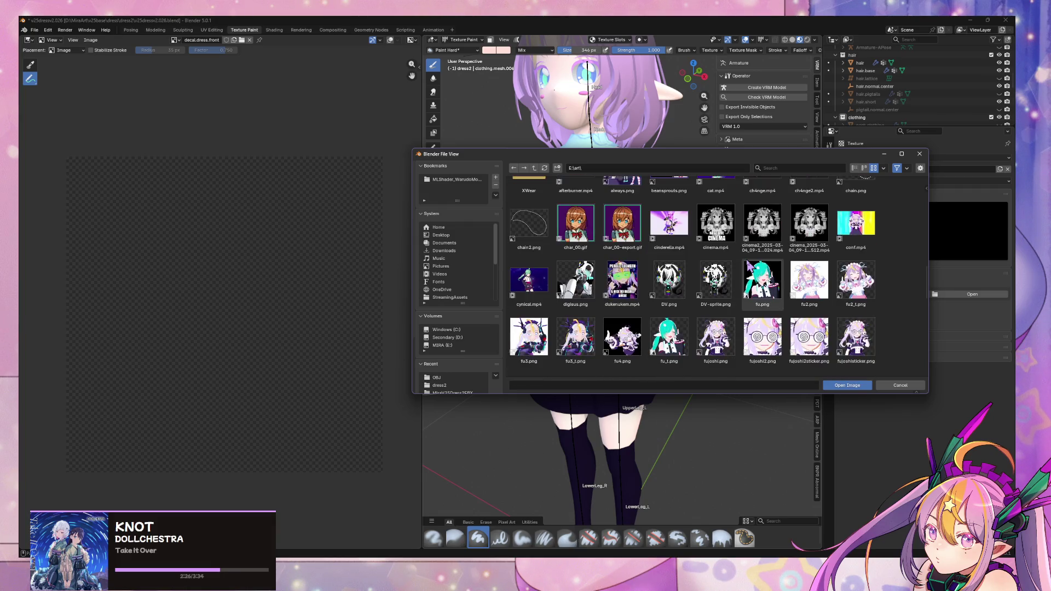
{"action": "scroll", "coordinate": [749, 267], "scroll_direction": "down", "scroll_amount": 2}
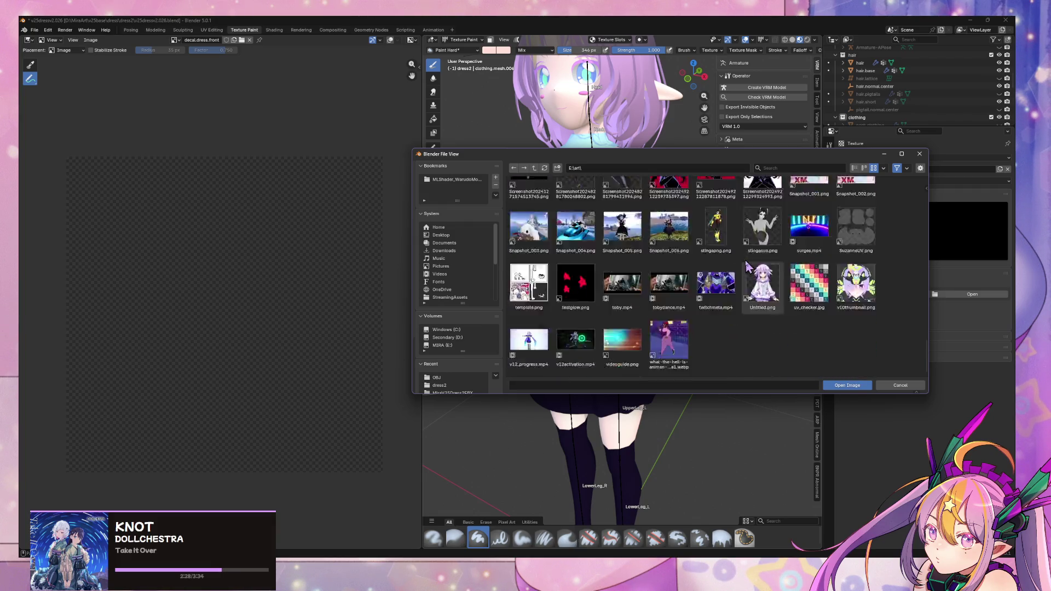
{"action": "scroll", "coordinate": [748, 267], "scroll_direction": "up", "scroll_amount": 5}
{"action": "scroll", "coordinate": [748, 267], "scroll_direction": "up", "scroll_amount": 1}
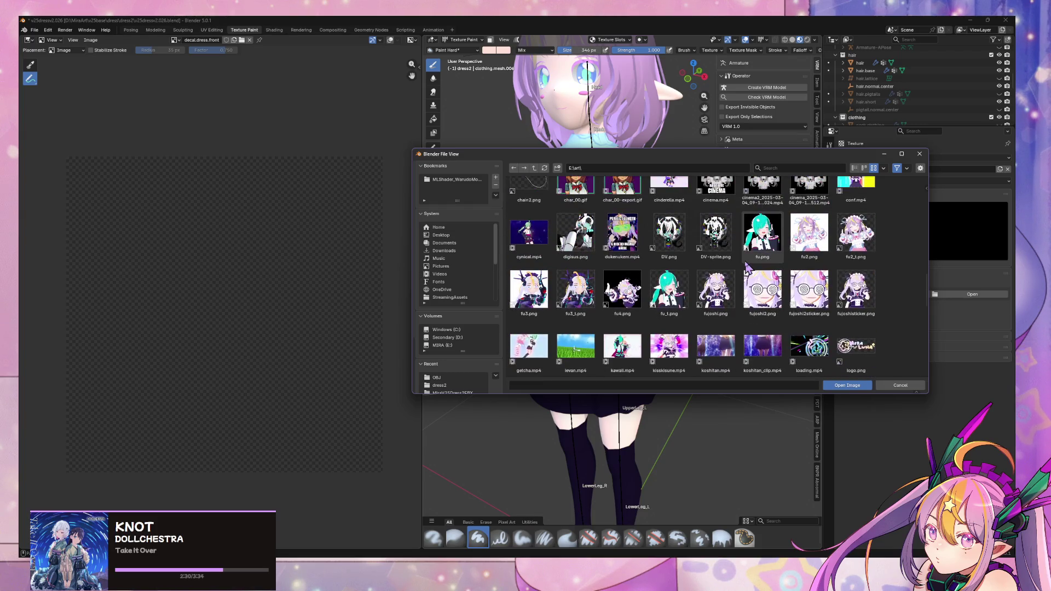
{"action": "scroll", "coordinate": [748, 267], "scroll_direction": "up", "scroll_amount": 2}
{"action": "scroll", "coordinate": [857, 360], "scroll_direction": "down", "scroll_amount": 1}
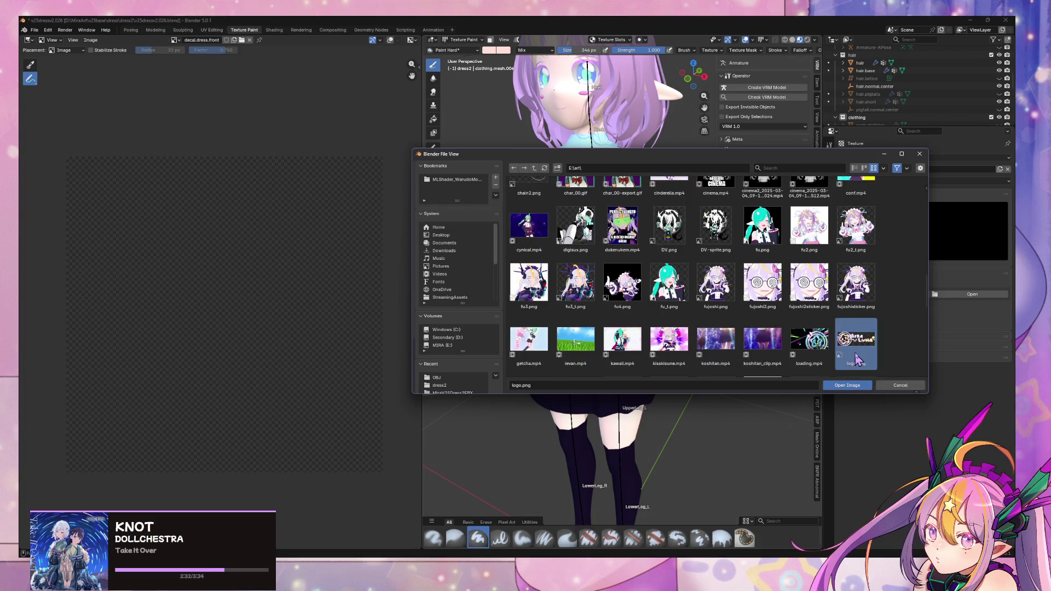
{"action": "double_click", "coordinate": [865, 350]}
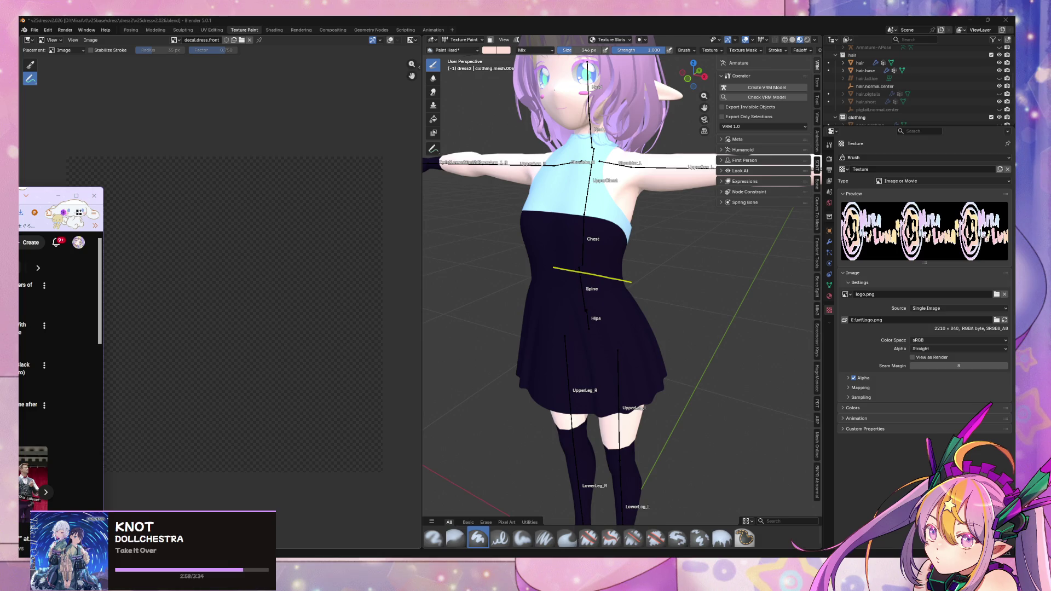
Set the brush texture's mapping to Stencil.
{"action": "left_click", "coordinate": [830, 145]}
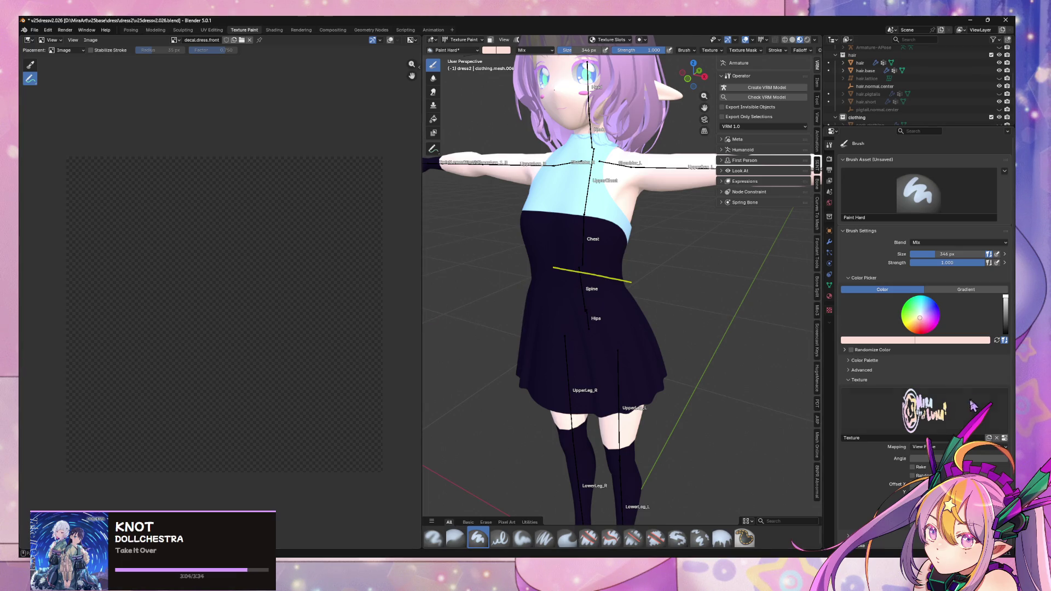
{"action": "left_click", "coordinate": [925, 447]}
{"action": "left_click", "coordinate": [925, 490]}
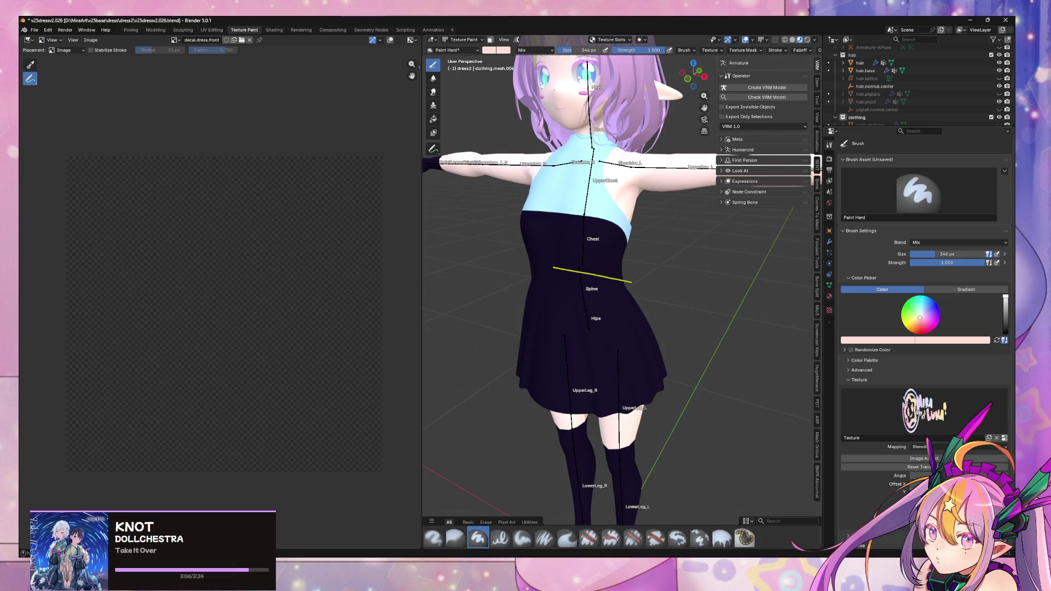
Orbit to face the dress and try painting the stencil onto it.
{"action": "mouse_move", "coordinate": [602, 351]}
{"action": "middle_mouse_down"}
{"action": "mouse_move", "coordinate": [652, 331]}
{"action": "mouse_move", "coordinate": [692, 343]}
{"action": "mouse_move", "coordinate": [650, 347]}
{"action": "middle_mouse_up"}
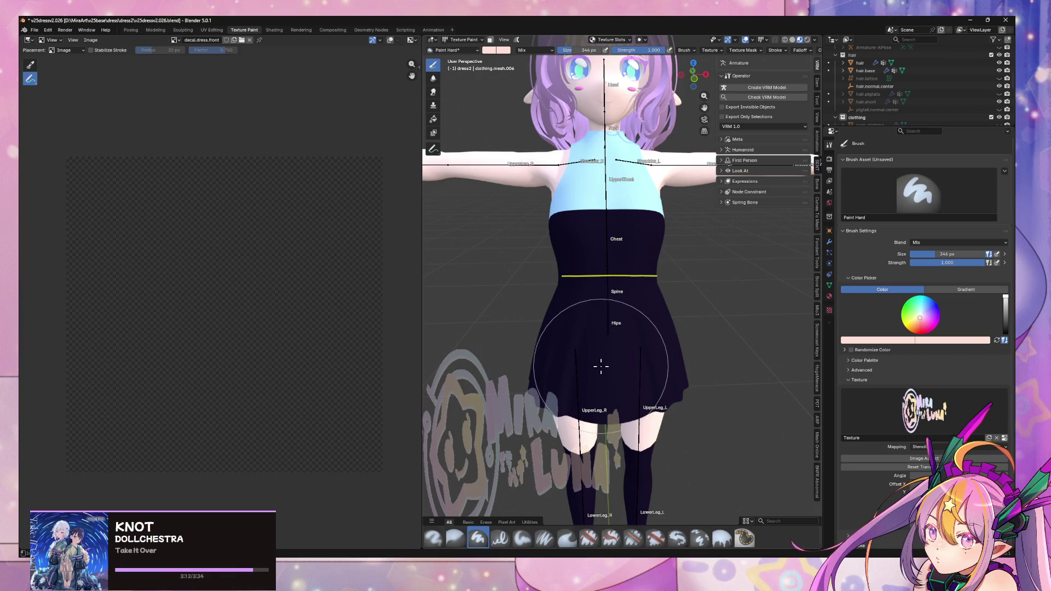
{"action": "left_click", "coordinate": [537, 408]}
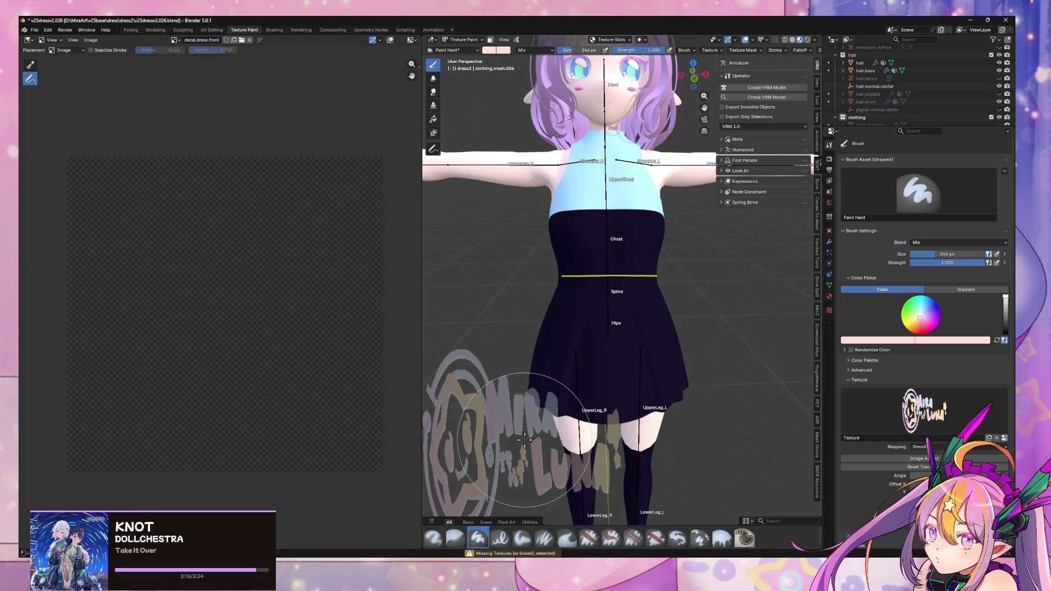
{"action": "middle_click_drag", "start_coordinate": [540, 402], "coordinate": [441, 366]}
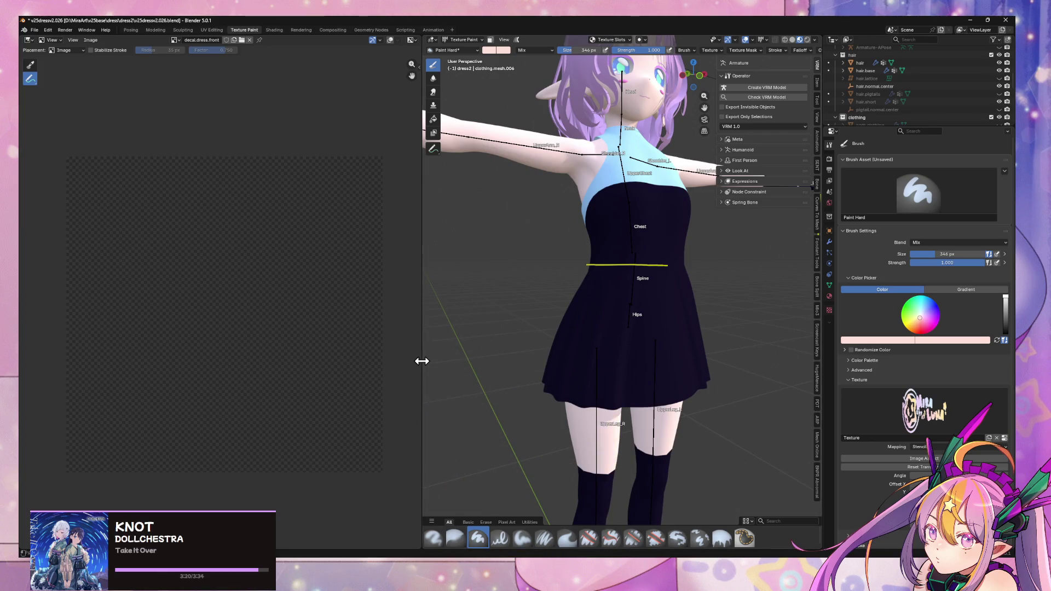
{"action": "left_click_drag", "start_coordinate": [422, 362], "coordinate": [383, 360]}
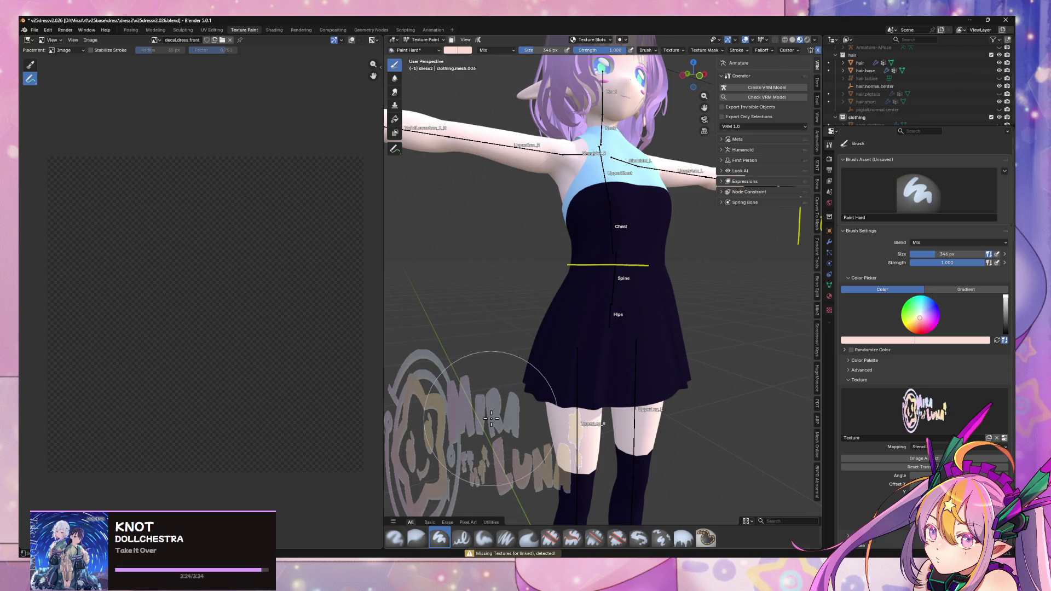
{"action": "scroll", "coordinate": [489, 405], "scroll_direction": "down", "scroll_amount": 5}
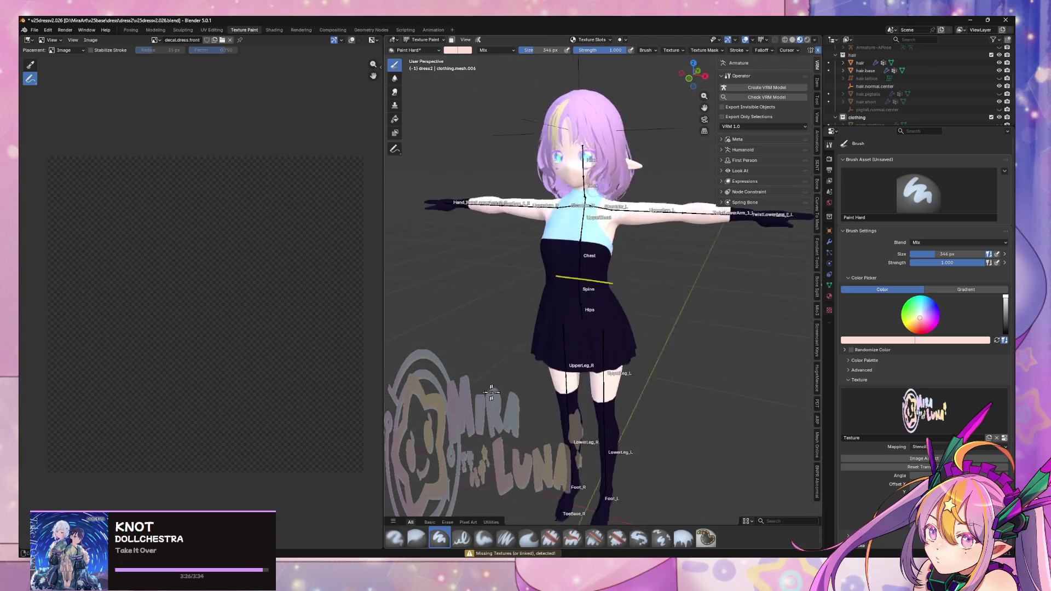
{"action": "middle_click_drag", "start_coordinate": [487, 392], "coordinate": [477, 390]}
{"action": "key", "text": "alt+Tab"}
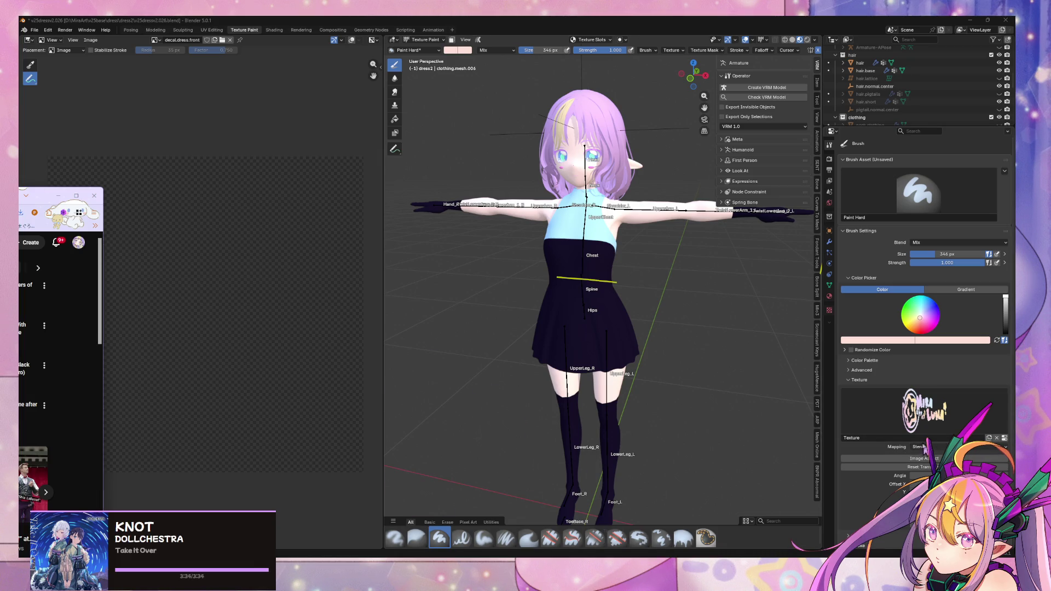
Move the stencil logo up over the dress front and shrink it.
{"action": "mouse_move", "coordinate": [629, 422]}
{"action": "middle_mouse_down"}
{"action": "mouse_move", "coordinate": [746, 430]}
{"action": "mouse_move", "coordinate": [649, 418]}
{"action": "middle_mouse_up"}
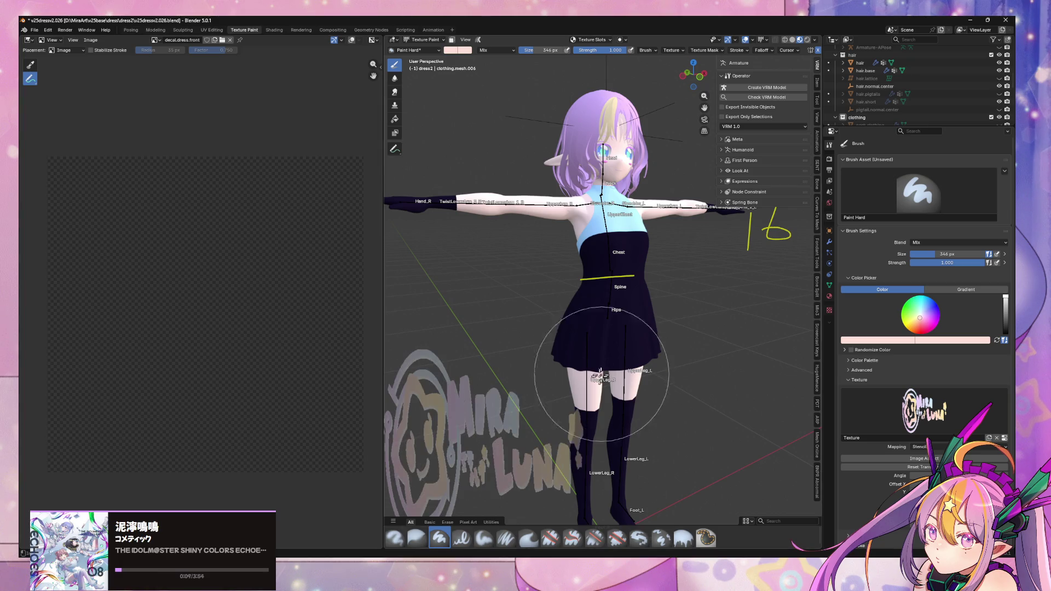
{"action": "mouse_move", "coordinate": [570, 416]}
{"action": "right_mouse_down"}
{"action": "mouse_move", "coordinate": [539, 329]}
{"action": "mouse_move", "coordinate": [554, 327]}
{"action": "right_mouse_up"}
{"action": "scroll", "coordinate": [553, 327], "scroll_direction": "up", "scroll_amount": 5}
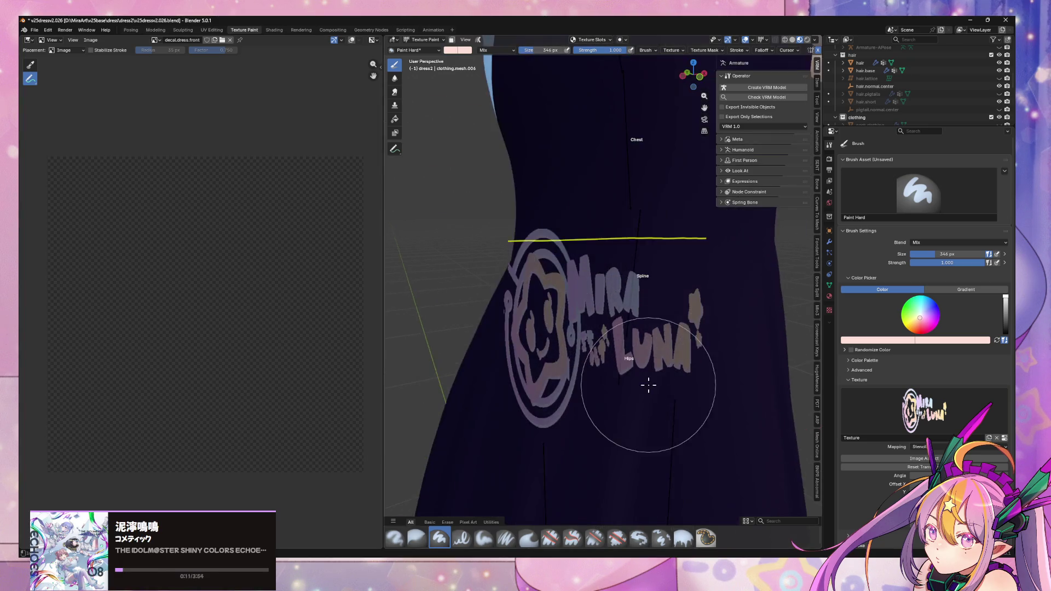
{"action": "scroll", "coordinate": [648, 384], "scroll_direction": "down", "scroll_amount": 5}
{"action": "right_click_drag", "start_coordinate": [648, 383], "coordinate": [665, 372]}
{"action": "scroll", "coordinate": [666, 371], "scroll_direction": "up", "scroll_amount": 3}
{"action": "middle_click_drag", "start_coordinate": [665, 371], "coordinate": [570, 348]}
{"action": "mouse_move", "coordinate": [556, 341]}
{"action": "right_mouse_down"}
{"action": "mouse_move", "coordinate": [611, 364]}
{"action": "mouse_move", "coordinate": [630, 402]}
{"action": "mouse_move", "coordinate": [603, 340]}
{"action": "right_mouse_up"}
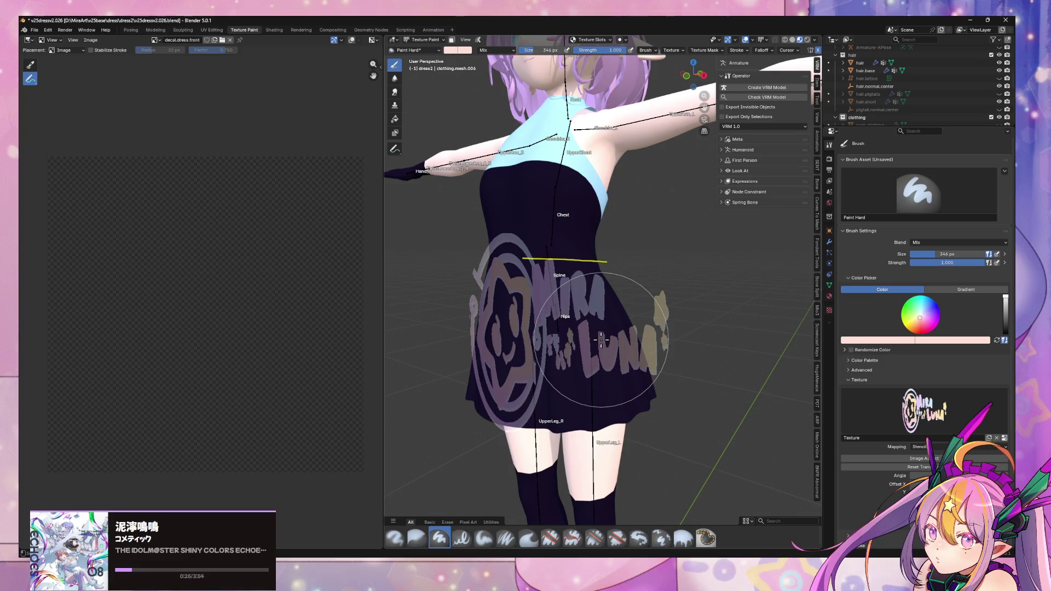
{"action": "right_click_drag", "start_coordinate": [595, 340], "coordinate": [583, 336], "text": "shift"}
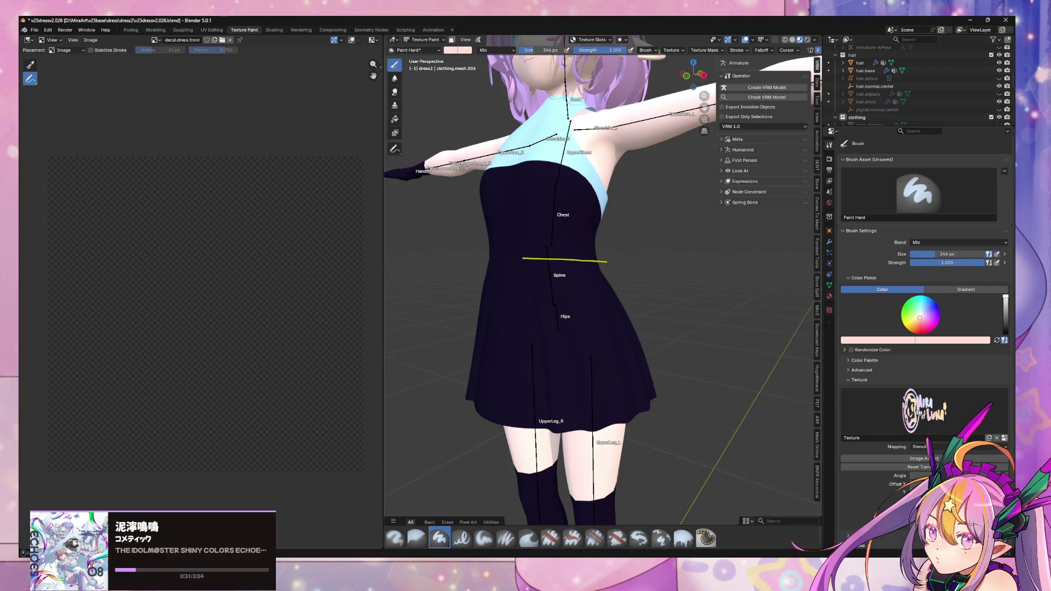
Paint the stencil logo onto the dress and view the missing-texture warnings in the Info Log.
{"action": "mouse_move", "coordinate": [704, 404]}
{"action": "middle_mouse_down"}
{"action": "mouse_move", "coordinate": [689, 404]}
{"action": "mouse_move", "coordinate": [706, 400]}
{"action": "middle_mouse_up"}
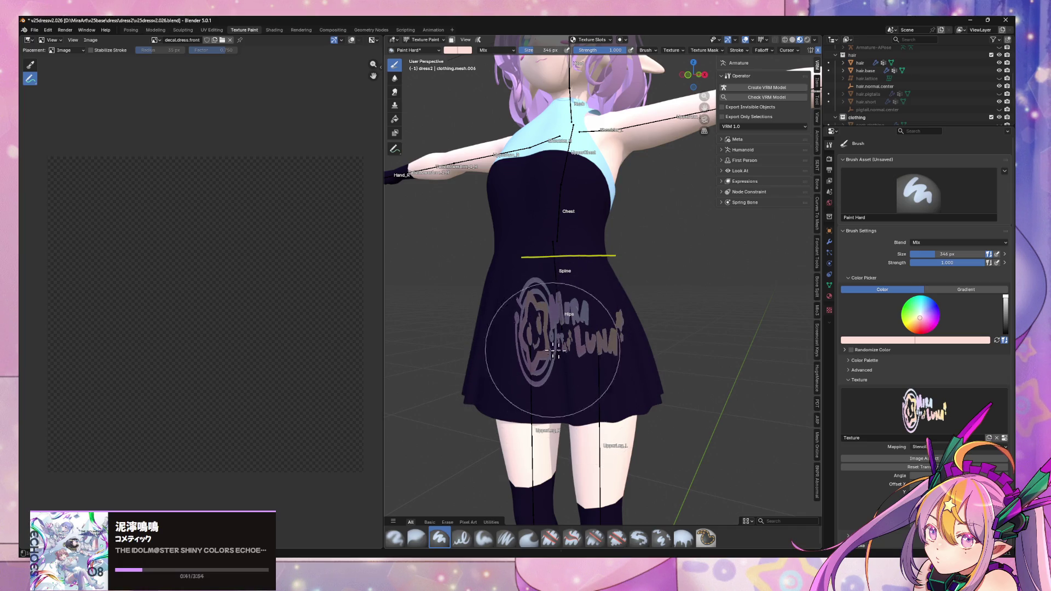
{"action": "left_click", "coordinate": [541, 348]}
{"action": "left_click", "coordinate": [508, 554]}
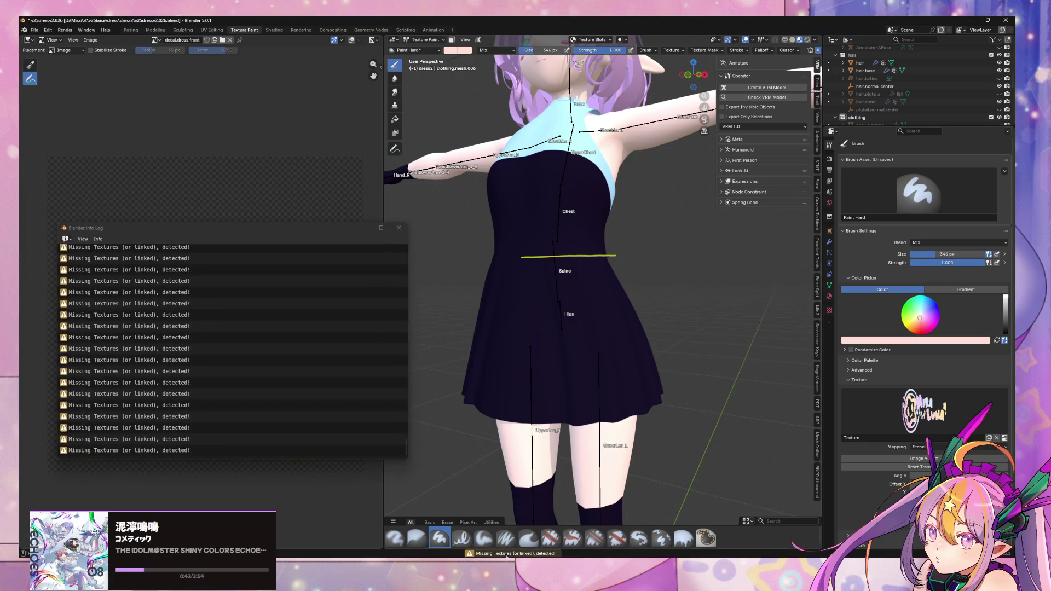
Close the Info Log and show the dress's clothing1 and clothing2 Toon BSDF material slots.
{"action": "left_click", "coordinate": [398, 228]}
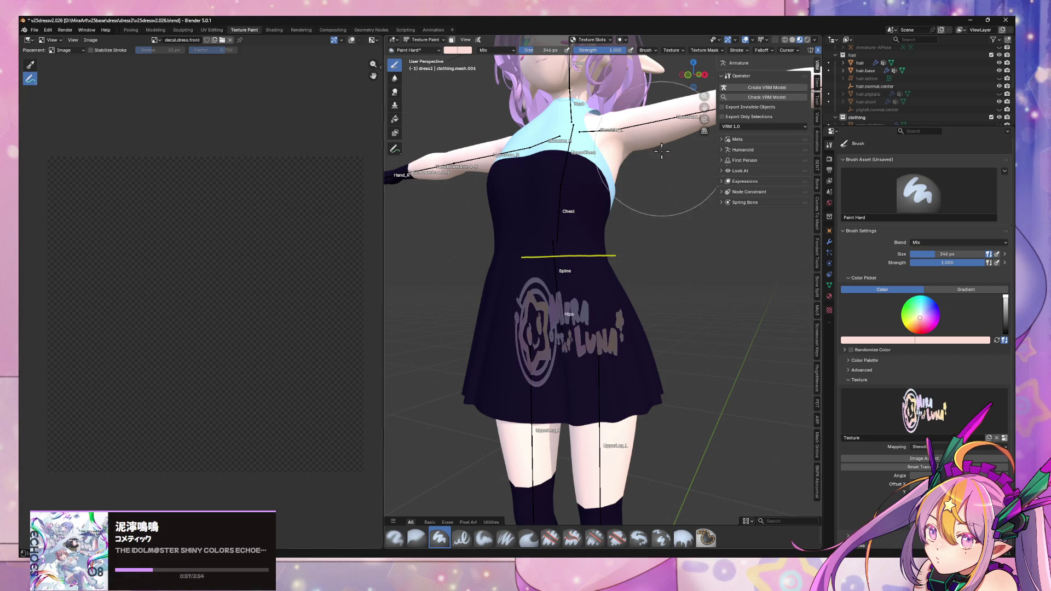
{"action": "left_click", "coordinate": [830, 295]}
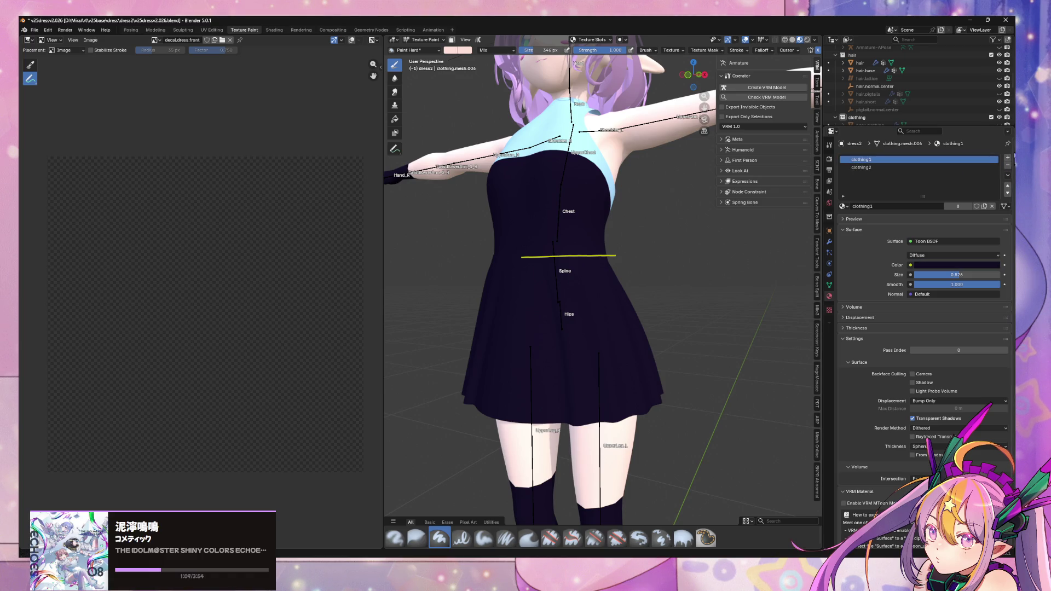
Swap the toon material for a new dress.front material and bring up its node editor.
{"action": "left_click", "coordinate": [993, 207]}
{"action": "left_click", "coordinate": [898, 208]}
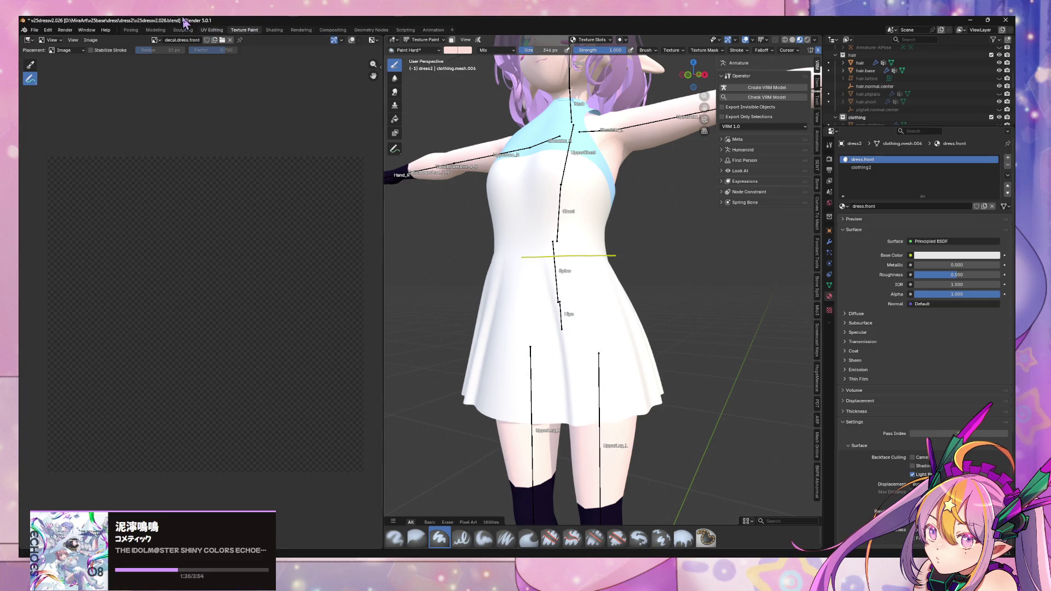
{"action": "left_click", "coordinate": [160, 33]}
{"action": "scroll", "coordinate": [501, 472], "scroll_direction": "down", "scroll_amount": 2}
{"action": "middle_click_drag", "start_coordinate": [500, 462], "coordinate": [585, 434]}
Add an Image Texture node wired into the Principled BSDF's Base Color.
{"action": "key", "text": "F3"}
{"action": "type", "text": "image"}
{"action": "key", "text": "Return"}
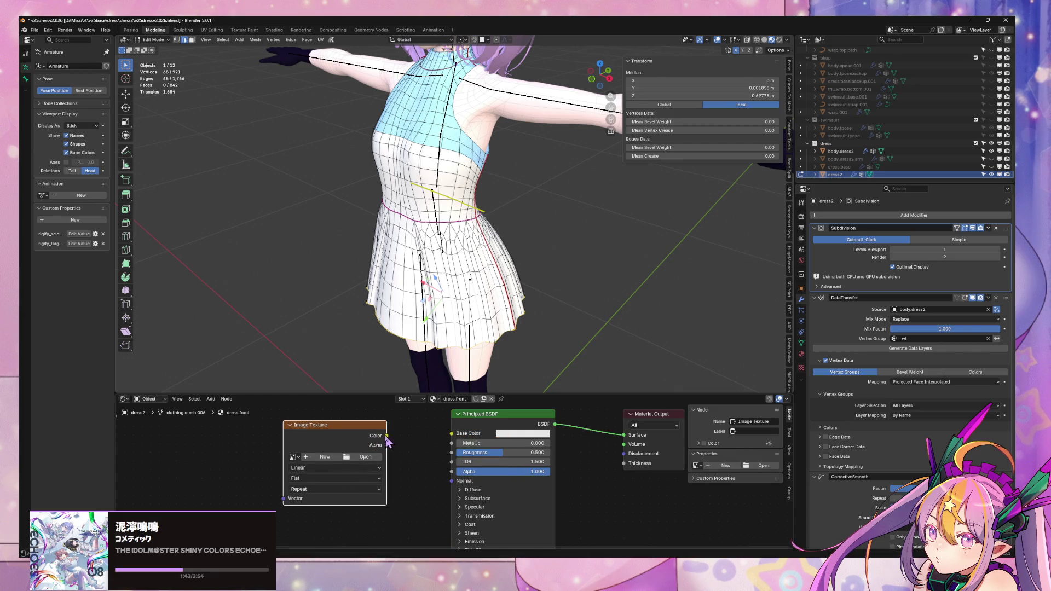
{"action": "left_click_drag", "start_coordinate": [455, 440], "coordinate": [452, 433]}
{"action": "left_click_drag", "start_coordinate": [367, 426], "coordinate": [320, 427]}
Assign the decal.dress.front image to the Image Texture node.
{"action": "mouse_move", "coordinate": [400, 437]}
{"action": "middle_mouse_down"}
{"action": "mouse_move", "coordinate": [426, 412]}
{"action": "mouse_move", "coordinate": [465, 404]}
{"action": "middle_mouse_up"}
{"action": "mouse_move", "coordinate": [442, 336]}
{"action": "middle_mouse_down"}
{"action": "mouse_move", "coordinate": [432, 307]}
{"action": "mouse_move", "coordinate": [455, 329]}
{"action": "middle_mouse_up"}
{"action": "mouse_move", "coordinate": [629, 457]}
{"action": "middle_mouse_down"}
{"action": "mouse_move", "coordinate": [540, 477]}
{"action": "mouse_move", "coordinate": [568, 464]}
{"action": "mouse_move", "coordinate": [570, 449]}
{"action": "middle_mouse_up"}
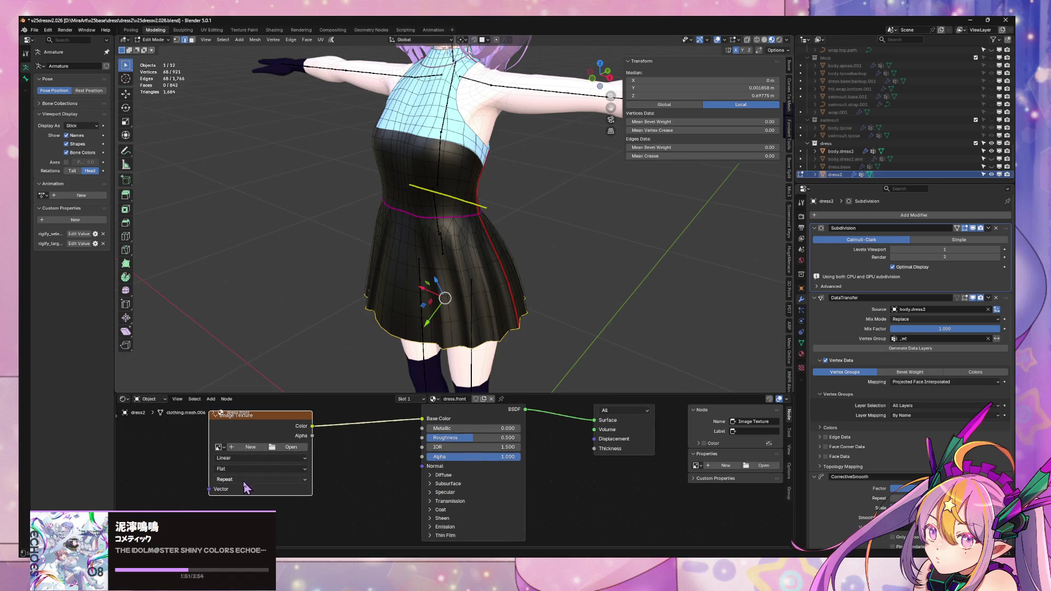
{"action": "left_click", "coordinate": [219, 447]}
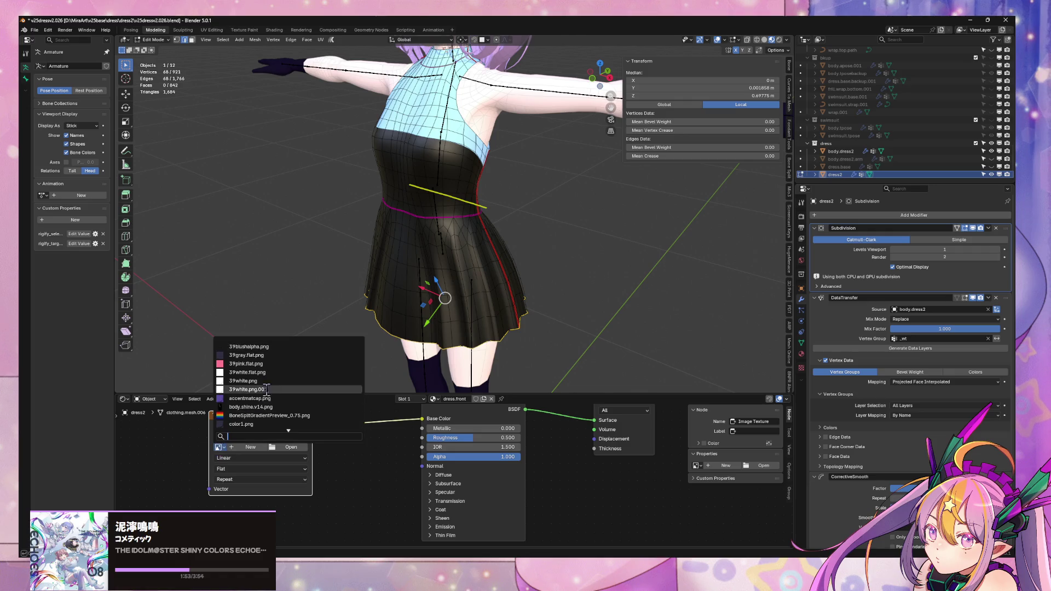
{"action": "type", "text": "s"}
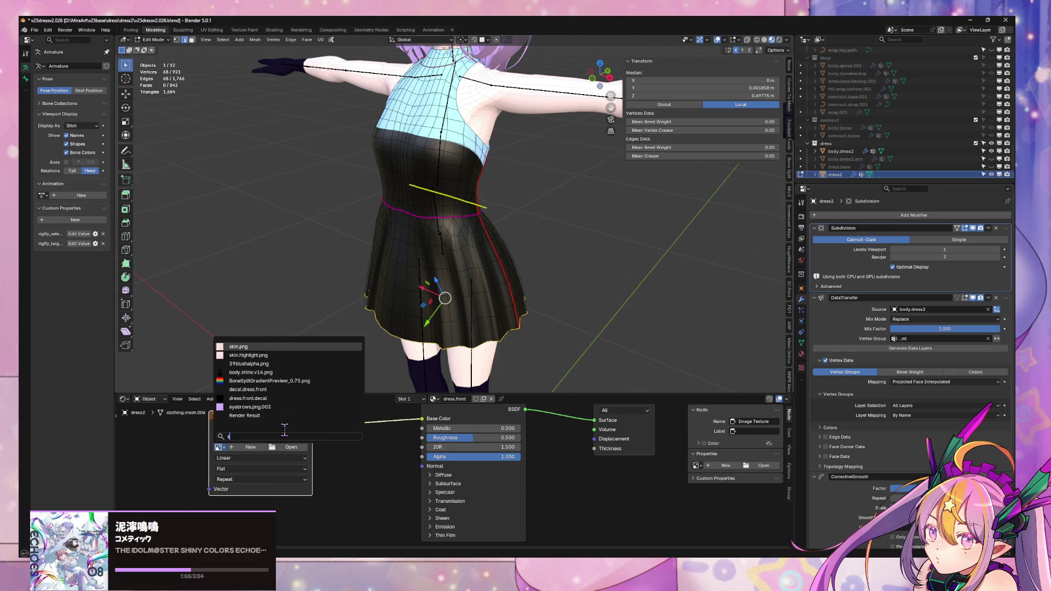
{"action": "key", "text": "BackSpace"}
{"action": "type", "text": "dress"}
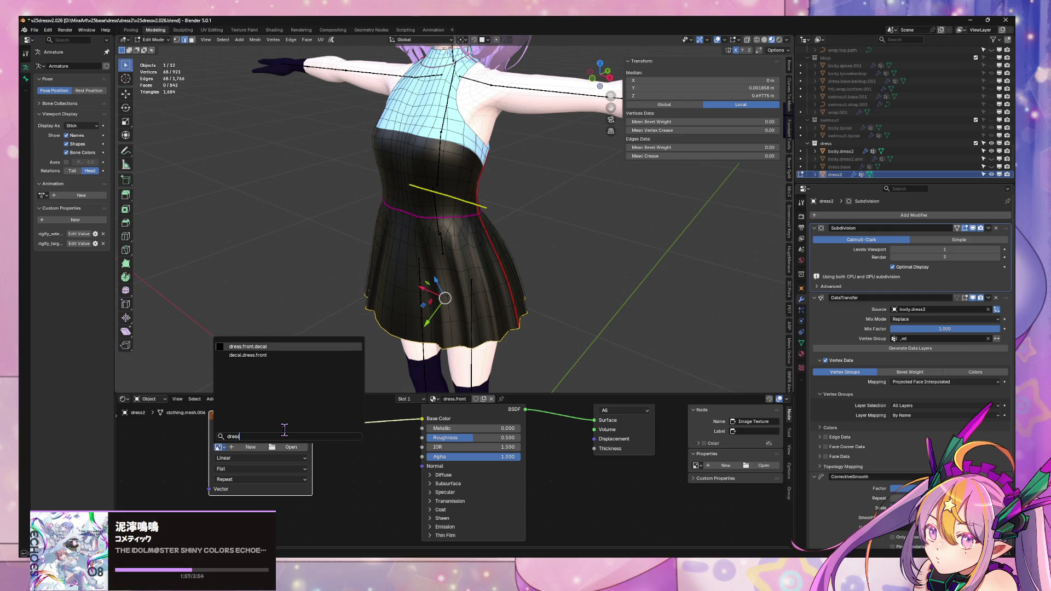
{"action": "key", "text": "Down"}
{"action": "key", "text": "Return"}
{"action": "mouse_move", "coordinate": [461, 283]}
{"action": "middle_mouse_down"}
{"action": "mouse_move", "coordinate": [437, 285]}
{"action": "mouse_move", "coordinate": [542, 284]}
{"action": "mouse_move", "coordinate": [433, 296]}
{"action": "mouse_move", "coordinate": [525, 299]}
{"action": "middle_mouse_up"}
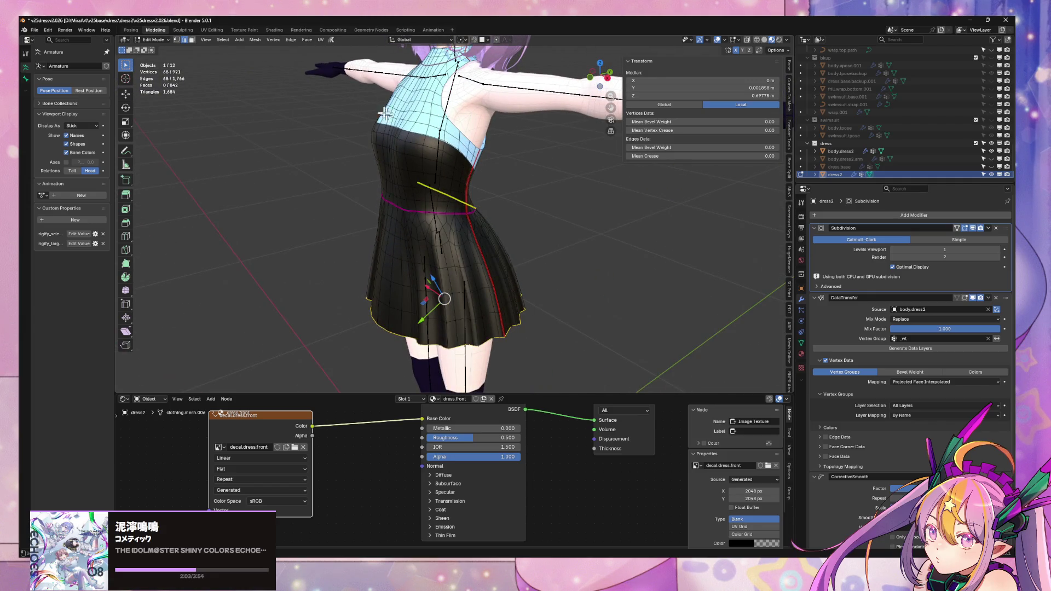
{"action": "left_click", "coordinate": [248, 31]}
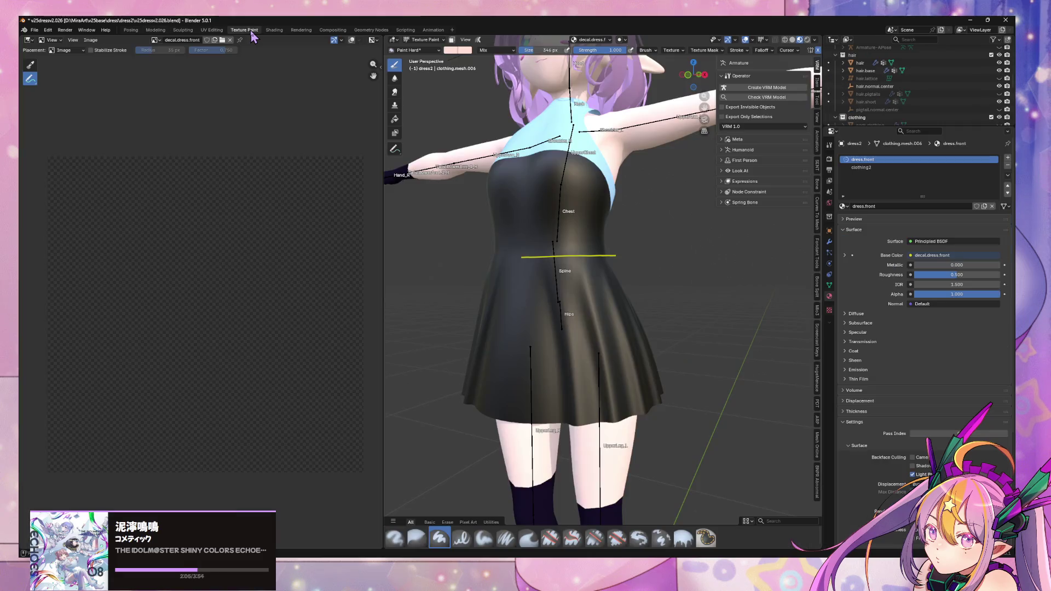
Stamp the logo onto the dress twice, then undo the colourful stamp.
{"action": "left_click", "coordinate": [535, 327]}
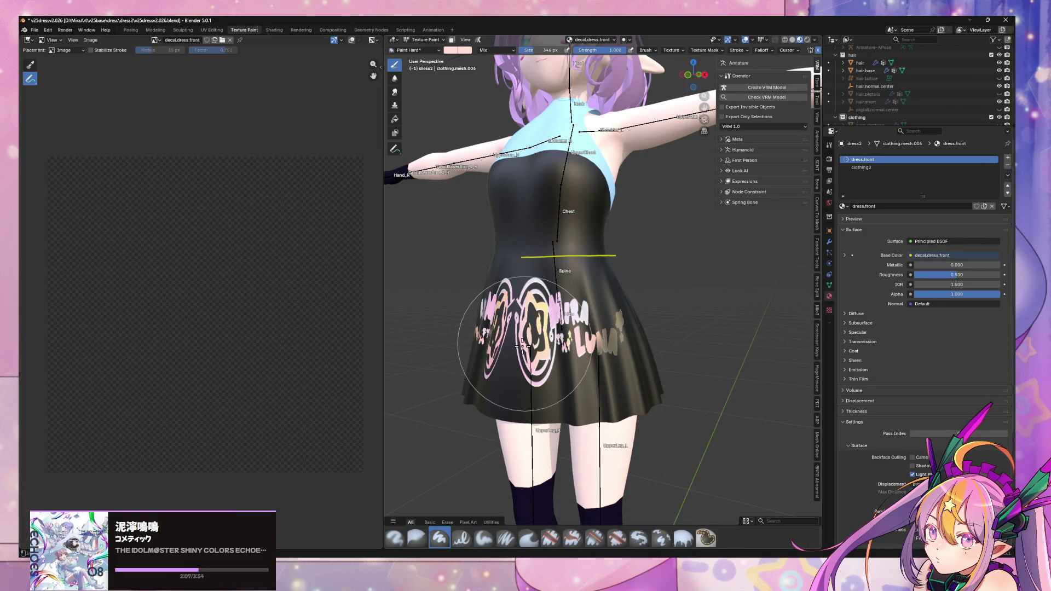
{"action": "left_click", "coordinate": [610, 336]}
{"action": "middle_click_drag", "start_coordinate": [681, 290], "coordinate": [638, 295]}
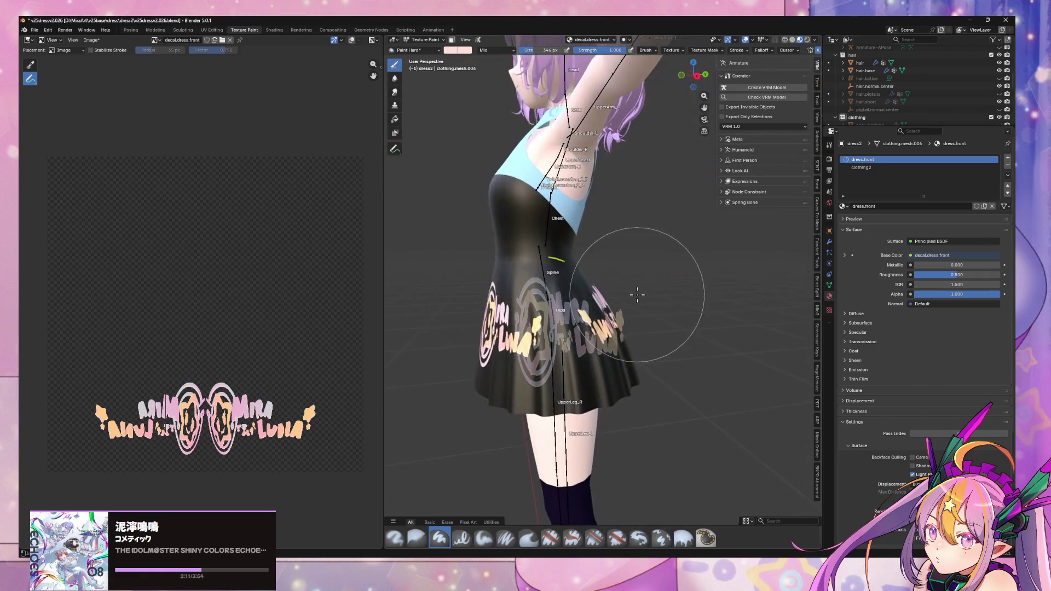
{"action": "scroll", "coordinate": [559, 258], "scroll_direction": "up", "scroll_amount": 5}
{"action": "mouse_move", "coordinate": [559, 258]}
{"action": "middle_mouse_down"}
{"action": "mouse_move", "coordinate": [444, 304]}
{"action": "mouse_move", "coordinate": [572, 277]}
{"action": "mouse_move", "coordinate": [548, 263]}
{"action": "mouse_move", "coordinate": [674, 293]}
{"action": "middle_mouse_up"}
{"action": "key", "text": "ctrl+z"}
{"action": "key", "text": "ctrl+z"}
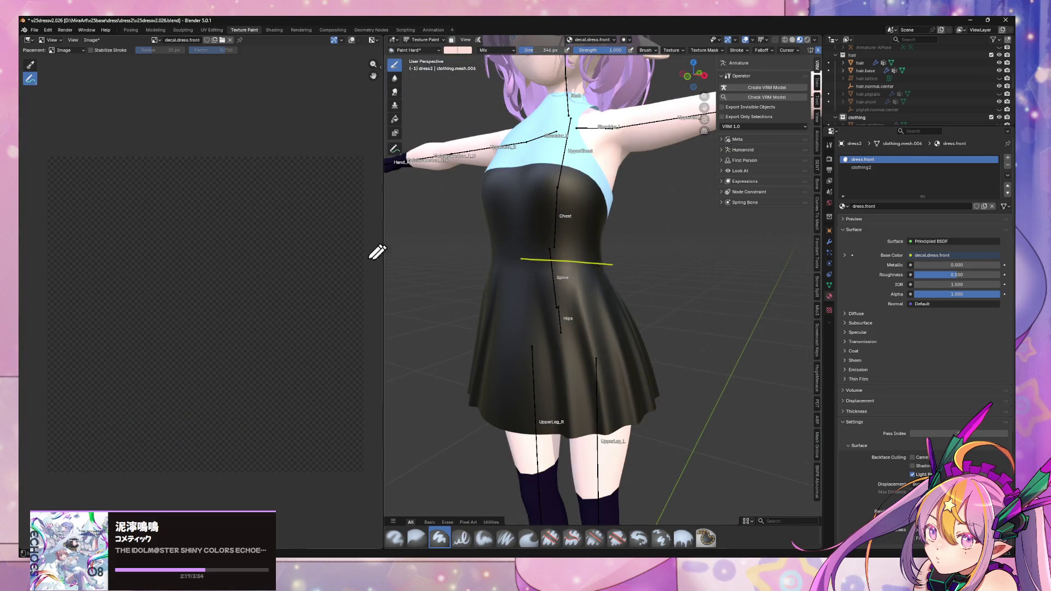
Switch to front orthographic view and show the brush's logo.png texture settings.
{"action": "left_click_drag", "start_coordinate": [383, 253], "coordinate": [229, 253]}
{"action": "left_click_drag", "start_coordinate": [408, 273], "coordinate": [437, 323]}
{"action": "mouse_move", "coordinate": [437, 323]}
{"action": "middle_mouse_down"}
{"action": "mouse_move", "coordinate": [553, 322]}
{"action": "mouse_move", "coordinate": [438, 323]}
{"action": "middle_mouse_up"}
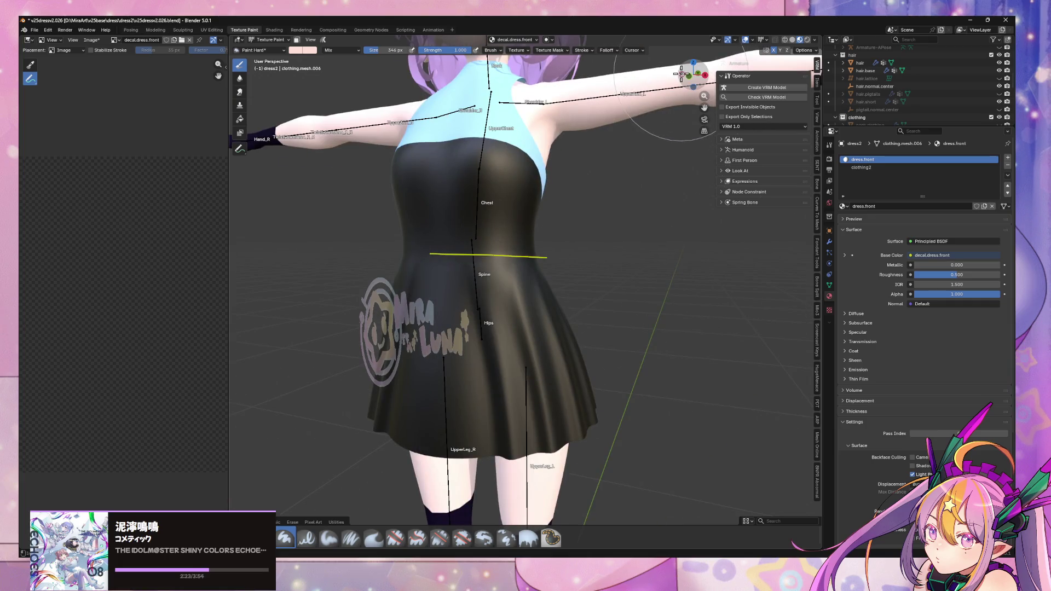
{"action": "left_click", "coordinate": [706, 75]}
{"action": "left_click", "coordinate": [706, 75]}
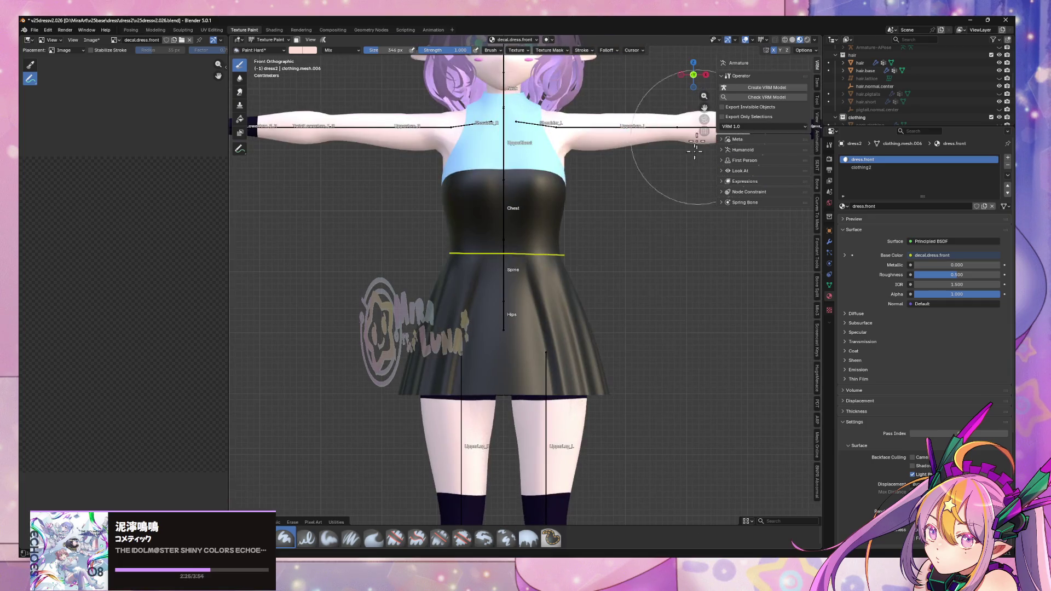
{"action": "left_click", "coordinate": [829, 310]}
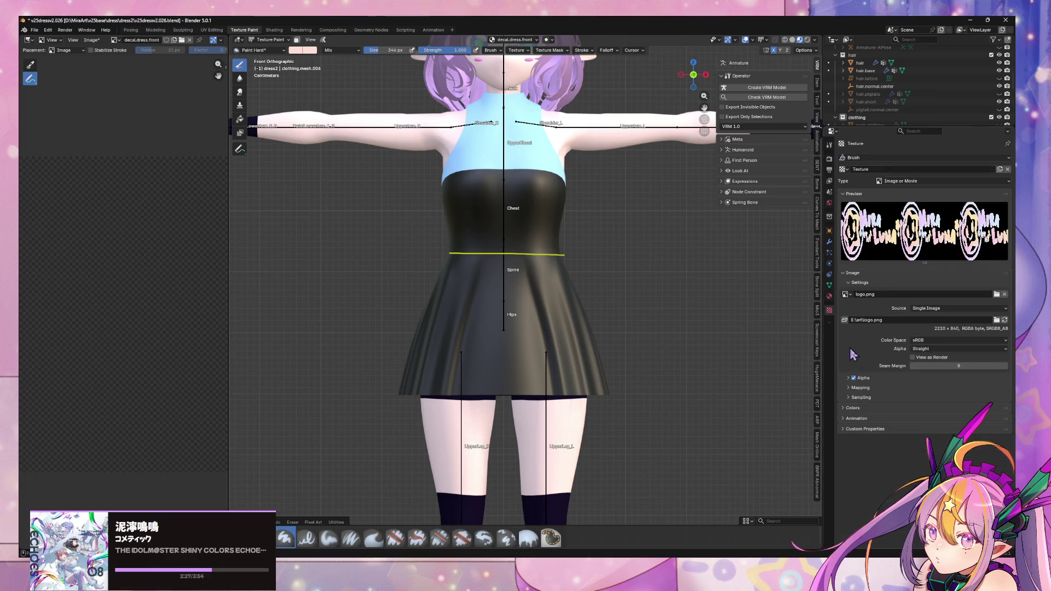
Keep the stencil texture source as Single Image, test-stamp the logo on the hem, then undo.
{"action": "left_click", "coordinate": [941, 309]}
{"action": "left_click", "coordinate": [943, 313]}
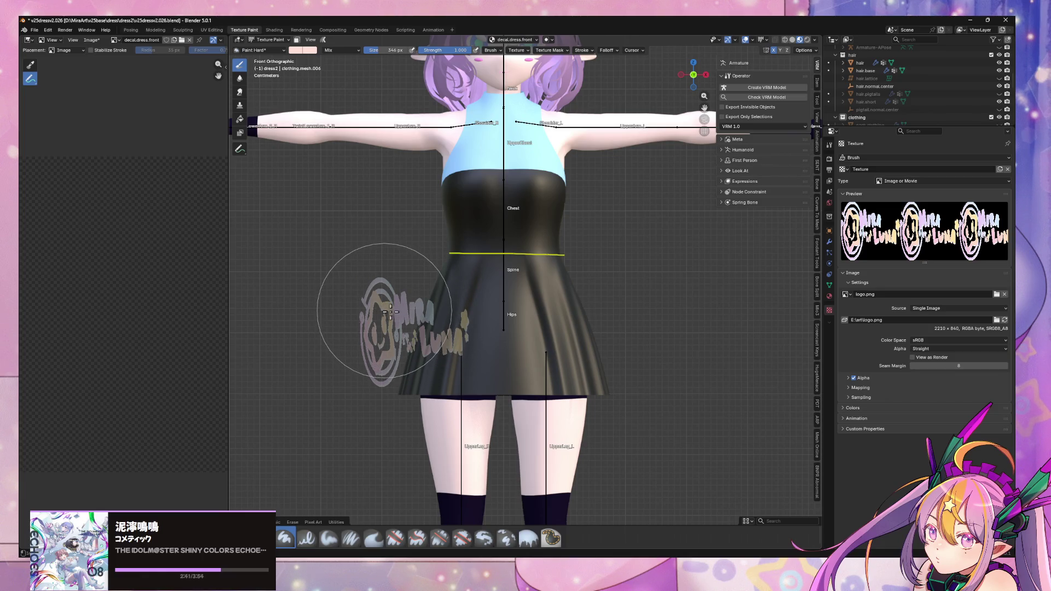
{"action": "left_click", "coordinate": [362, 312]}
{"action": "key", "text": "ctrl+z"}
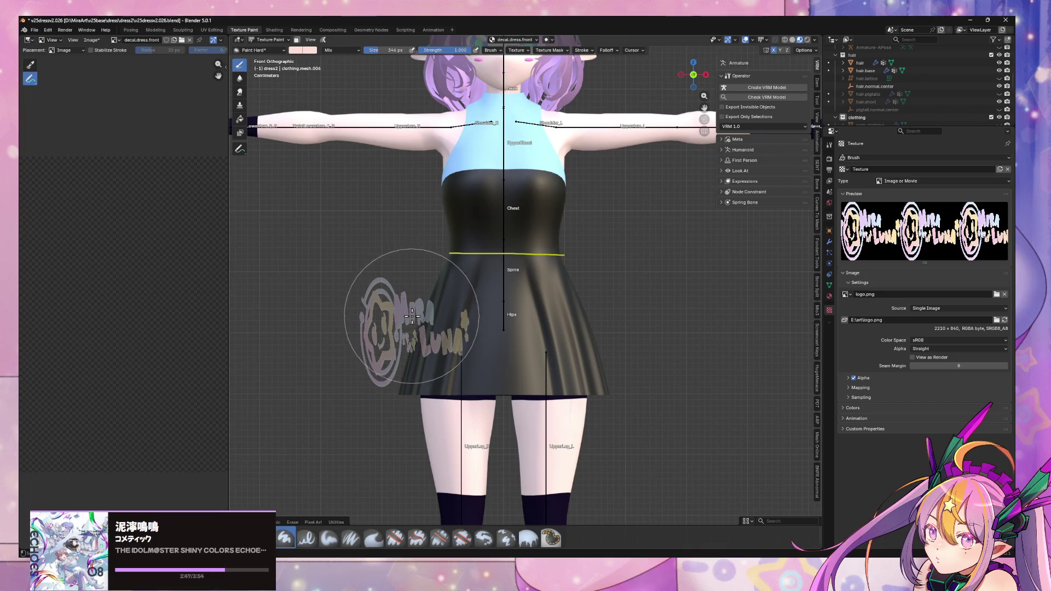
Enlarge the logo stencil over the skirt and stamp the Mira Luna logo onto the skirt front.
{"action": "scroll", "coordinate": [608, 313], "scroll_direction": "up", "scroll_amount": 3}
{"action": "scroll", "coordinate": [613, 307], "scroll_direction": "down", "scroll_amount": 3}
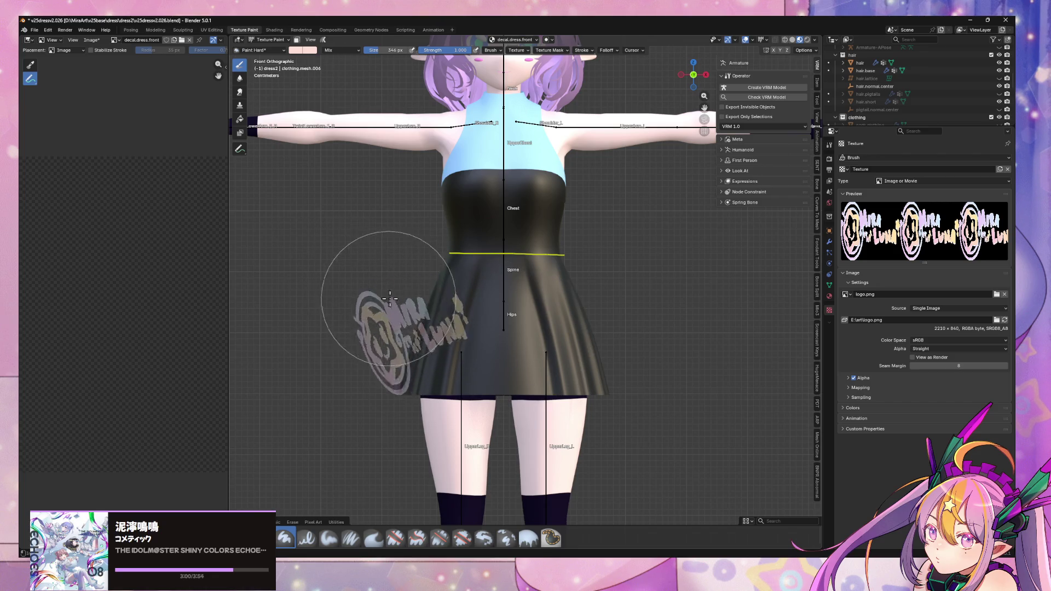
{"action": "mouse_move", "coordinate": [356, 307]}
{"action": "right_mouse_down", "text": "shift"}
{"action": "mouse_move", "coordinate": [514, 316]}
{"action": "mouse_move", "coordinate": [483, 312]}
{"action": "right_mouse_up", "text": "shift"}
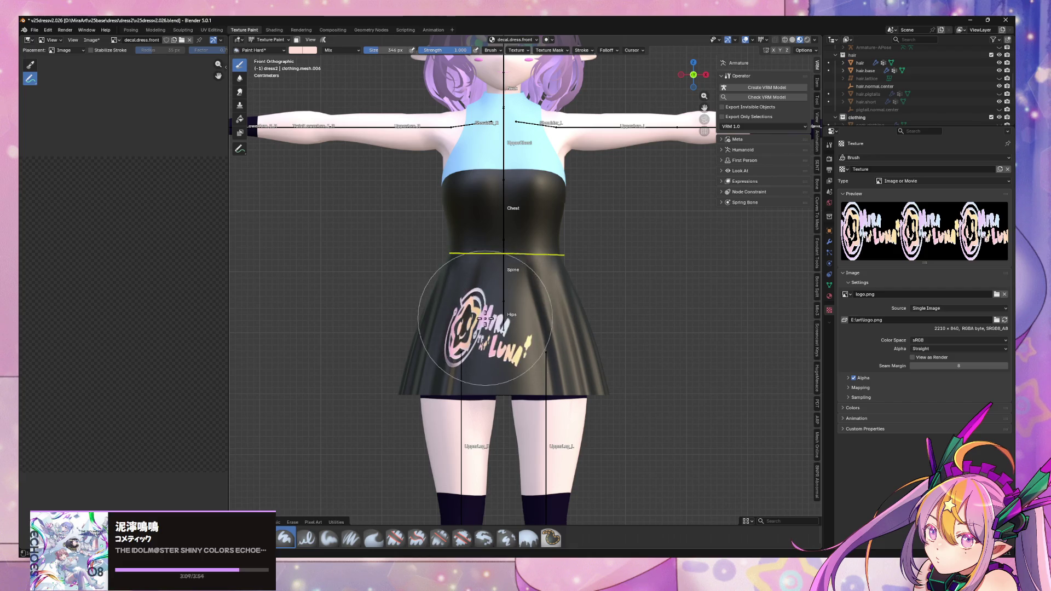
{"action": "left_click", "coordinate": [500, 346]}
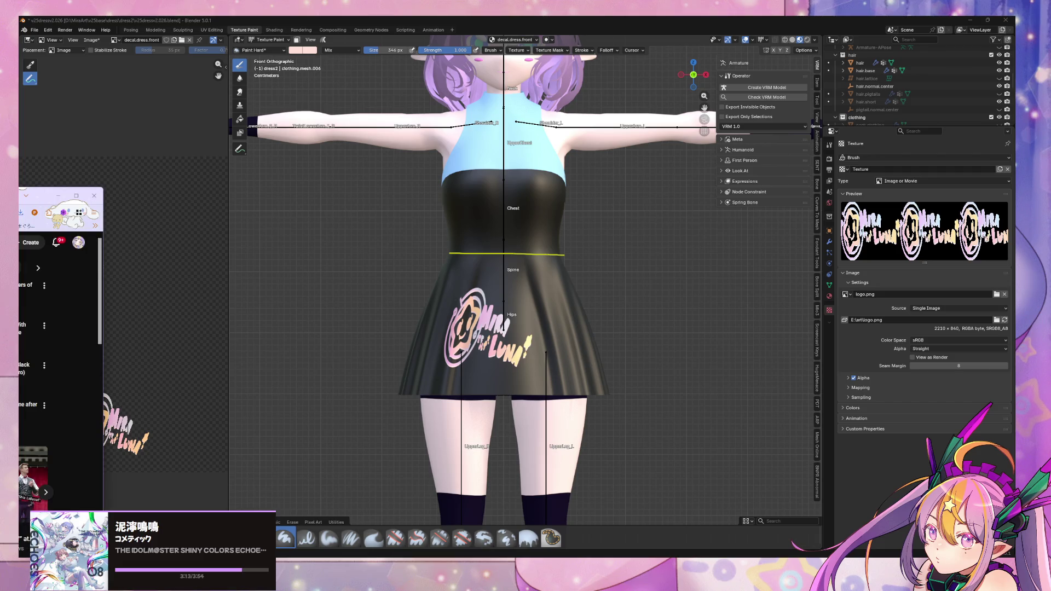
Orbit around the dress and snap the viewport to a straight front orthographic view.
{"action": "mouse_move", "coordinate": [347, 286]}
{"action": "middle_mouse_down"}
{"action": "mouse_move", "coordinate": [621, 322]}
{"action": "mouse_move", "coordinate": [252, 219]}
{"action": "mouse_move", "coordinate": [455, 175]}
{"action": "mouse_move", "coordinate": [384, 109]}
{"action": "middle_mouse_up"}
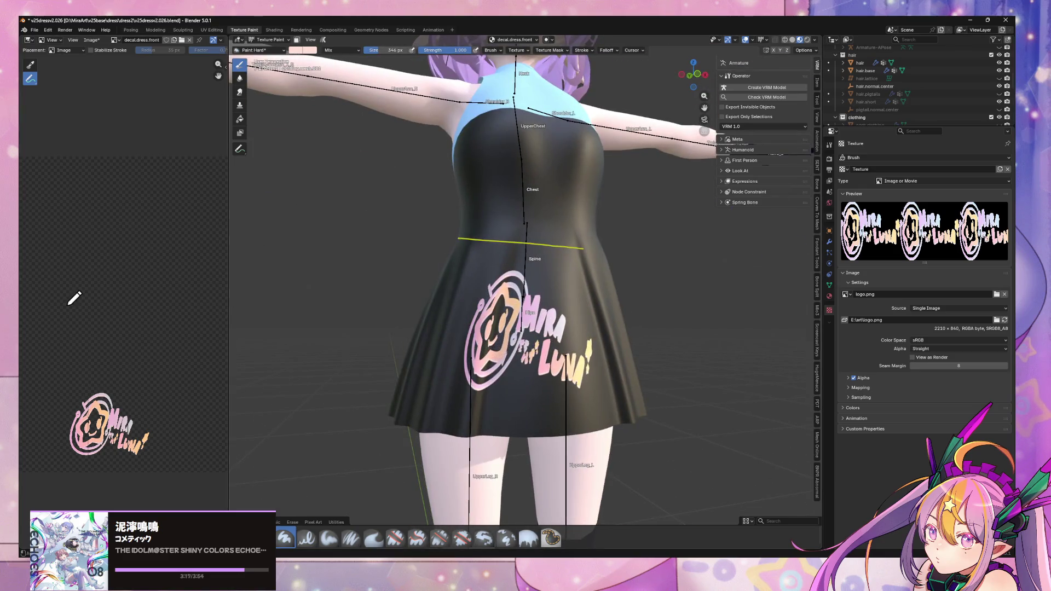
{"action": "scroll", "coordinate": [74, 299], "scroll_direction": "up", "scroll_amount": 1}
{"action": "mouse_move", "coordinate": [125, 321]}
{"action": "middle_mouse_down"}
{"action": "mouse_move", "coordinate": [122, 277]}
{"action": "mouse_move", "coordinate": [183, 270]}
{"action": "middle_mouse_up"}
{"action": "mouse_move", "coordinate": [389, 282]}
{"action": "middle_mouse_down"}
{"action": "mouse_move", "coordinate": [416, 330]}
{"action": "mouse_move", "coordinate": [345, 350]}
{"action": "mouse_move", "coordinate": [531, 387]}
{"action": "mouse_move", "coordinate": [570, 373]}
{"action": "mouse_move", "coordinate": [558, 386]}
{"action": "mouse_move", "coordinate": [540, 367]}
{"action": "middle_mouse_up"}
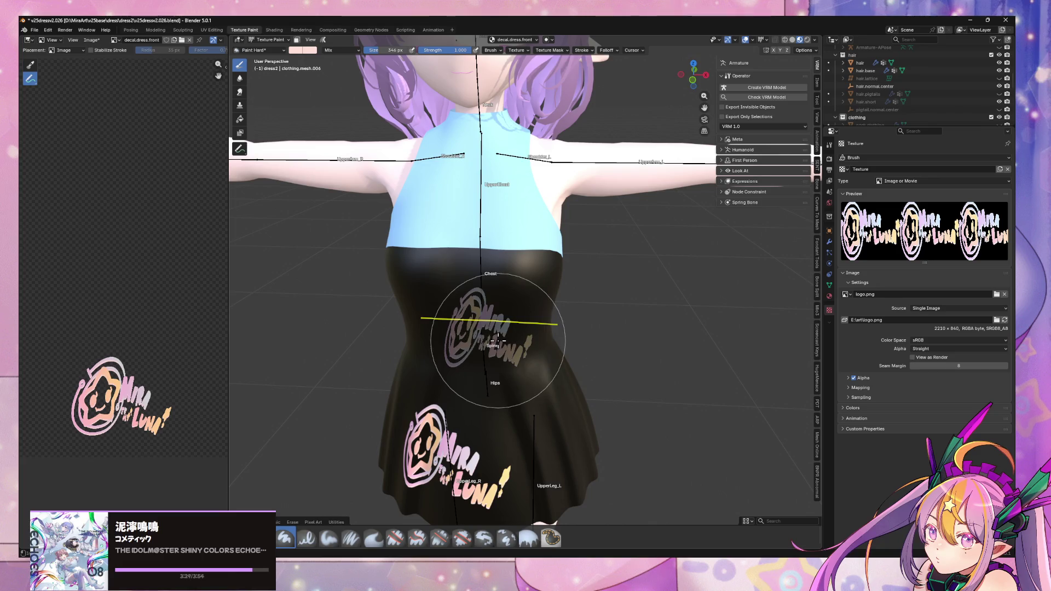
{"action": "middle_click_drag", "start_coordinate": [571, 350], "coordinate": [505, 332]}
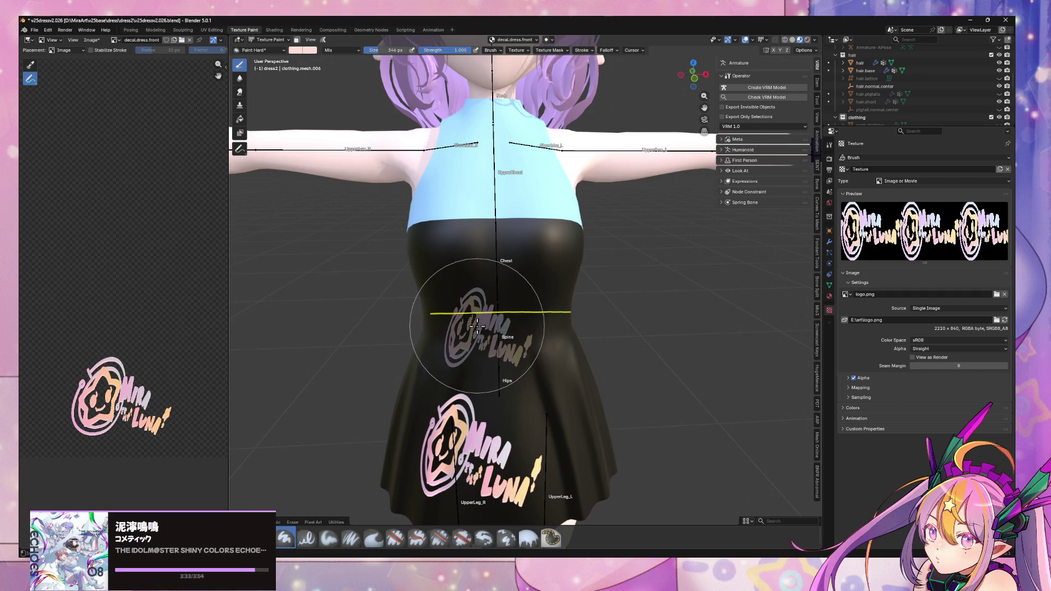
{"action": "left_click", "coordinate": [694, 86]}
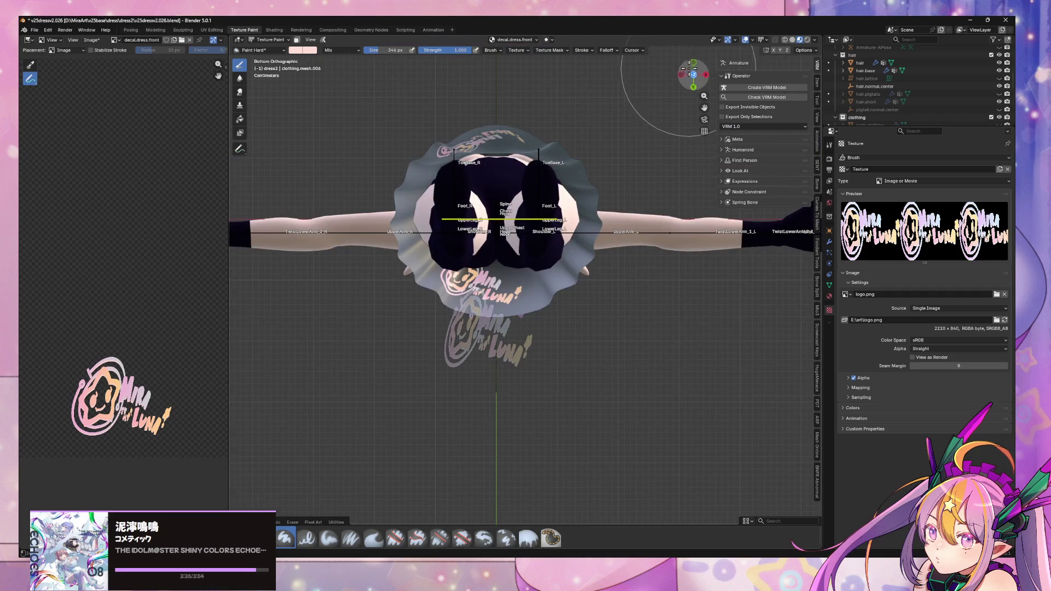
{"action": "left_click", "coordinate": [694, 63]}
Lower the model in the view and widen the Image Editor showing the decal texture.
{"action": "mouse_move", "coordinate": [610, 200]}
{"action": "middle_mouse_down", "text": "shift"}
{"action": "mouse_move", "coordinate": [575, 228]}
{"action": "mouse_move", "coordinate": [562, 307]}
{"action": "middle_mouse_up", "text": "shift"}
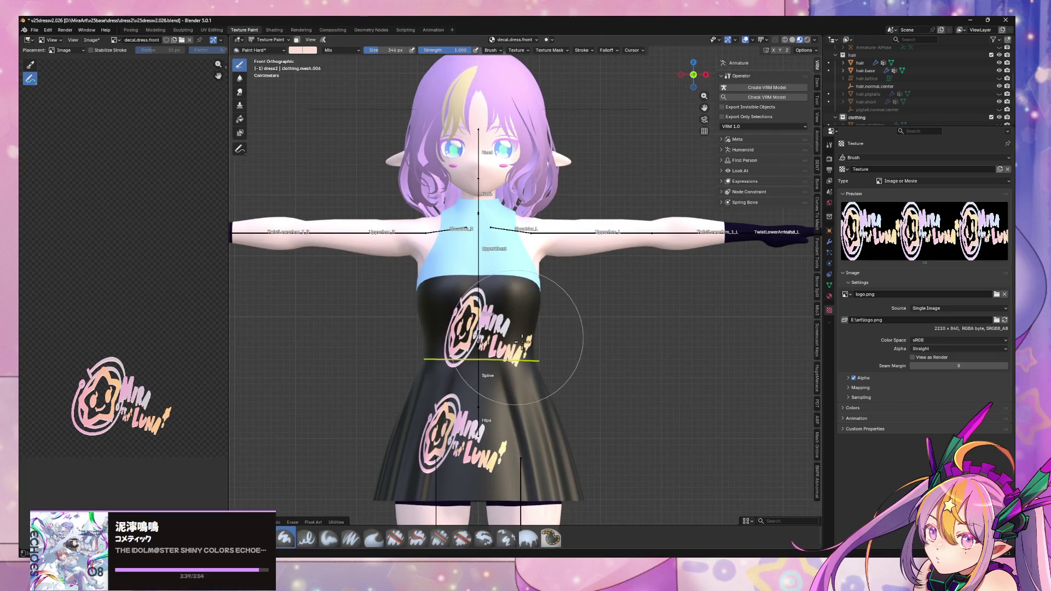
{"action": "mouse_move", "coordinate": [634, 317]}
{"action": "middle_mouse_down"}
{"action": "mouse_move", "coordinate": [542, 311]}
{"action": "mouse_move", "coordinate": [662, 307]}
{"action": "mouse_move", "coordinate": [356, 320]}
{"action": "mouse_move", "coordinate": [720, 329]}
{"action": "mouse_move", "coordinate": [684, 329]}
{"action": "middle_mouse_up"}
{"action": "scroll", "coordinate": [654, 315], "scroll_direction": "up", "scroll_amount": 5}
{"action": "scroll", "coordinate": [654, 315], "scroll_direction": "down", "scroll_amount": 5}
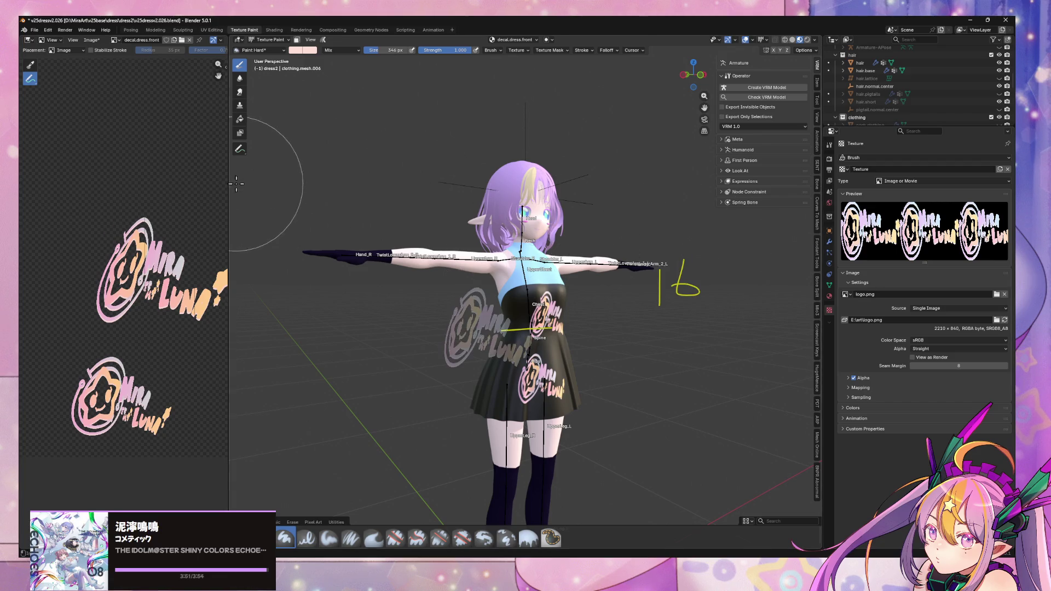
{"action": "left_click_drag", "start_coordinate": [229, 185], "coordinate": [419, 193]}
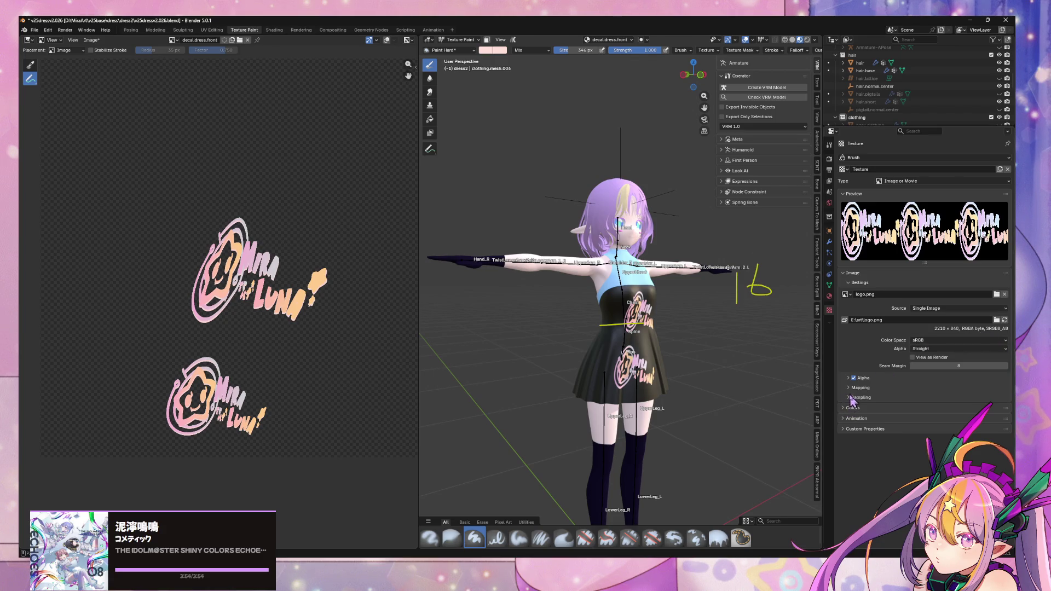
Review the brush texture settings, keeping Source as Single Image and Alpha as Straight.
{"action": "scroll", "coordinate": [774, 352], "scroll_direction": "up", "scroll_amount": 5}
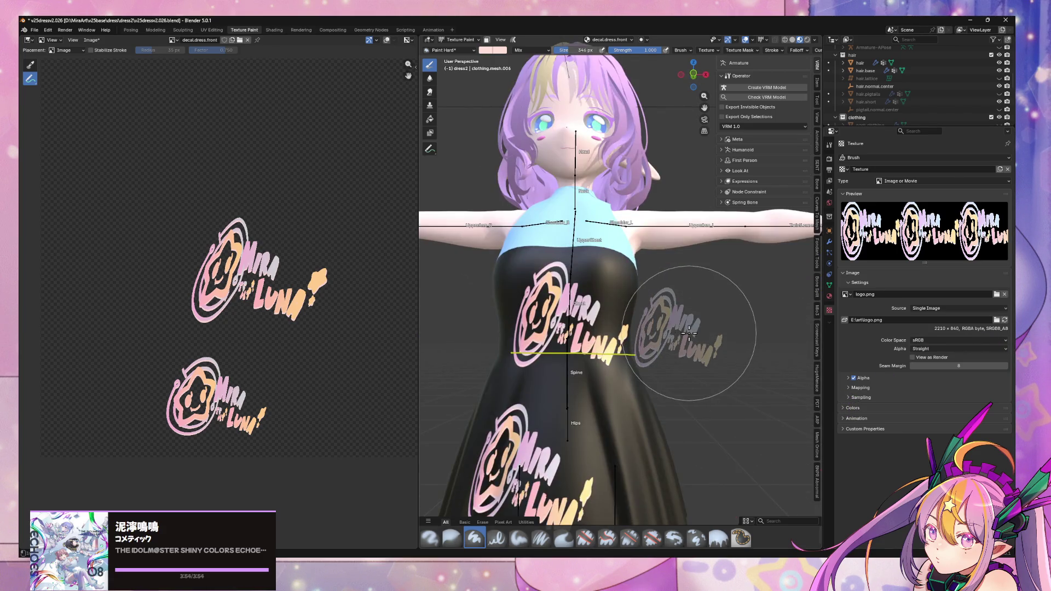
{"action": "left_click", "coordinate": [847, 409]}
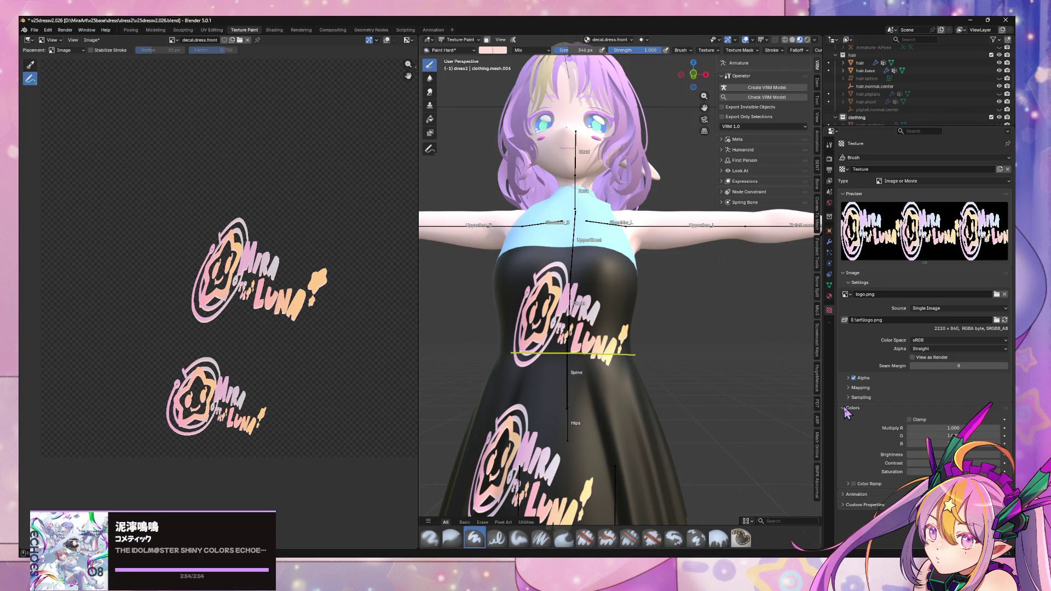
{"action": "left_click", "coordinate": [847, 408]}
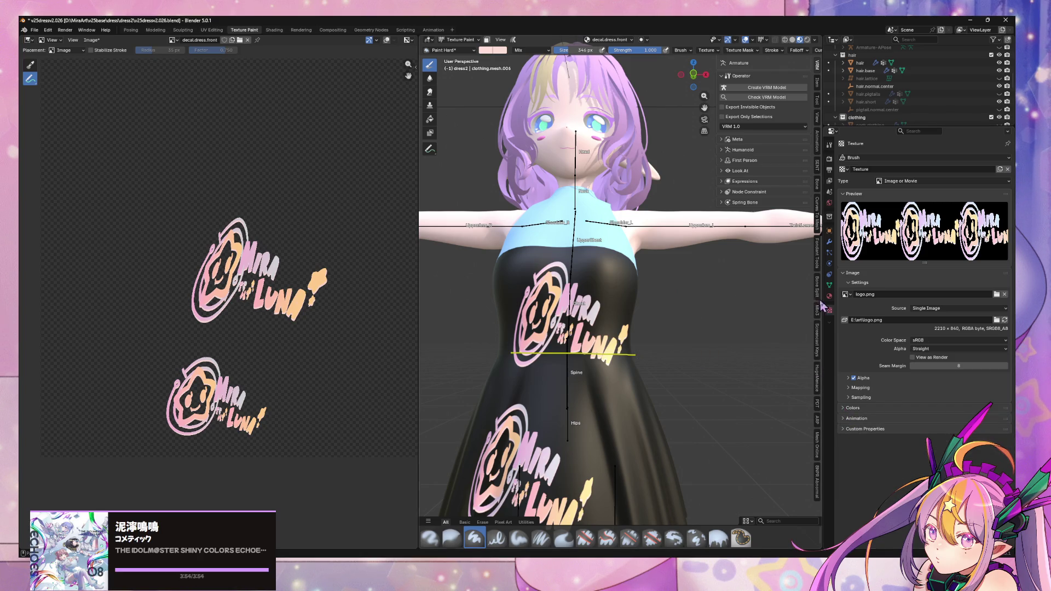
{"action": "left_click", "coordinate": [950, 309]}
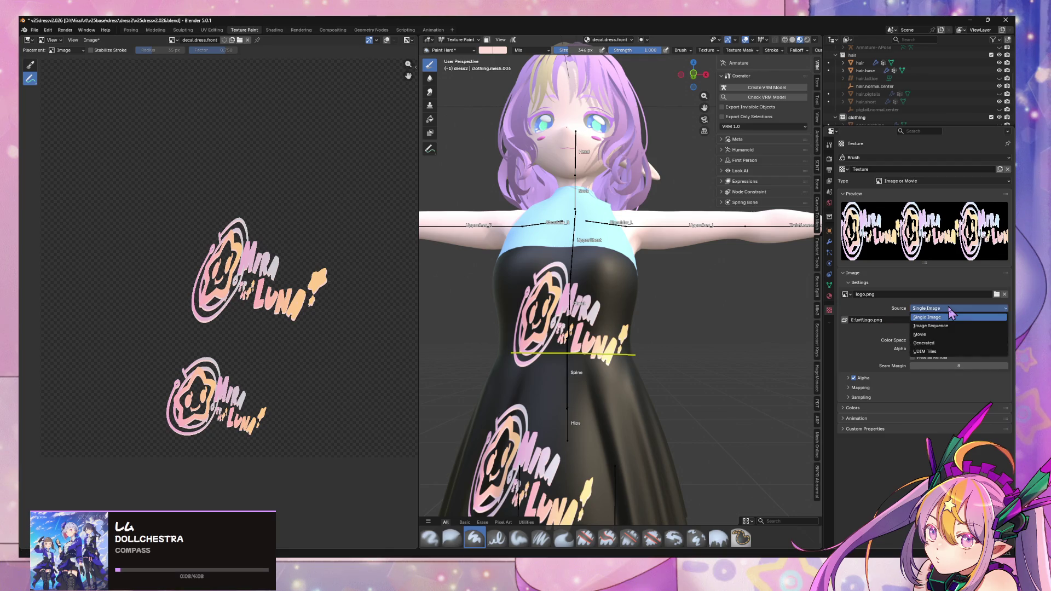
{"action": "left_click", "coordinate": [952, 317]}
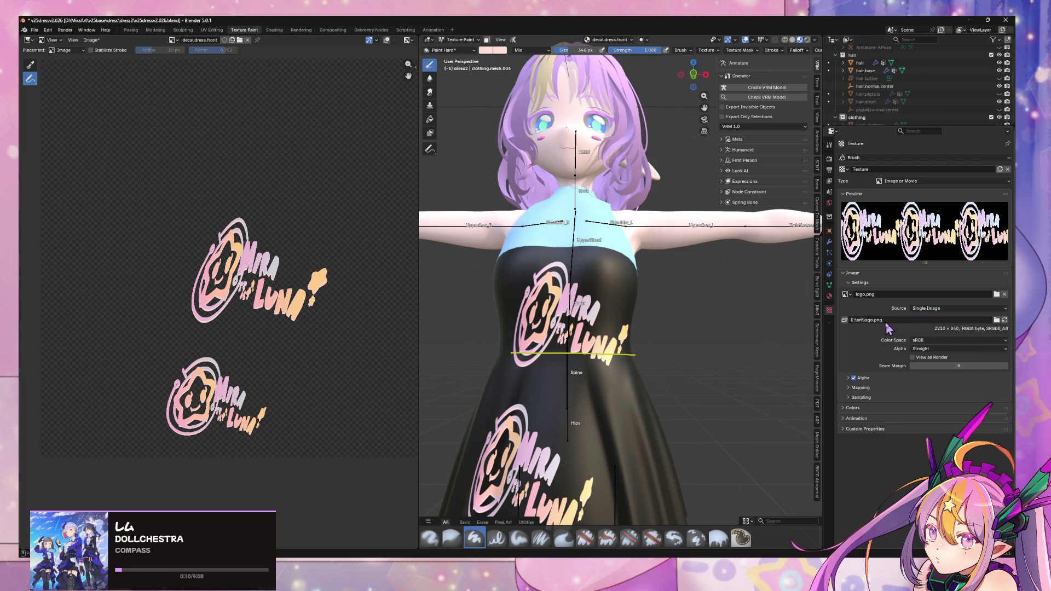
{"action": "left_click", "coordinate": [944, 351]}
{"action": "left_click", "coordinate": [944, 352]}
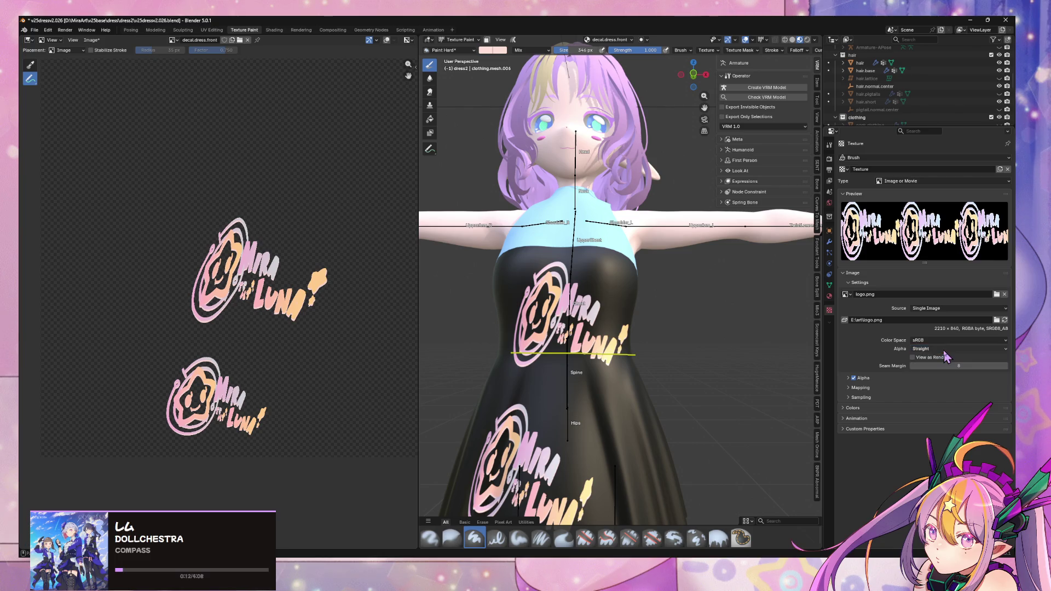
Orbit to the dress front and stamp the Mira Luna logo onto the chest.
{"action": "mouse_move", "coordinate": [634, 335]}
{"action": "middle_mouse_down"}
{"action": "mouse_move", "coordinate": [564, 340]}
{"action": "mouse_move", "coordinate": [656, 339]}
{"action": "mouse_move", "coordinate": [437, 343]}
{"action": "mouse_move", "coordinate": [521, 336]}
{"action": "mouse_move", "coordinate": [627, 350]}
{"action": "middle_mouse_up"}
{"action": "scroll", "coordinate": [604, 343], "scroll_direction": "up", "scroll_amount": 5}
{"action": "scroll", "coordinate": [604, 343], "scroll_direction": "down", "scroll_amount": 8}
{"action": "left_click", "coordinate": [627, 351]}
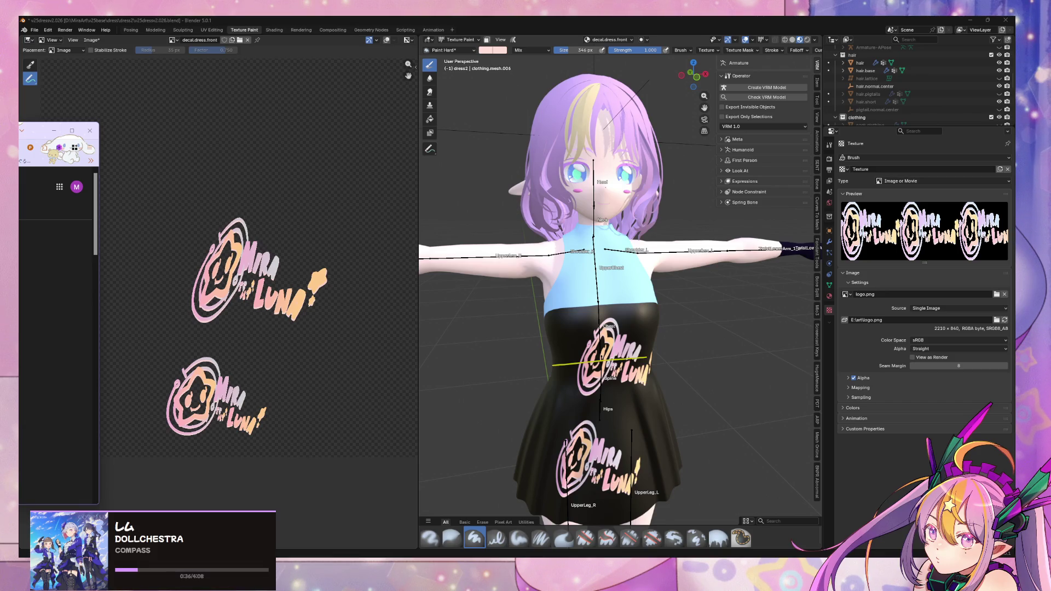
Center the browser window and start playing the normal stamps tutorial.
{"action": "mouse_move", "coordinate": [0, 130]}
{"action": "left_mouse_down"}
{"action": "mouse_move", "coordinate": [41, 113]}
{"action": "mouse_move", "coordinate": [288, 113]}
{"action": "mouse_move", "coordinate": [542, 93]}
{"action": "left_mouse_up"}
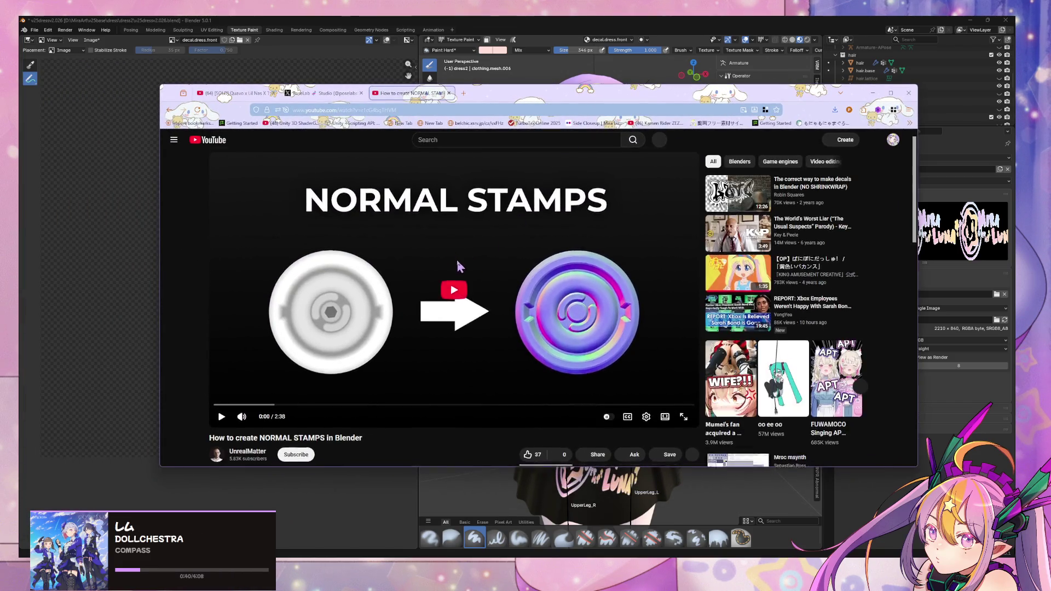
{"action": "scroll", "coordinate": [457, 265], "scroll_direction": "down", "scroll_amount": 3}
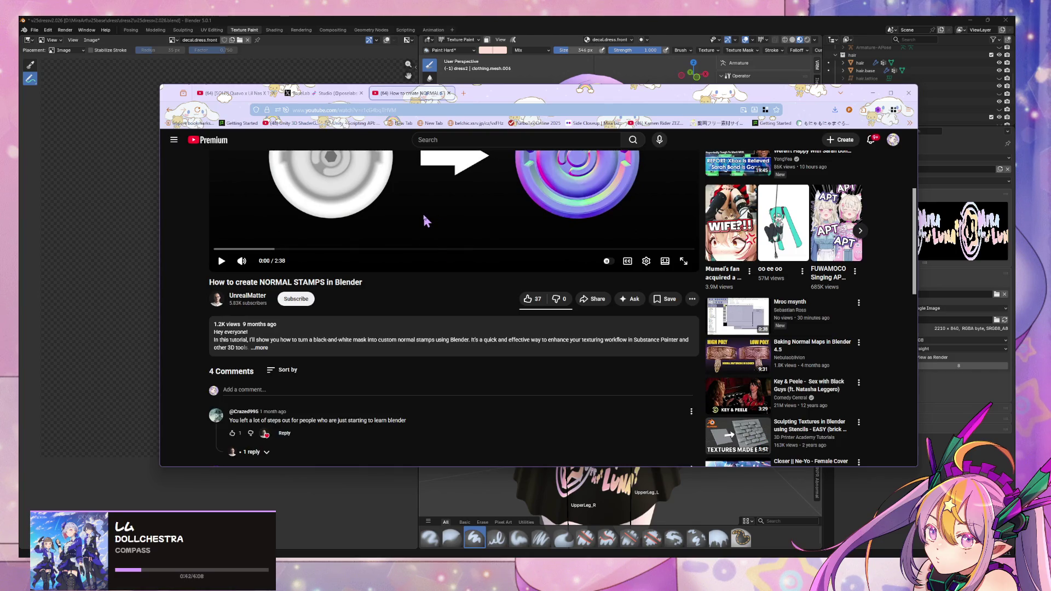
{"action": "scroll", "coordinate": [425, 218], "scroll_direction": "down", "scroll_amount": 3}
{"action": "scroll", "coordinate": [425, 217], "scroll_direction": "up", "scroll_amount": 4}
{"action": "left_click", "coordinate": [448, 243]}
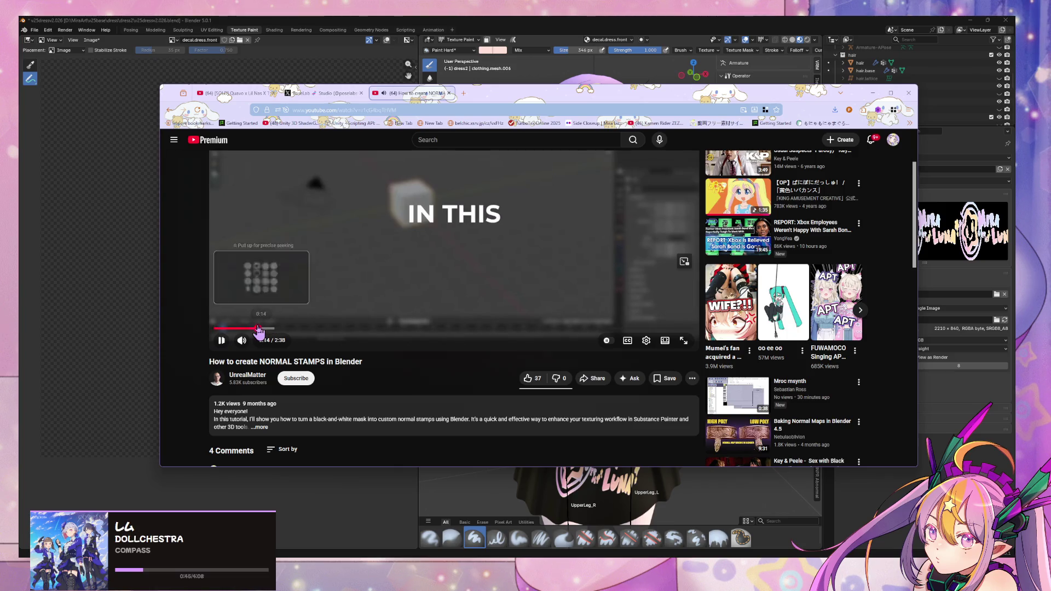
Skim the tutorial forward to 2:13, pause it, and minimise the browser.
{"action": "left_click", "coordinate": [260, 328]}
{"action": "scroll", "coordinate": [356, 273], "scroll_direction": "up", "scroll_amount": 2}
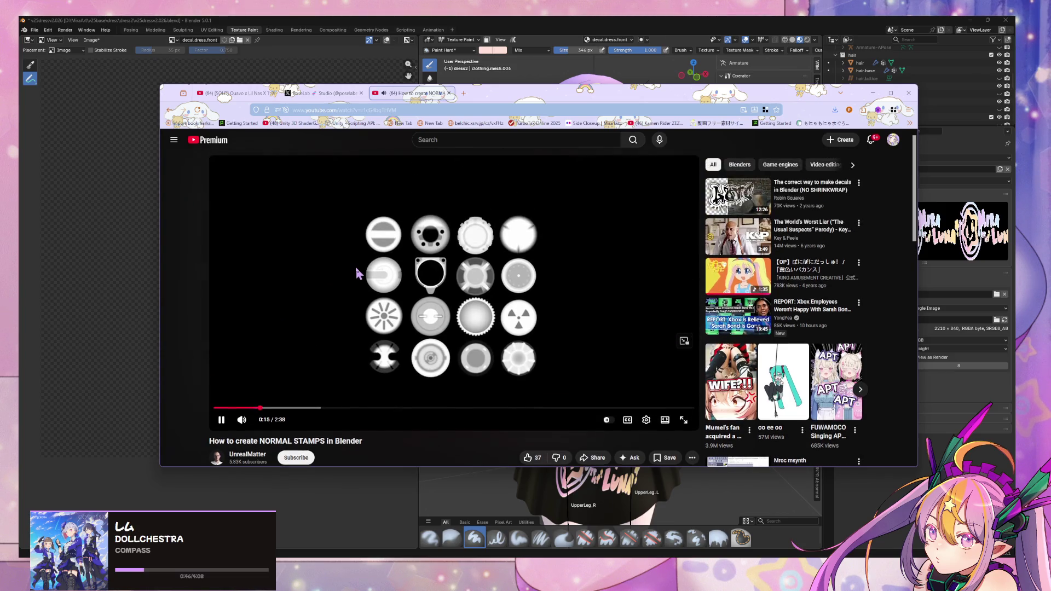
{"action": "left_click_drag", "start_coordinate": [307, 408], "coordinate": [360, 417]}
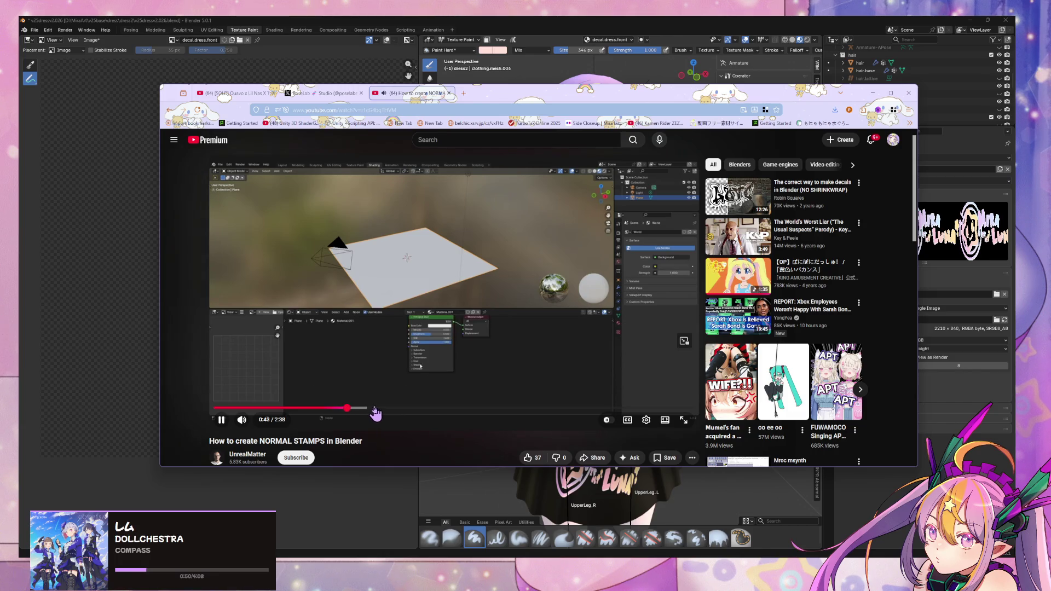
{"action": "left_click", "coordinate": [386, 413]}
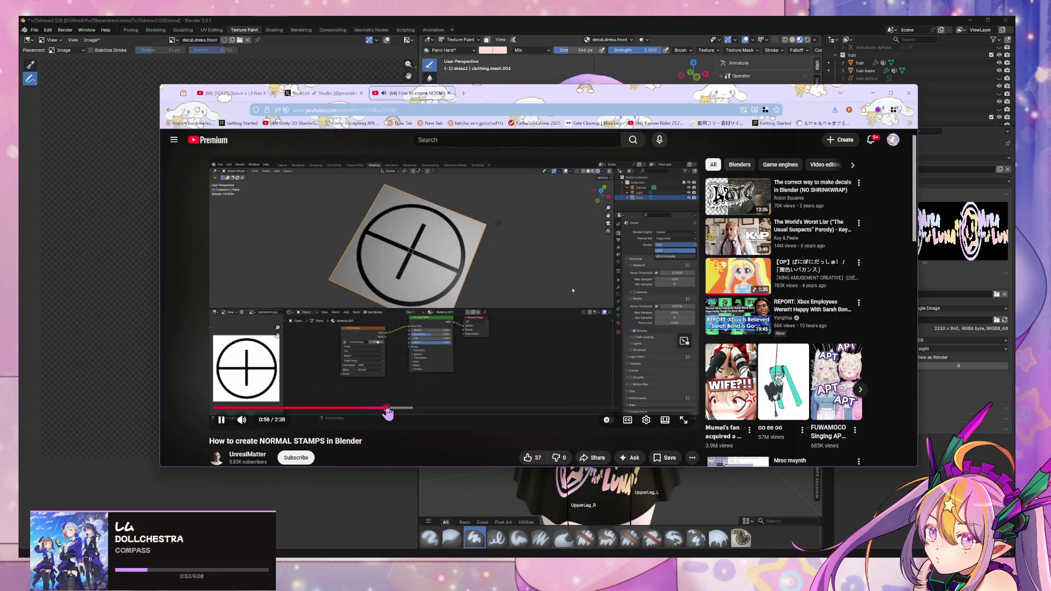
{"action": "left_click_drag", "start_coordinate": [387, 414], "coordinate": [478, 410]}
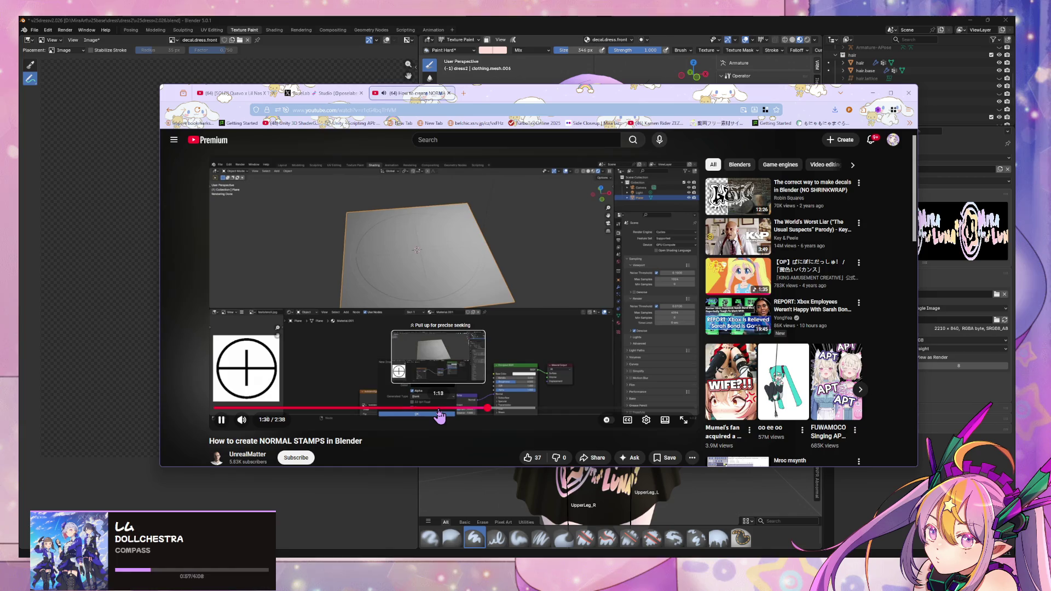
{"action": "left_click", "coordinate": [439, 415]}
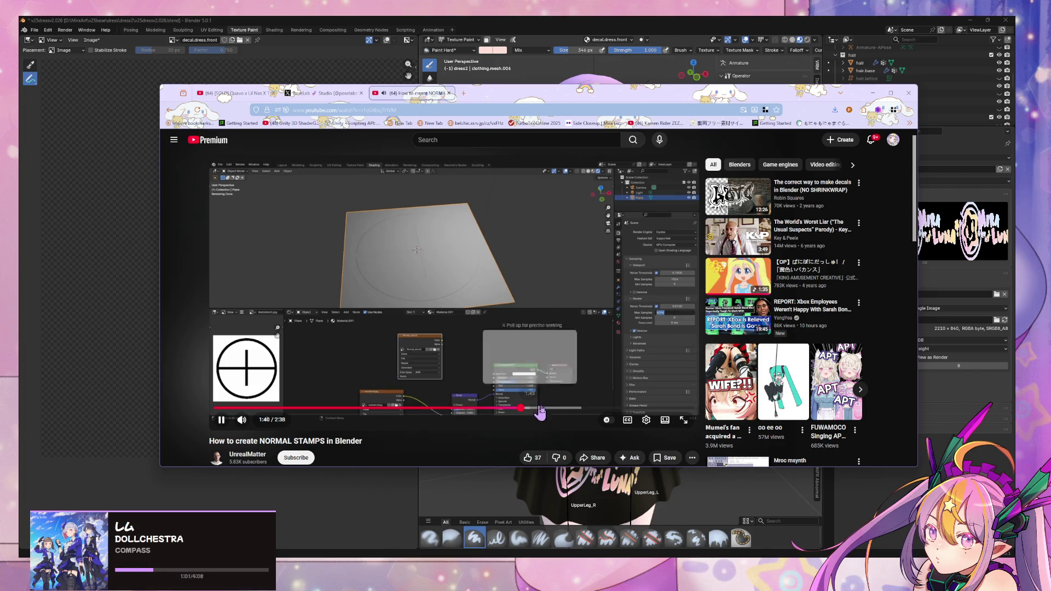
{"action": "left_click", "coordinate": [570, 411]}
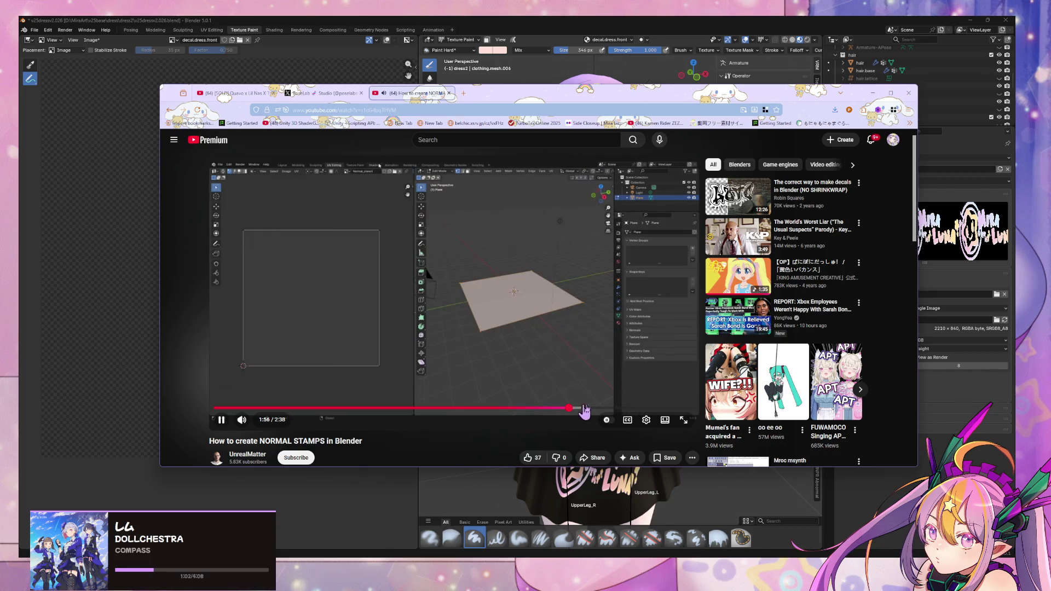
{"action": "left_click", "coordinate": [617, 409]}
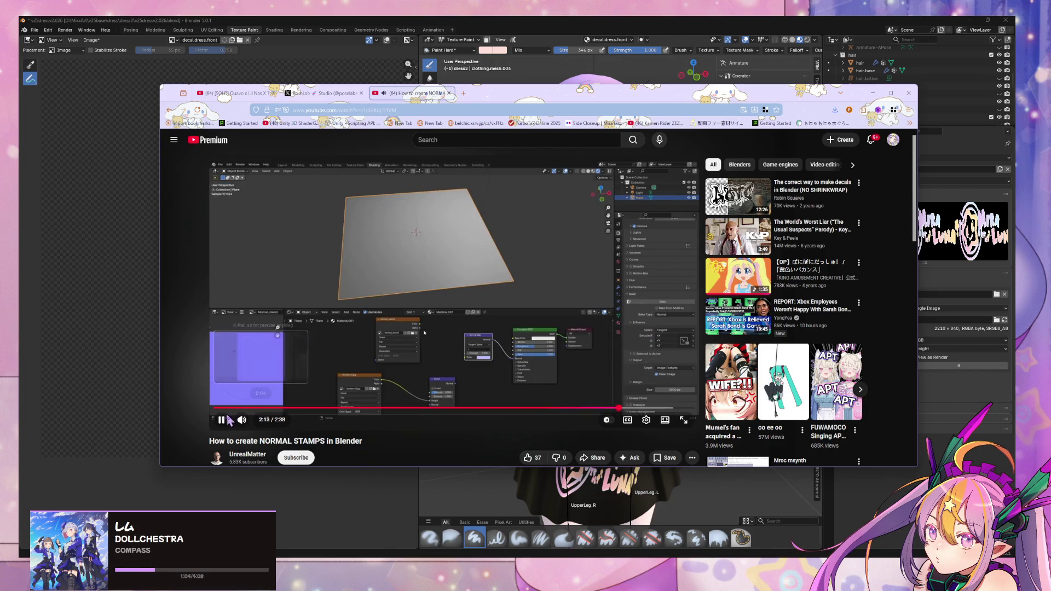
{"action": "left_click", "coordinate": [221, 420]}
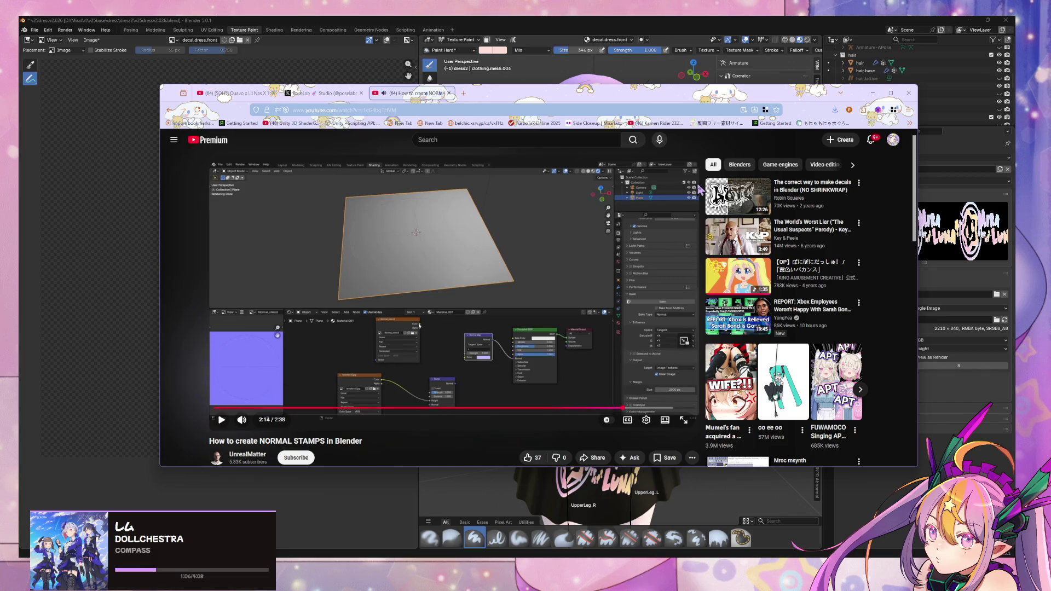
{"action": "left_click", "coordinate": [872, 93]}
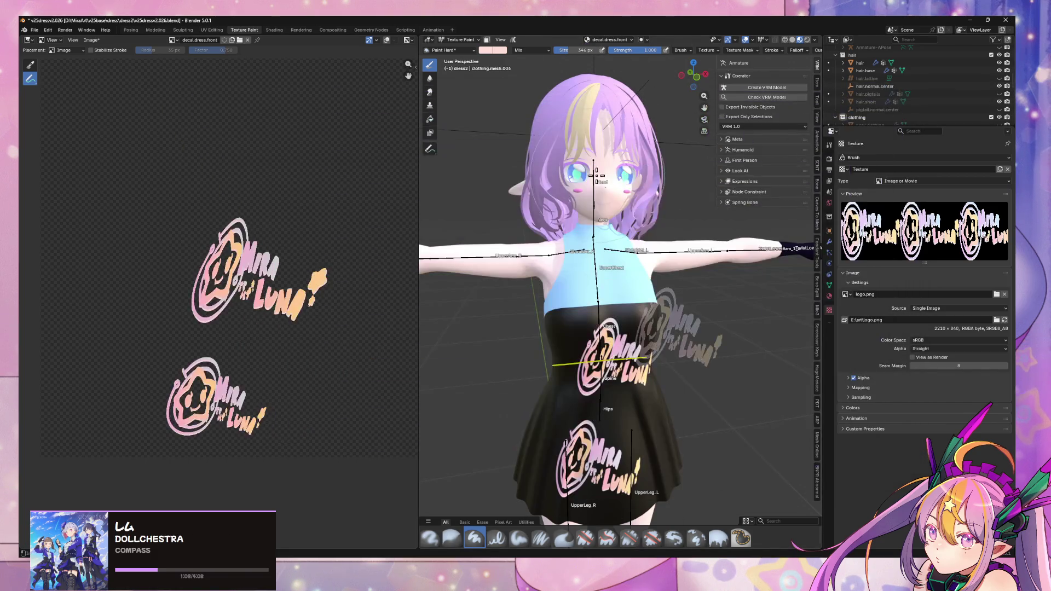
Orbit the dress, snap to Front Orthographic and zoom out, then return to the tutorial browser.
{"action": "mouse_move", "coordinate": [632, 229]}
{"action": "middle_mouse_down"}
{"action": "mouse_move", "coordinate": [619, 220]}
{"action": "mouse_move", "coordinate": [622, 258]}
{"action": "mouse_move", "coordinate": [606, 235]}
{"action": "mouse_move", "coordinate": [522, 239]}
{"action": "middle_mouse_up"}
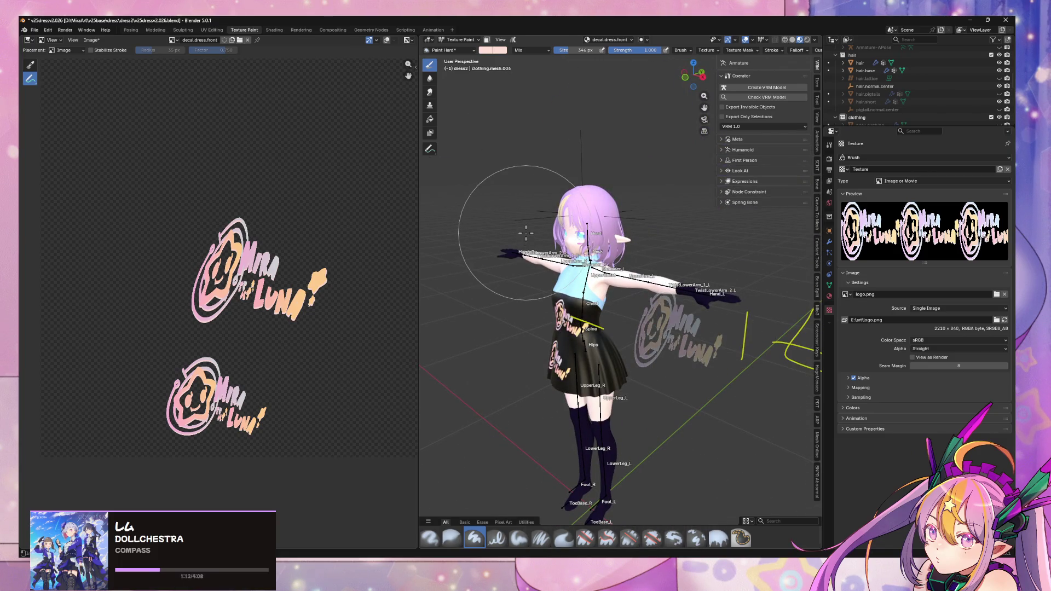
{"action": "left_click", "coordinate": [701, 71]}
{"action": "scroll", "coordinate": [707, 290], "scroll_direction": "down", "scroll_amount": 3}
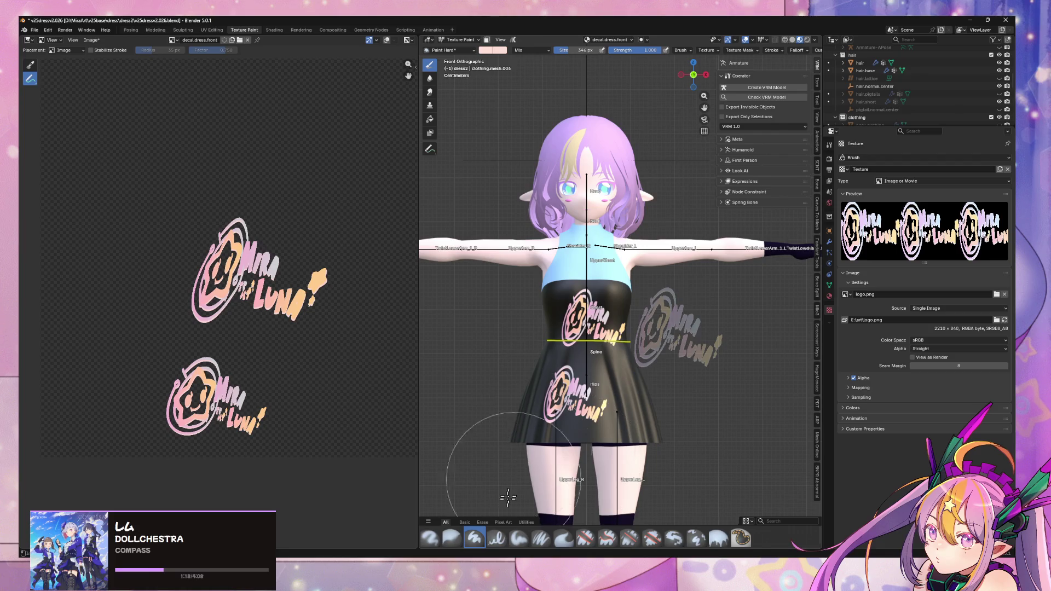
{"action": "key", "text": "alt+Tab"}
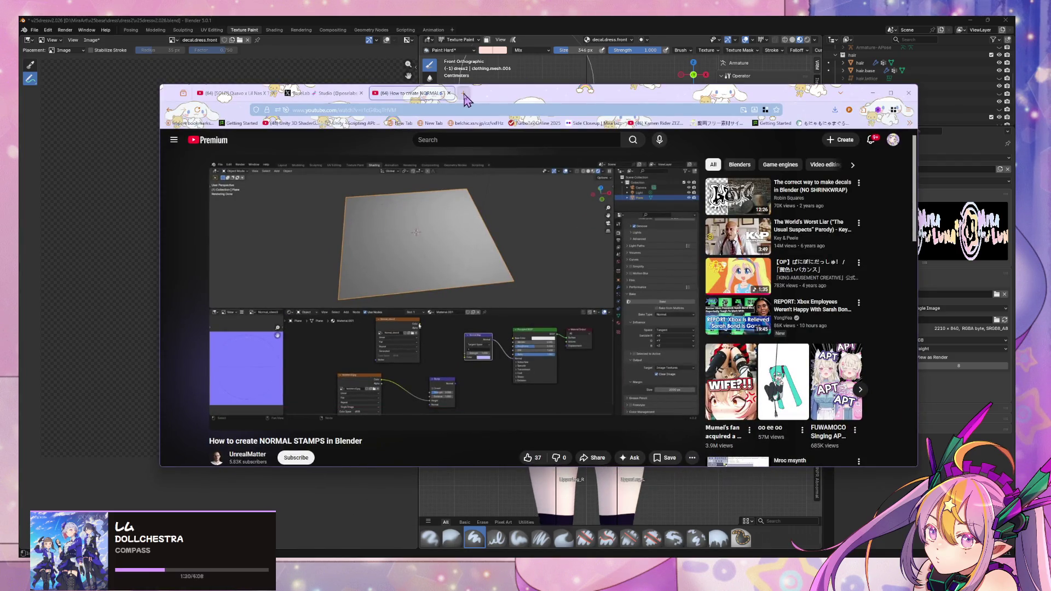
Search Google for 'circuit pattern' in a new tab.
{"action": "left_click", "coordinate": [465, 97]}
{"action": "type", "text": "circuit poa"}
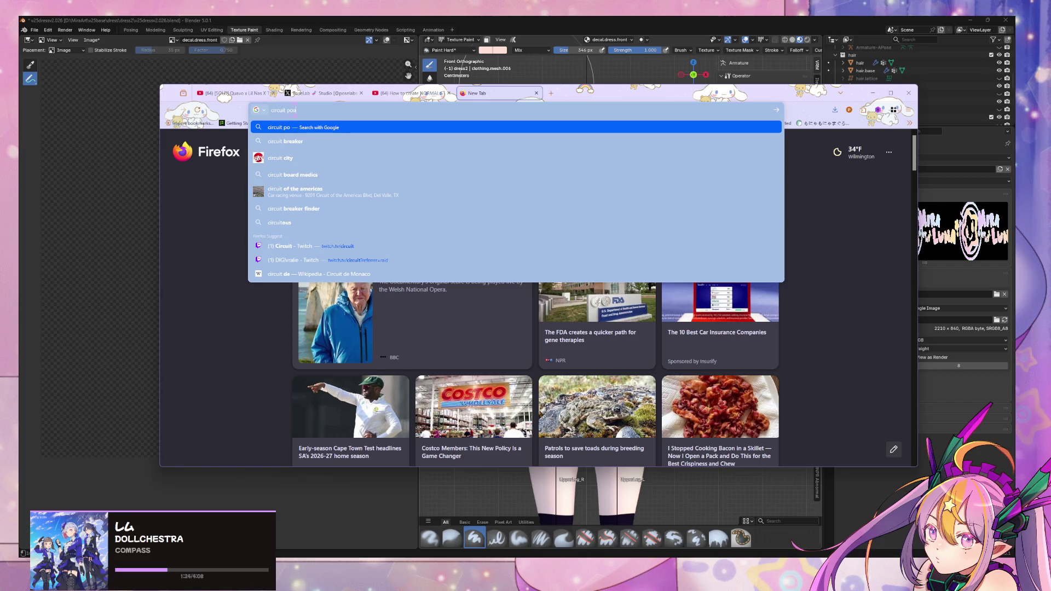
{"action": "key", "text": "BackSpace"}
{"action": "type", "text": "at"}
{"action": "key", "text": "Return"}
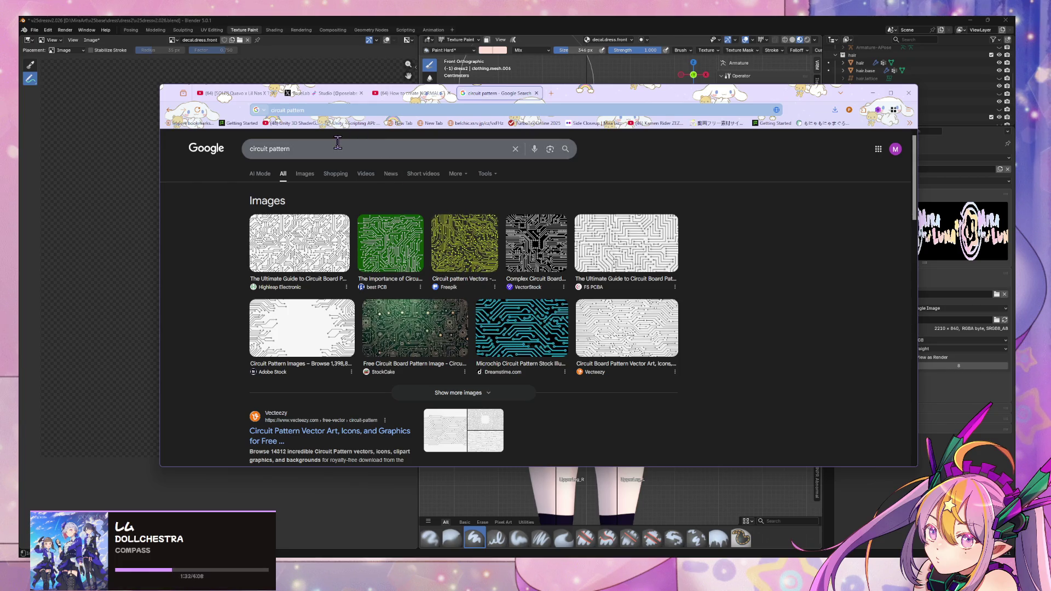
Refine the query to free circuit patterns, then to 'circuit pattern png'.
{"action": "left_click", "coordinate": [291, 149]}
{"action": "type", "text": "free"}
{"action": "key", "text": "Return"}
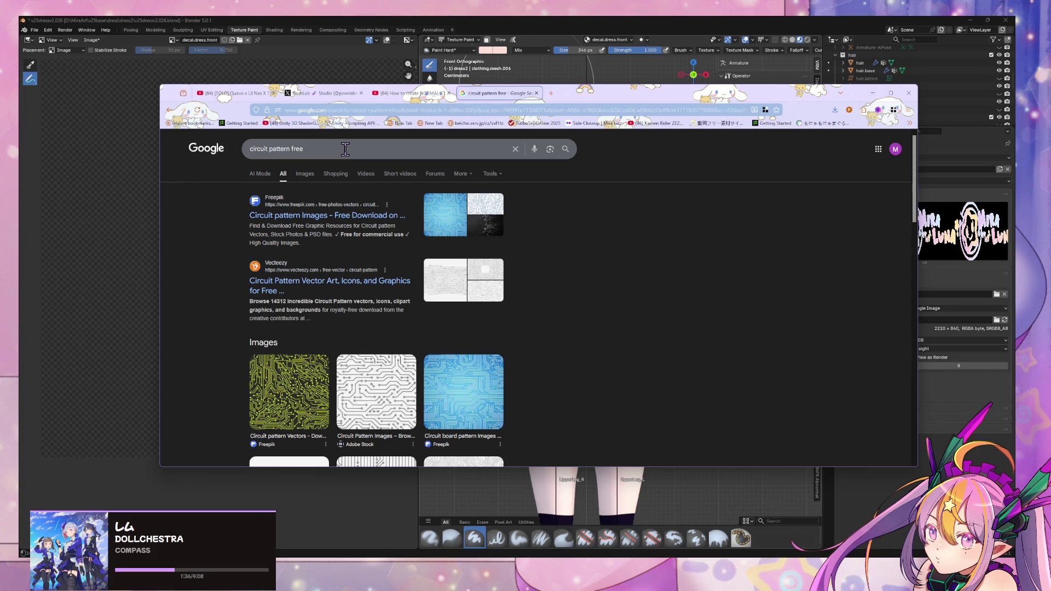
{"action": "left_click", "coordinate": [345, 149]}
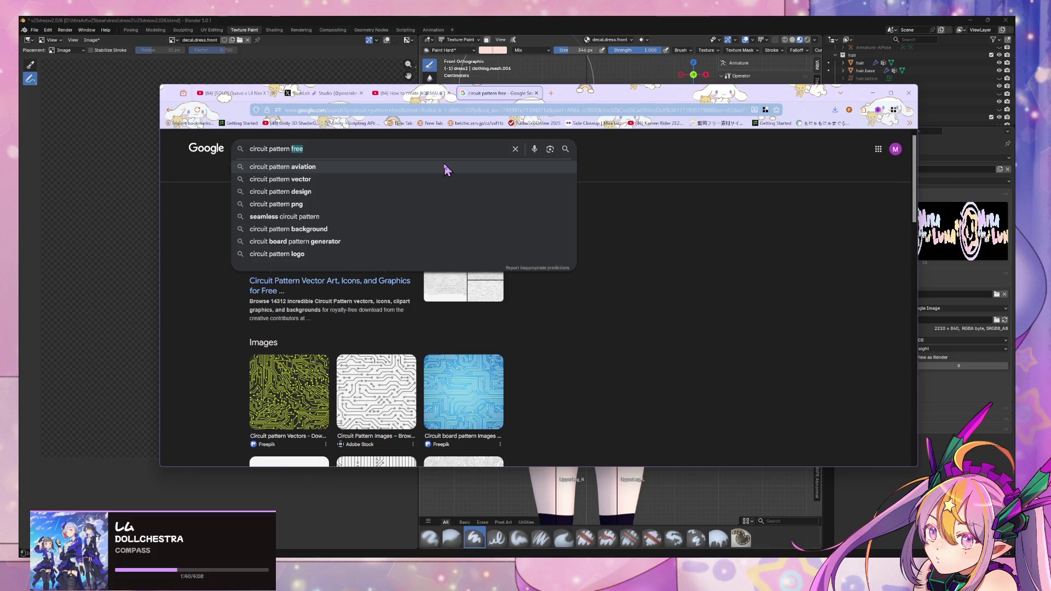
{"action": "type", "text": "png"}
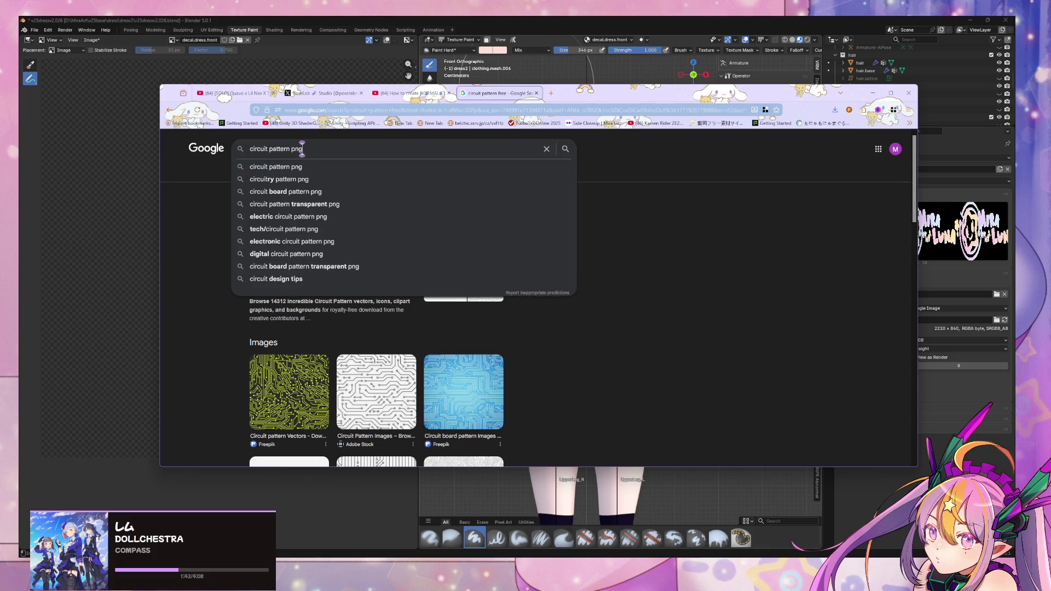
{"action": "key", "text": "Return"}
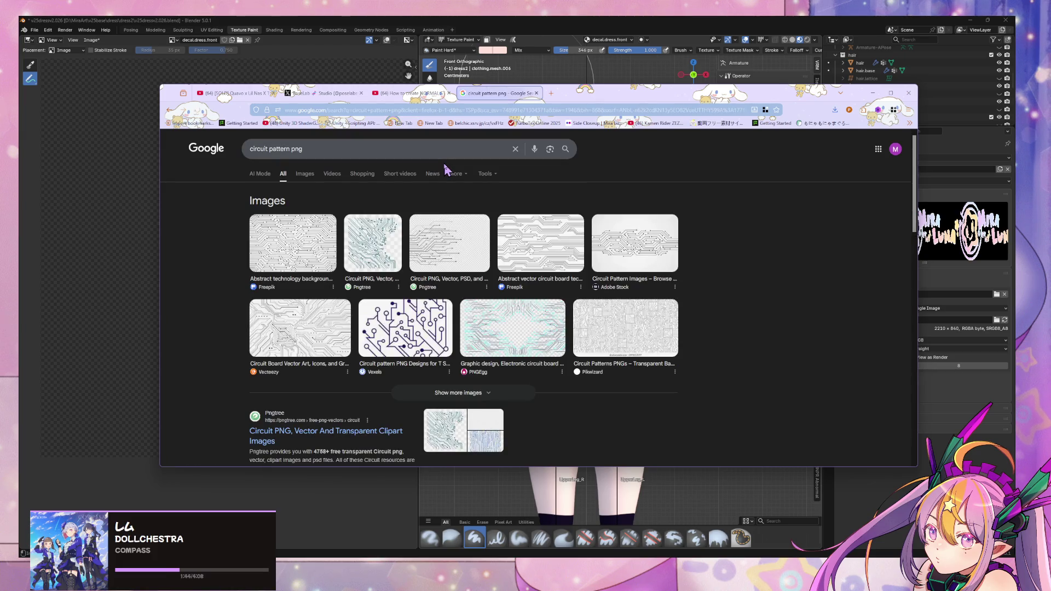
Preview the Pngtree circuit pattern result, then switch to Images results and open the search tools.
{"action": "left_click", "coordinate": [435, 249]}
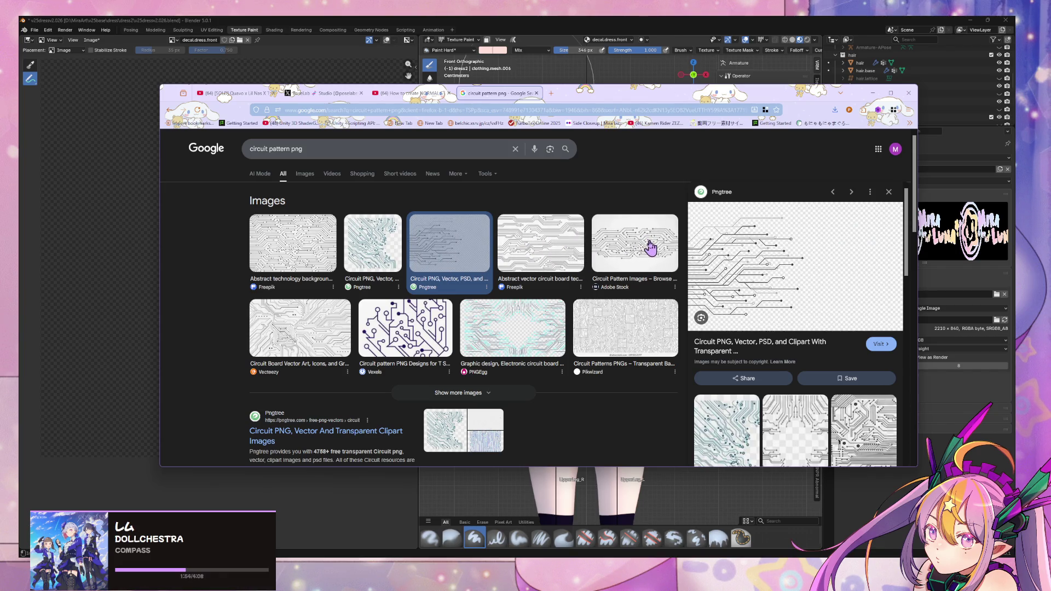
{"action": "scroll", "coordinate": [342, 164], "scroll_direction": "down", "scroll_amount": 2}
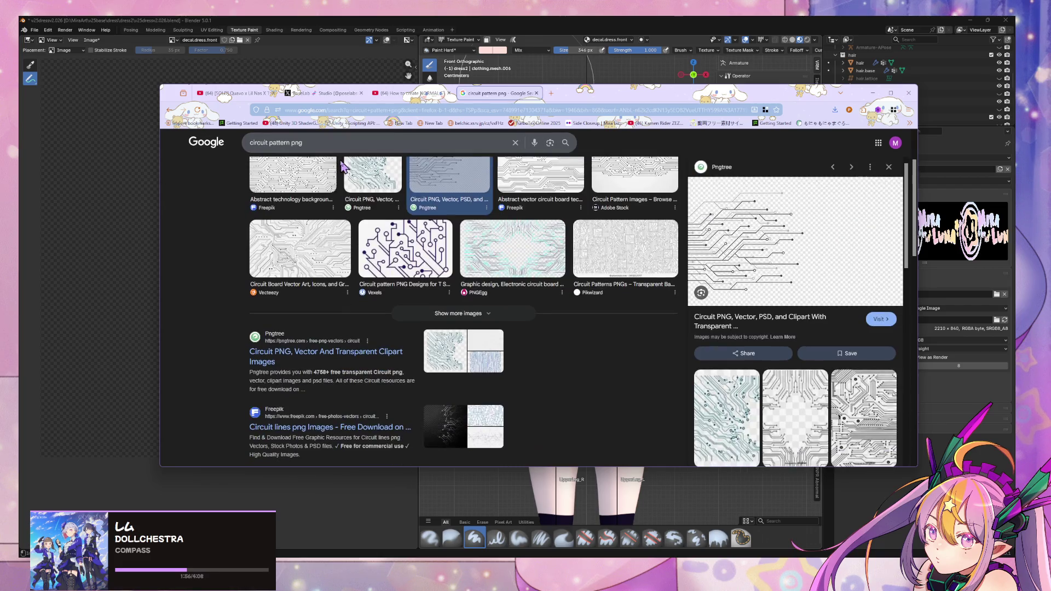
{"action": "scroll", "coordinate": [345, 171], "scroll_direction": "up", "scroll_amount": 2}
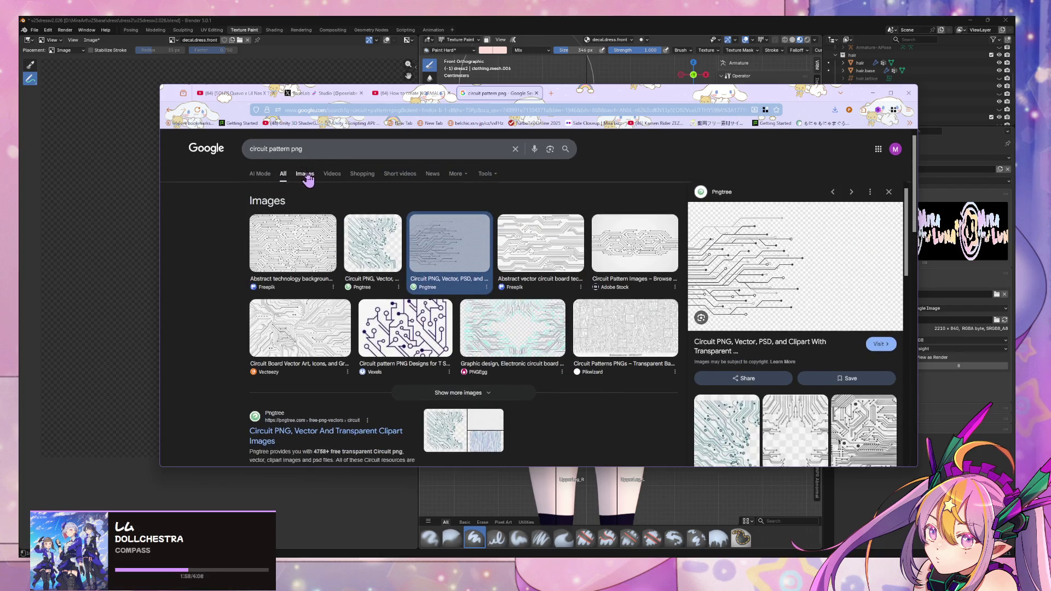
{"action": "left_click", "coordinate": [303, 172]}
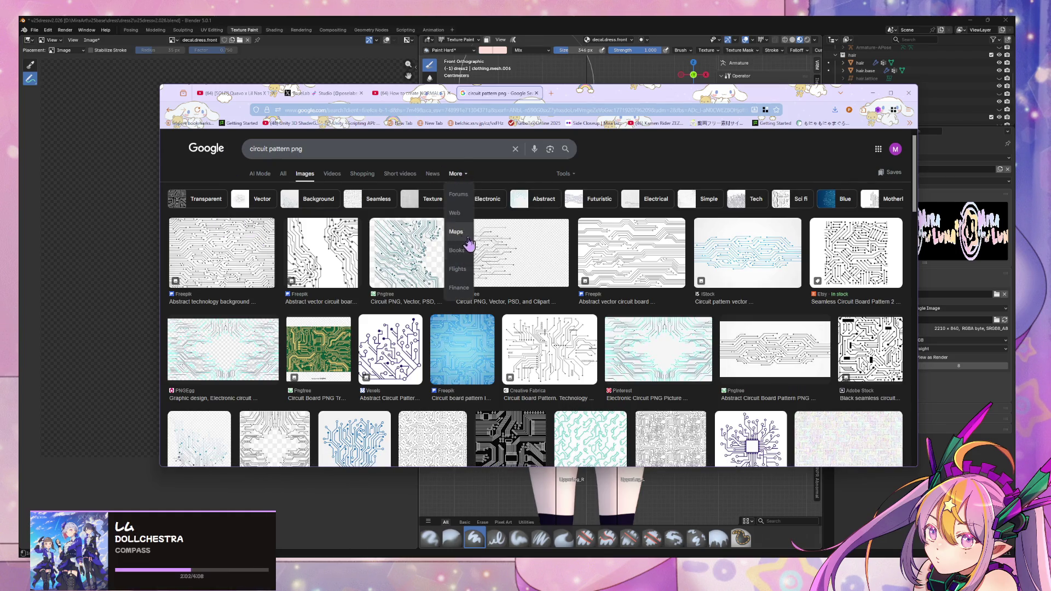
{"action": "left_click", "coordinate": [572, 174]}
Filter the circuit pattern image results by colour and restrict them to Large size.
{"action": "left_click", "coordinate": [660, 219]}
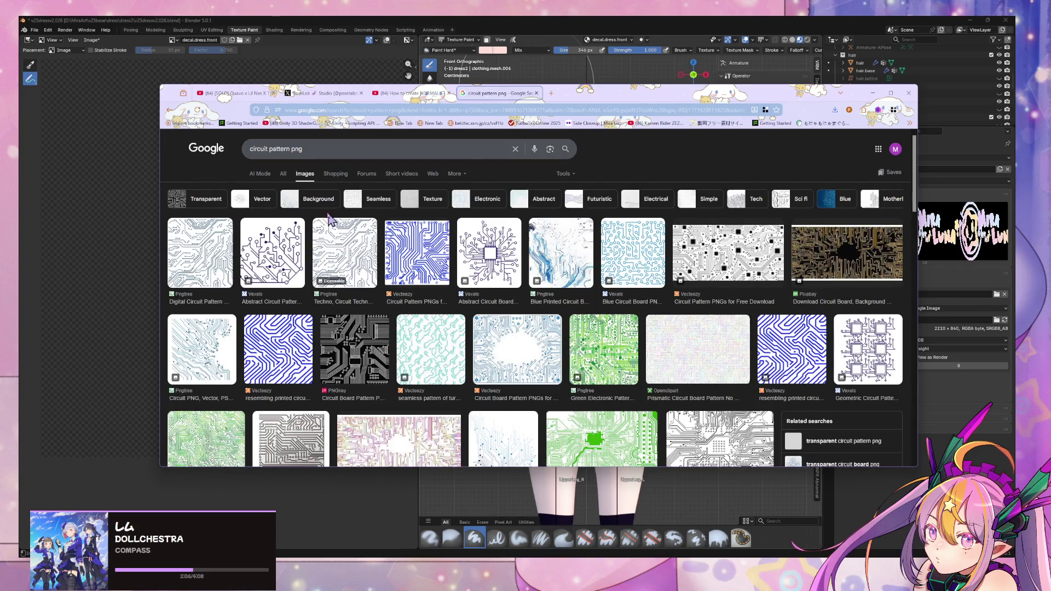
{"action": "left_click", "coordinate": [216, 247]}
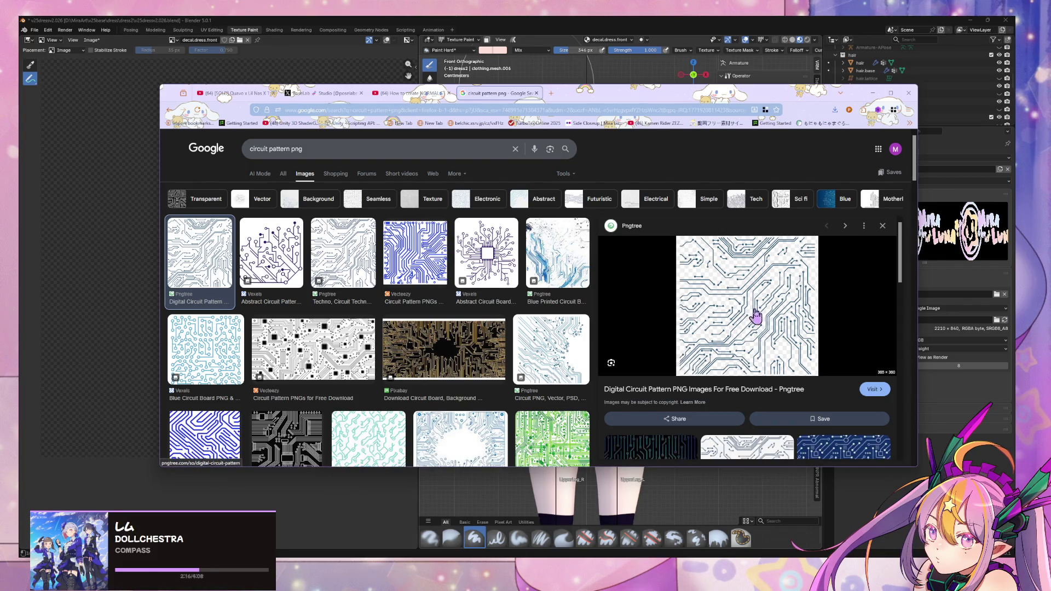
{"action": "scroll", "coordinate": [727, 253], "scroll_direction": "down", "scroll_amount": 2}
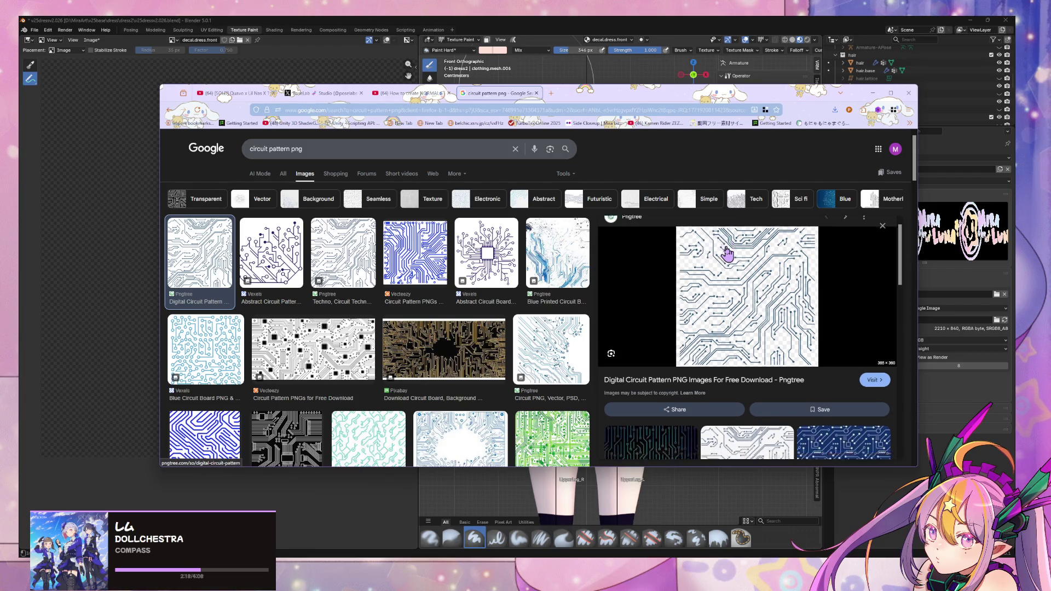
{"action": "left_click", "coordinate": [564, 174]}
{"action": "mouse_move", "coordinate": [602, 190]}
{"action": "left_click", "coordinate": [657, 206]}
Open the File:Back3.png Wikimedia Commons page in a new tab.
{"action": "left_click", "coordinate": [383, 249]}
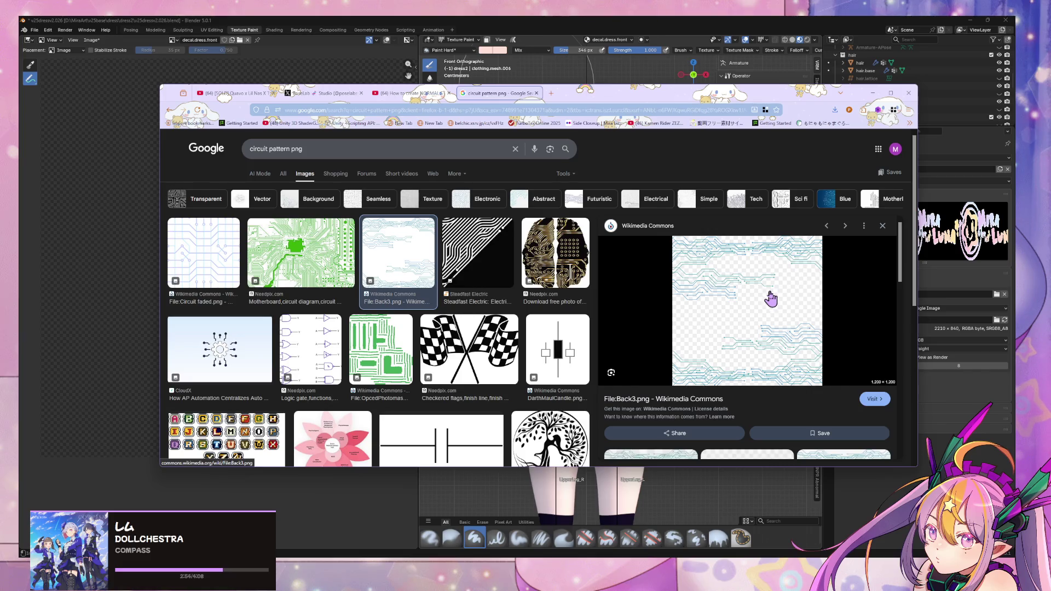
{"action": "right_click", "coordinate": [776, 303]}
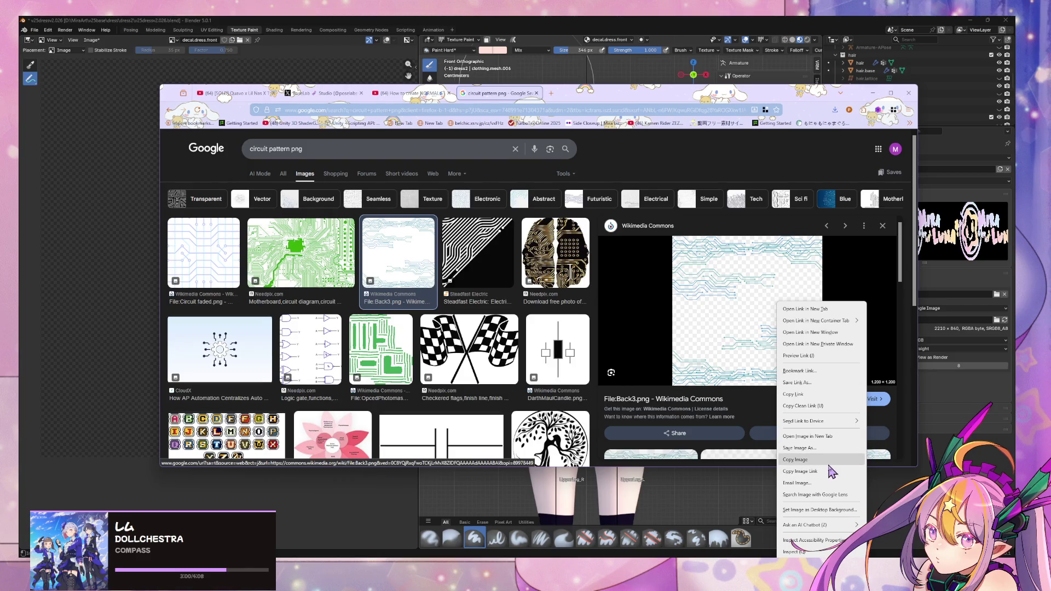
{"action": "left_click", "coordinate": [777, 404]}
{"action": "left_click", "coordinate": [873, 398]}
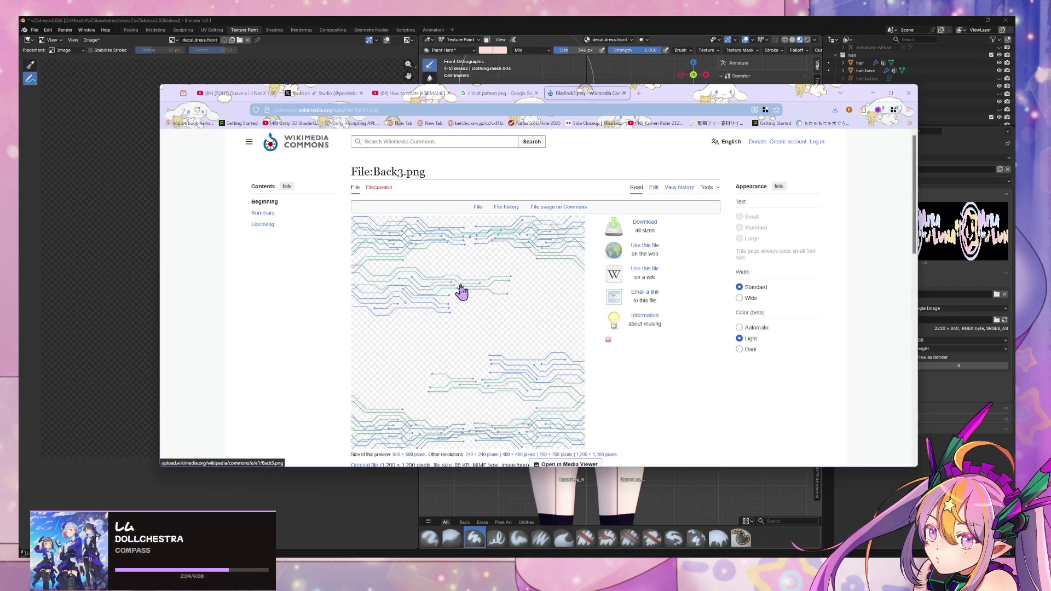
Open the original full-size Back3.png and choose Save Image As.
{"action": "right_click", "coordinate": [463, 286]}
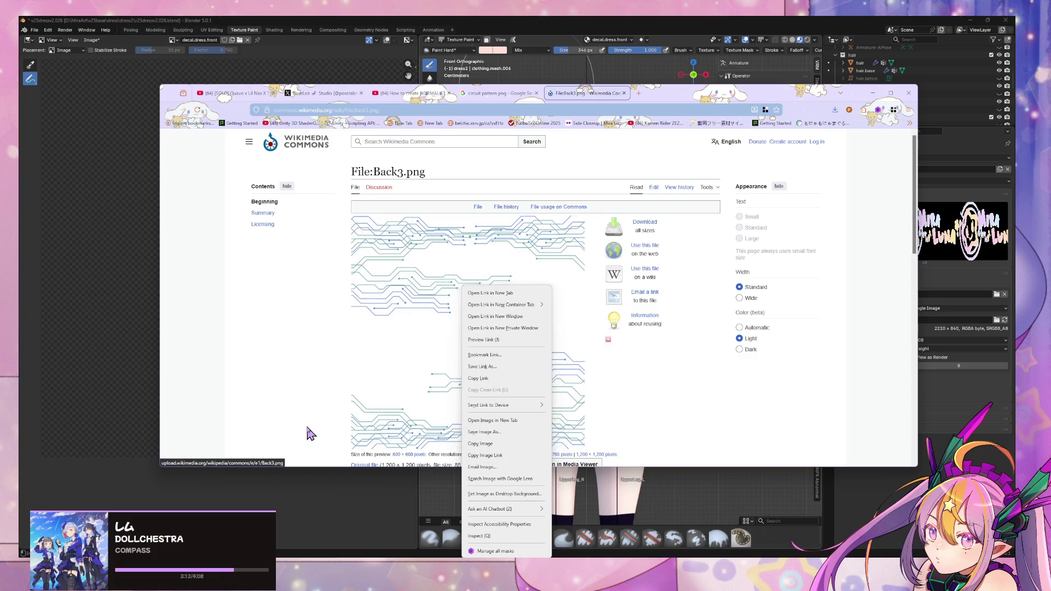
{"action": "scroll", "coordinate": [315, 416], "scroll_direction": "down", "scroll_amount": 2}
{"action": "left_click", "coordinate": [364, 387]}
{"action": "right_click", "coordinate": [573, 326]}
{"action": "left_click", "coordinate": [600, 334]}
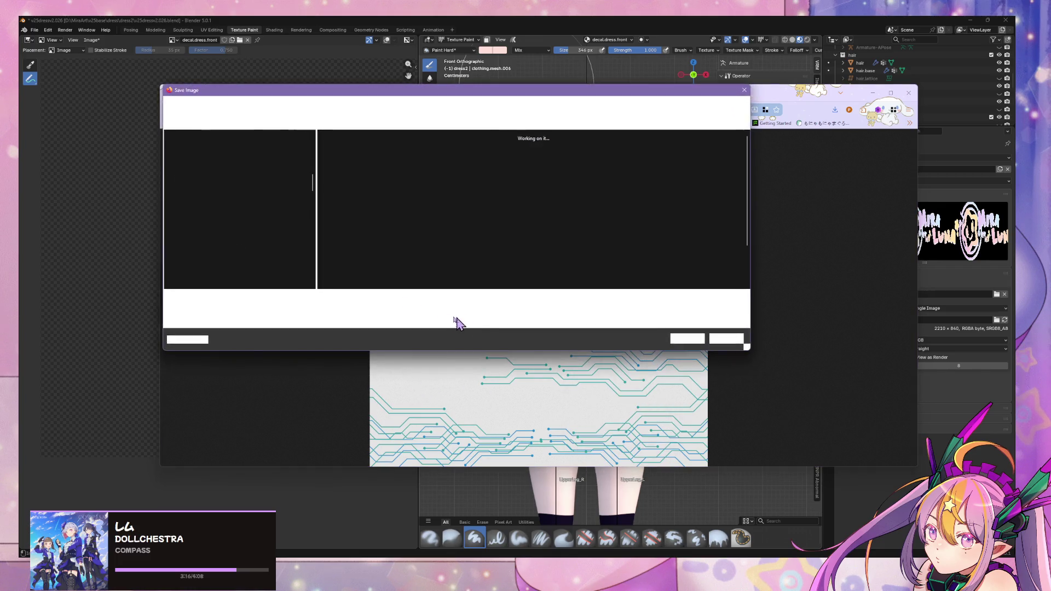
Browse the save dialog to the MiraArt folder on the Secondary (D:) drive.
{"action": "scroll", "coordinate": [253, 228], "scroll_direction": "up", "scroll_amount": 2}
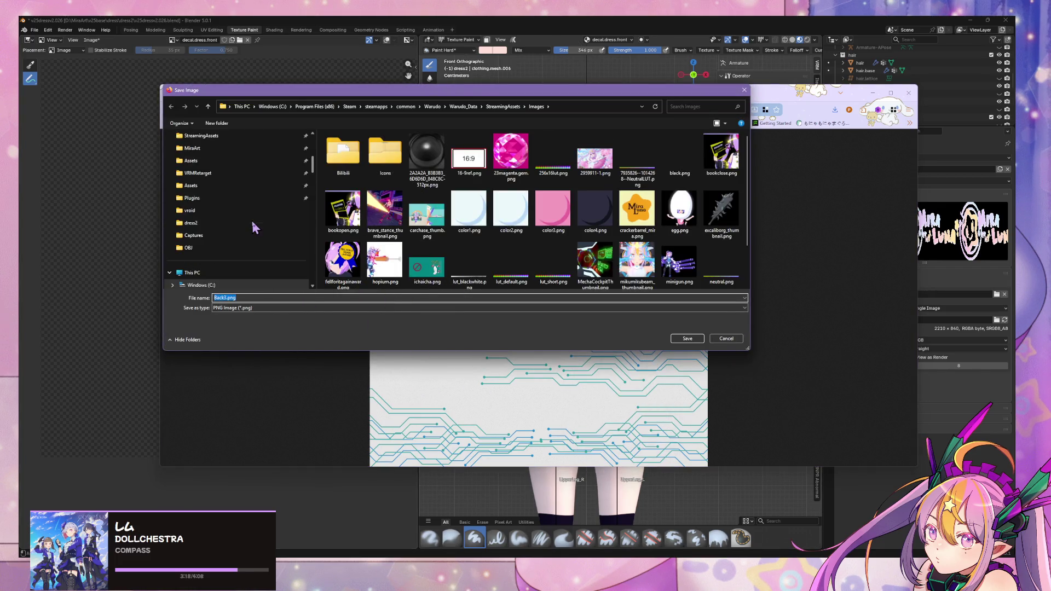
{"action": "left_click", "coordinate": [197, 223]}
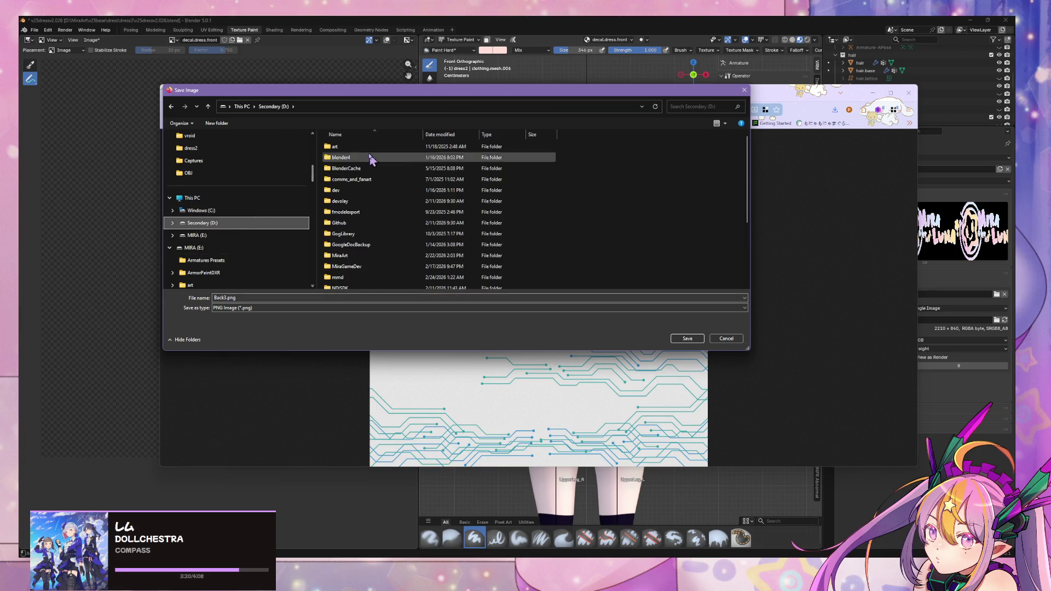
{"action": "double_click", "coordinate": [335, 147]}
{"action": "left_click", "coordinate": [218, 213]}
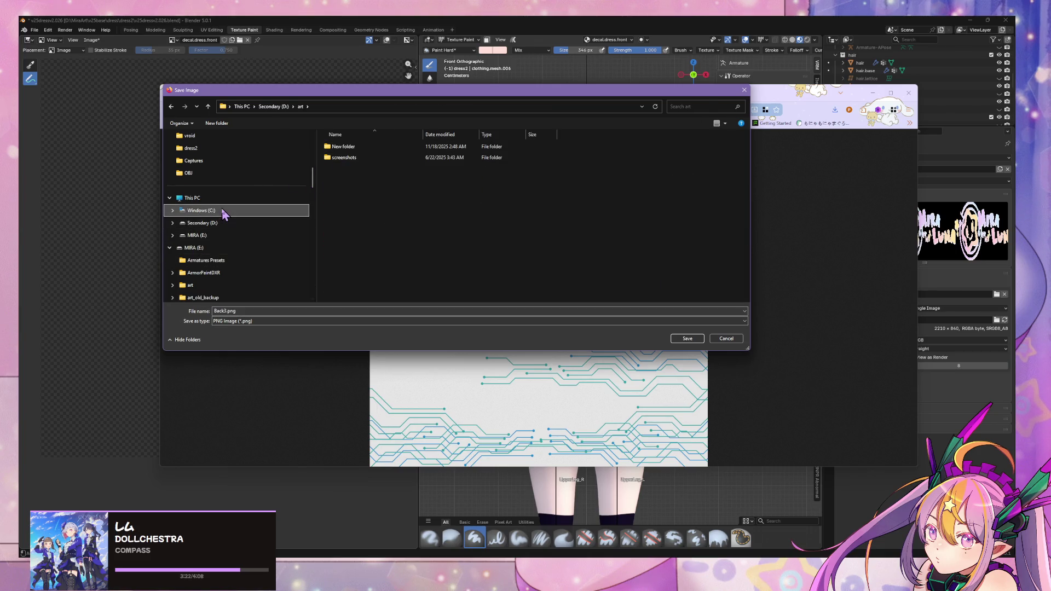
{"action": "scroll", "coordinate": [300, 258], "scroll_direction": "down", "scroll_amount": 1}
{"action": "left_click", "coordinate": [263, 186]}
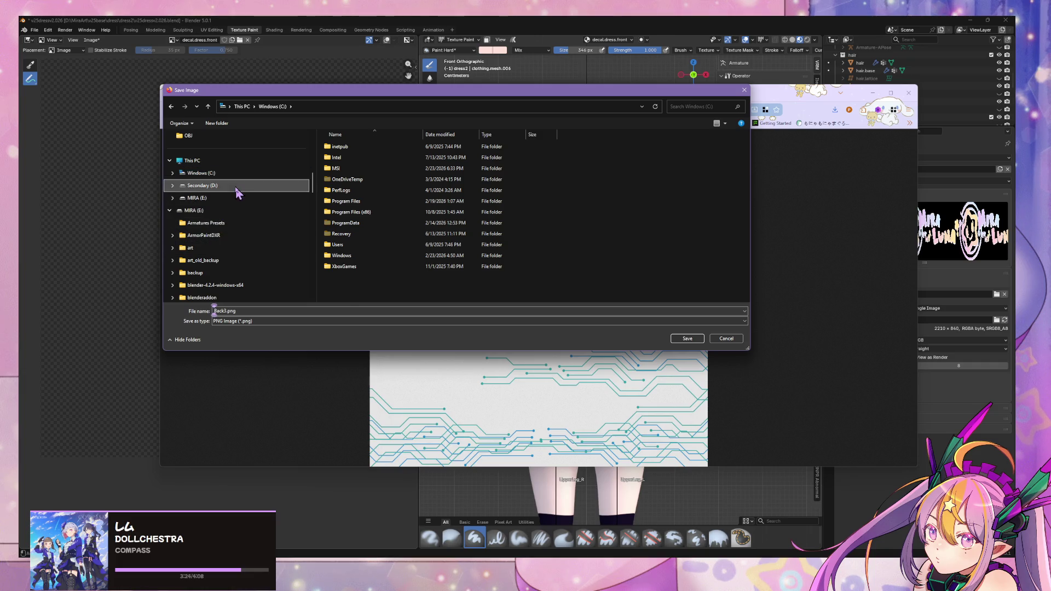
{"action": "double_click", "coordinate": [339, 256]}
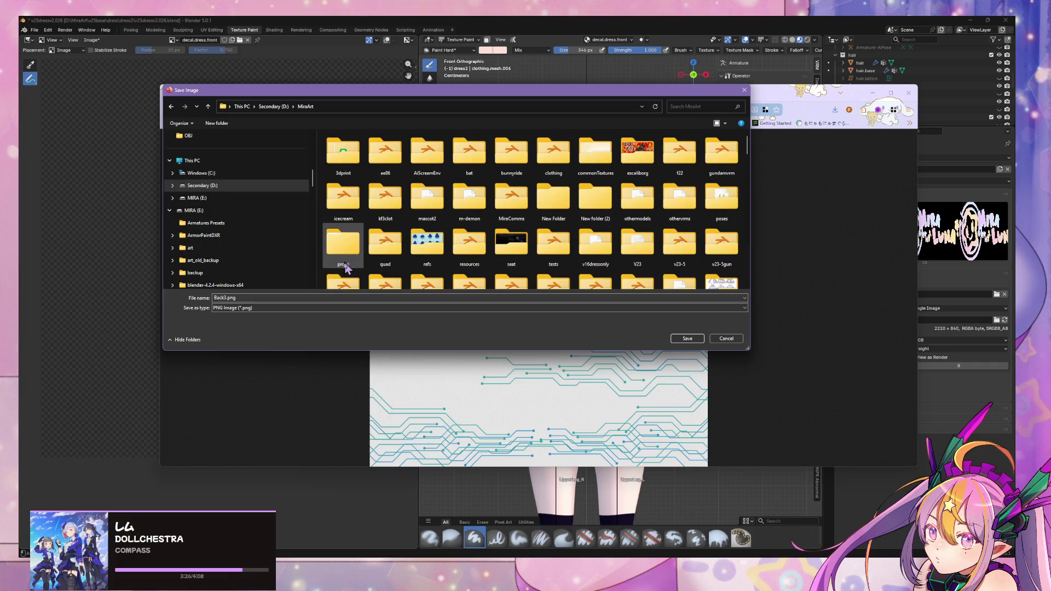
{"action": "scroll", "coordinate": [383, 170], "scroll_direction": "down", "scroll_amount": 5}
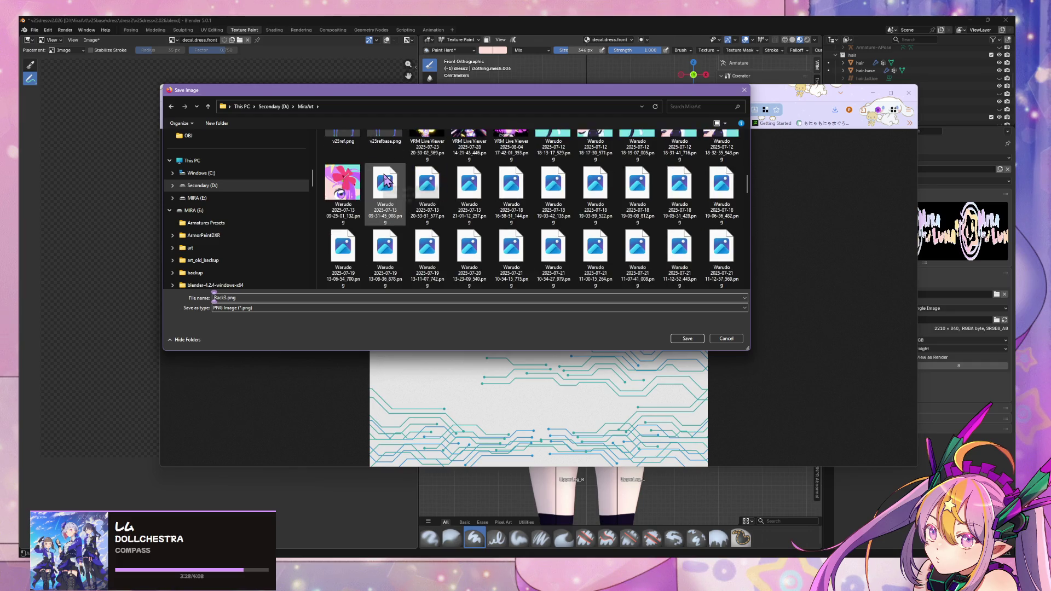
{"action": "scroll", "coordinate": [386, 181], "scroll_direction": "up", "scroll_amount": 1}
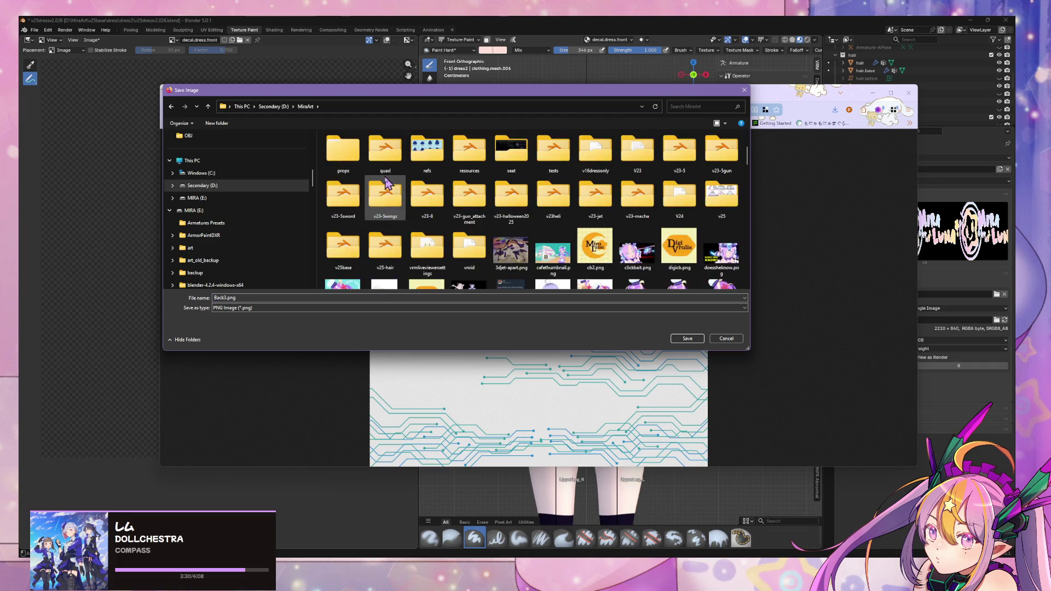
{"action": "scroll", "coordinate": [386, 183], "scroll_direction": "down", "scroll_amount": 1}
{"action": "scroll", "coordinate": [387, 183], "scroll_direction": "down", "scroll_amount": 2}
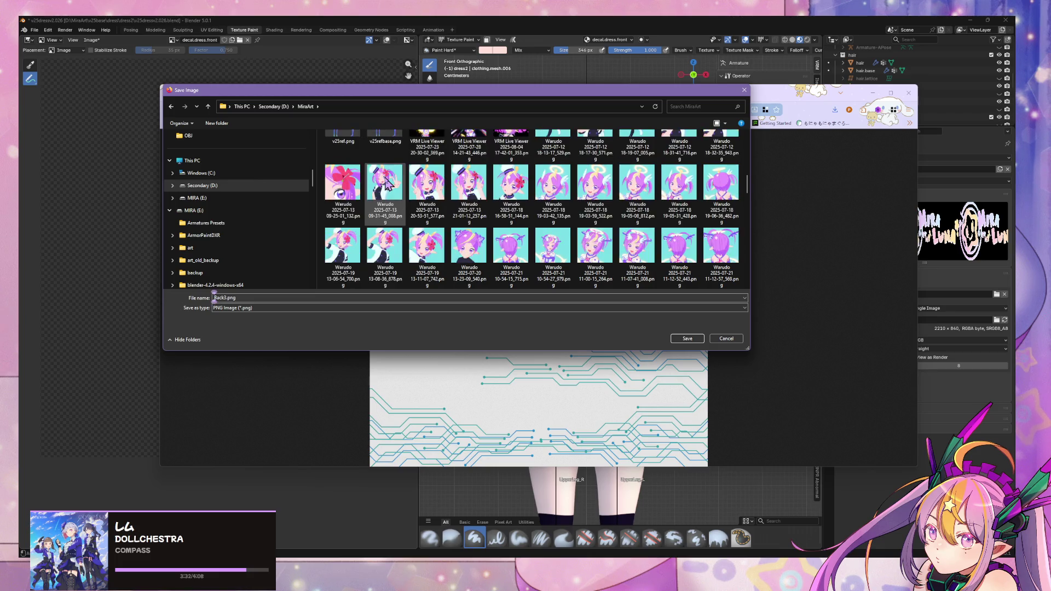
{"action": "left_click_drag", "start_coordinate": [581, 99], "coordinate": [529, 124]}
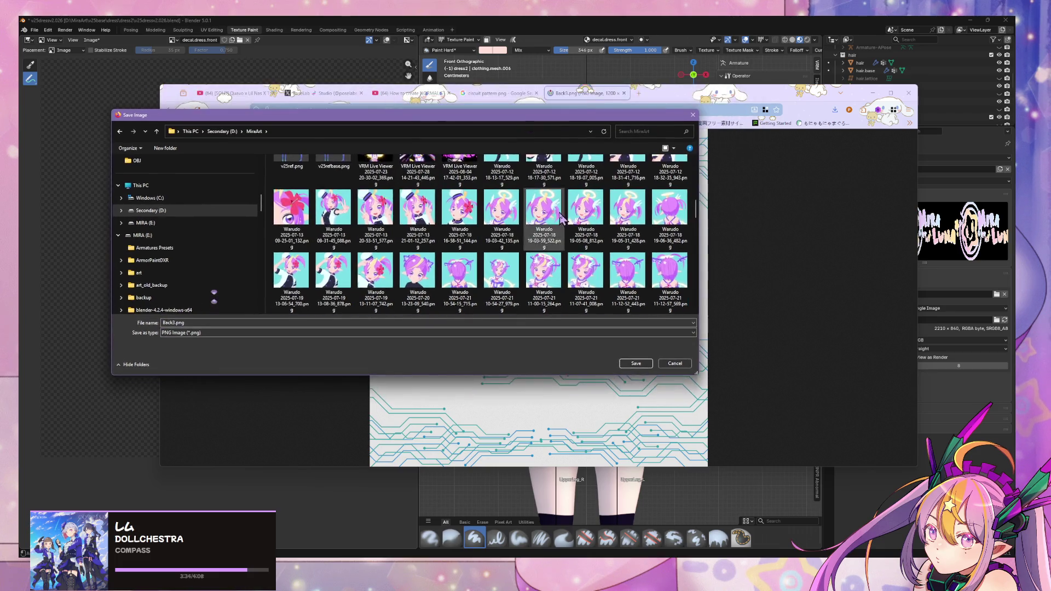
{"action": "scroll", "coordinate": [392, 203], "scroll_direction": "up", "scroll_amount": 5}
{"action": "scroll", "coordinate": [390, 203], "scroll_direction": "down", "scroll_amount": 2}
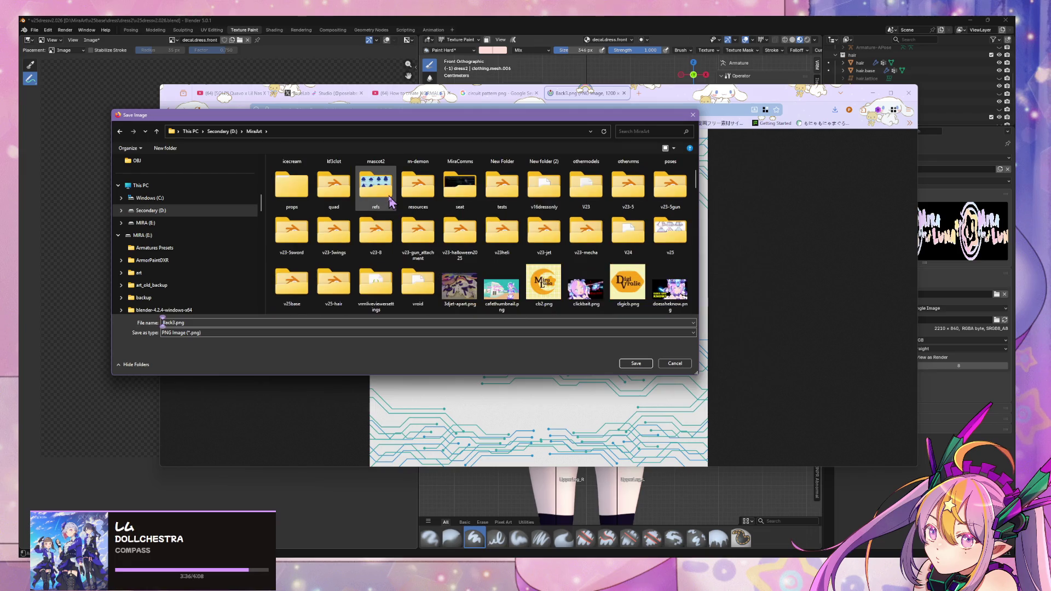
Save the image as circuitstencil in v25base\dress\dress2\textures.
{"action": "double_click", "coordinate": [300, 290]}
{"action": "double_click", "coordinate": [329, 172]}
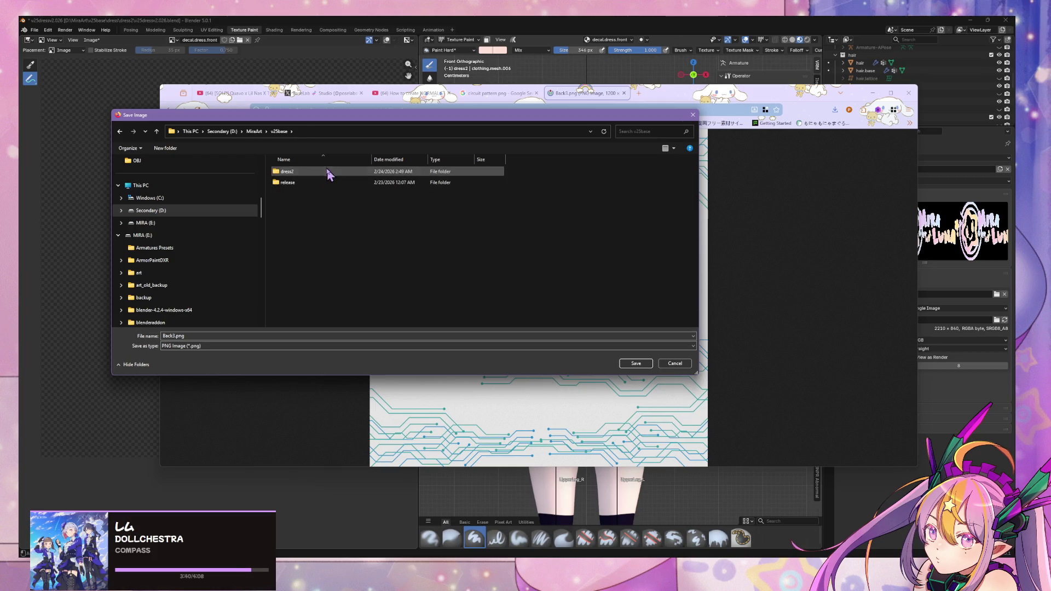
{"action": "double_click", "coordinate": [313, 173]}
{"action": "double_click", "coordinate": [289, 195]}
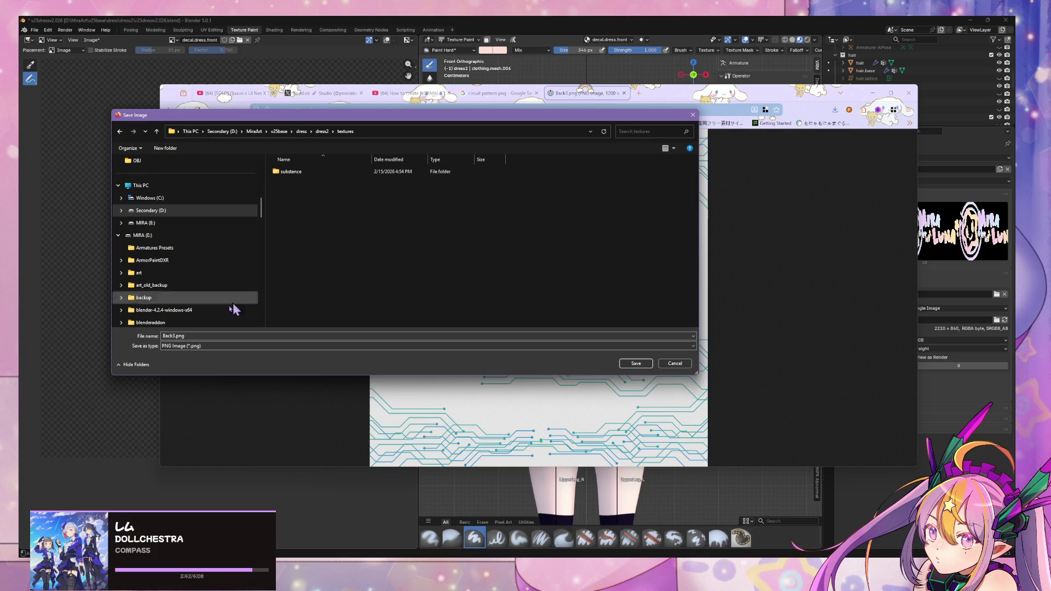
{"action": "double_click", "coordinate": [191, 337]}
{"action": "type", "text": "ircuitsten"}
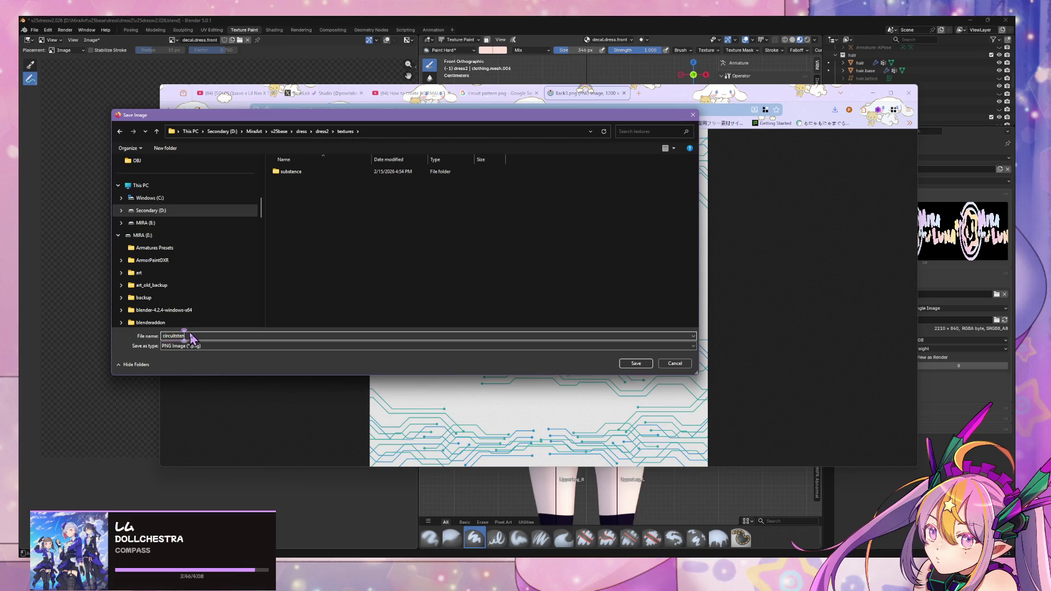
{"action": "key", "text": "Return"}
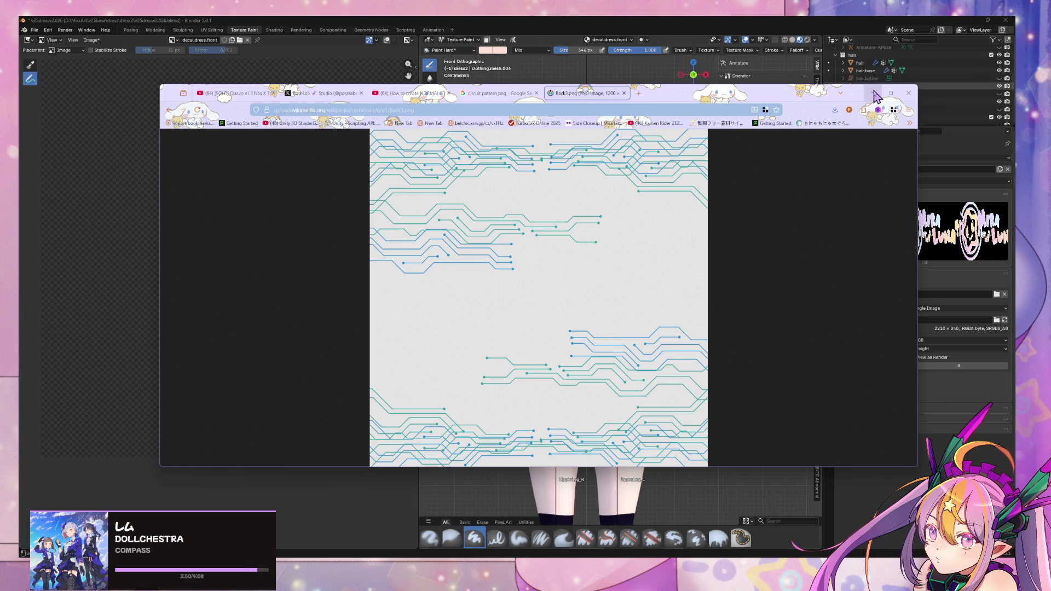
{"action": "left_click", "coordinate": [873, 93]}
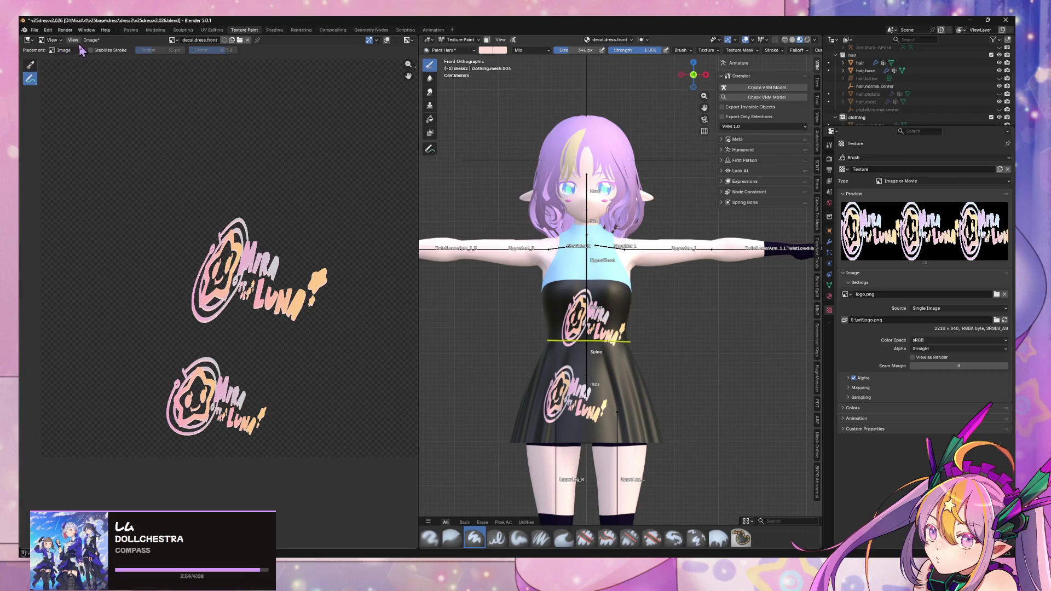
{"action": "middle_click_drag", "start_coordinate": [313, 122], "coordinate": [303, 152]}
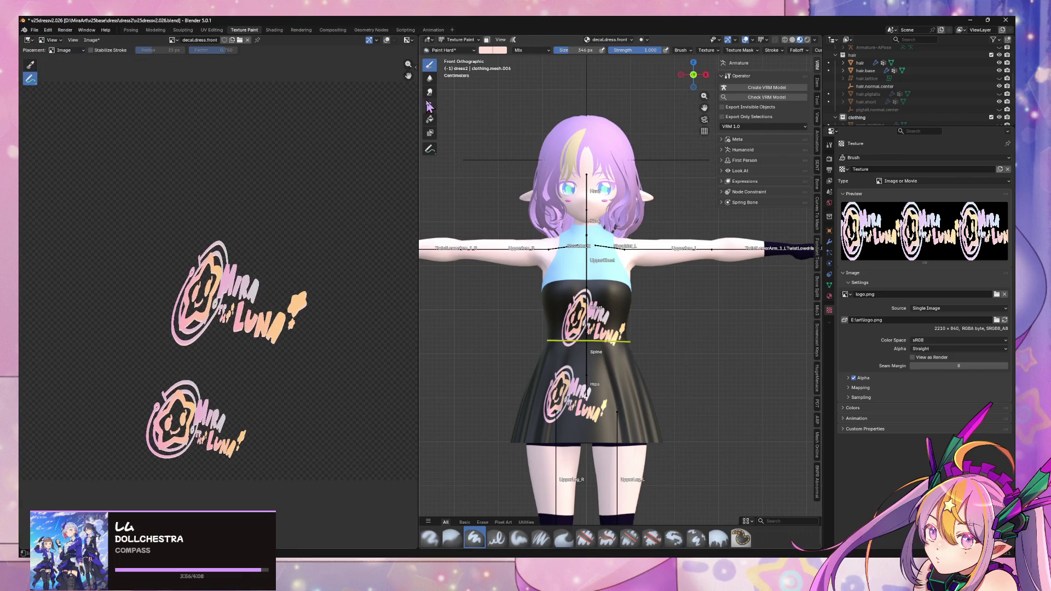
{"action": "middle_click_drag", "start_coordinate": [679, 327], "coordinate": [629, 351]}
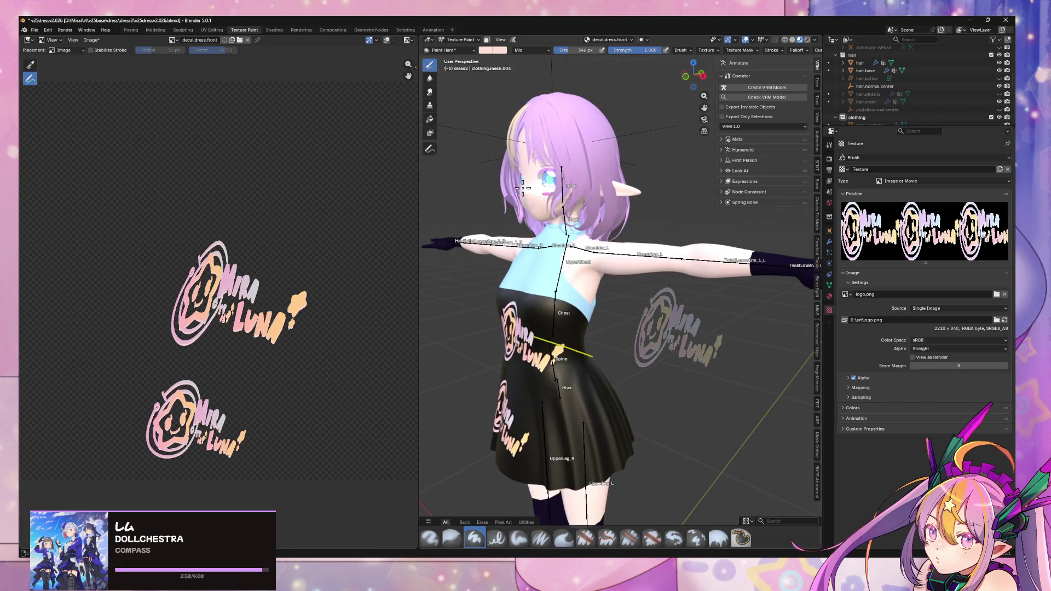
{"action": "mouse_move", "coordinate": [211, 103]}
{"action": "middle_mouse_down"}
{"action": "mouse_move", "coordinate": [279, 110]}
{"action": "mouse_move", "coordinate": [223, 92]}
{"action": "middle_mouse_up"}
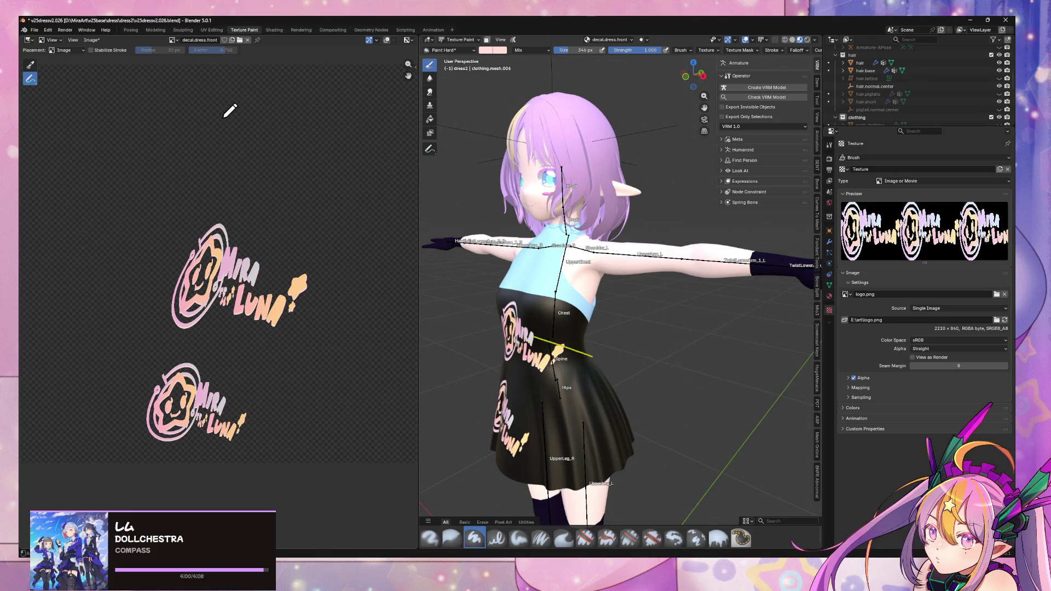
{"action": "left_click", "coordinate": [92, 40]}
{"action": "left_click", "coordinate": [27, 42]}
{"action": "left_click", "coordinate": [27, 41]}
{"action": "left_click", "coordinate": [27, 41]}
{"action": "left_click", "coordinate": [27, 42]}
{"action": "left_click_drag", "start_coordinate": [198, 205], "coordinate": [237, 234]}
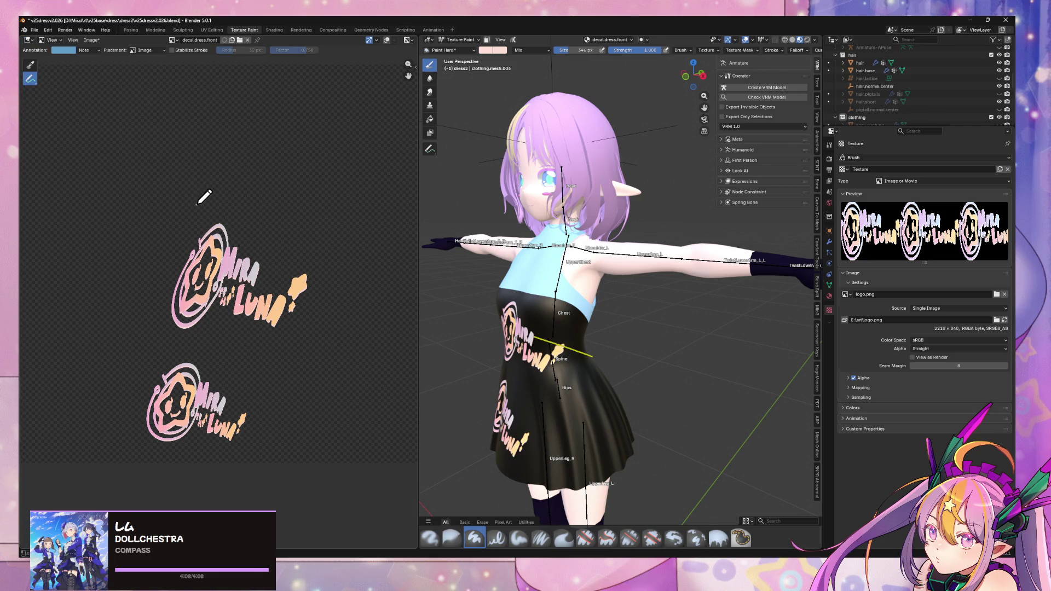
{"action": "left_click_drag", "start_coordinate": [198, 107], "coordinate": [195, 127]}
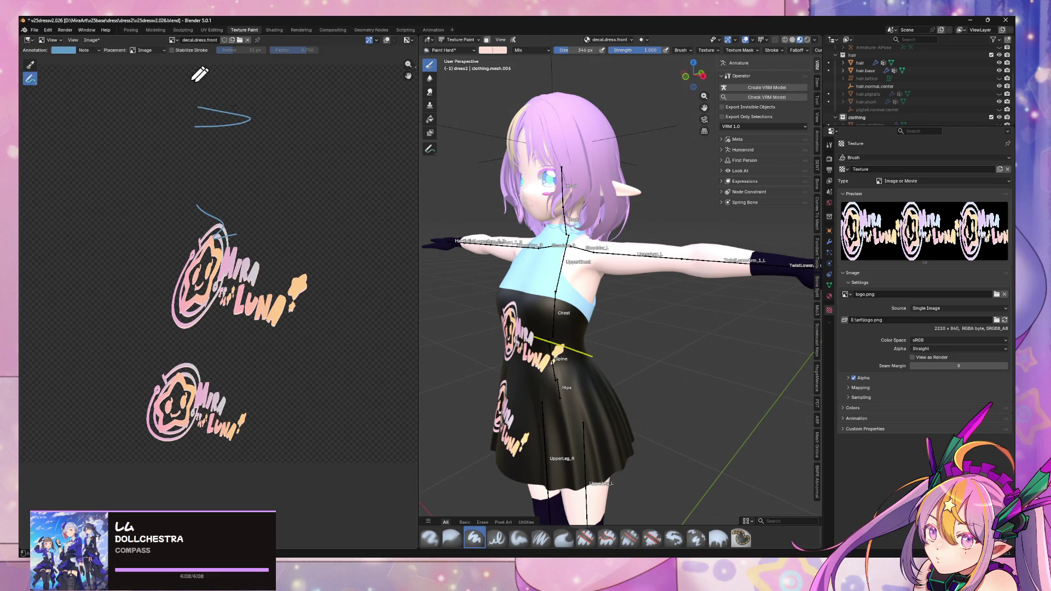
{"action": "left_click", "coordinate": [86, 51]}
{"action": "middle_click_drag", "start_coordinate": [543, 327], "coordinate": [487, 328]}
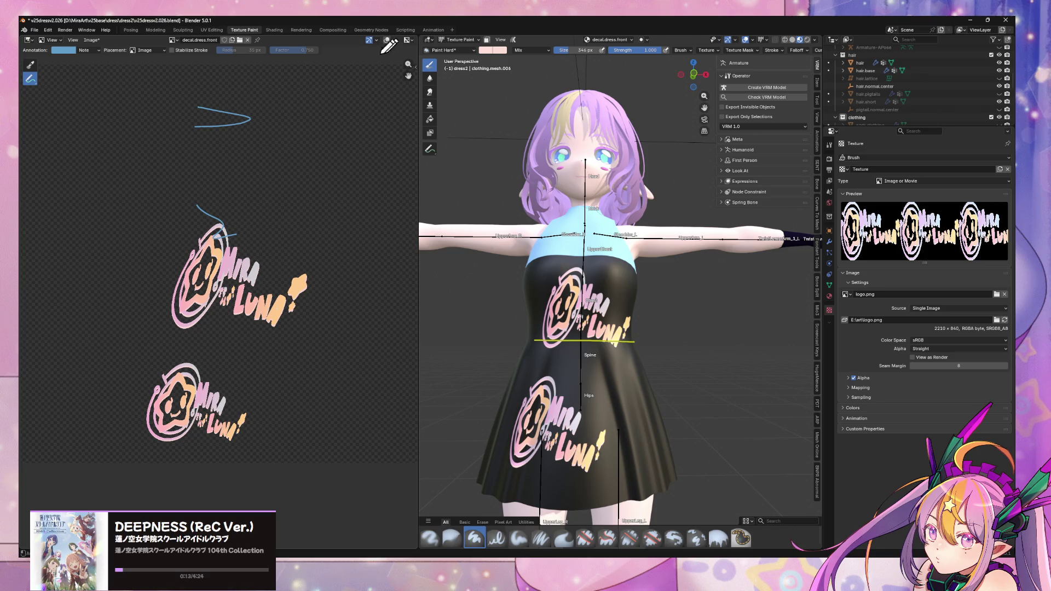
{"action": "key", "text": "F3"}
{"action": "key", "text": "Escape"}
{"action": "key", "text": "F3"}
{"action": "type", "text": "eraser"}
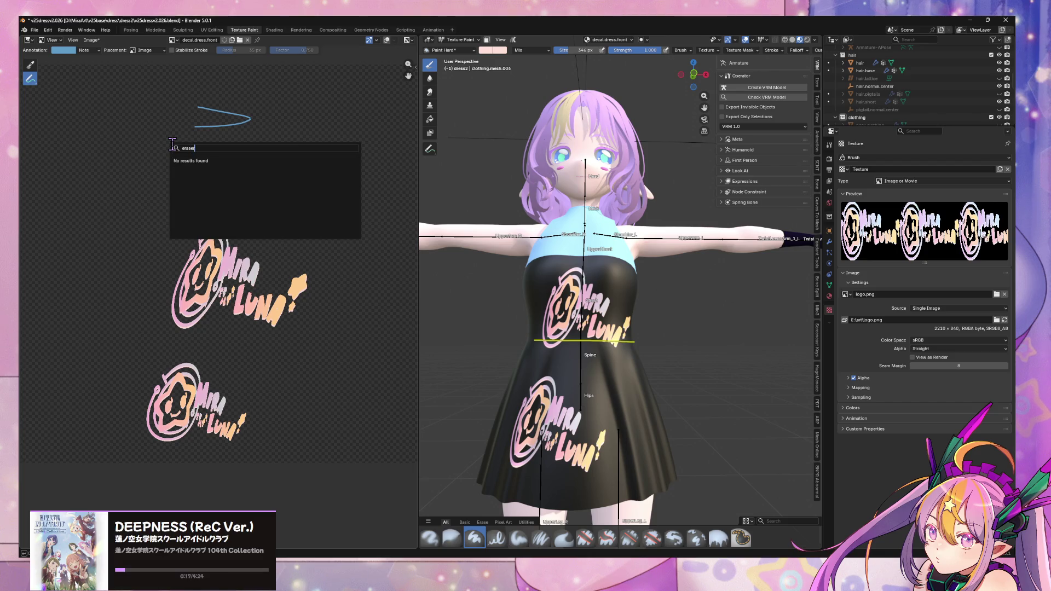
{"action": "key", "text": "BackSpace"}
{"action": "key", "text": "Escape"}
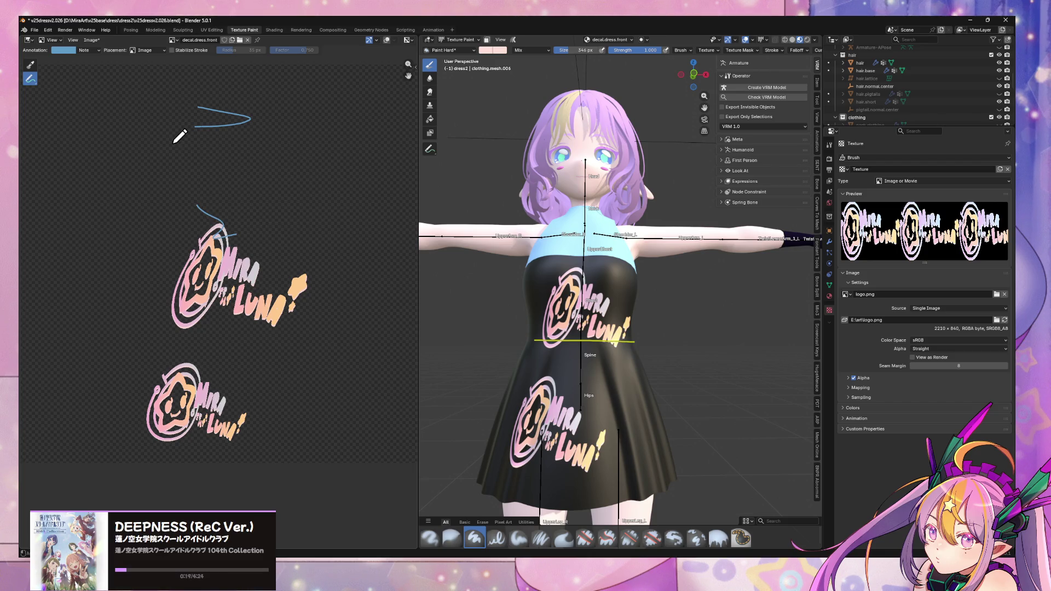
{"action": "key", "text": "F3"}
{"action": "type", "text": "br"}
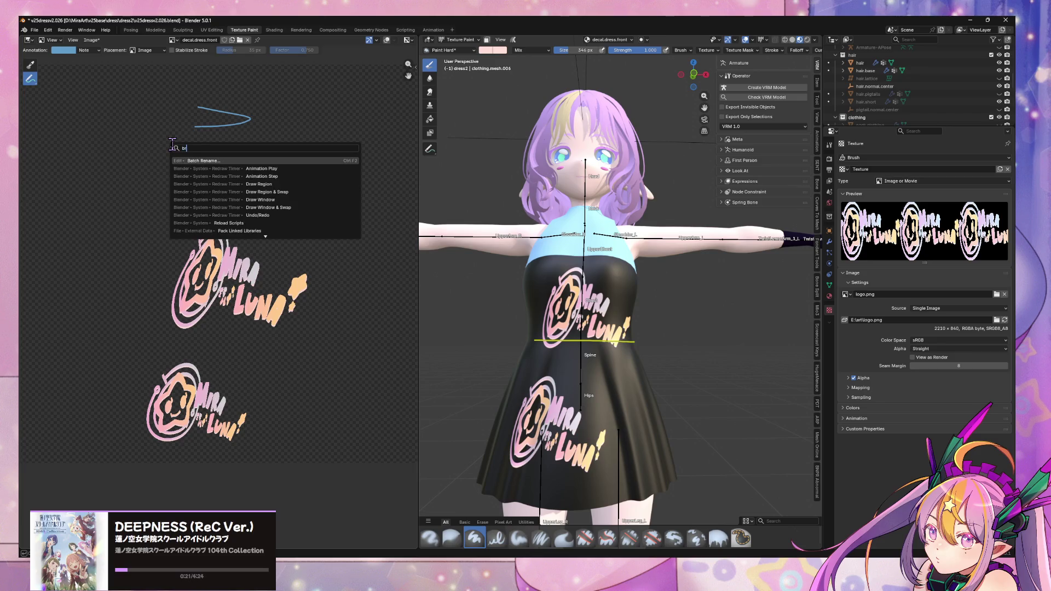
{"action": "type", "text": "ush"}
{"action": "key", "text": "Escape"}
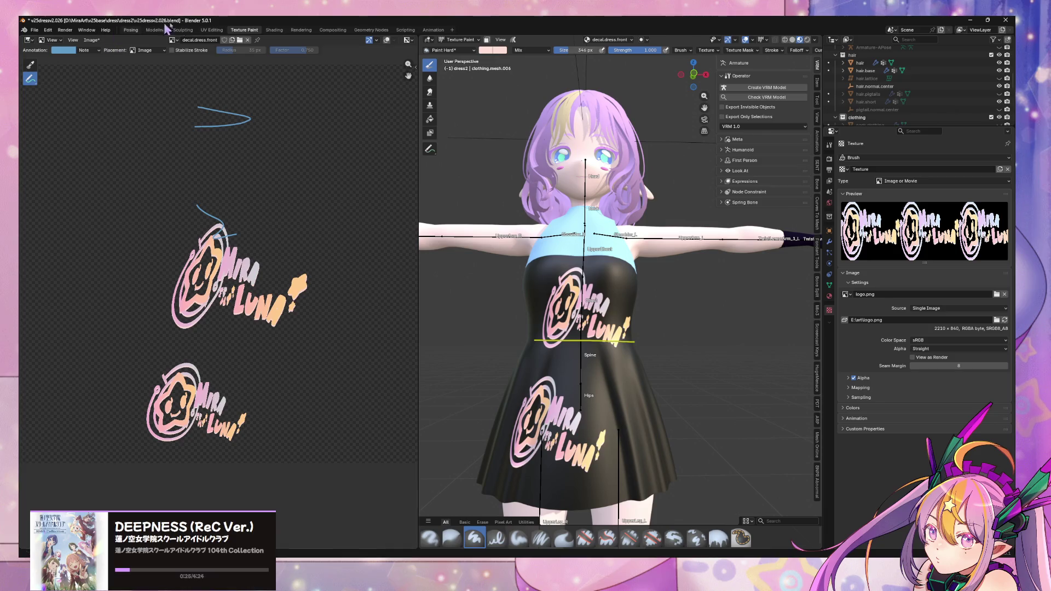
Switch to the UV Editing workspace, widen the UV editor, and load the decal.dress.front image.
{"action": "left_click", "coordinate": [211, 30]}
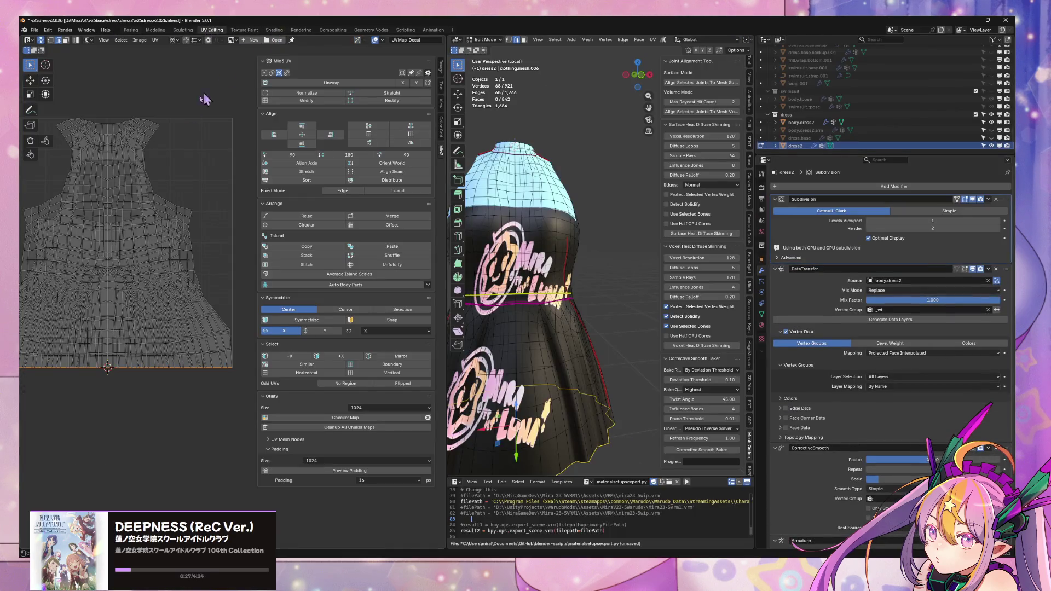
{"action": "middle_click_drag", "start_coordinate": [230, 166], "coordinate": [220, 163]}
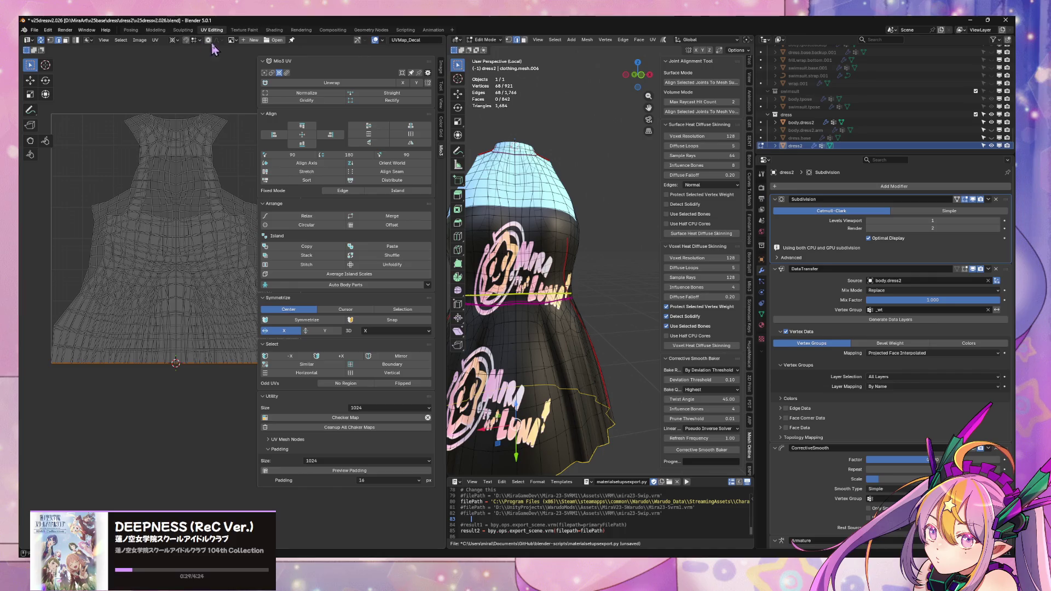
{"action": "left_click_drag", "start_coordinate": [448, 109], "coordinate": [513, 108]}
{"action": "key", "text": "Tab"}
{"action": "left_click", "coordinate": [234, 40]}
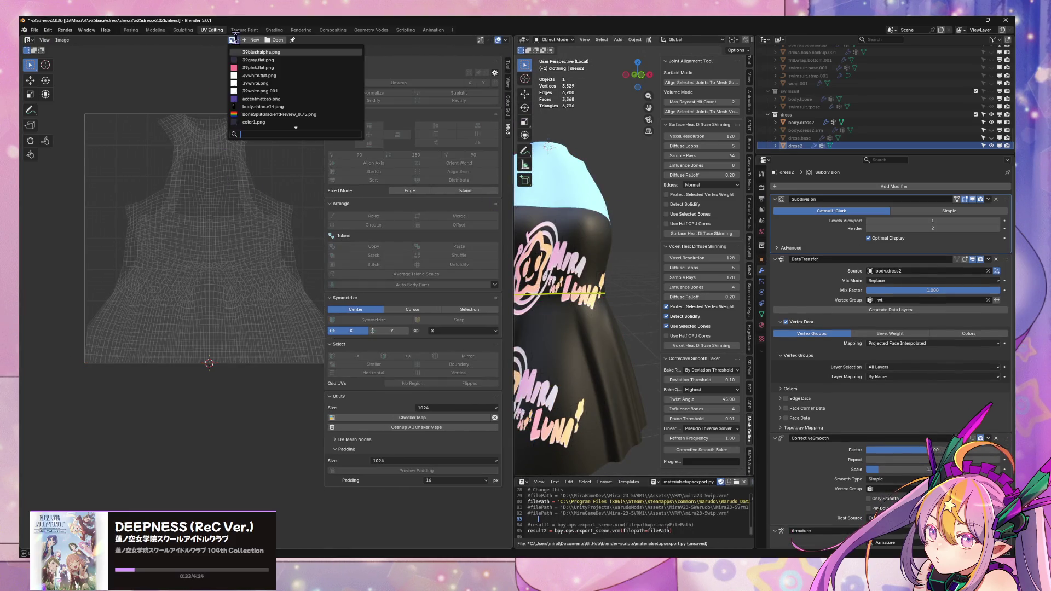
{"action": "scroll", "coordinate": [291, 114], "scroll_direction": "down", "scroll_amount": 5}
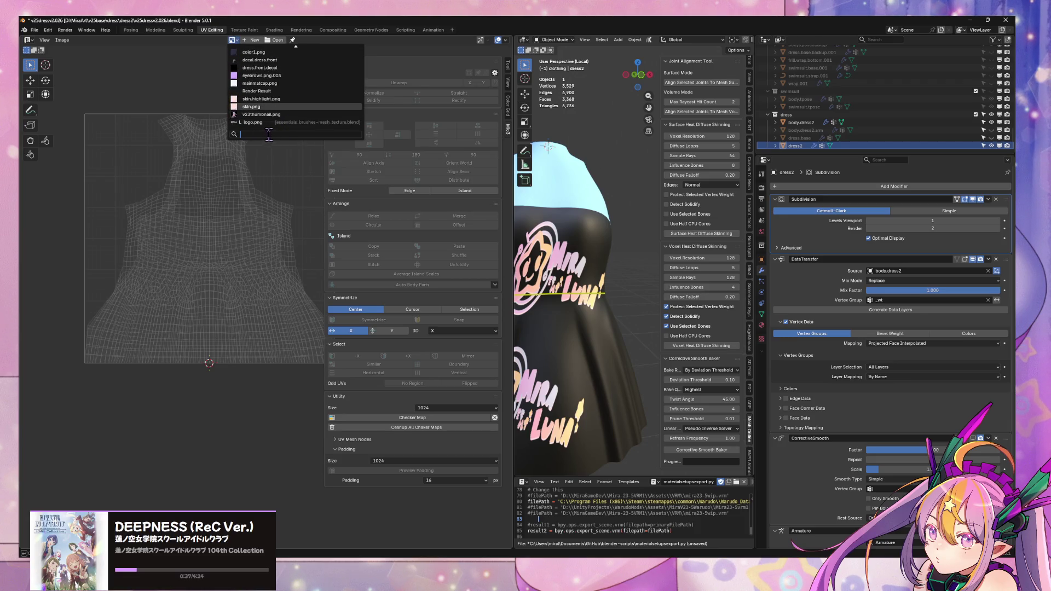
{"action": "left_click", "coordinate": [299, 60]}
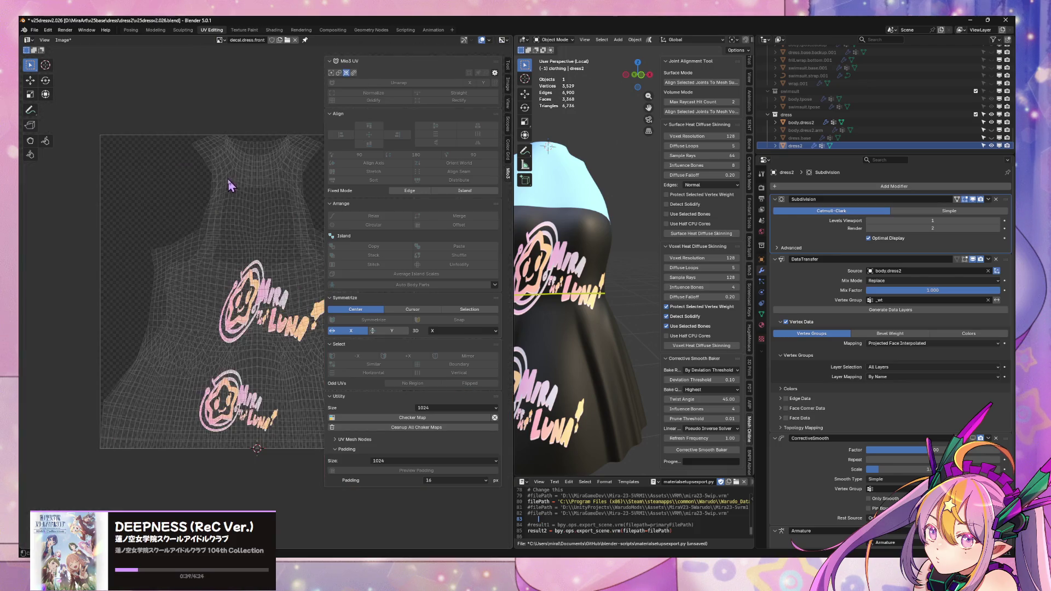
In Edit Mode, orbit to the dress front and try selecting the vertical centre edge loop, then undo.
{"action": "scroll", "coordinate": [228, 187], "scroll_direction": "up", "scroll_amount": 2}
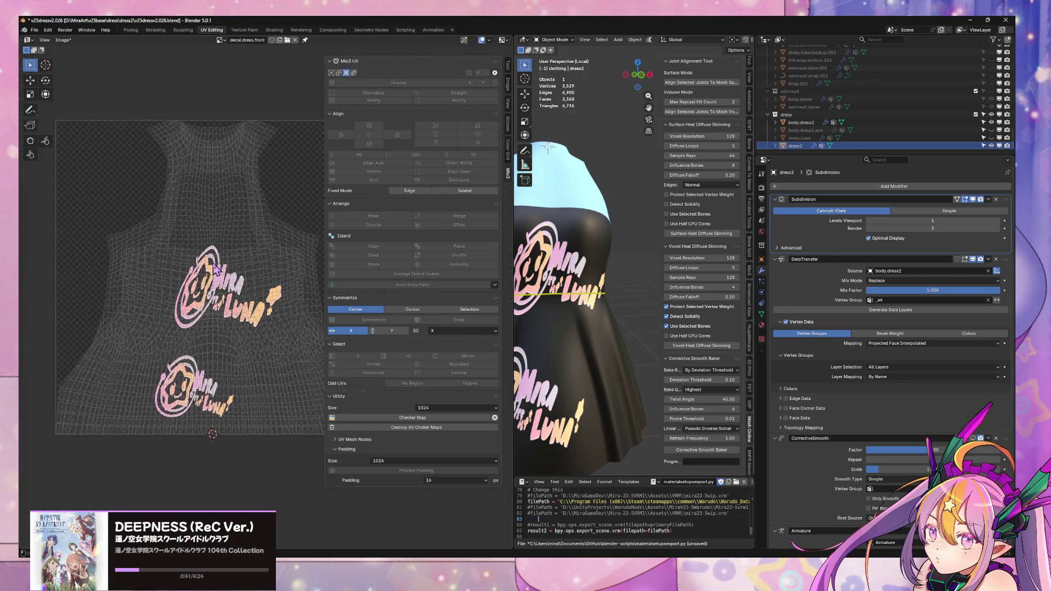
{"action": "key", "text": "Tab"}
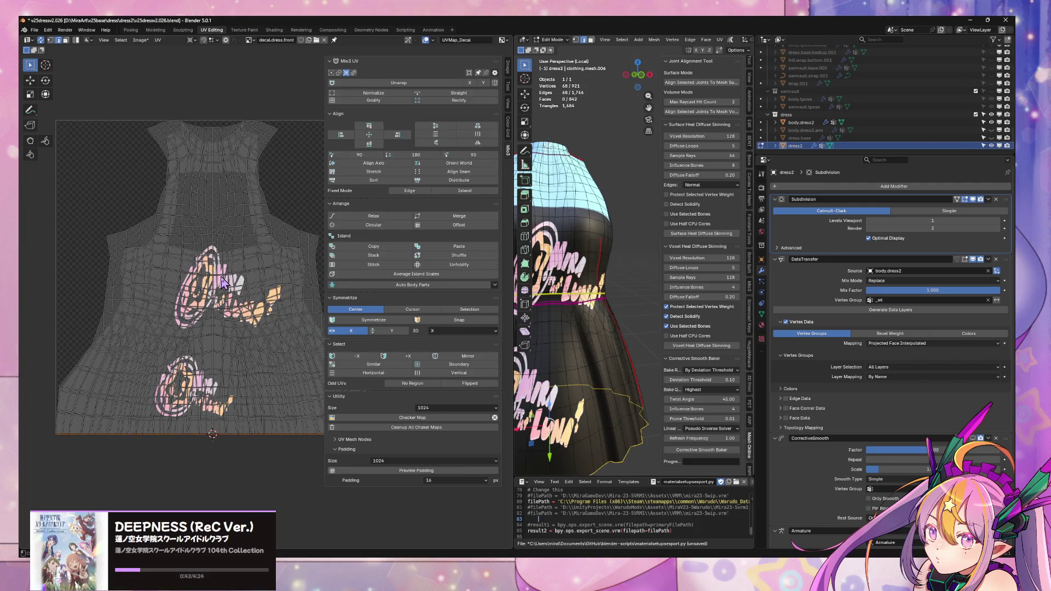
{"action": "scroll", "coordinate": [560, 351], "scroll_direction": "down", "scroll_amount": 3}
{"action": "mouse_move", "coordinate": [560, 351]}
{"action": "middle_mouse_down"}
{"action": "mouse_move", "coordinate": [602, 334]}
{"action": "mouse_move", "coordinate": [582, 340]}
{"action": "mouse_move", "coordinate": [734, 329]}
{"action": "mouse_move", "coordinate": [693, 320]}
{"action": "mouse_move", "coordinate": [694, 349]}
{"action": "mouse_move", "coordinate": [772, 352]}
{"action": "middle_mouse_up"}
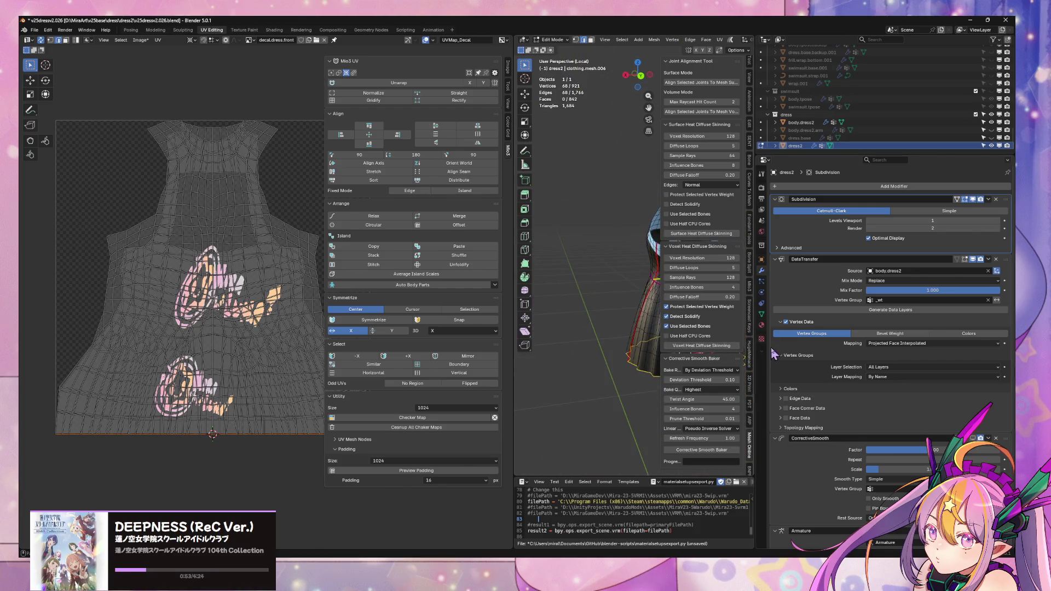
{"action": "mouse_move", "coordinate": [625, 273]}
{"action": "middle_mouse_down"}
{"action": "mouse_move", "coordinate": [615, 248]}
{"action": "mouse_move", "coordinate": [630, 247]}
{"action": "mouse_move", "coordinate": [616, 241]}
{"action": "middle_mouse_up"}
{"action": "left_click", "coordinate": [604, 228], "text": "alt"}
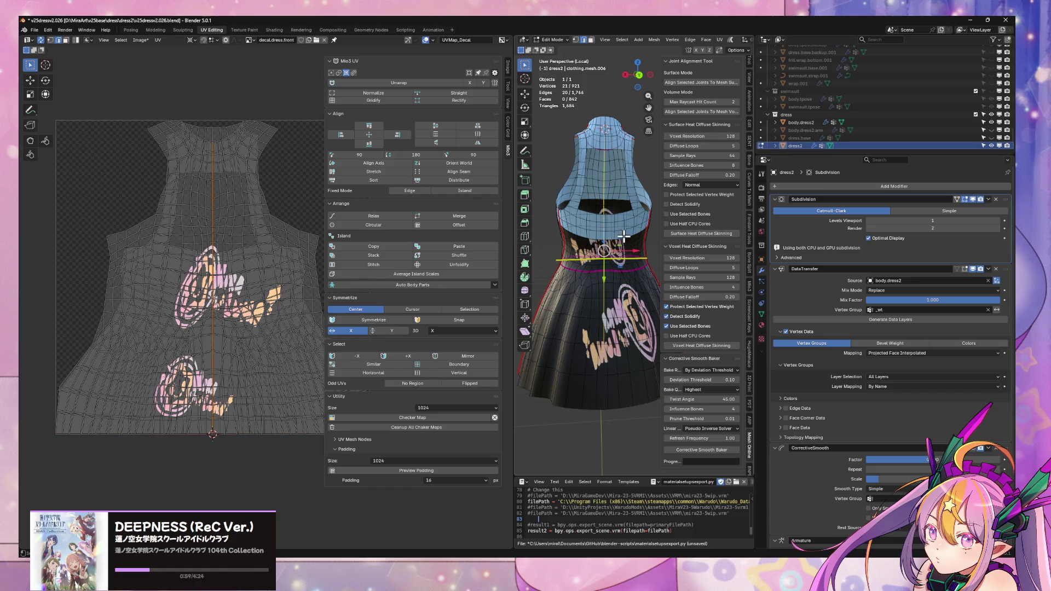
{"action": "mouse_move", "coordinate": [624, 291]}
{"action": "middle_mouse_down"}
{"action": "mouse_move", "coordinate": [605, 279]}
{"action": "mouse_move", "coordinate": [630, 312]}
{"action": "mouse_move", "coordinate": [614, 288]}
{"action": "mouse_move", "coordinate": [611, 231]}
{"action": "middle_mouse_up"}
{"action": "left_click", "coordinate": [615, 316], "text": "alt"}
{"action": "key", "text": "ctrl+z"}
Orbit to show the front decals, deselect all, and return the dress to Object Mode.
{"action": "mouse_move", "coordinate": [643, 272]}
{"action": "middle_mouse_down"}
{"action": "mouse_move", "coordinate": [568, 275]}
{"action": "mouse_move", "coordinate": [644, 281]}
{"action": "middle_mouse_up"}
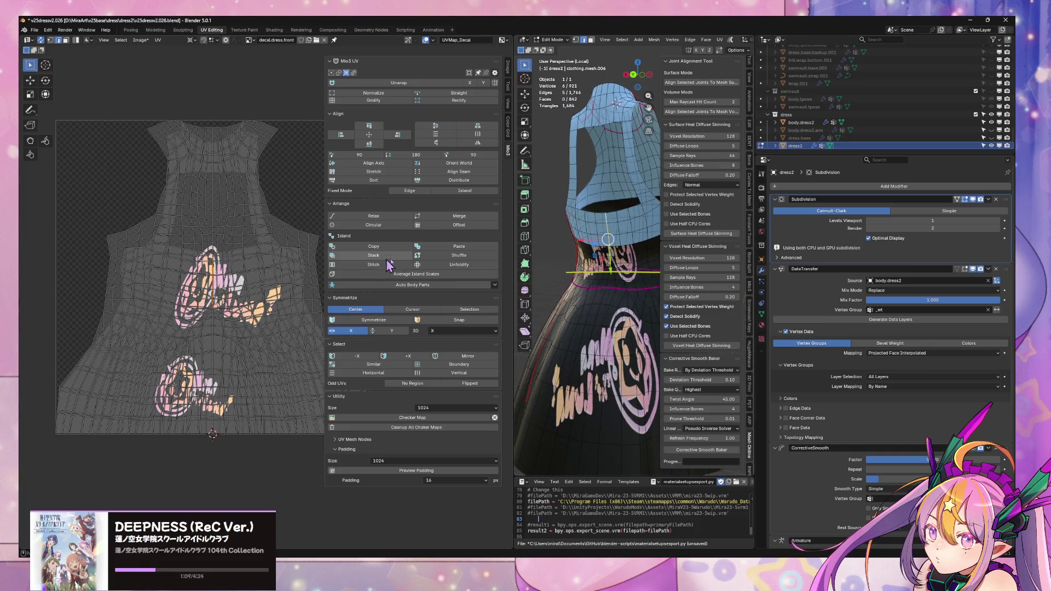
{"action": "middle_click_drag", "start_coordinate": [582, 270], "coordinate": [524, 280]}
{"action": "middle_click_drag", "start_coordinate": [595, 288], "coordinate": [541, 283]}
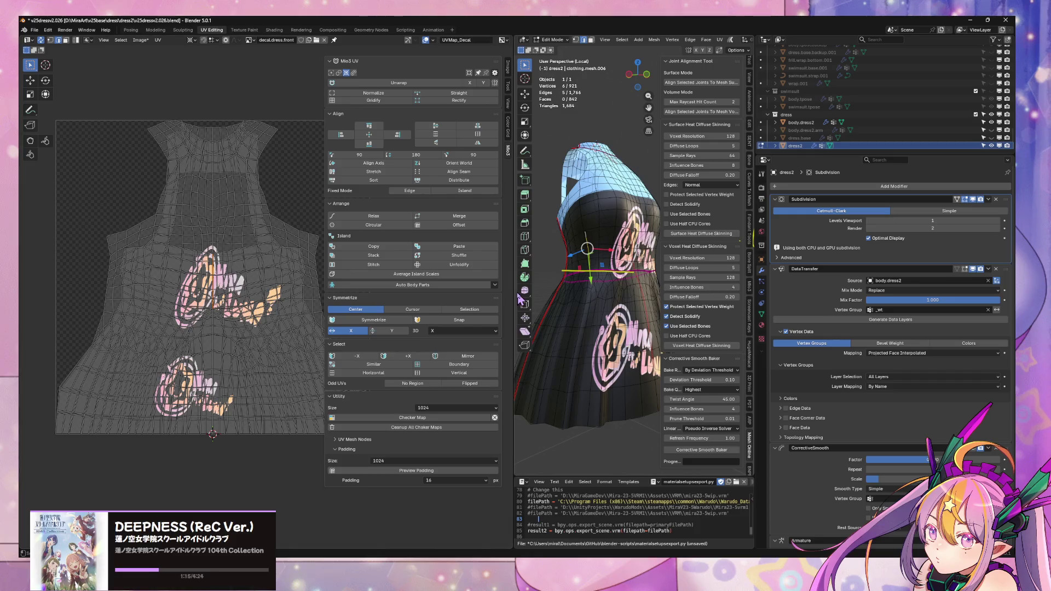
{"action": "left_click", "coordinate": [265, 78]}
{"action": "key", "text": "F3"}
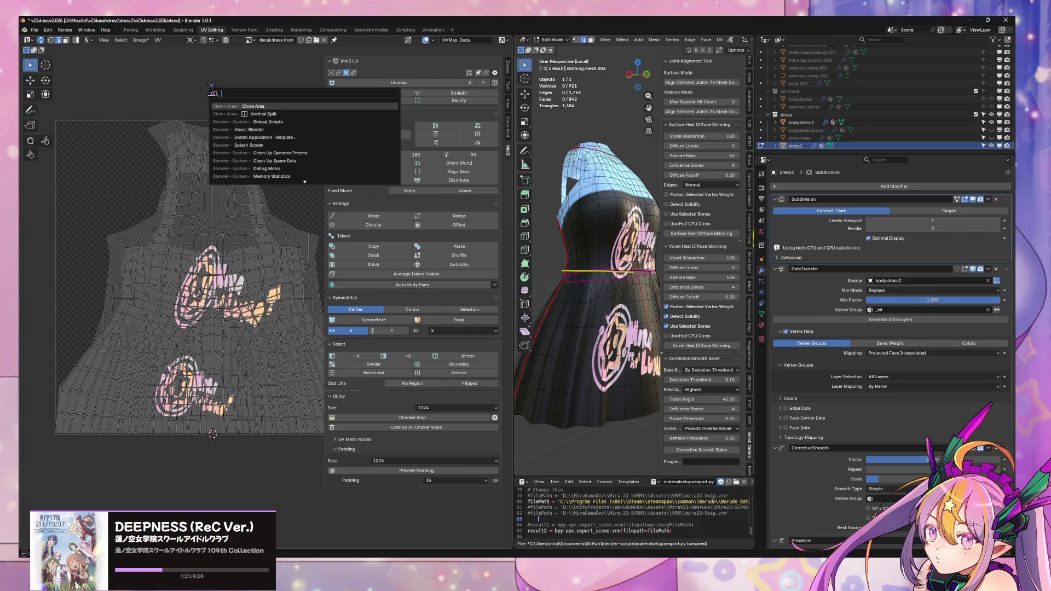
{"action": "key", "text": "Escape"}
{"action": "key", "text": "Tab"}
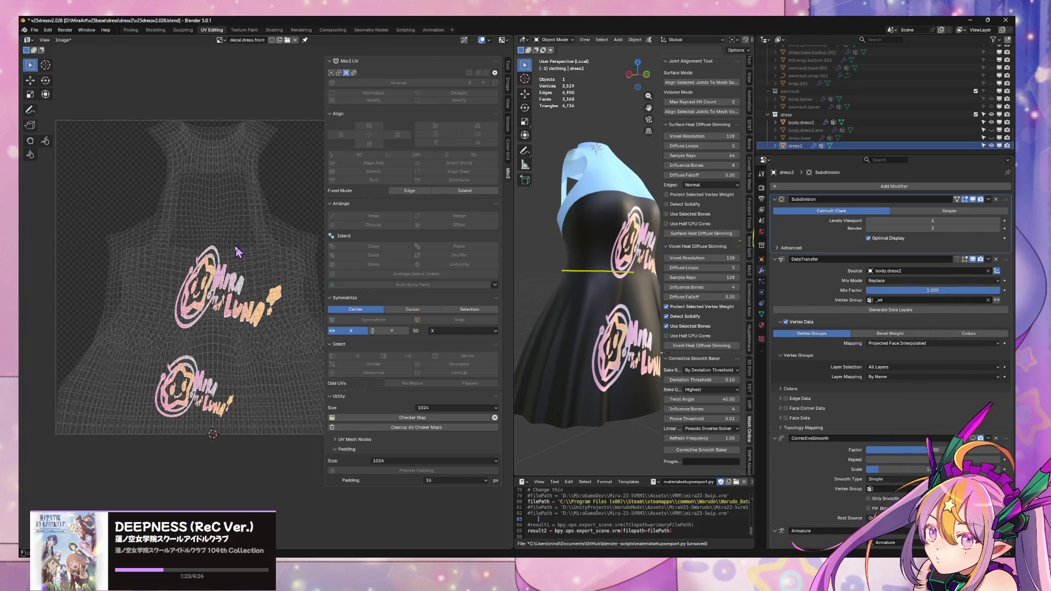
Use Image > Save As to write decal.dress.front.png into the dress textures folder.
{"action": "left_click", "coordinate": [63, 40]}
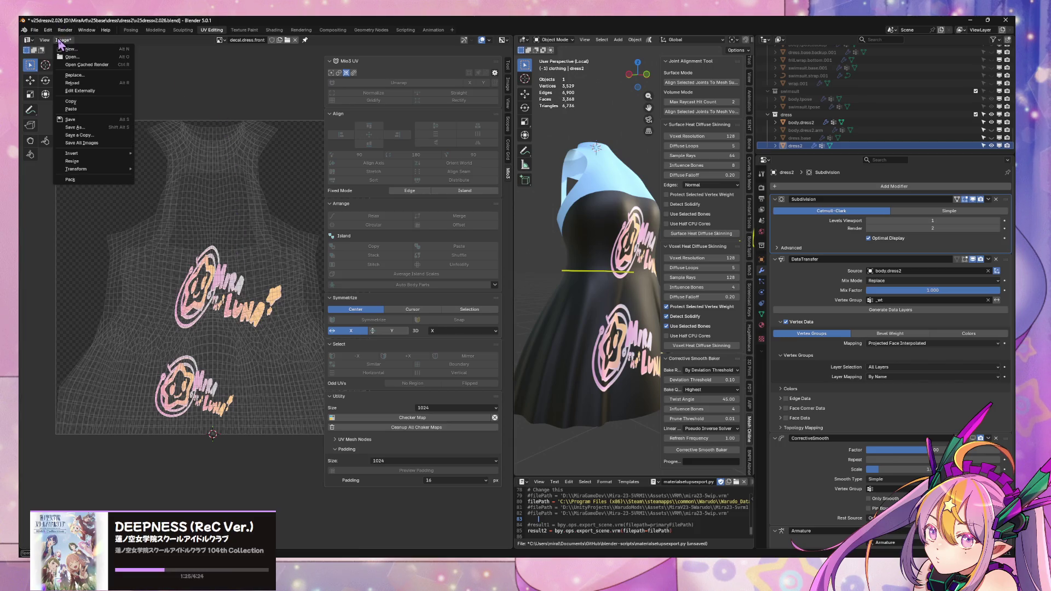
{"action": "mouse_move", "coordinate": [48, 42]}
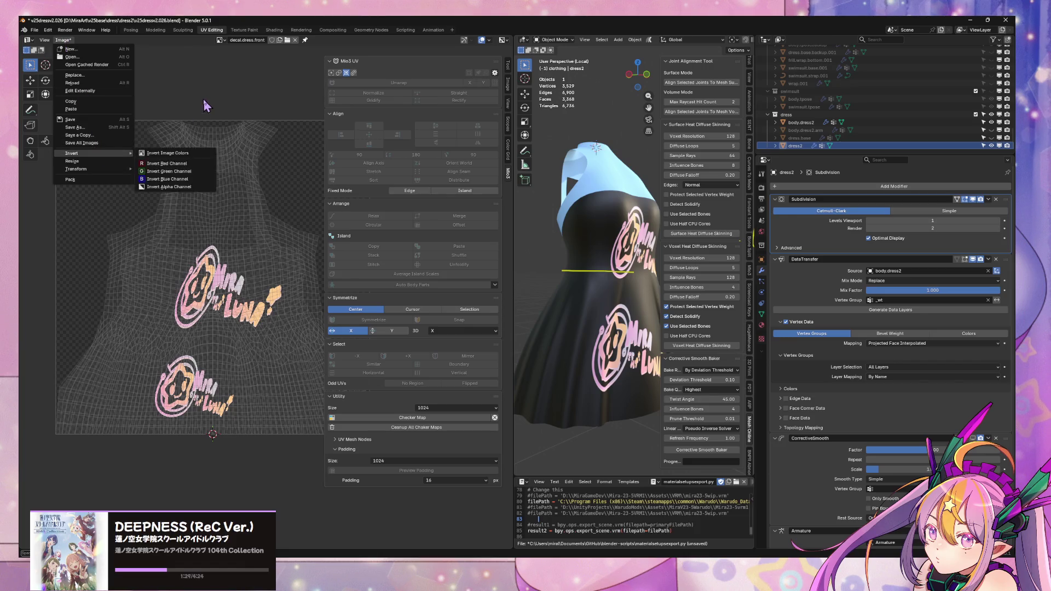
{"action": "left_click", "coordinate": [34, 30]}
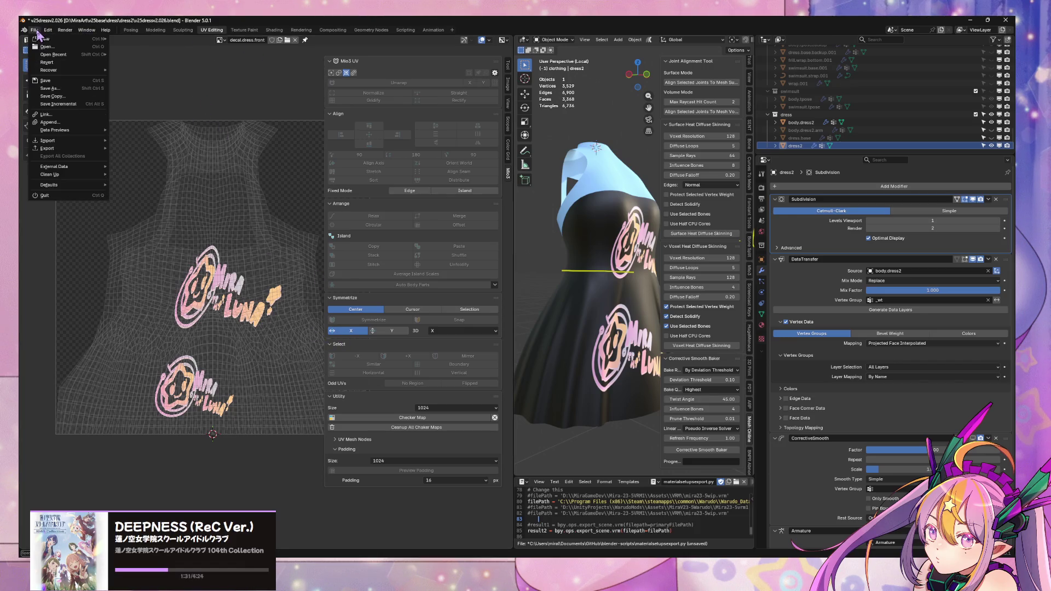
{"action": "mouse_move", "coordinate": [83, 148]}
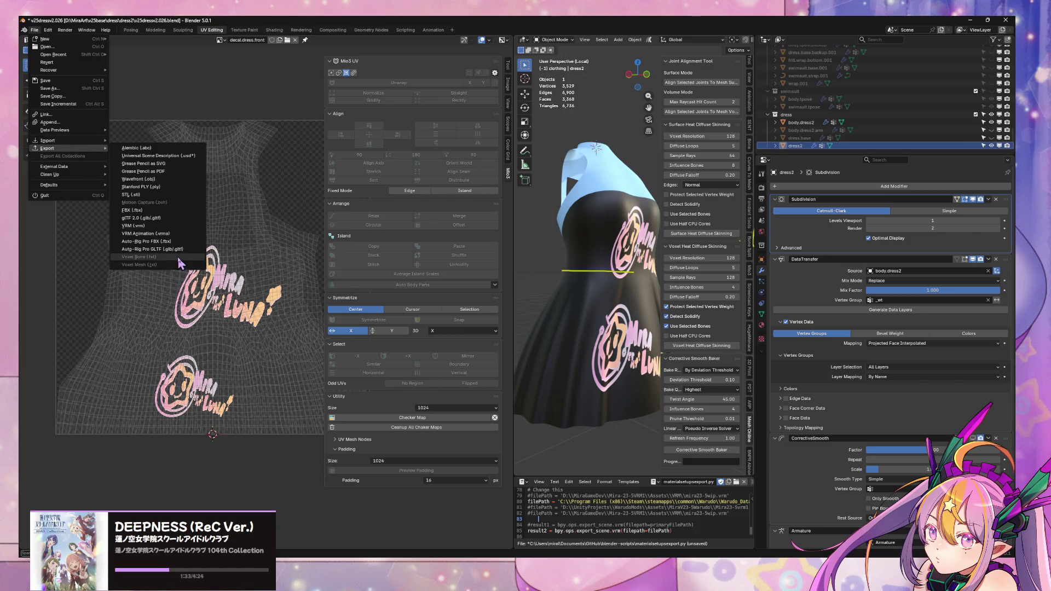
{"action": "left_click", "coordinate": [62, 40]}
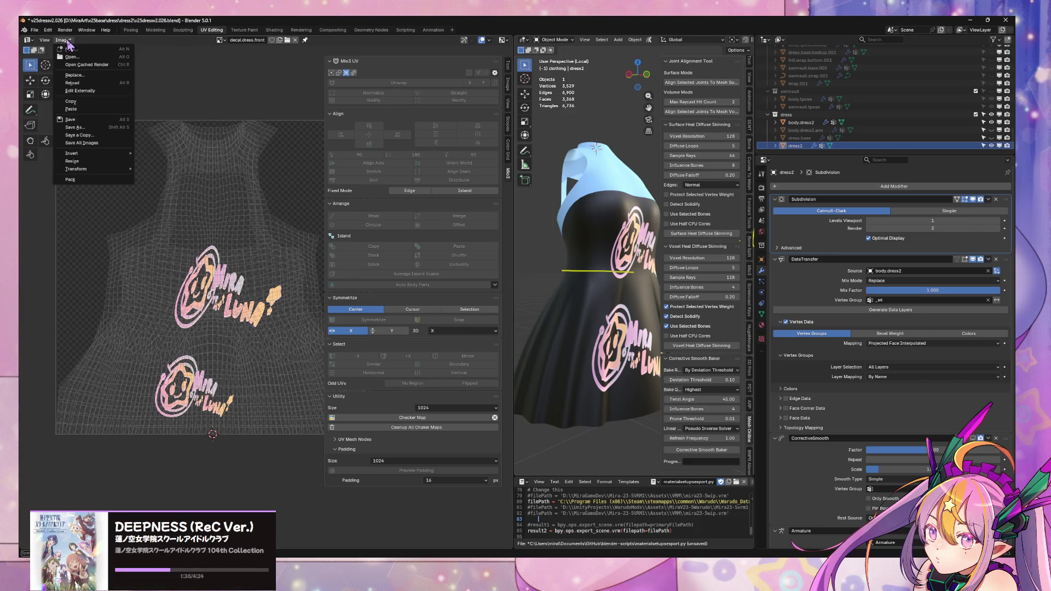
{"action": "left_click", "coordinate": [110, 129]}
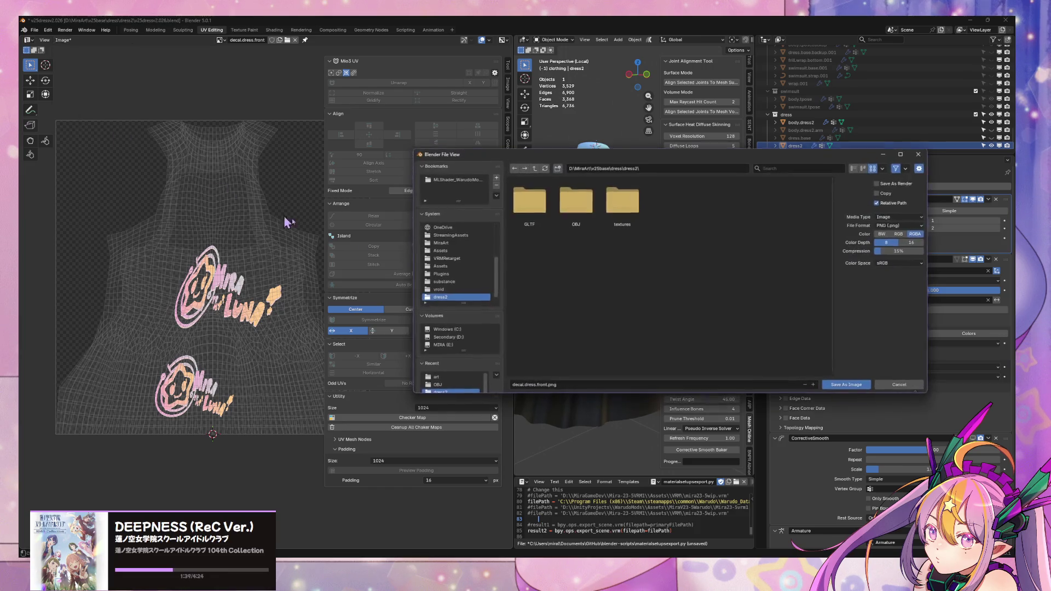
{"action": "left_click", "coordinate": [570, 385]}
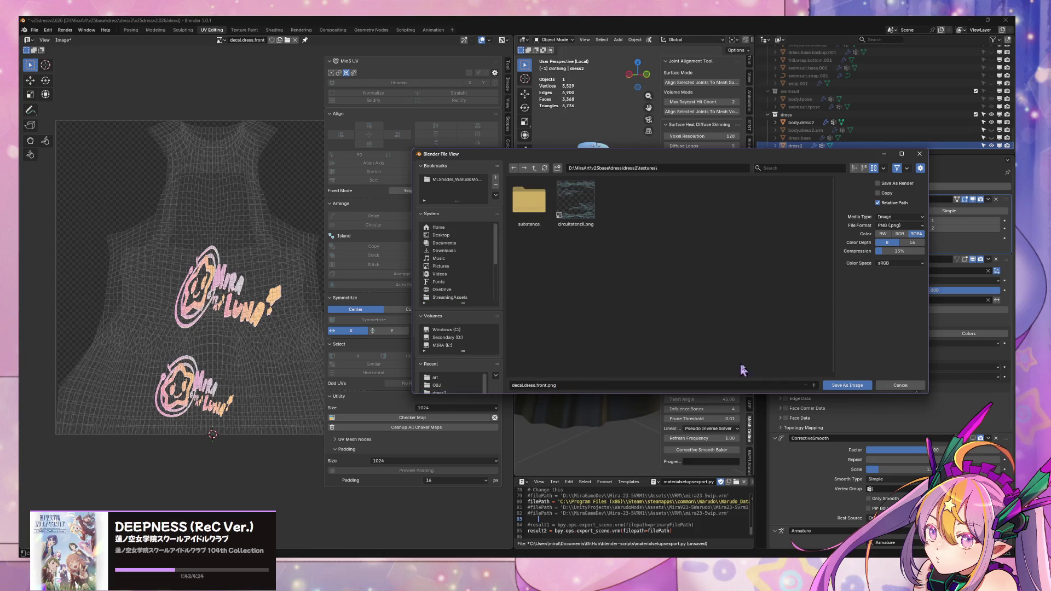
{"action": "left_click", "coordinate": [854, 385]}
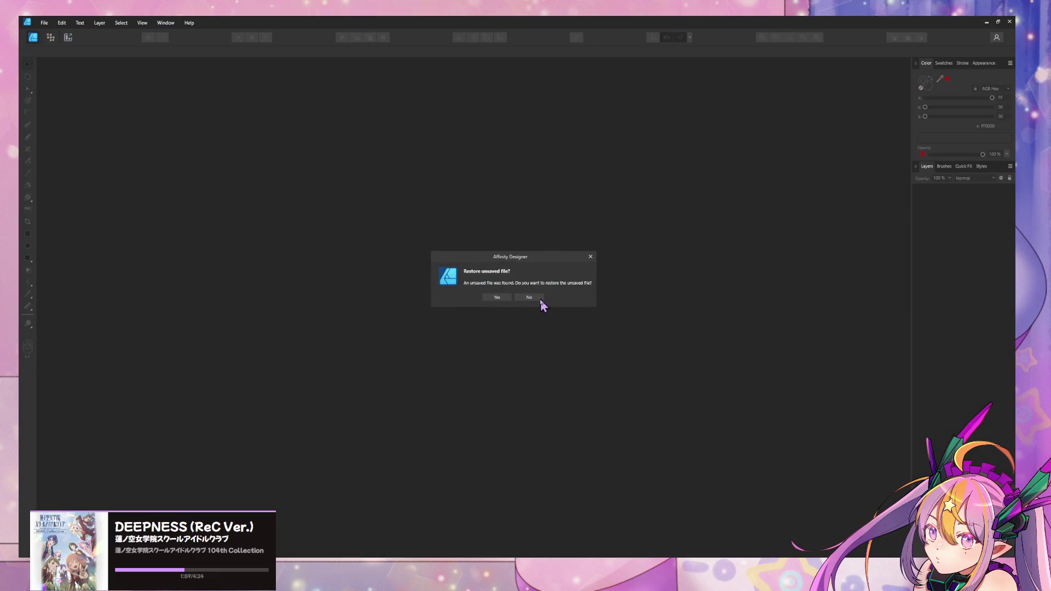
Skip restoring the unsaved file and the new-document setup, then bring up the file browser.
{"action": "left_click", "coordinate": [530, 298]}
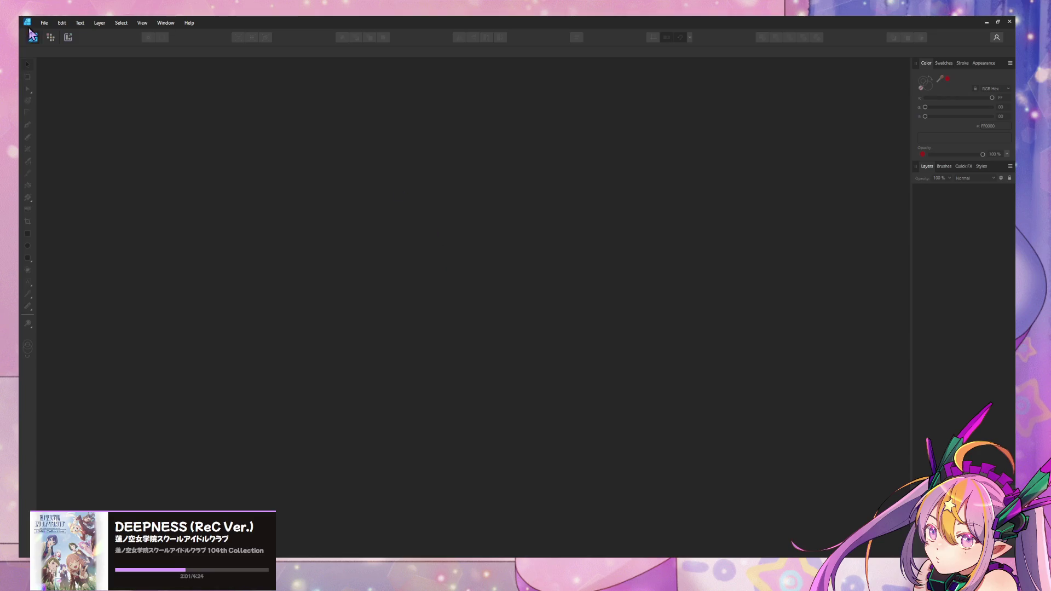
{"action": "left_click", "coordinate": [705, 406]}
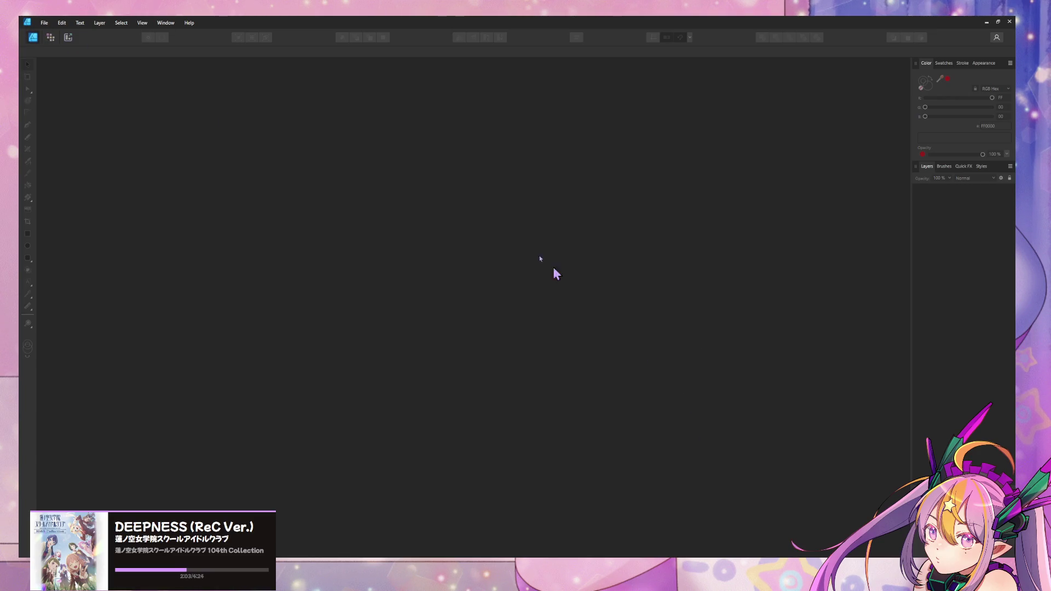
{"action": "left_click", "coordinate": [45, 23]}
{"action": "left_click", "coordinate": [60, 65]}
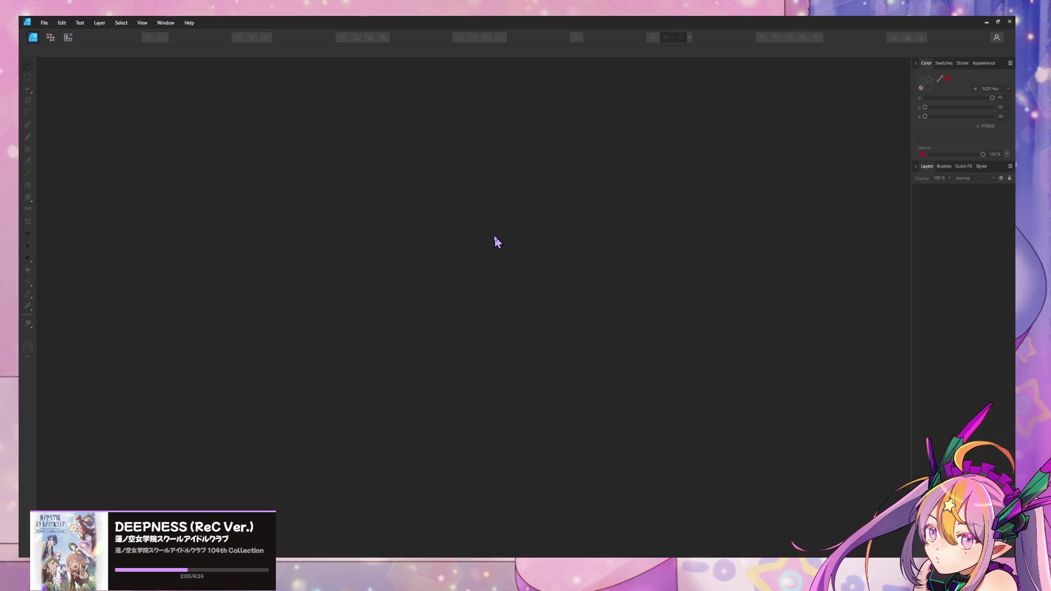
{"action": "scroll", "coordinate": [530, 235], "scroll_direction": "down", "scroll_amount": 2}
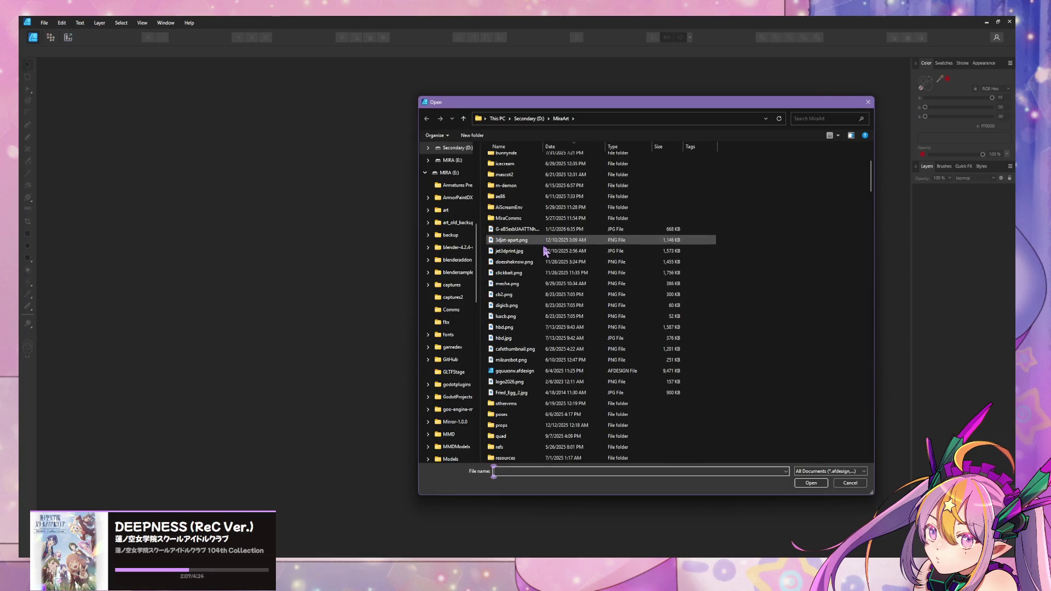
{"action": "scroll", "coordinate": [553, 254], "scroll_direction": "down", "scroll_amount": 1}
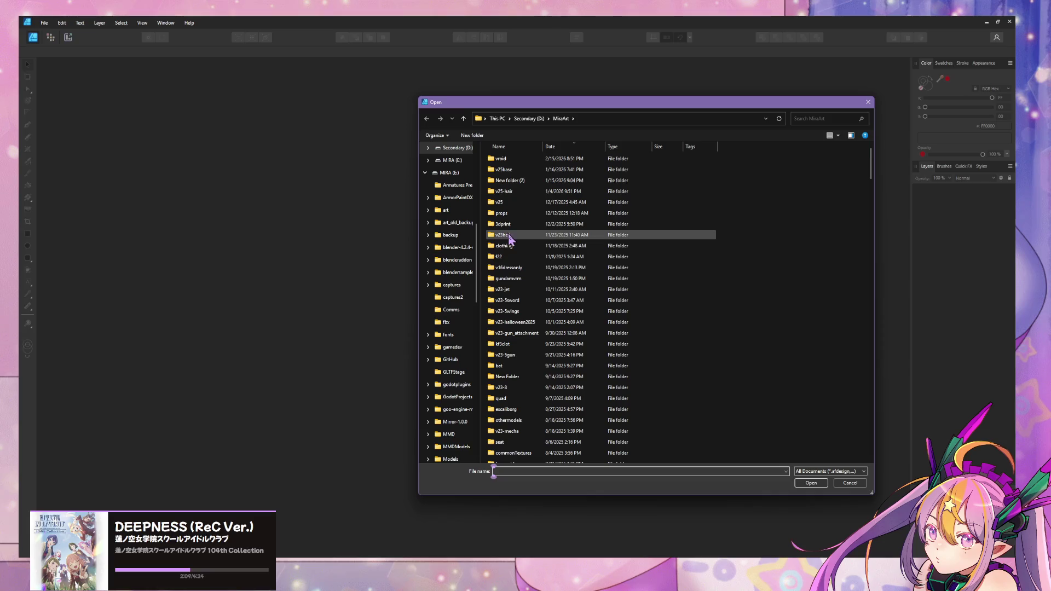
{"action": "scroll", "coordinate": [530, 253], "scroll_direction": "down", "scroll_amount": 9}
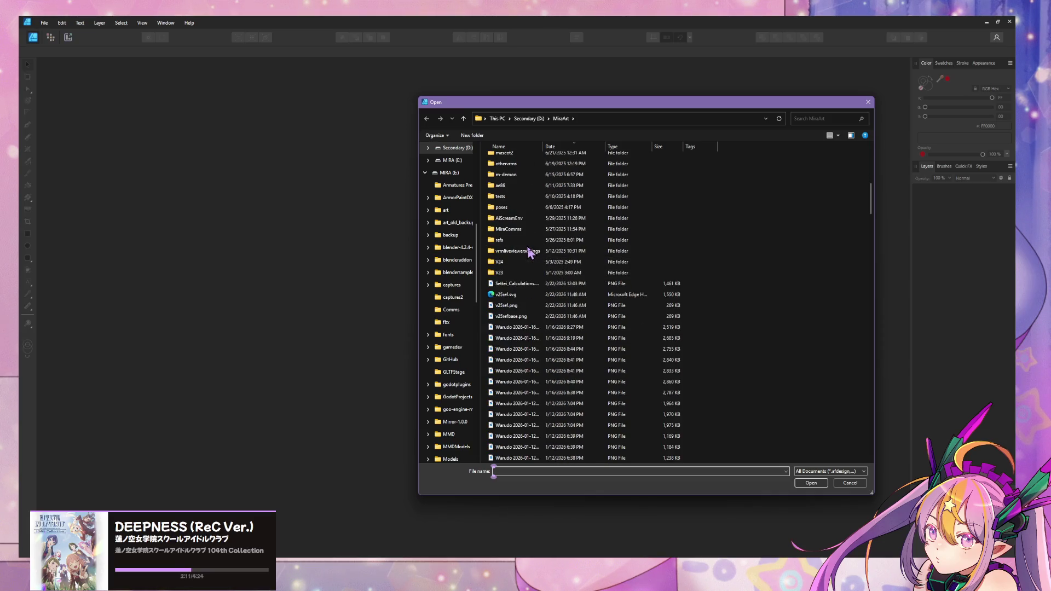
{"action": "scroll", "coordinate": [580, 307], "scroll_direction": "up", "scroll_amount": 12}
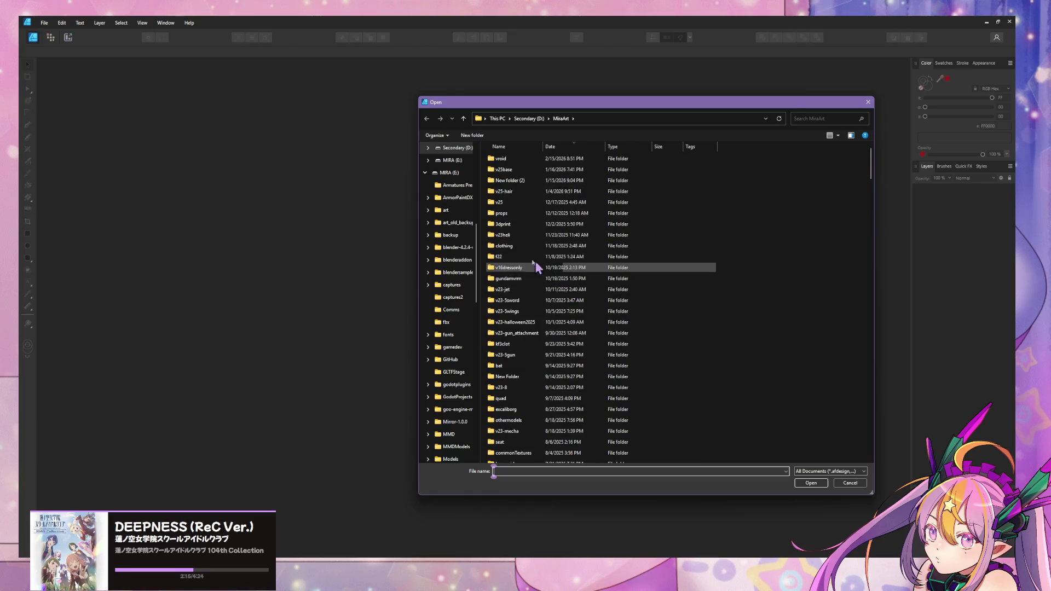
Open circuitstencil.png and decal.dress.front.png from v25base > dress > dress2 > textures.
{"action": "double_click", "coordinate": [505, 174]}
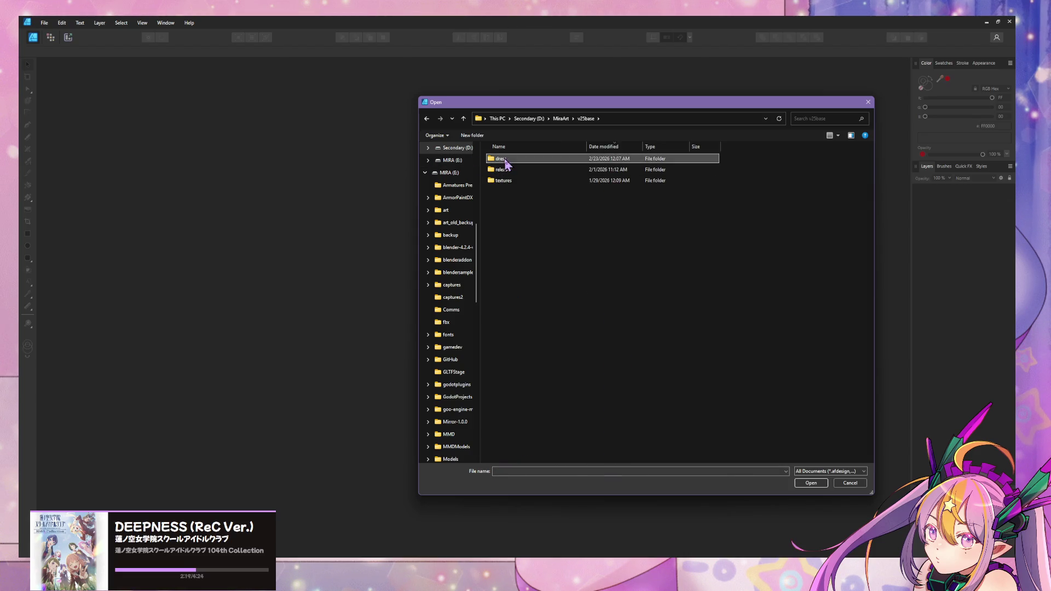
{"action": "double_click", "coordinate": [507, 160]}
{"action": "double_click", "coordinate": [501, 159]}
{"action": "double_click", "coordinate": [517, 158]}
{"action": "left_click", "coordinate": [570, 185]}
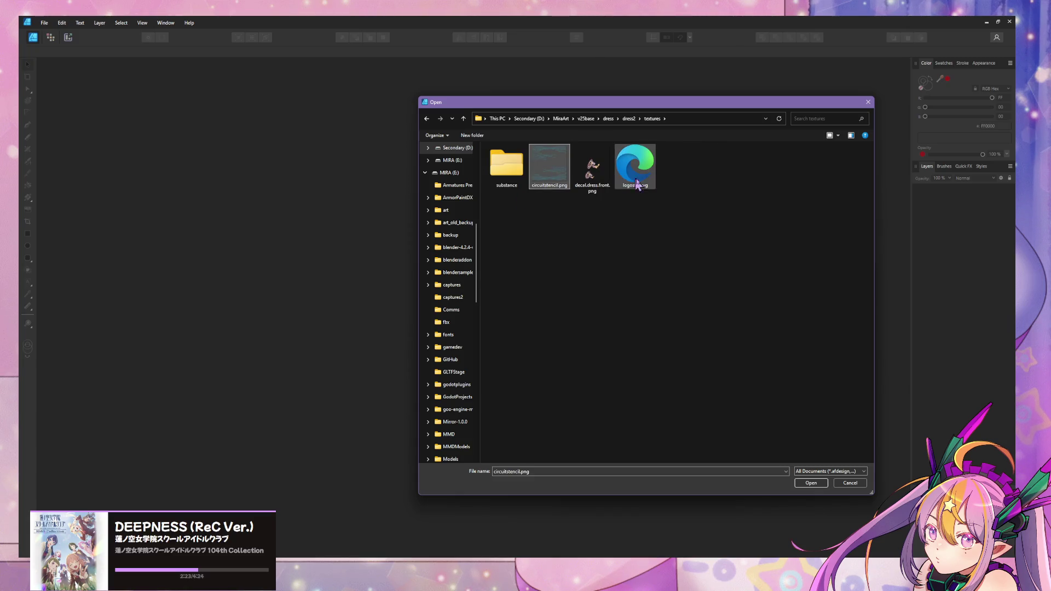
{"action": "left_click", "coordinate": [586, 170], "text": "ctrl"}
{"action": "left_click", "coordinate": [824, 482]}
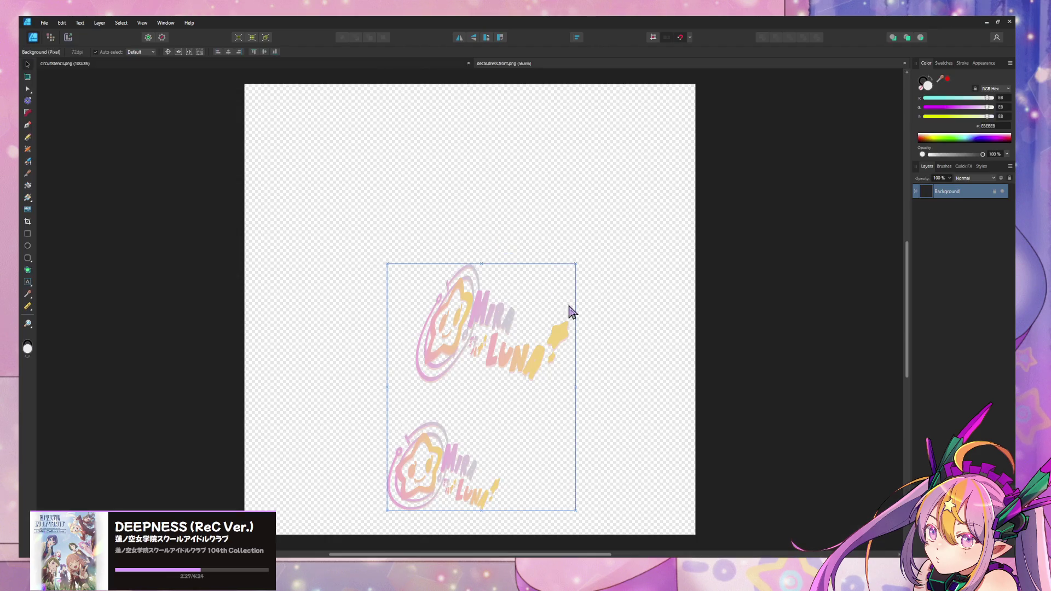
Delete the Background layer of decal.dress.front.png to clear both logos.
{"action": "key", "text": "Escape"}
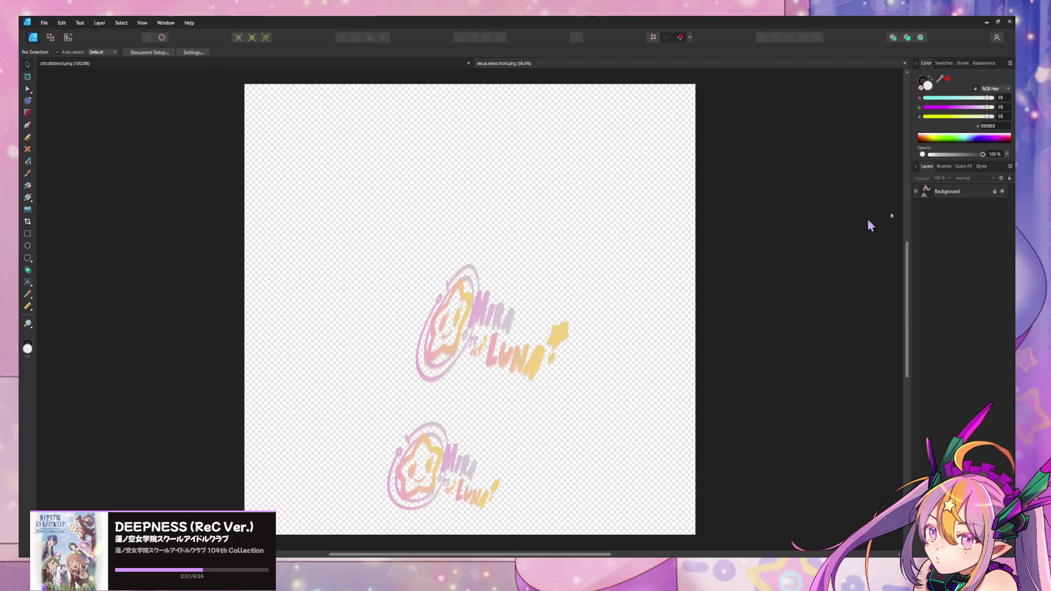
{"action": "left_click", "coordinate": [965, 190]}
{"action": "key", "text": "Delete"}
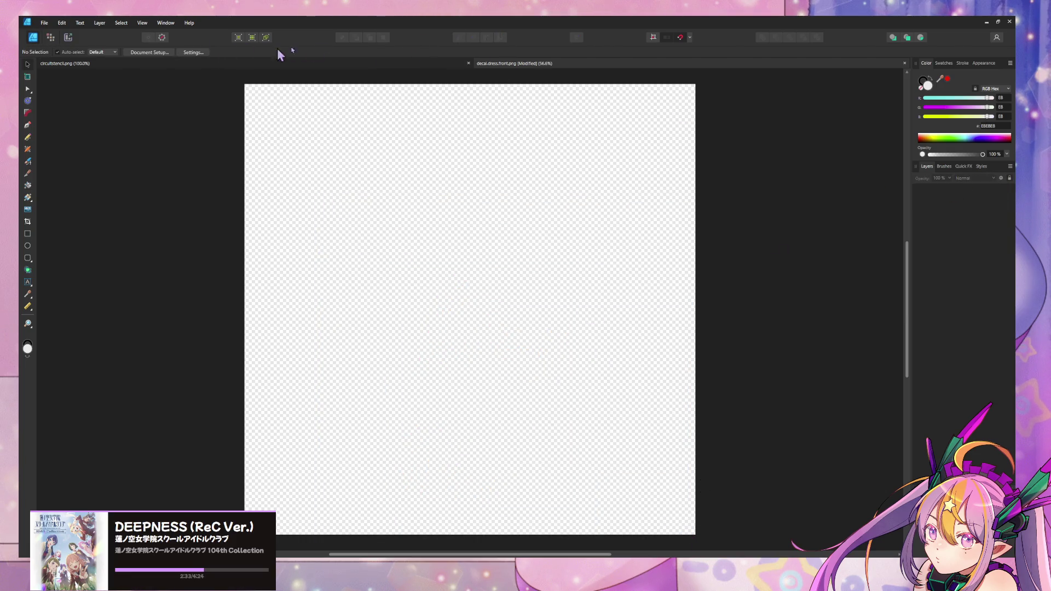
In circuitstencil.png, select the circuit pattern layer and bring up its Layer Effects.
{"action": "left_click", "coordinate": [423, 64]}
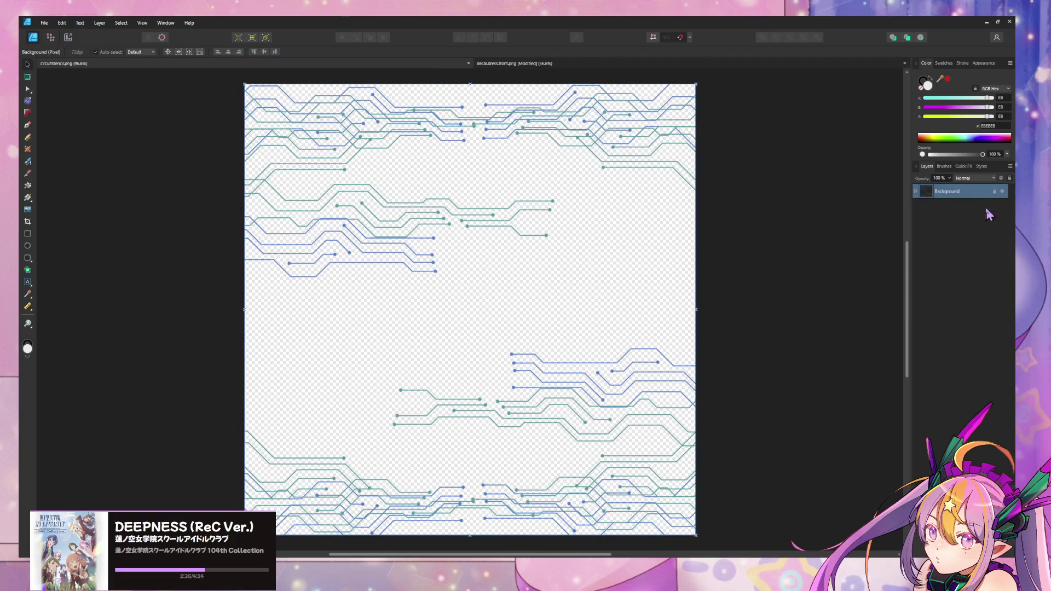
{"action": "scroll", "coordinate": [543, 298], "scroll_direction": "up", "scroll_amount": 5, "text": "ctrl"}
{"action": "scroll", "coordinate": [542, 297], "scroll_direction": "down", "scroll_amount": 7, "text": "ctrl"}
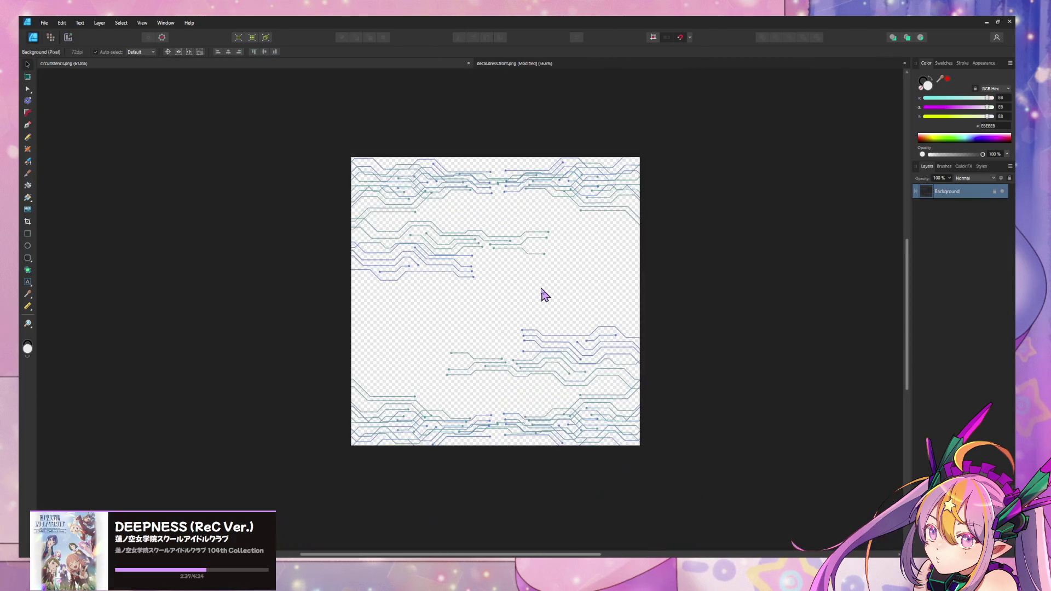
{"action": "scroll", "coordinate": [543, 296], "scroll_direction": "up", "scroll_amount": 1, "text": "ctrl"}
{"action": "left_click", "coordinate": [544, 296]}
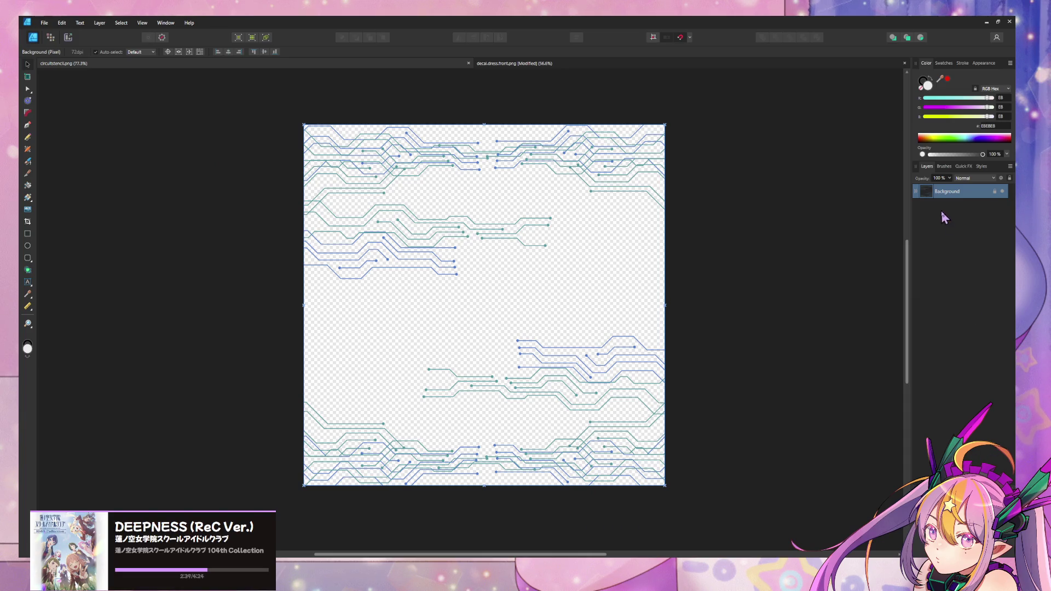
{"action": "left_click", "coordinate": [931, 548]}
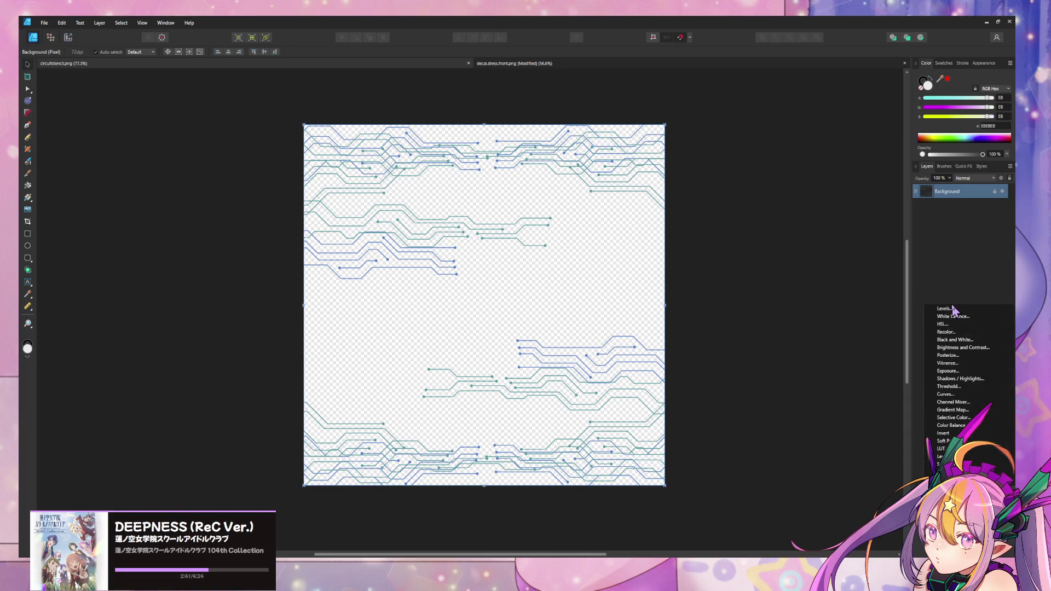
{"action": "left_click", "coordinate": [959, 247]}
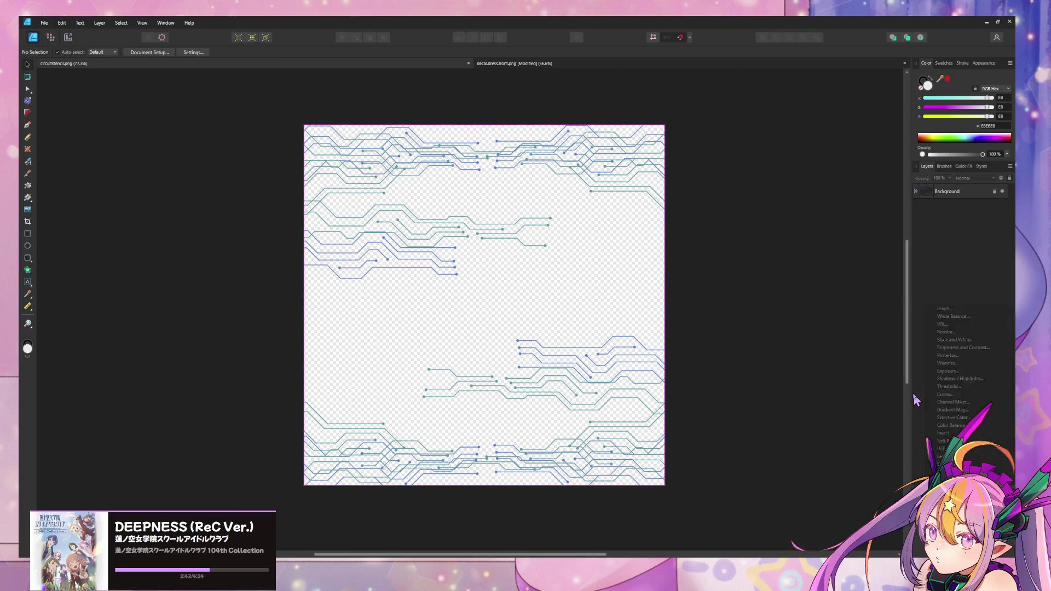
{"action": "left_click", "coordinate": [963, 547]}
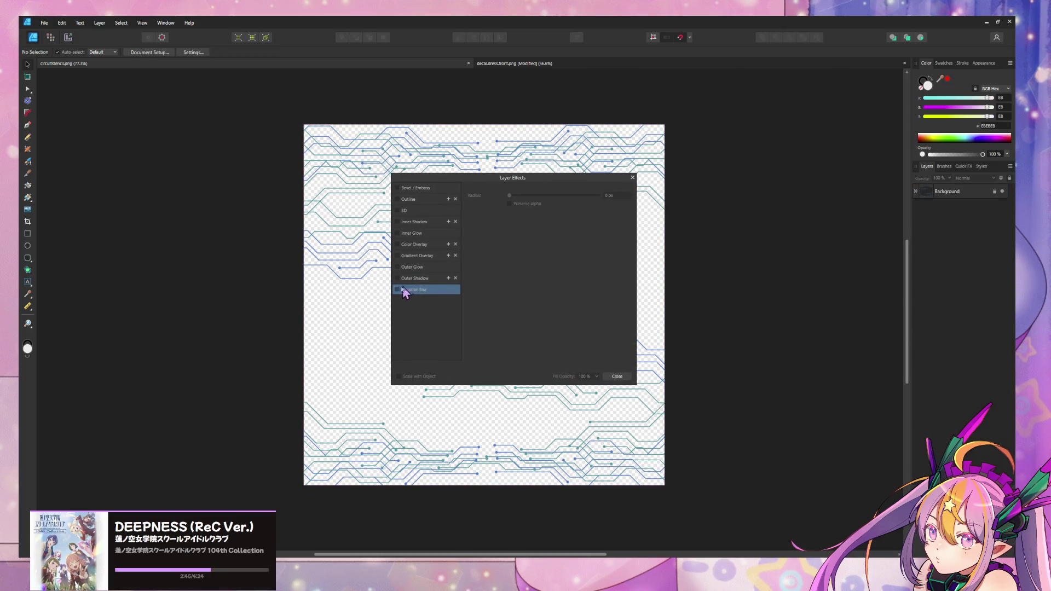
Inspect the pattern layer's Color Overlay effect settings without applying changes.
{"action": "left_click", "coordinate": [408, 245]}
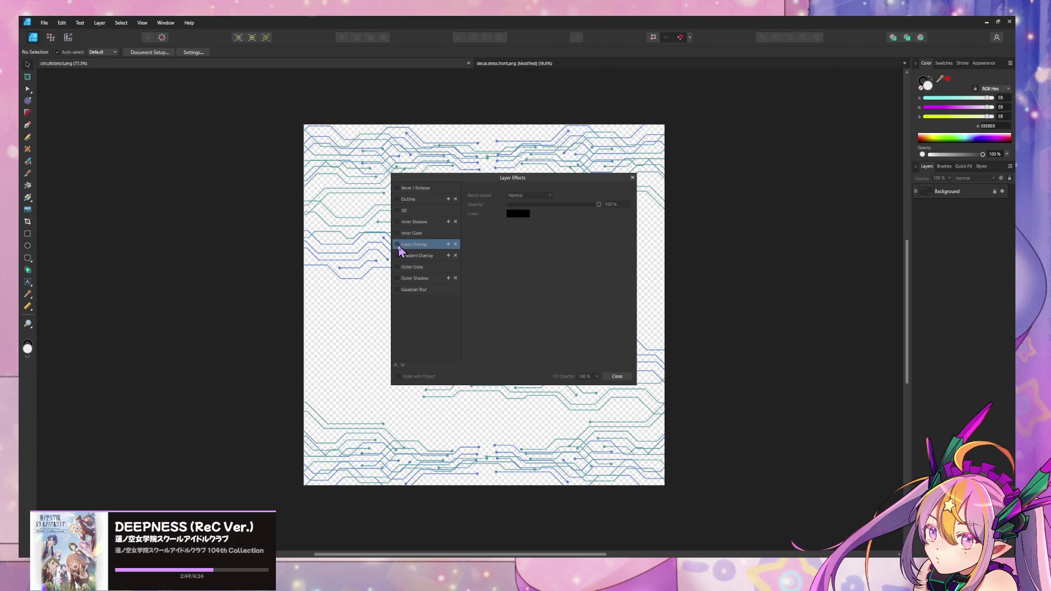
{"action": "left_click", "coordinate": [618, 377]}
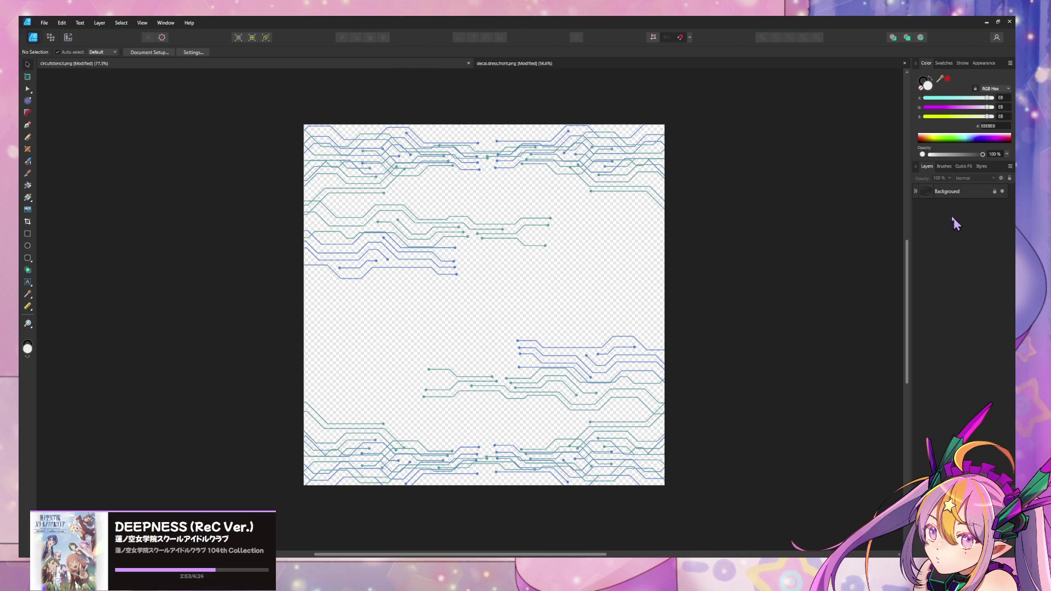
{"action": "right_click", "coordinate": [927, 304]}
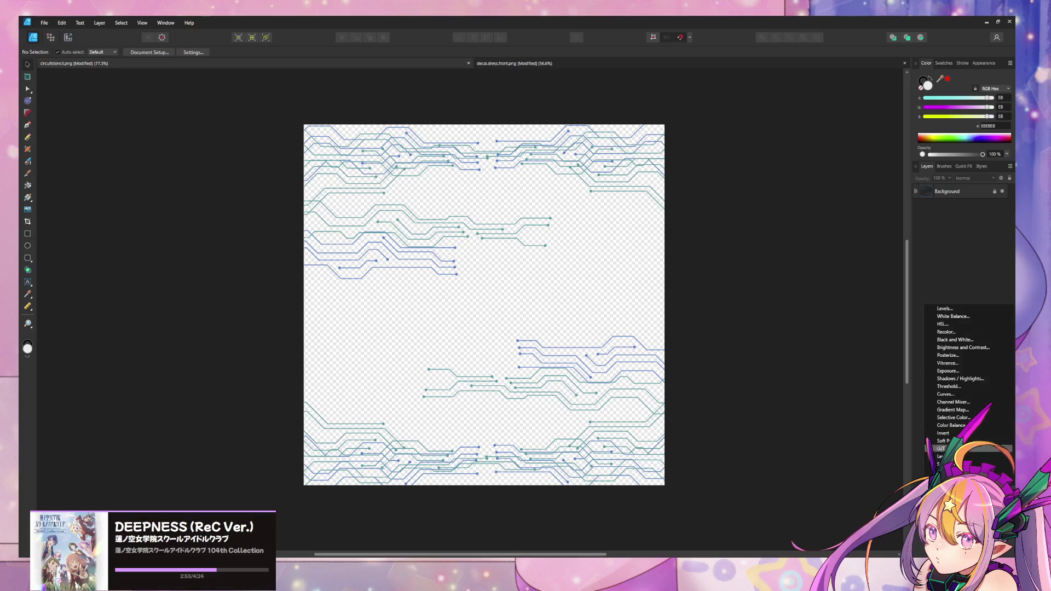
{"action": "left_click", "coordinate": [941, 432]}
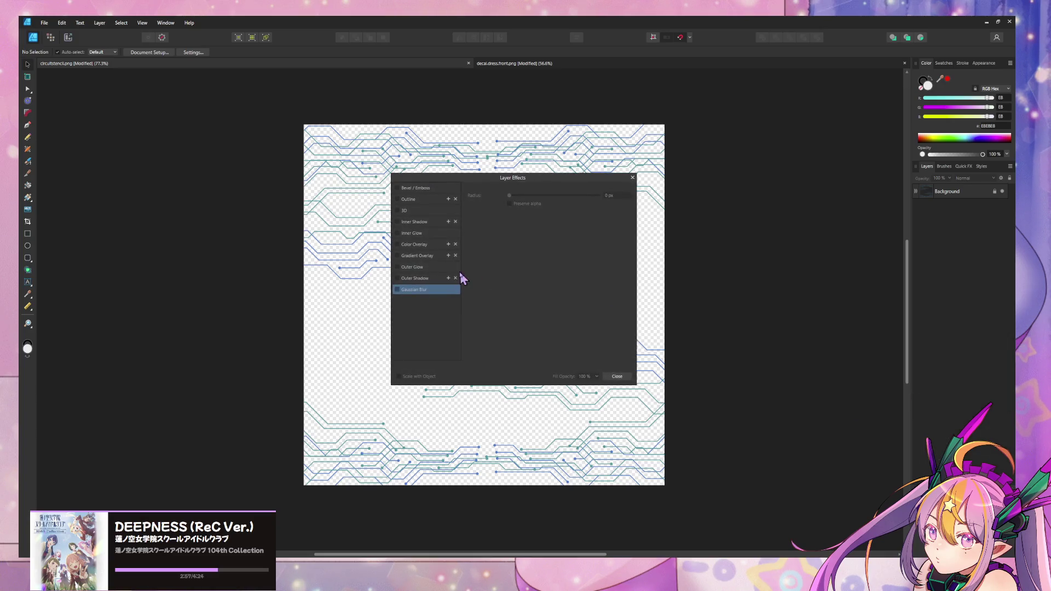
{"action": "left_click", "coordinate": [398, 244]}
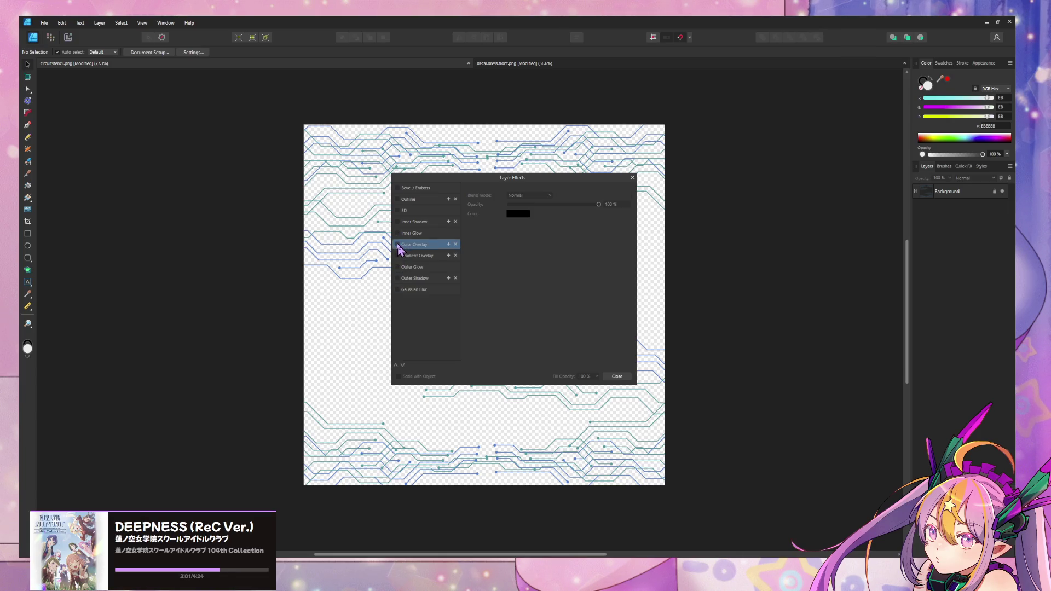
{"action": "left_click", "coordinate": [633, 178]}
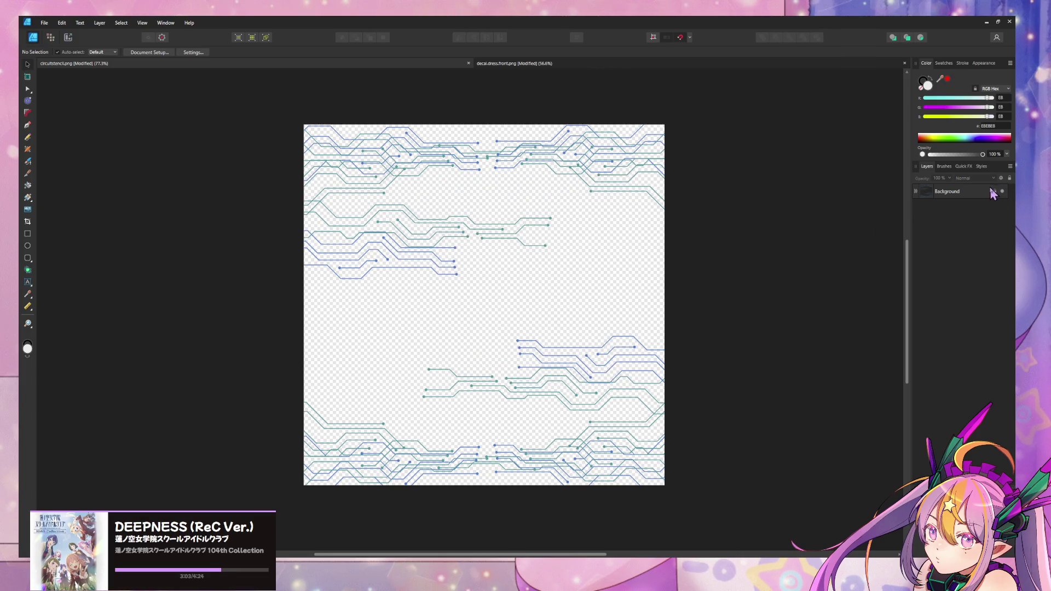
Turn on a white Color Overlay effect for the Background layer.
{"action": "right_click", "coordinate": [954, 197]}
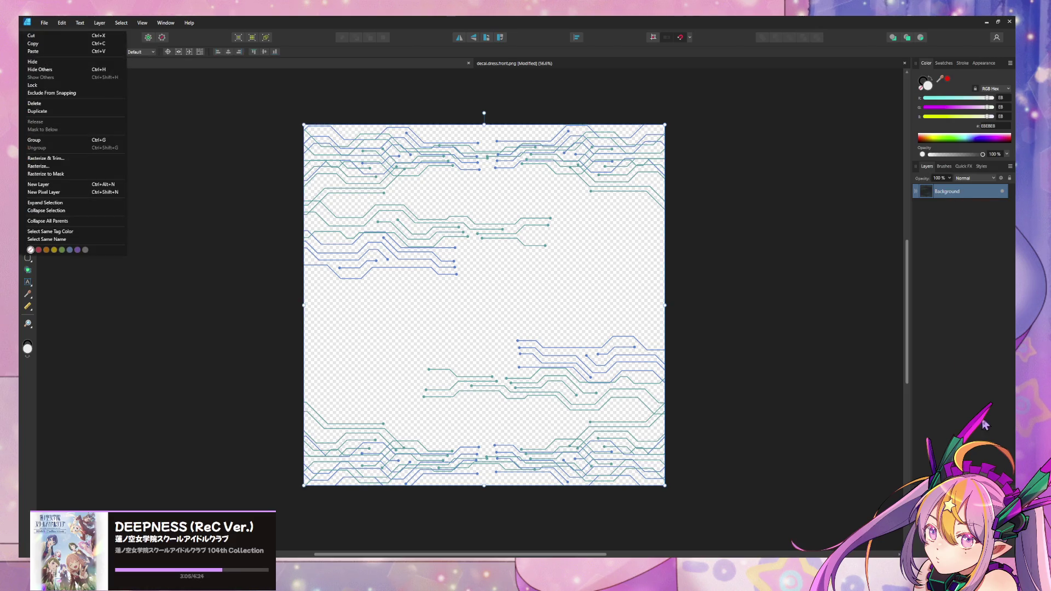
{"action": "left_click", "coordinate": [440, 311]}
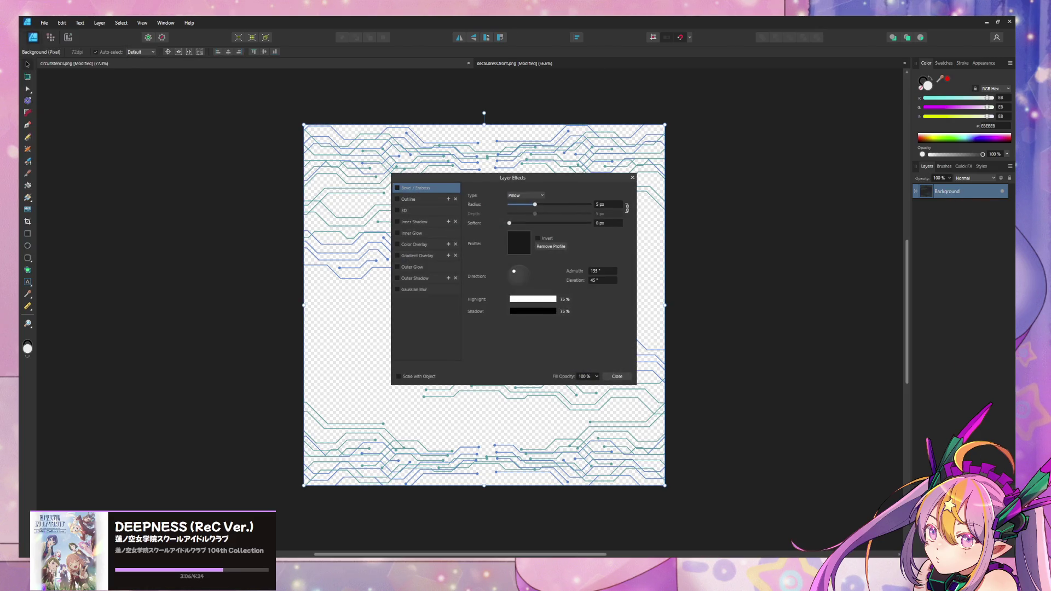
{"action": "left_click", "coordinate": [397, 244]}
{"action": "left_click", "coordinate": [526, 214]}
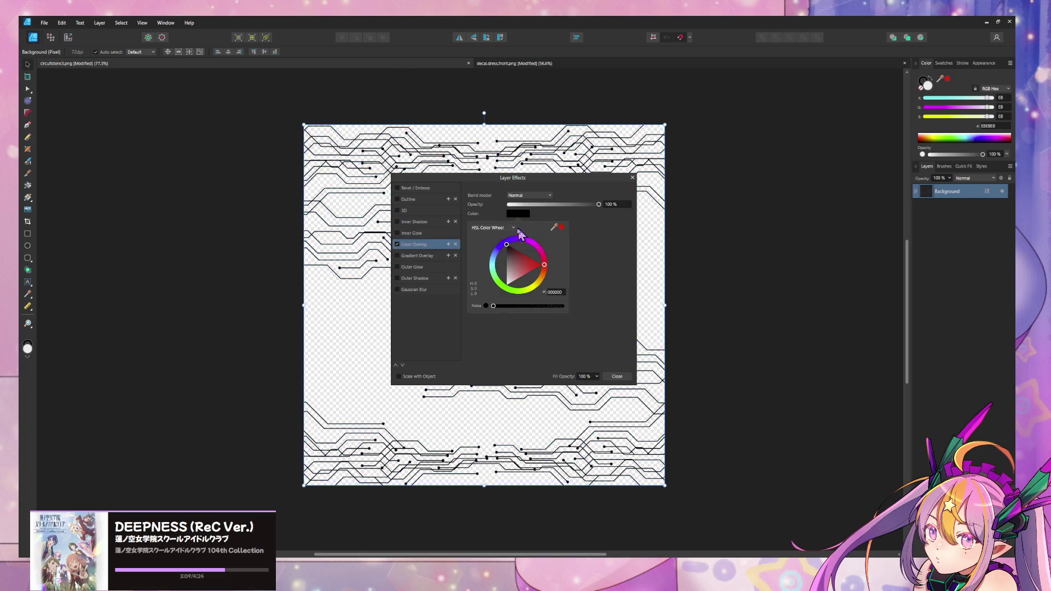
{"action": "left_click_drag", "start_coordinate": [508, 259], "coordinate": [487, 325]}
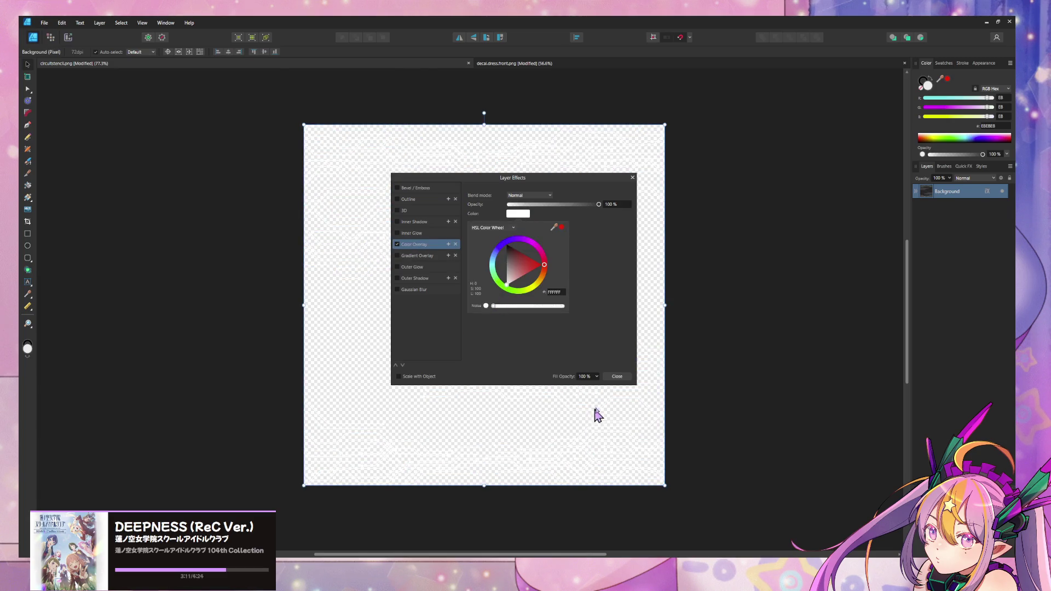
{"action": "left_click", "coordinate": [617, 377]}
{"action": "left_click", "coordinate": [710, 365]}
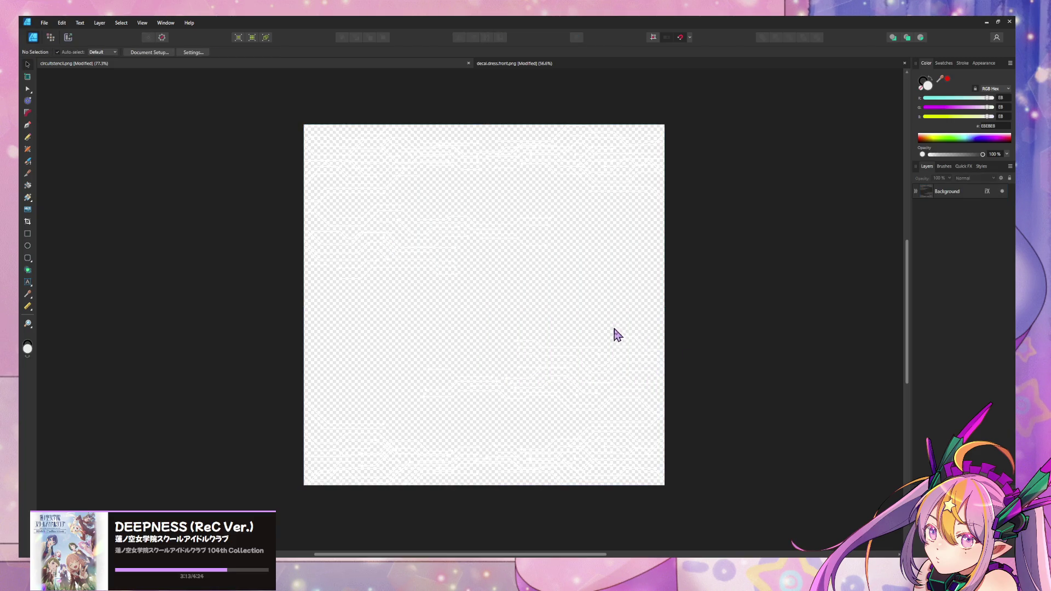
{"action": "left_click", "coordinate": [627, 359]}
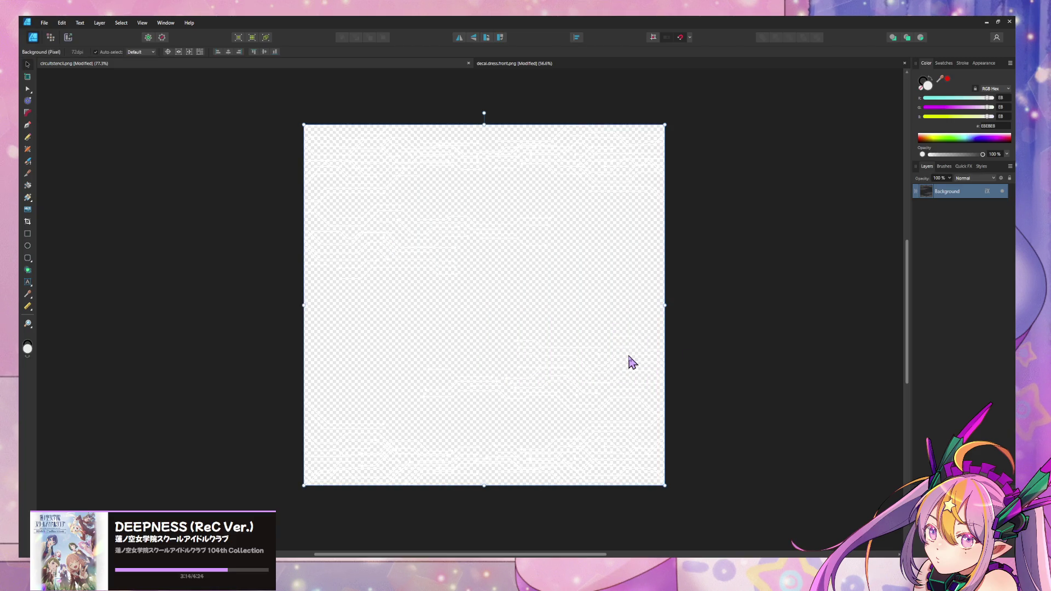
{"action": "left_click", "coordinate": [717, 351]}
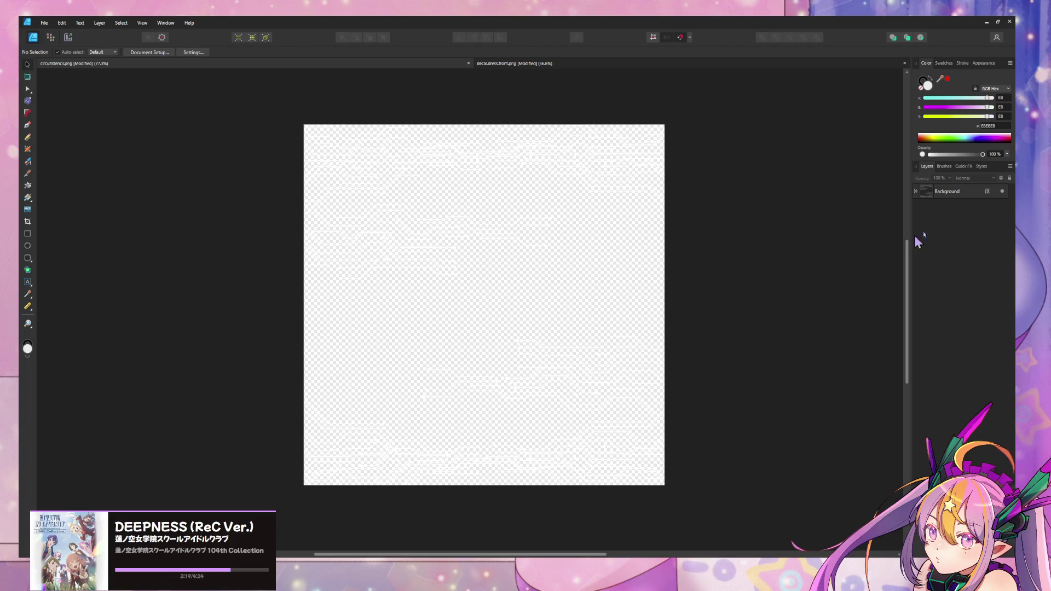
Draw a rectangle covering the whole circuitstencil canvas.
{"action": "left_click", "coordinate": [965, 193]}
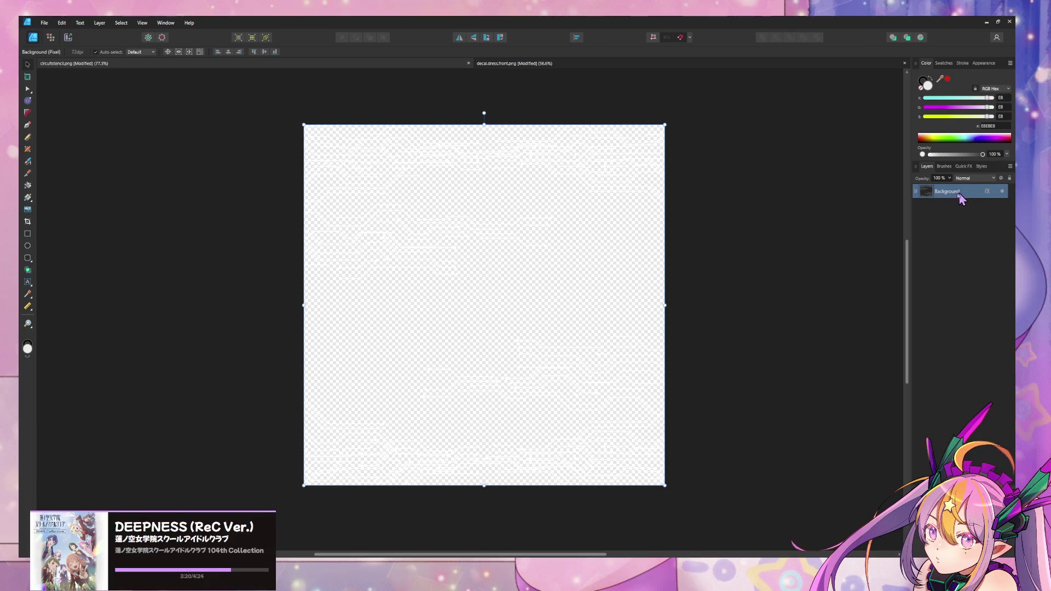
{"action": "left_click", "coordinate": [27, 234]}
{"action": "left_click_drag", "start_coordinate": [215, 77], "coordinate": [743, 518]}
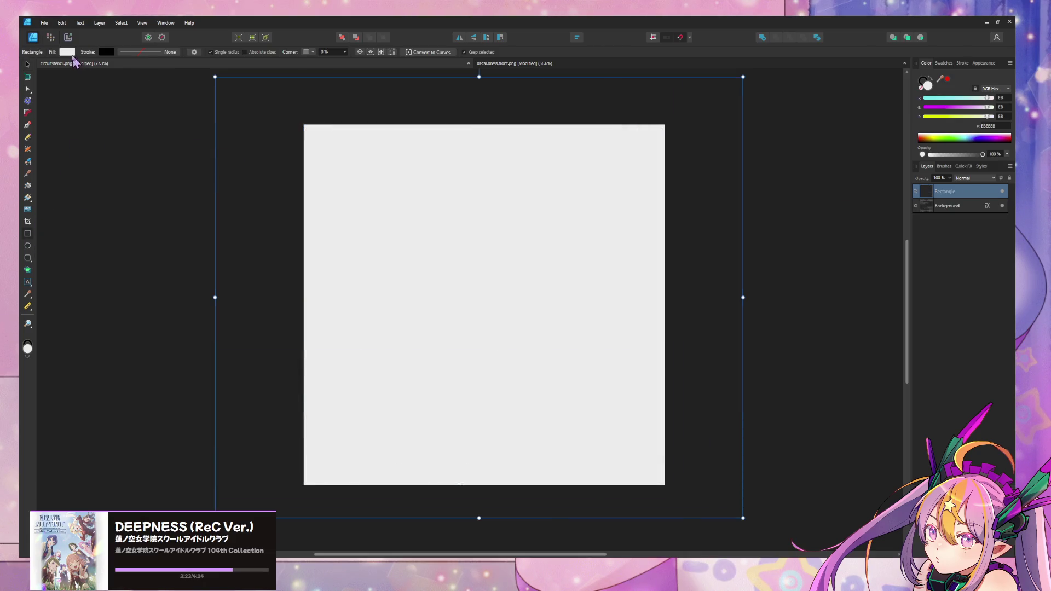
Fill the rectangle black and move its layer beneath the circuit pattern.
{"action": "left_click", "coordinate": [67, 51]}
{"action": "left_click", "coordinate": [100, 116]}
{"action": "left_click", "coordinate": [74, 96]}
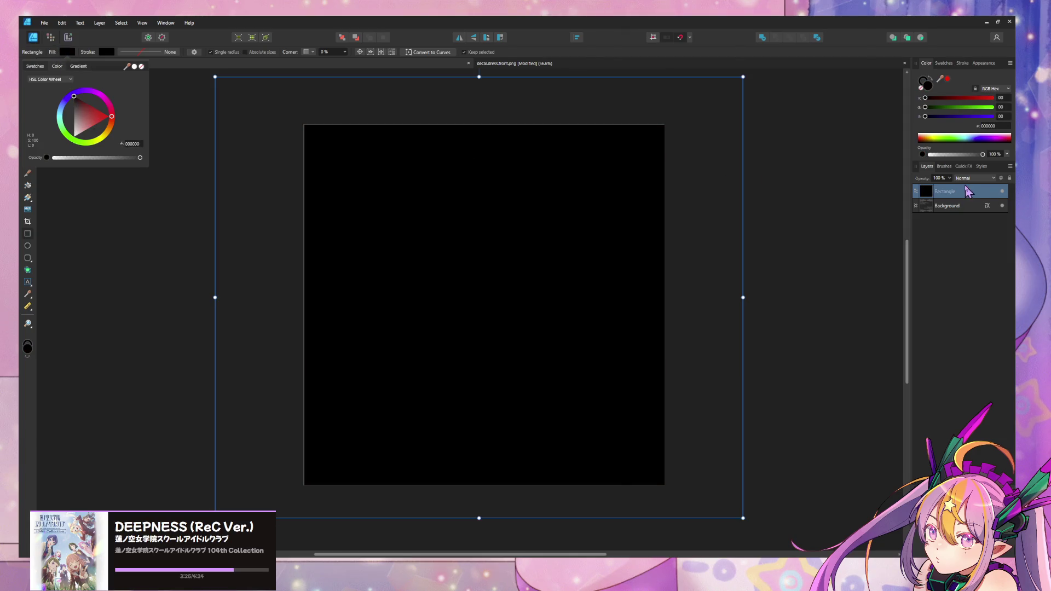
{"action": "left_click_drag", "start_coordinate": [967, 191], "coordinate": [980, 216]}
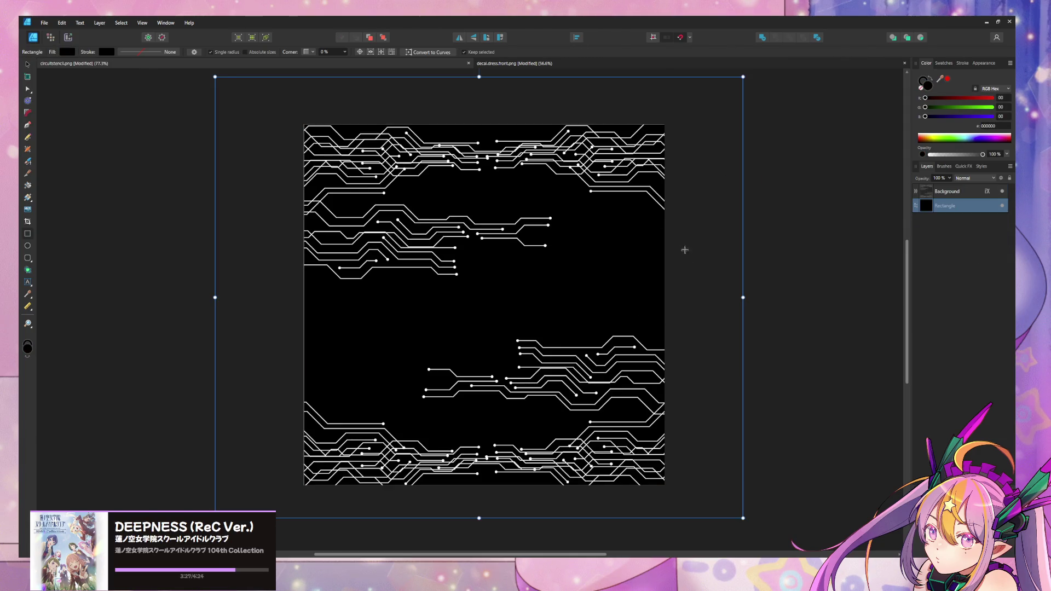
Hide the black Rectangle layer so the white lines sit on transparency.
{"action": "left_click", "coordinate": [27, 64]}
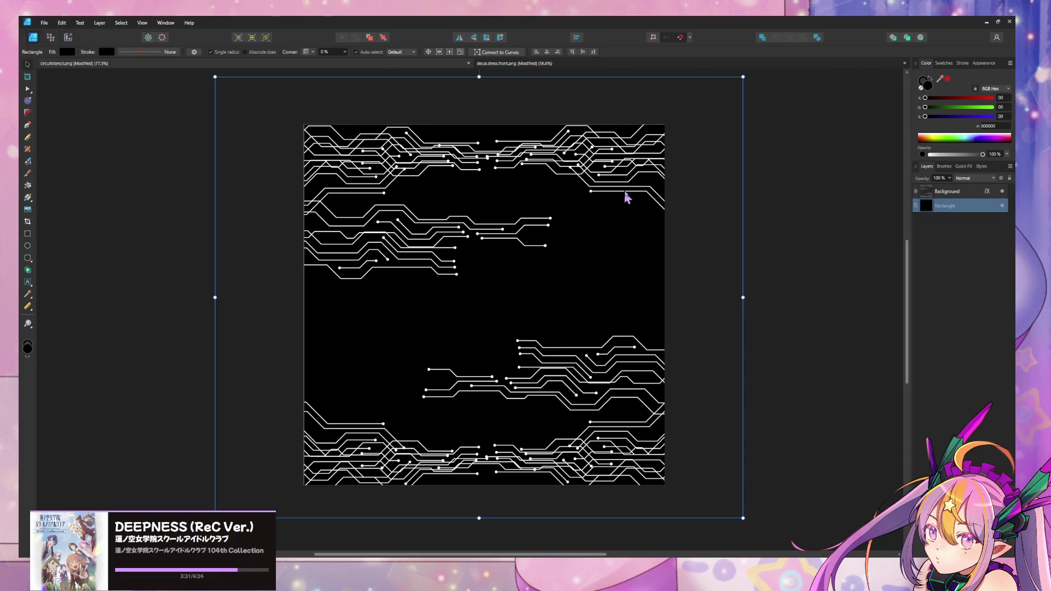
{"action": "left_click", "coordinate": [973, 193]}
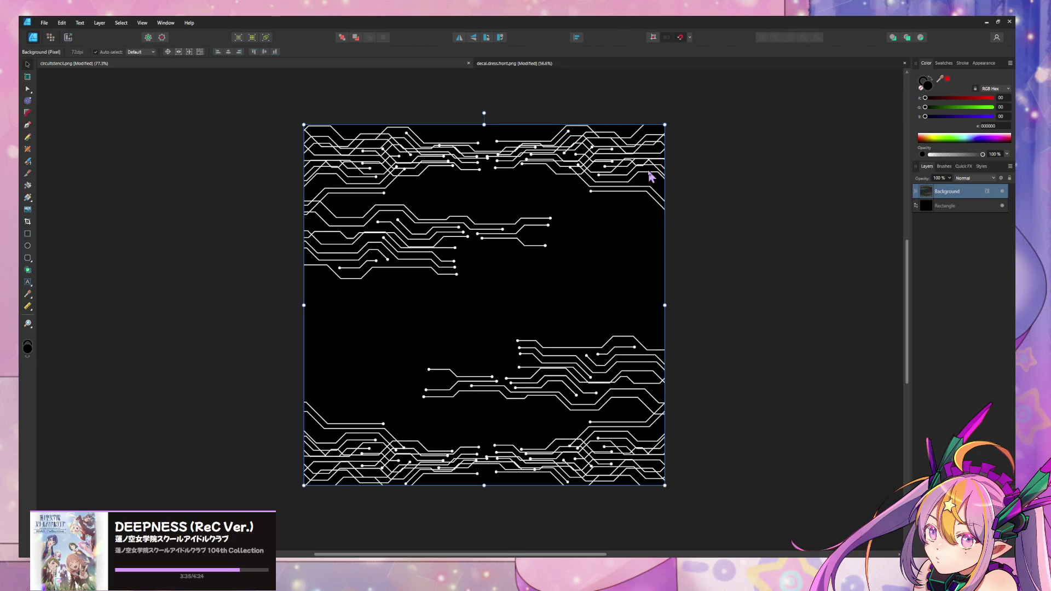
{"action": "left_click", "coordinate": [734, 226]}
{"action": "left_click", "coordinate": [806, 257]}
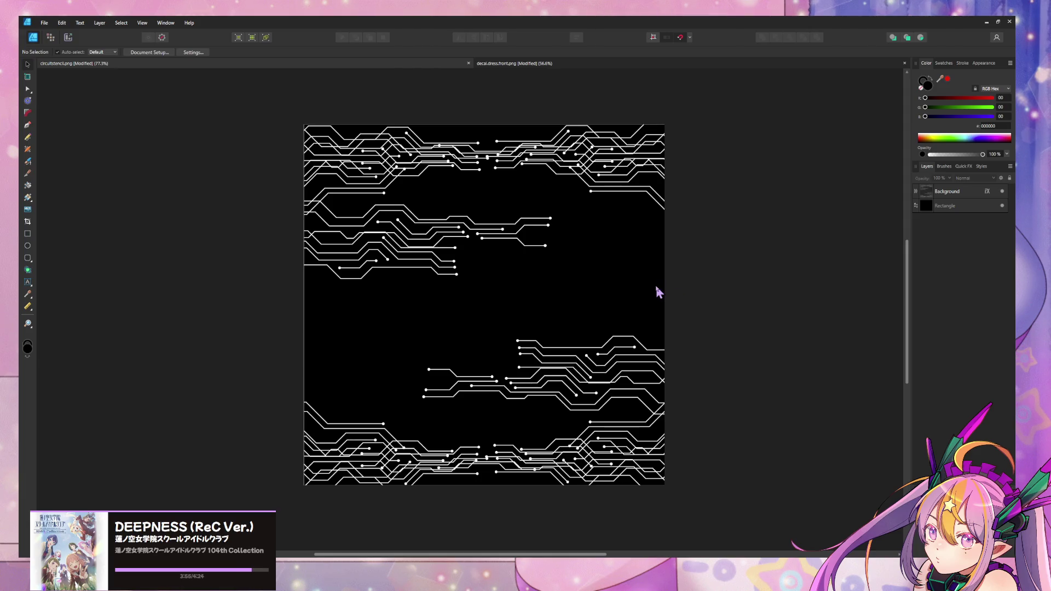
{"action": "left_click", "coordinate": [1003, 207]}
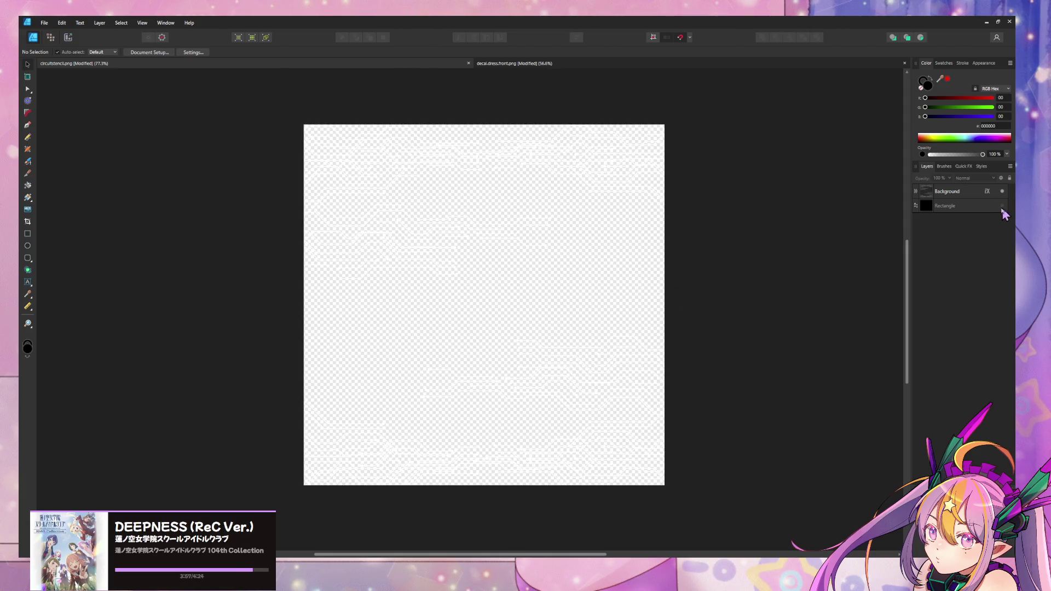
Export the stencil as PNG named circuitstencil.white.png into the textures folder.
{"action": "key", "text": "ctrl+alt+shift+w"}
{"action": "left_click", "coordinate": [780, 405]}
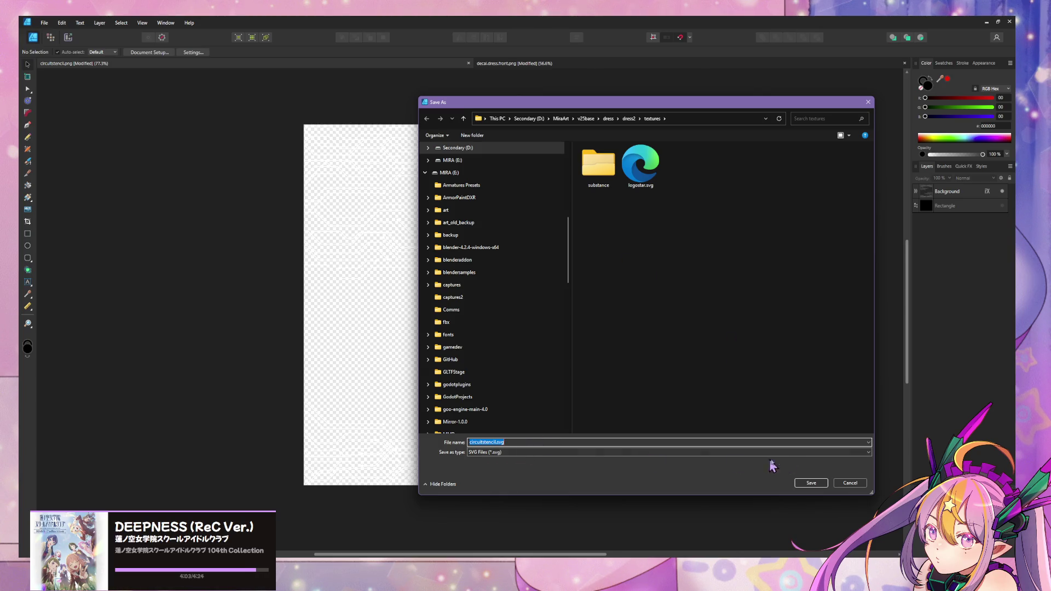
{"action": "left_click", "coordinate": [846, 483]}
{"action": "key", "text": "ctrl+alt+shift+w"}
{"action": "left_click", "coordinate": [699, 178]}
{"action": "left_click", "coordinate": [691, 188]}
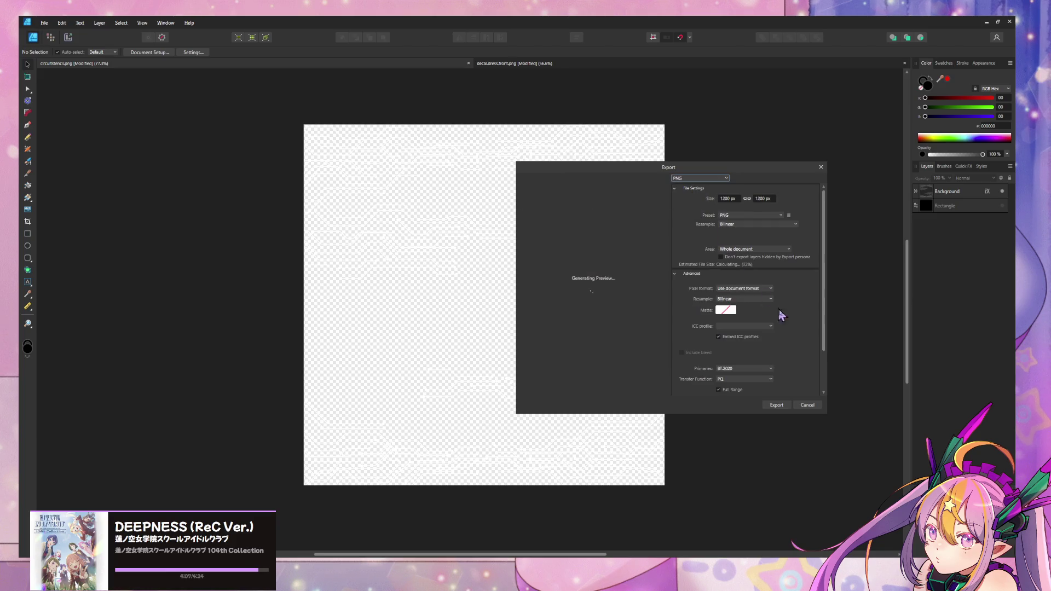
{"action": "left_click", "coordinate": [783, 407]}
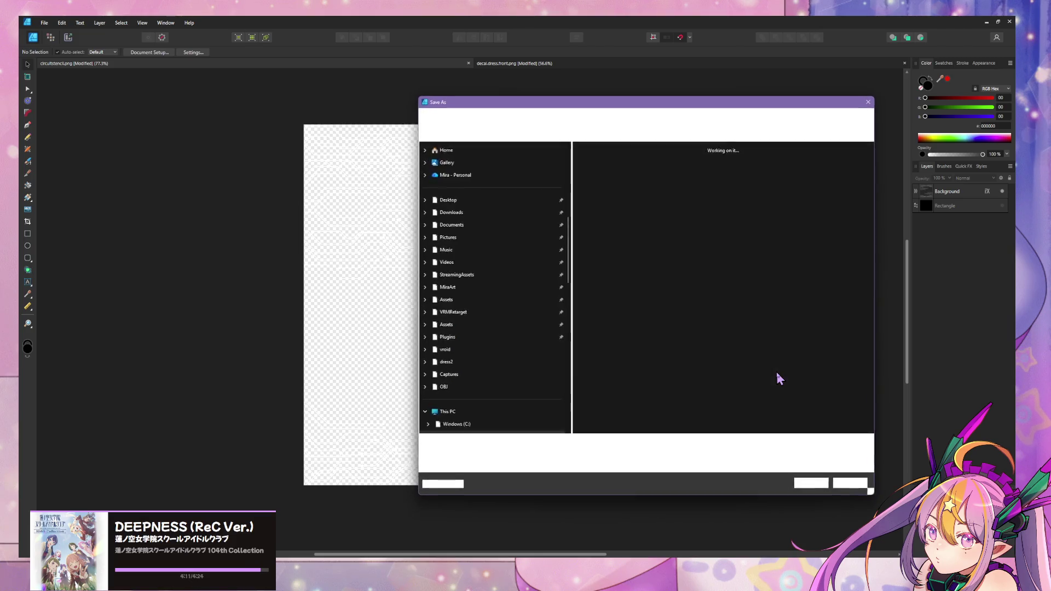
{"action": "type", "text": "circ"}
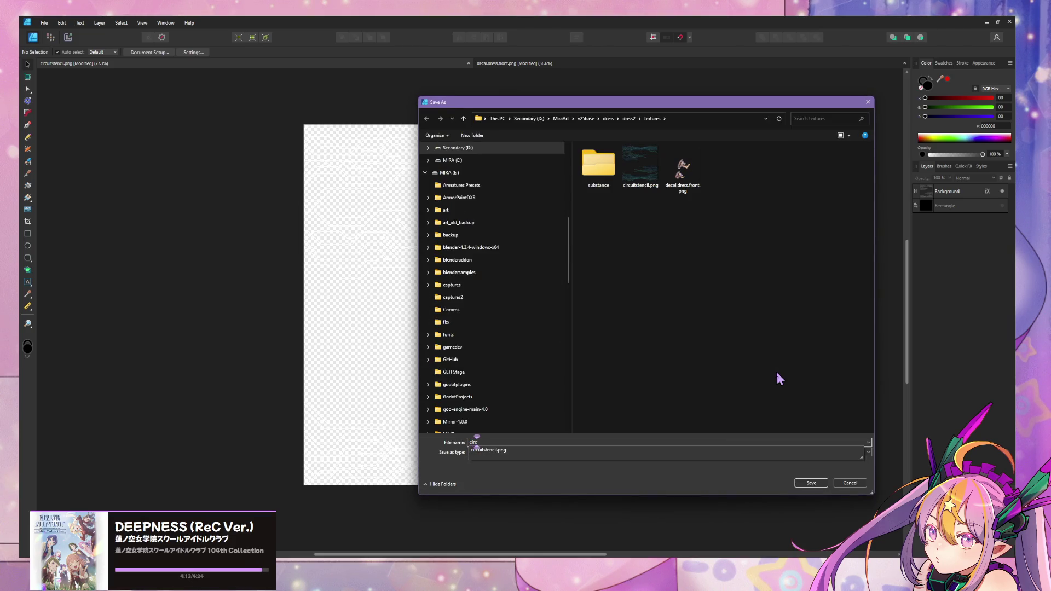
{"action": "type", "text": "uitsten"}
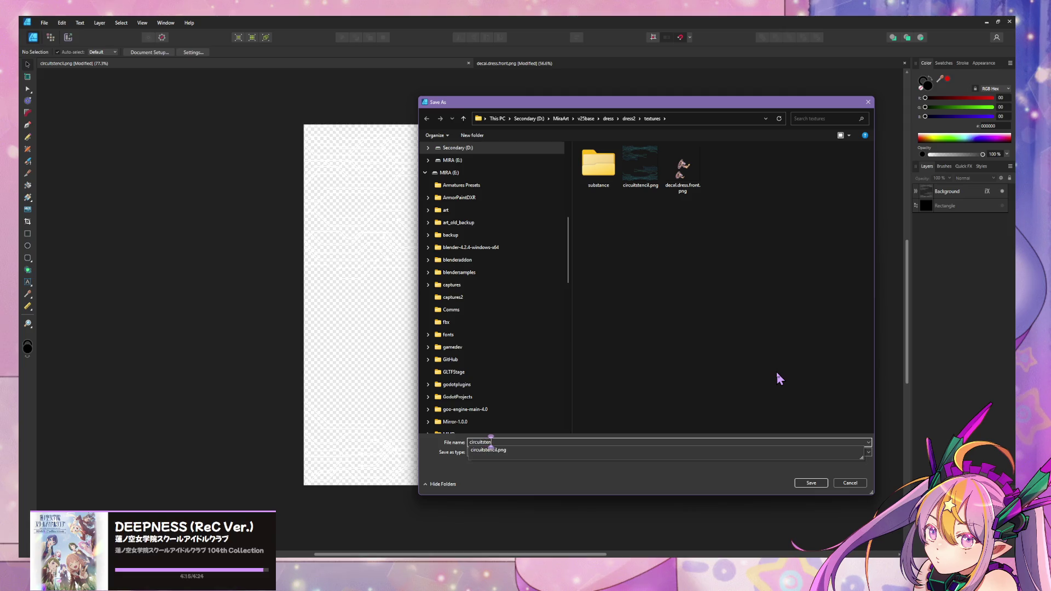
{"action": "type", "text": "cil.white"}
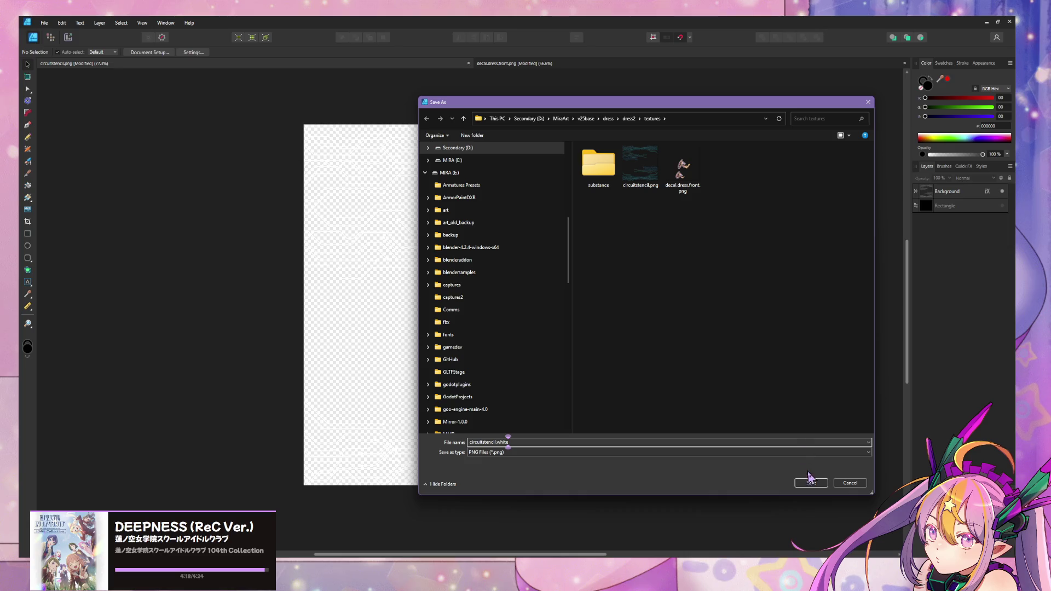
{"action": "left_click", "coordinate": [811, 483]}
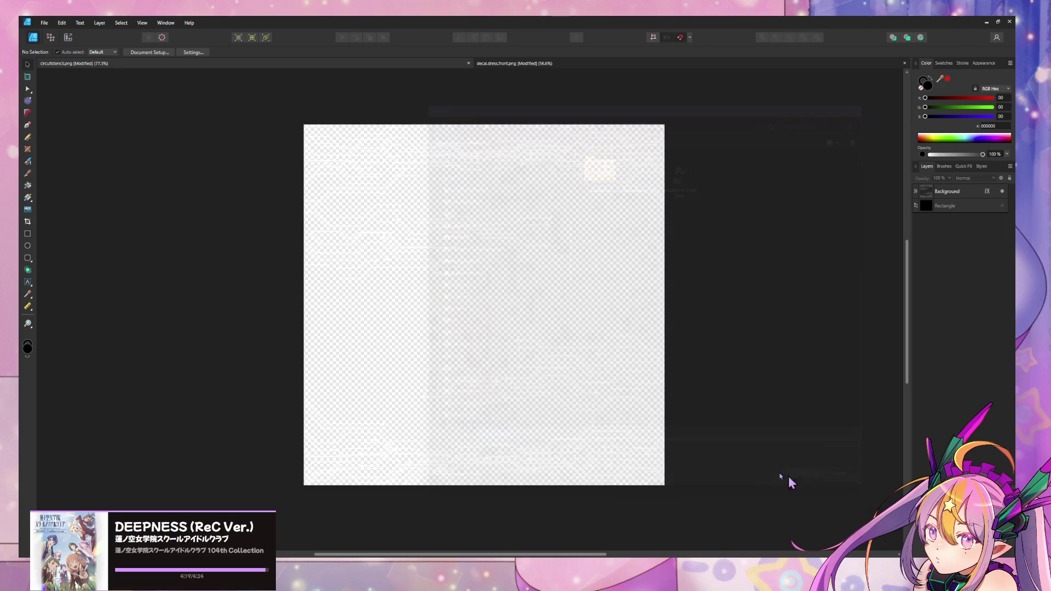
Export the blank decal canvas over decal.dress.front.png, then return to Blender.
{"action": "left_click", "coordinate": [541, 65]}
{"action": "key", "text": "ctrl+alt+shift+s"}
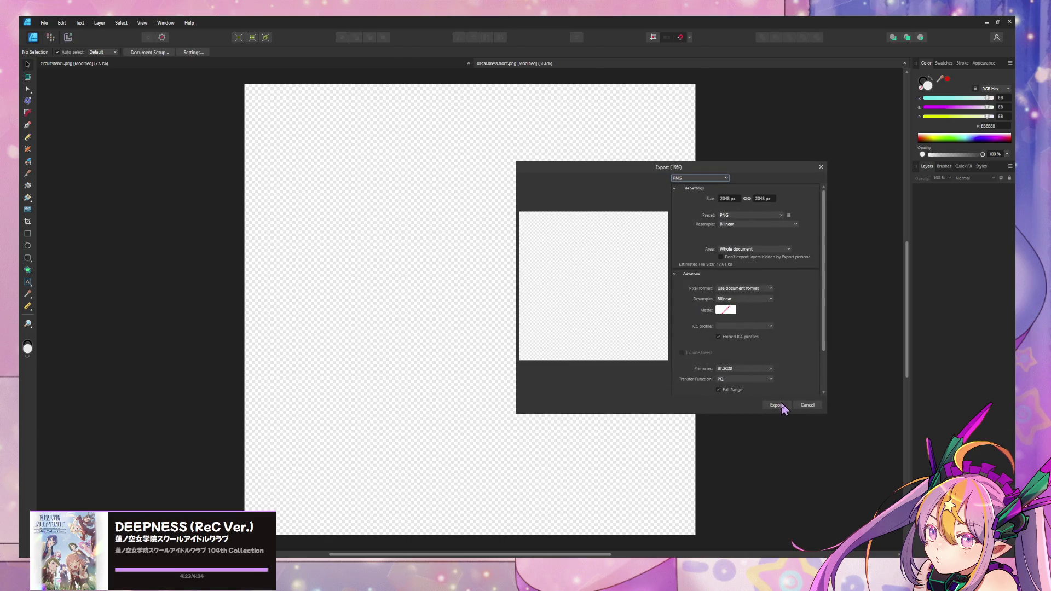
{"action": "left_click", "coordinate": [781, 405]}
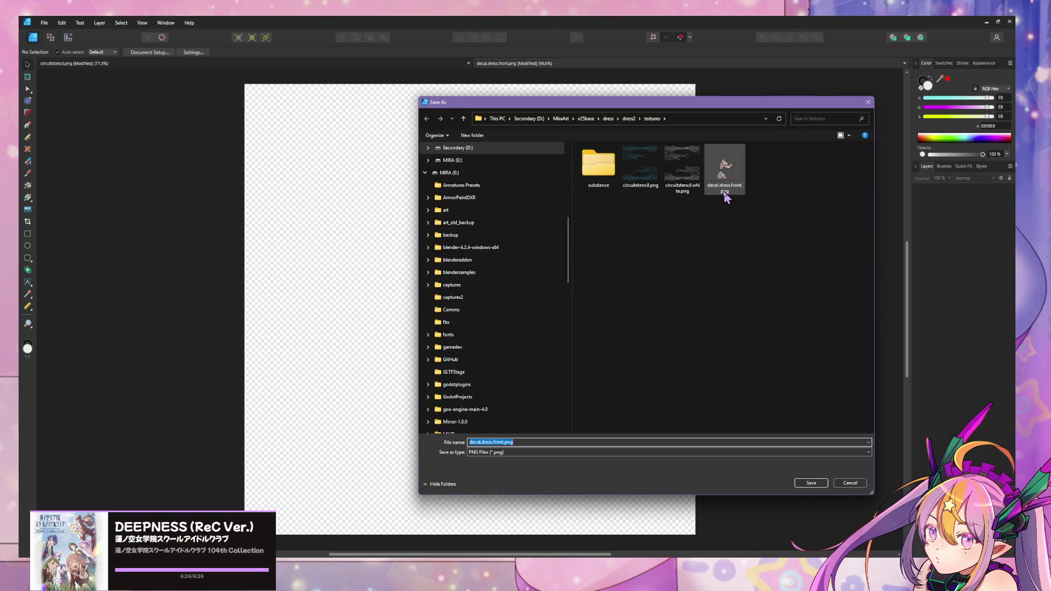
{"action": "double_click", "coordinate": [723, 191]}
{"action": "left_click", "coordinate": [547, 321]}
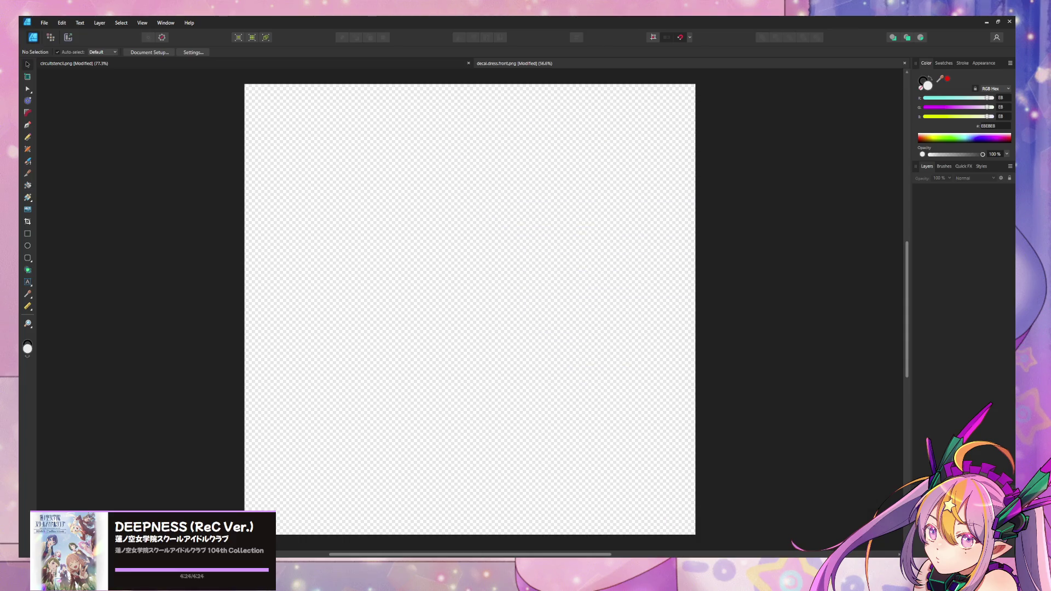
{"action": "key", "text": "alt+Tab"}
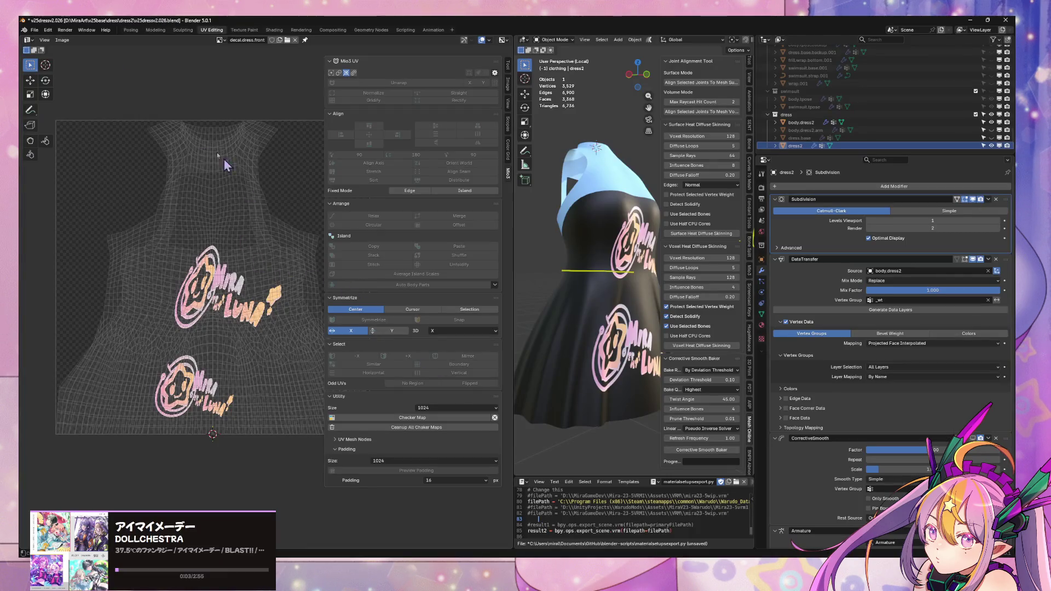
Reload the decal.dress.front image from disk and view the dress from the front.
{"action": "left_click", "coordinate": [65, 42]}
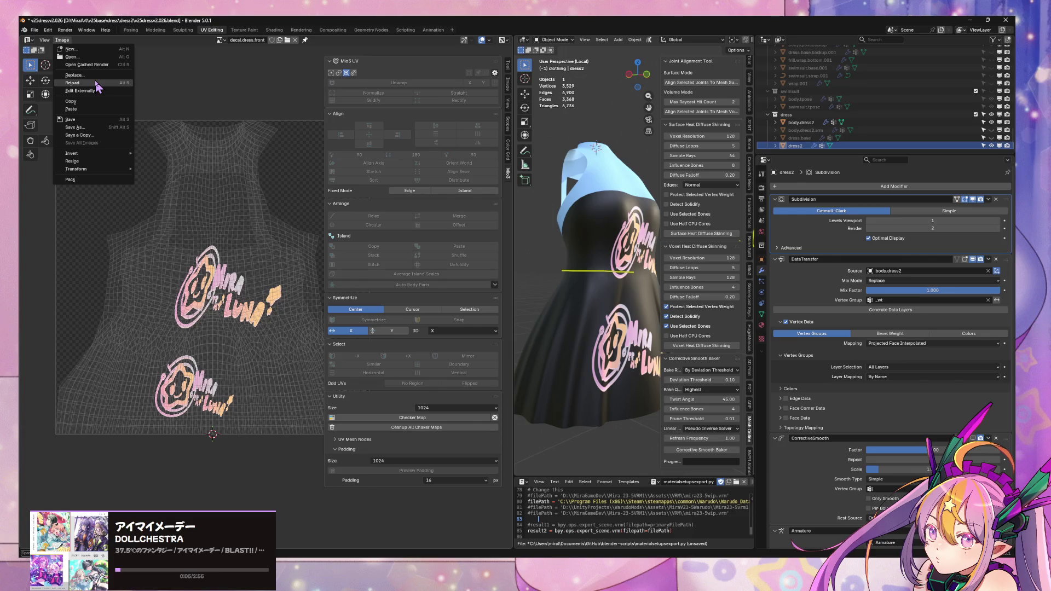
{"action": "left_click", "coordinate": [101, 87]}
{"action": "mouse_move", "coordinate": [630, 233]}
{"action": "middle_mouse_down"}
{"action": "mouse_move", "coordinate": [659, 239]}
{"action": "mouse_move", "coordinate": [586, 204]}
{"action": "middle_mouse_up"}
{"action": "key", "text": "KP_1"}
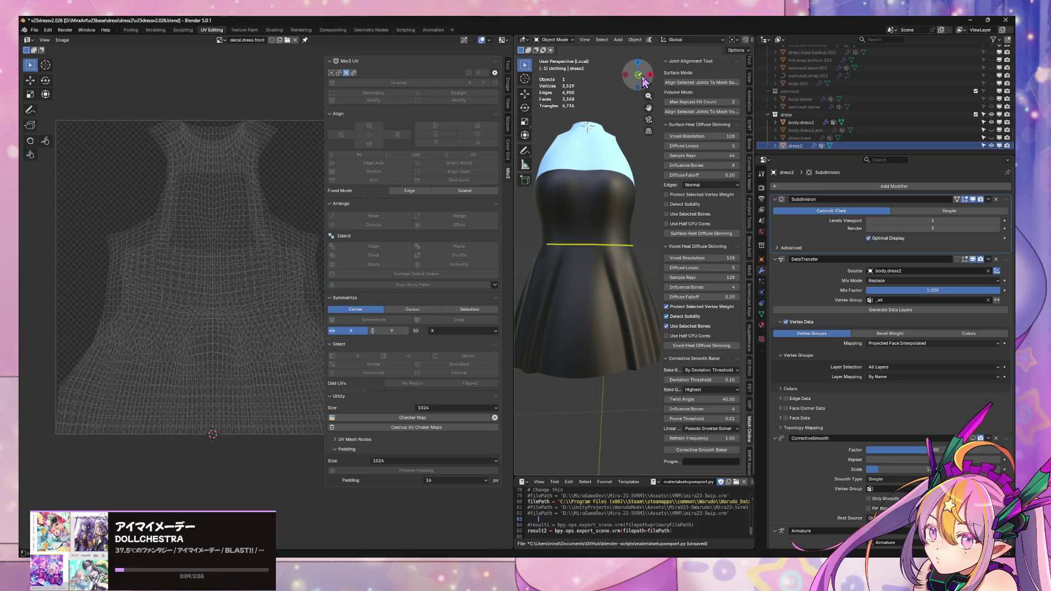
{"action": "middle_click_drag", "start_coordinate": [603, 265], "coordinate": [625, 205], "text": "shift"}
Select the dress, show its material settings, and switch to the Texture Paint workspace.
{"action": "left_click", "coordinate": [627, 254]}
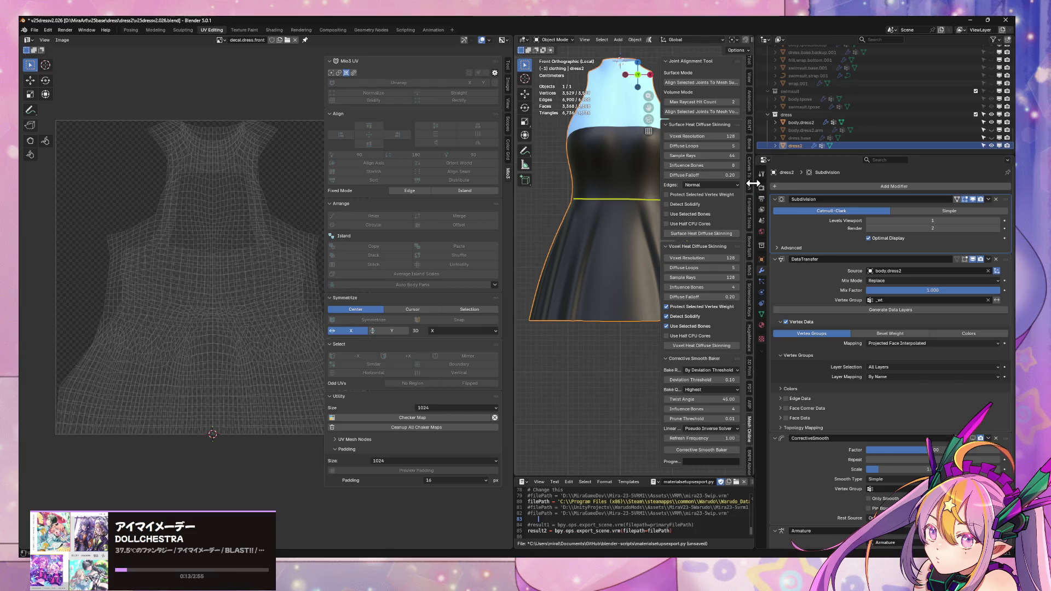
{"action": "mouse_move", "coordinate": [756, 187]}
{"action": "left_mouse_down"}
{"action": "mouse_move", "coordinate": [778, 187]}
{"action": "mouse_move", "coordinate": [731, 188]}
{"action": "left_mouse_up"}
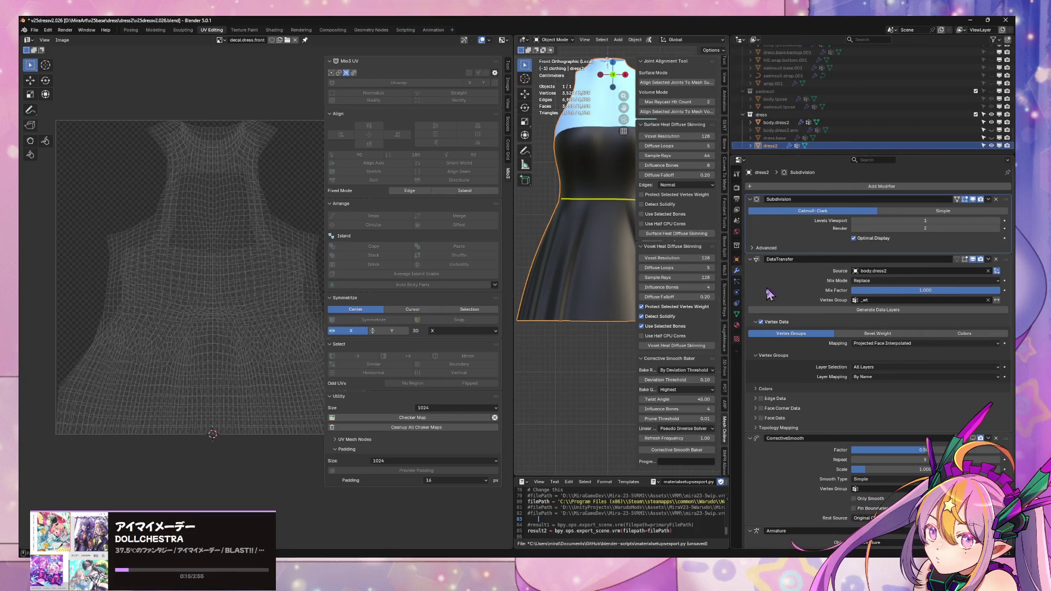
{"action": "left_click", "coordinate": [737, 325]}
{"action": "left_click_drag", "start_coordinate": [512, 250], "coordinate": [403, 249]}
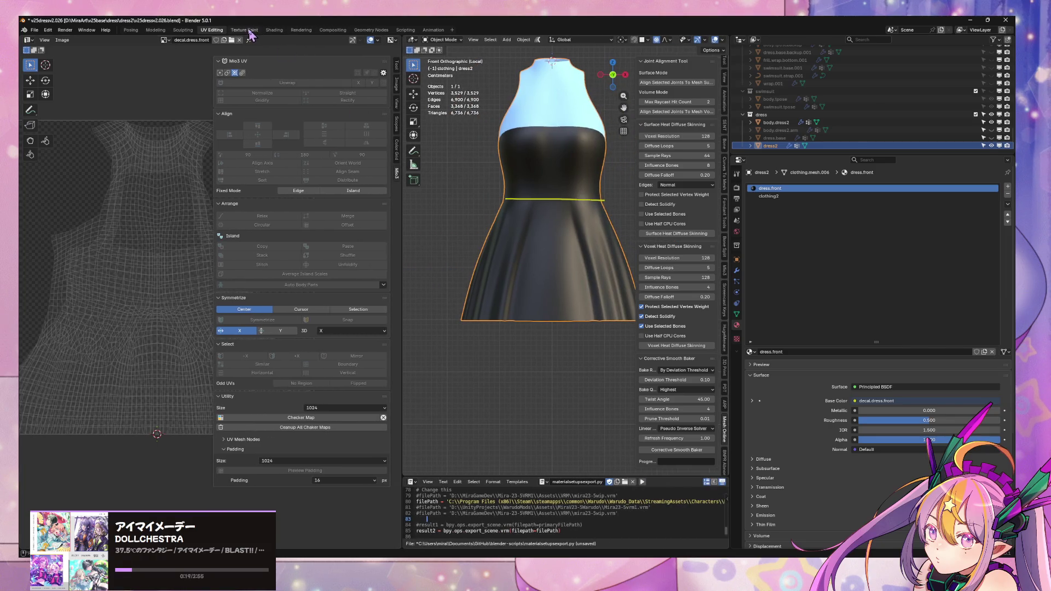
{"action": "left_click", "coordinate": [246, 31]}
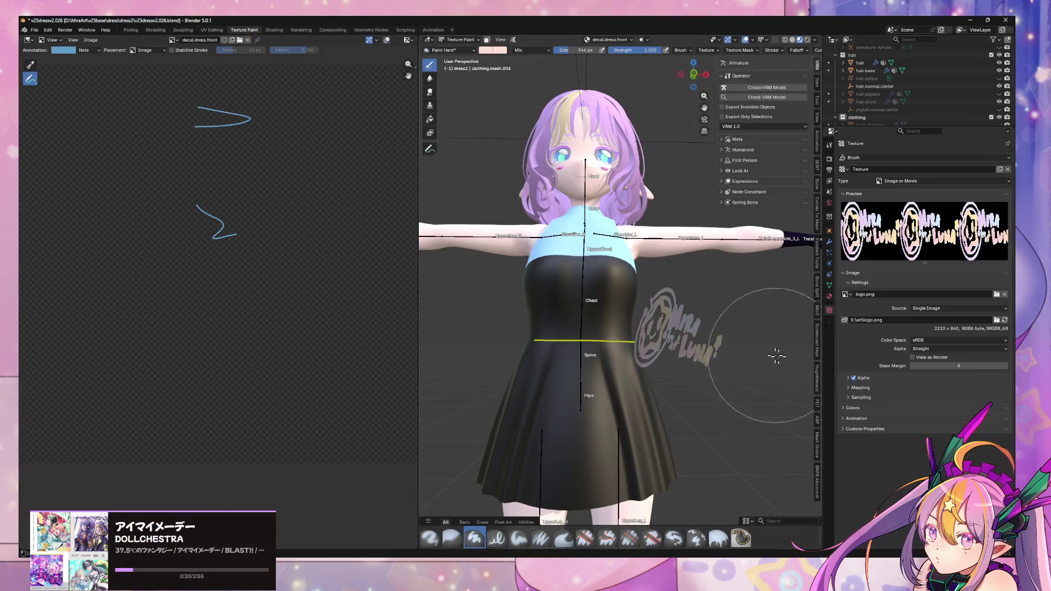
Replace logo.png with circuitstencil.white.png as the brush texture.
{"action": "left_click", "coordinate": [1004, 294]}
{"action": "left_click", "coordinate": [954, 297]}
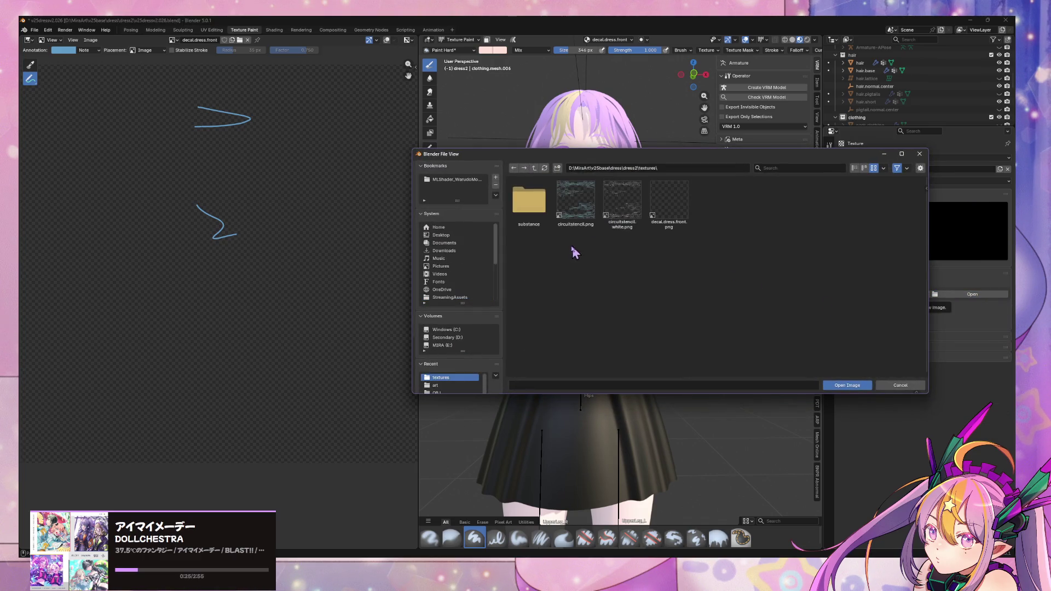
{"action": "double_click", "coordinate": [623, 218]}
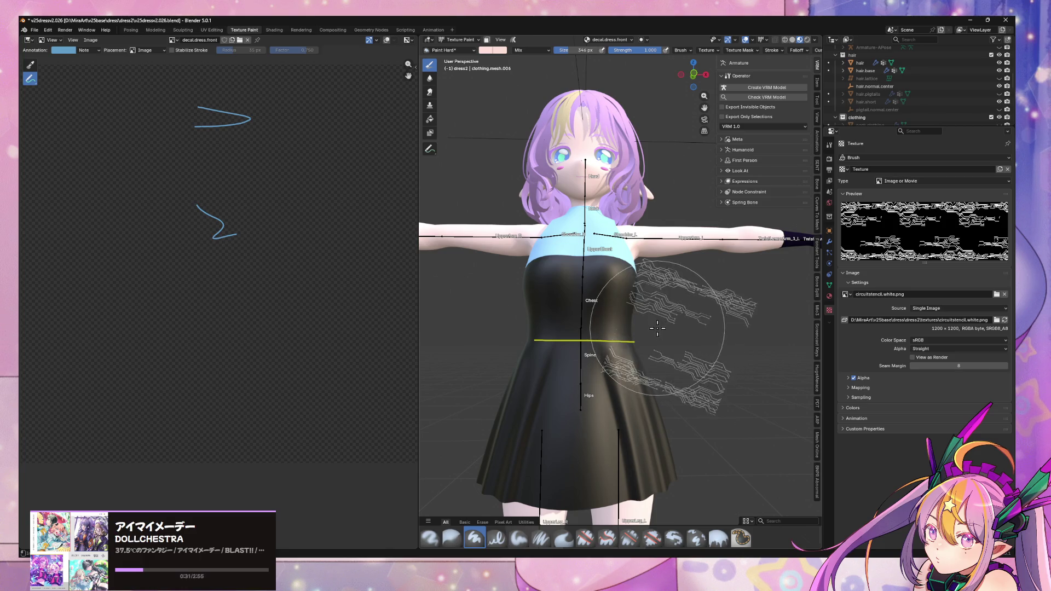
Test-paint the circuit stencil, rotating and resizing the overlay, undoing each trial dab.
{"action": "left_click", "coordinate": [679, 309]}
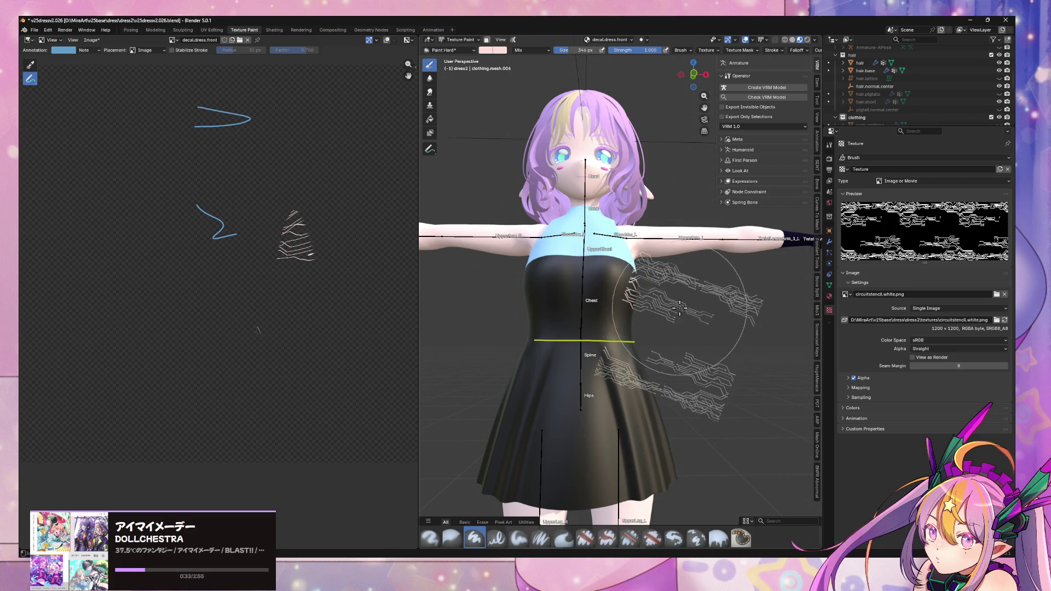
{"action": "key", "text": "ctrl+z"}
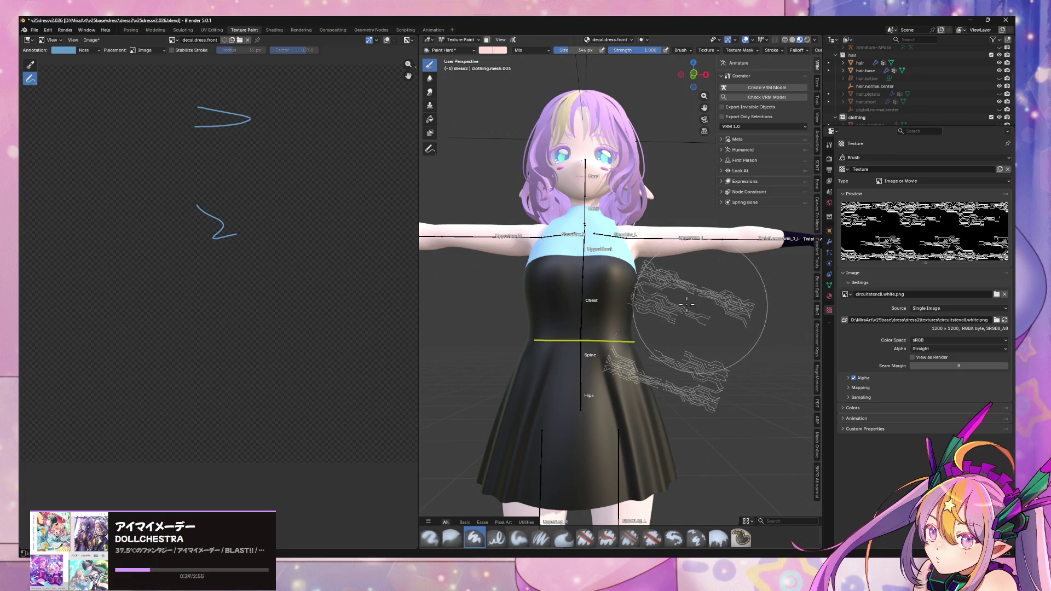
{"action": "left_click", "coordinate": [714, 308]}
{"action": "right_click_drag", "start_coordinate": [713, 309], "coordinate": [613, 307], "text": "ctrl"}
{"action": "key", "text": "ctrl+z"}
{"action": "right_click_drag", "start_coordinate": [696, 325], "coordinate": [666, 346], "text": "shift"}
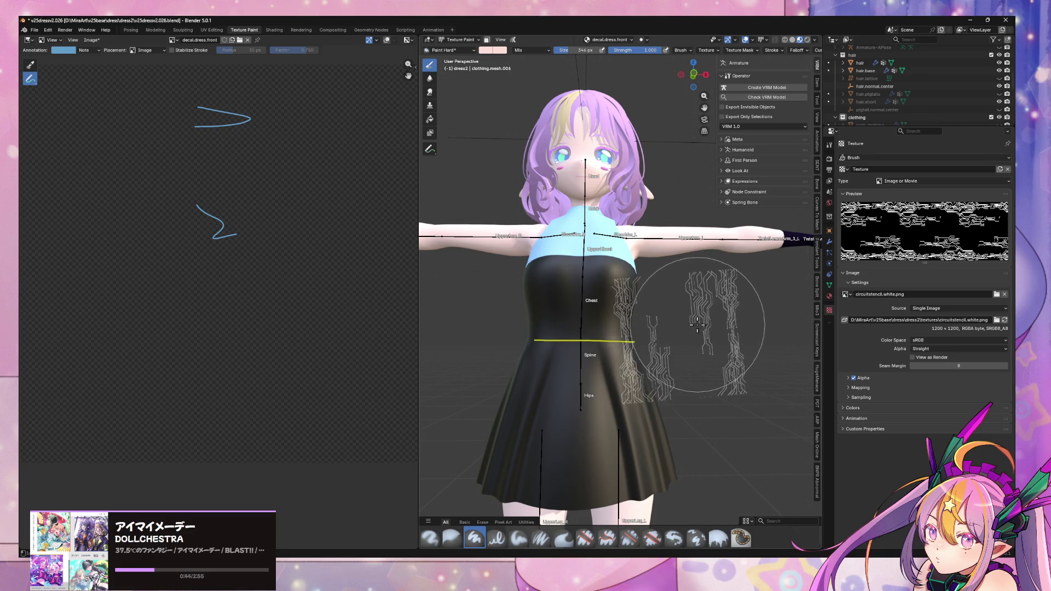
{"action": "left_click", "coordinate": [671, 344]}
{"action": "key", "text": "ctrl+z"}
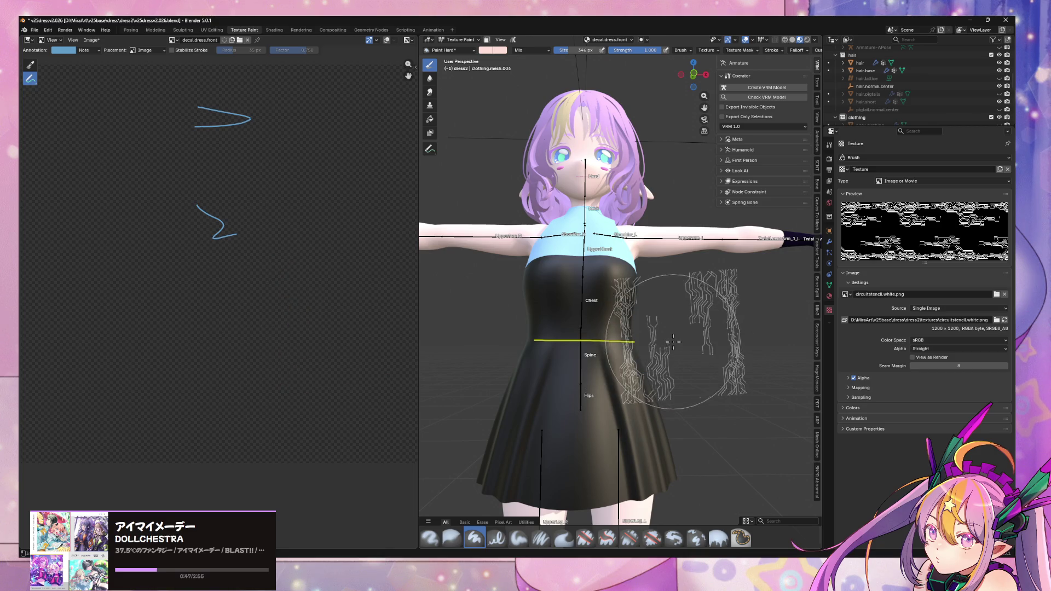
Set both the primary and secondary brush colours to pure white.
{"action": "left_click", "coordinate": [492, 50]}
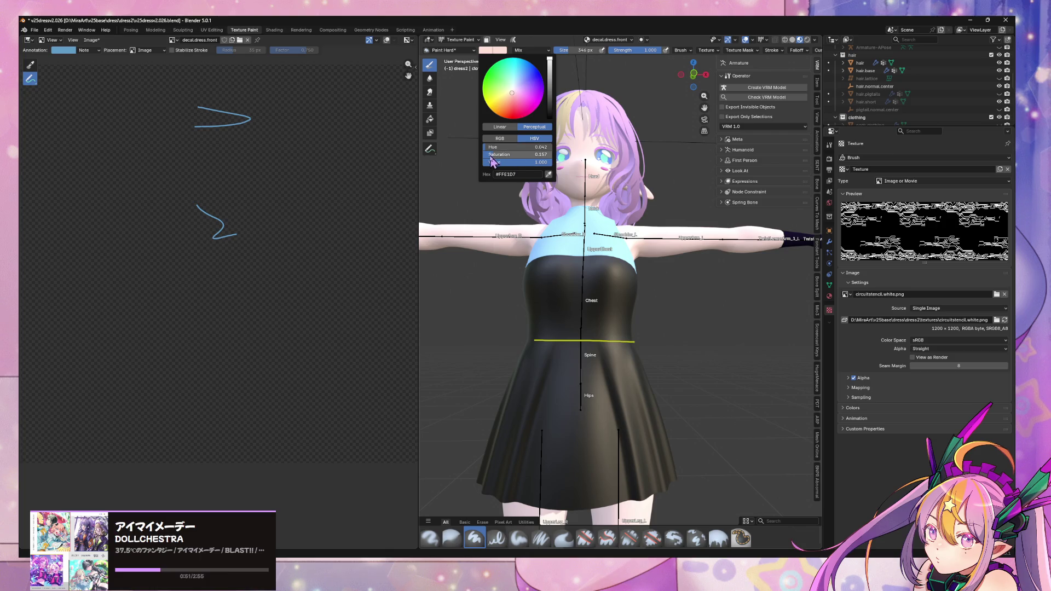
{"action": "left_click_drag", "start_coordinate": [496, 158], "coordinate": [493, 159]}
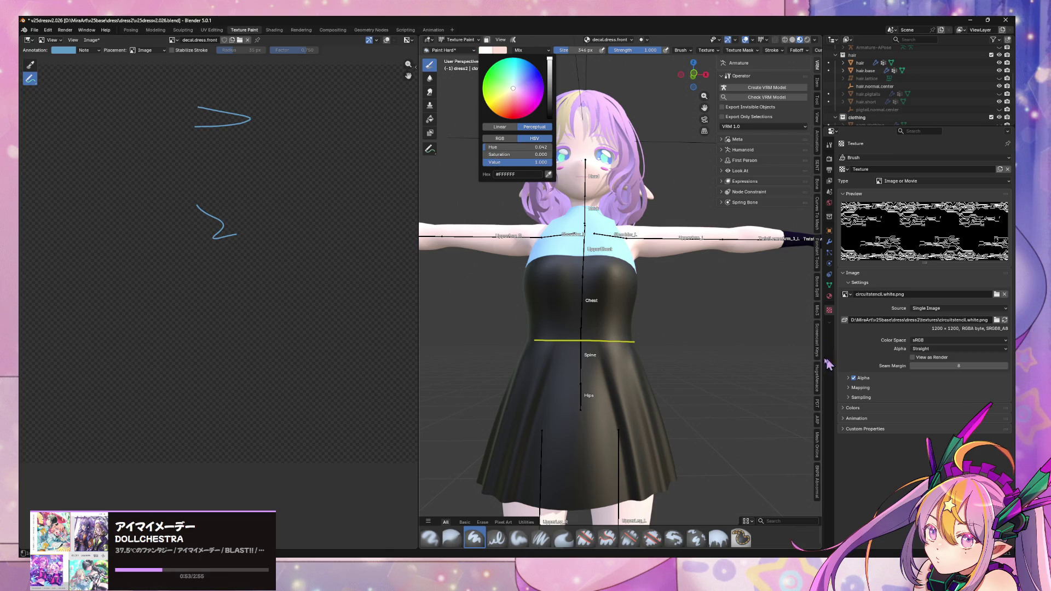
{"action": "left_click", "coordinate": [501, 50]}
{"action": "left_click_drag", "start_coordinate": [502, 158], "coordinate": [492, 160]}
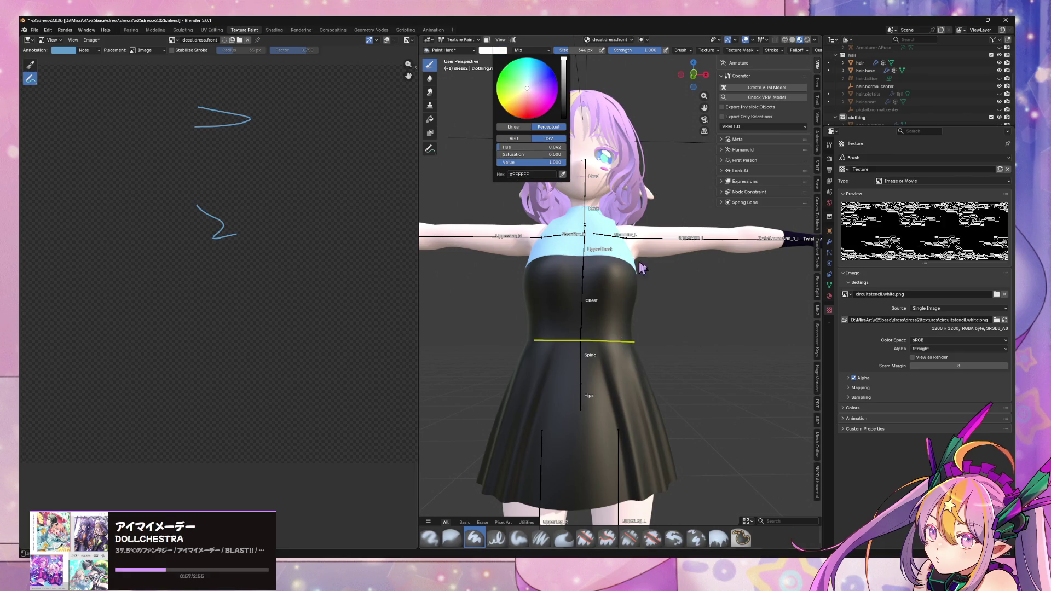
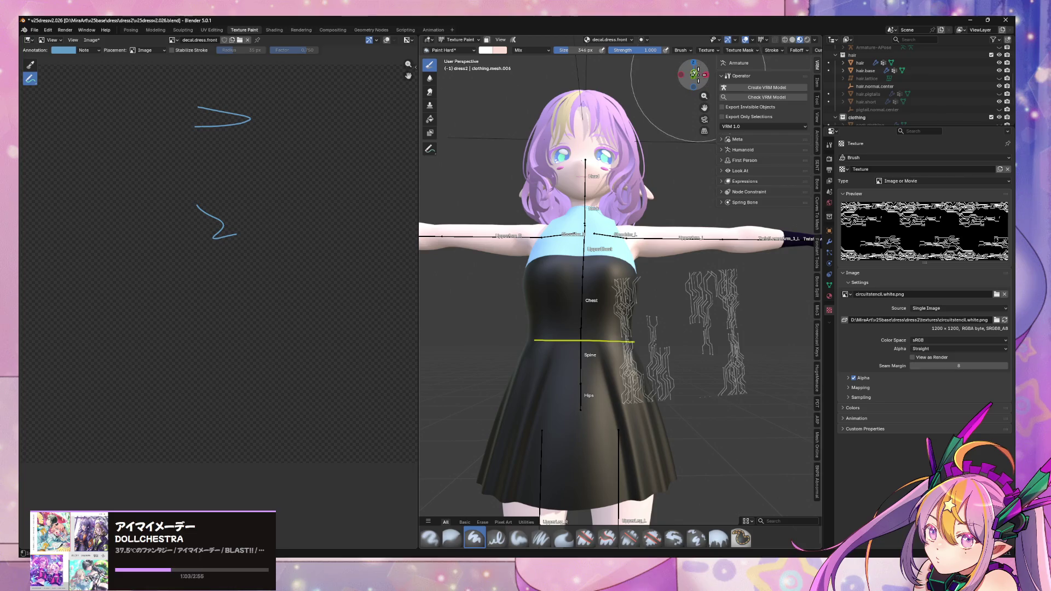
Widen the 3D viewport and enable X-mirror painting.
{"action": "left_click", "coordinate": [693, 85]}
{"action": "mouse_move", "coordinate": [693, 85]}
{"action": "left_mouse_down"}
{"action": "mouse_move", "coordinate": [639, 237]}
{"action": "mouse_move", "coordinate": [647, 240]}
{"action": "left_mouse_up"}
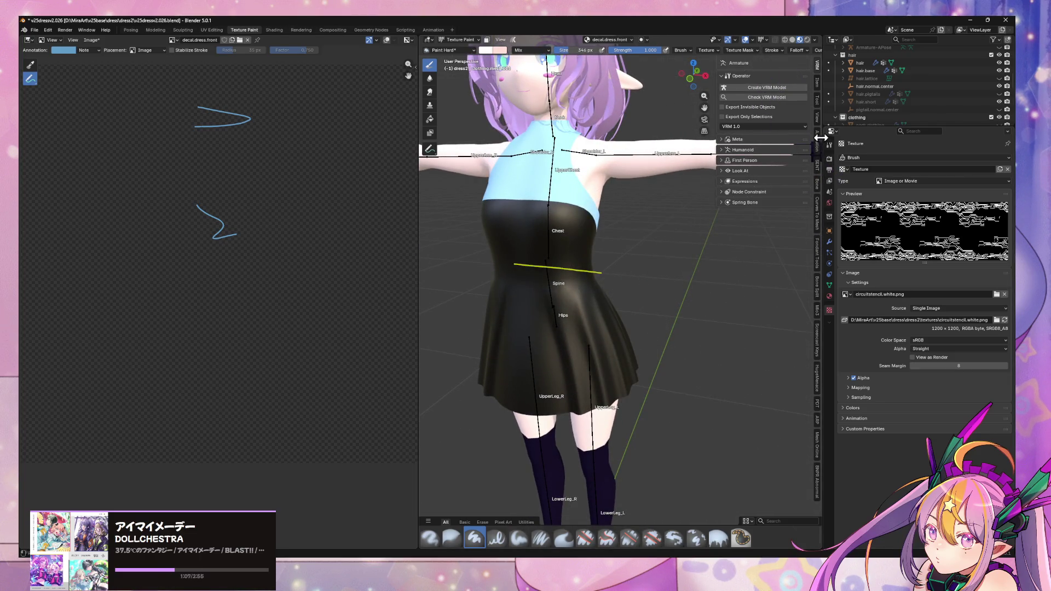
{"action": "mouse_move", "coordinate": [823, 116]}
{"action": "left_mouse_down"}
{"action": "mouse_move", "coordinate": [888, 114]}
{"action": "mouse_move", "coordinate": [869, 113]}
{"action": "left_mouse_up"}
{"action": "left_click", "coordinate": [853, 51]}
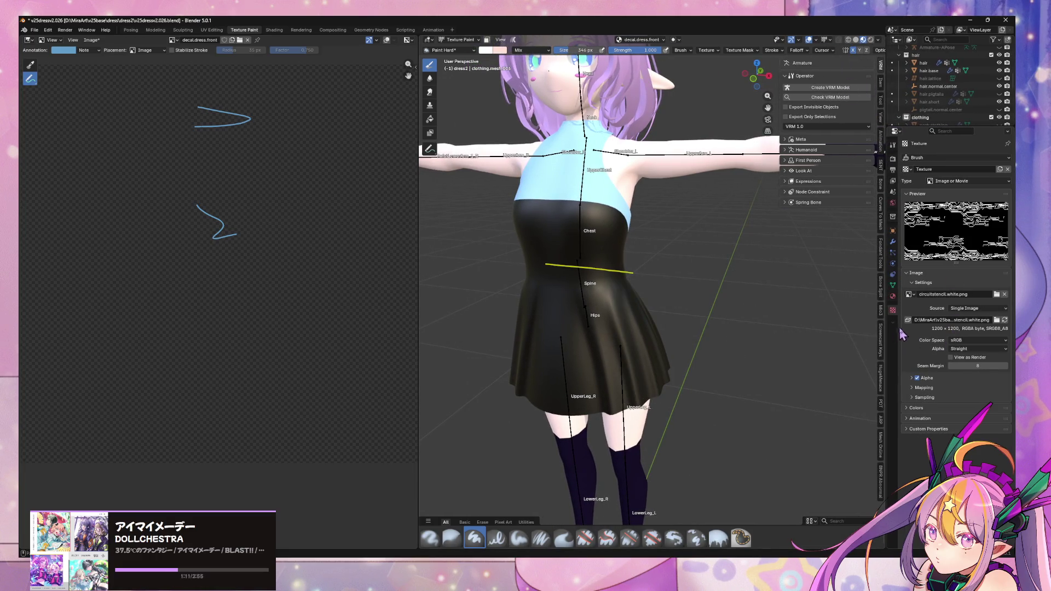
Set the brush texture to Stencil mapping in Front view and adjust its X offset.
{"action": "left_click", "coordinate": [895, 145]}
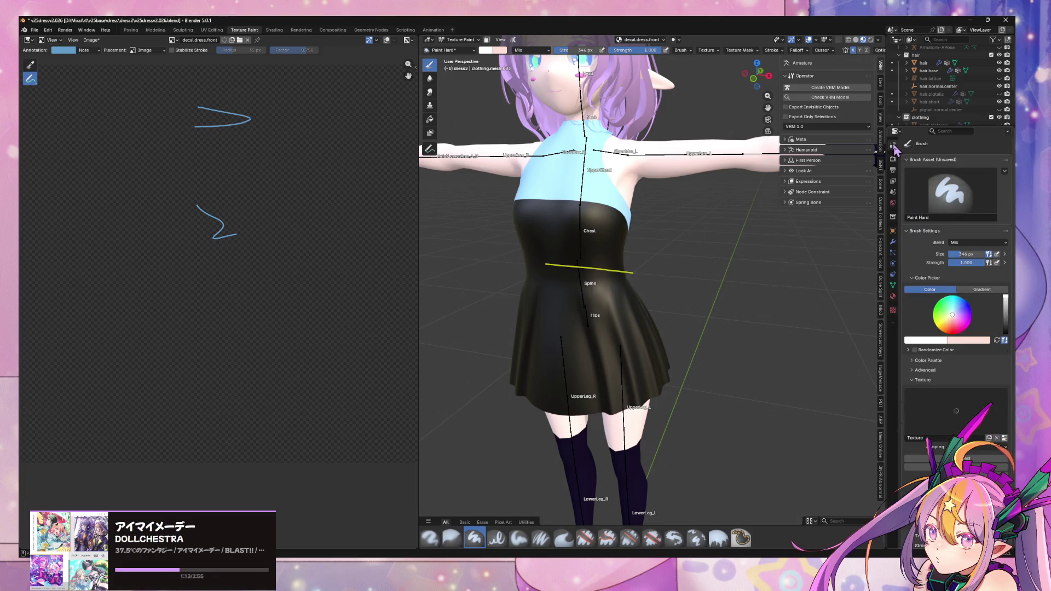
{"action": "scroll", "coordinate": [965, 332], "scroll_direction": "down", "scroll_amount": 3}
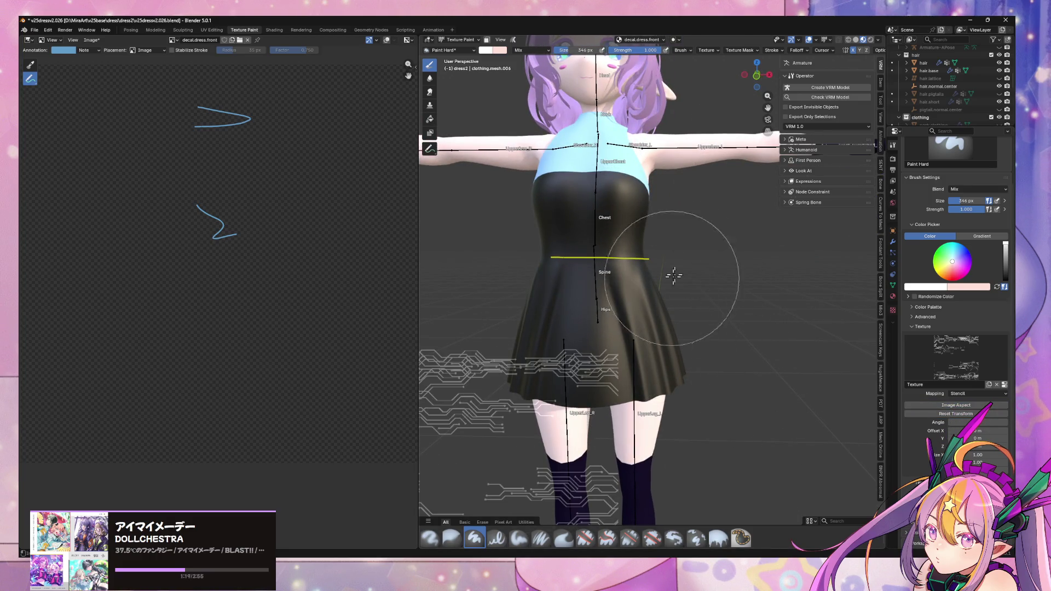
{"action": "left_click", "coordinate": [757, 76]}
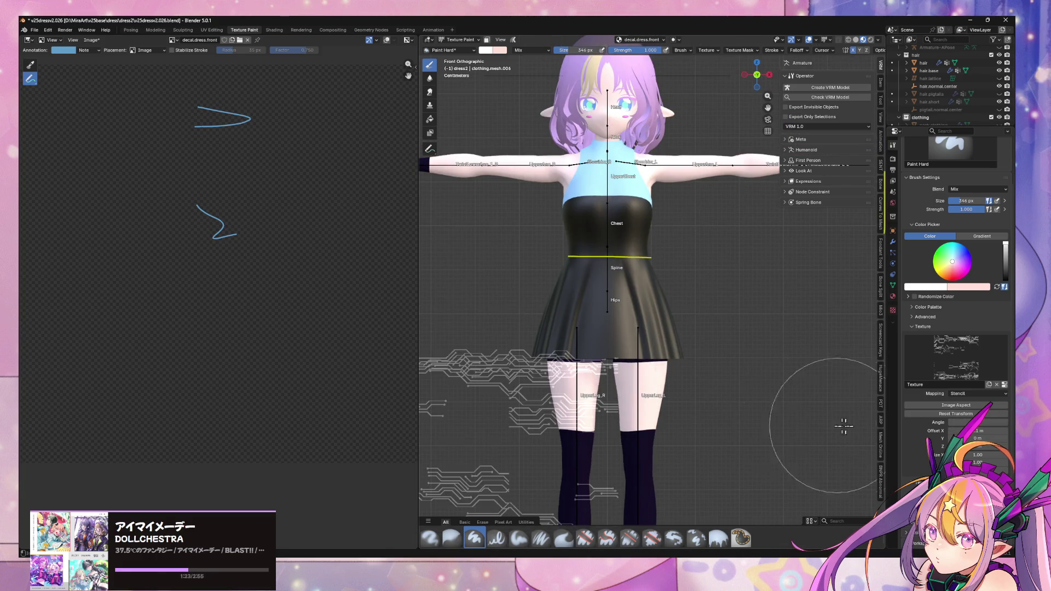
{"action": "mouse_move", "coordinate": [978, 431]}
{"action": "left_mouse_down"}
{"action": "mouse_move", "coordinate": [964, 431]}
{"action": "mouse_move", "coordinate": [980, 432]}
{"action": "left_mouse_up"}
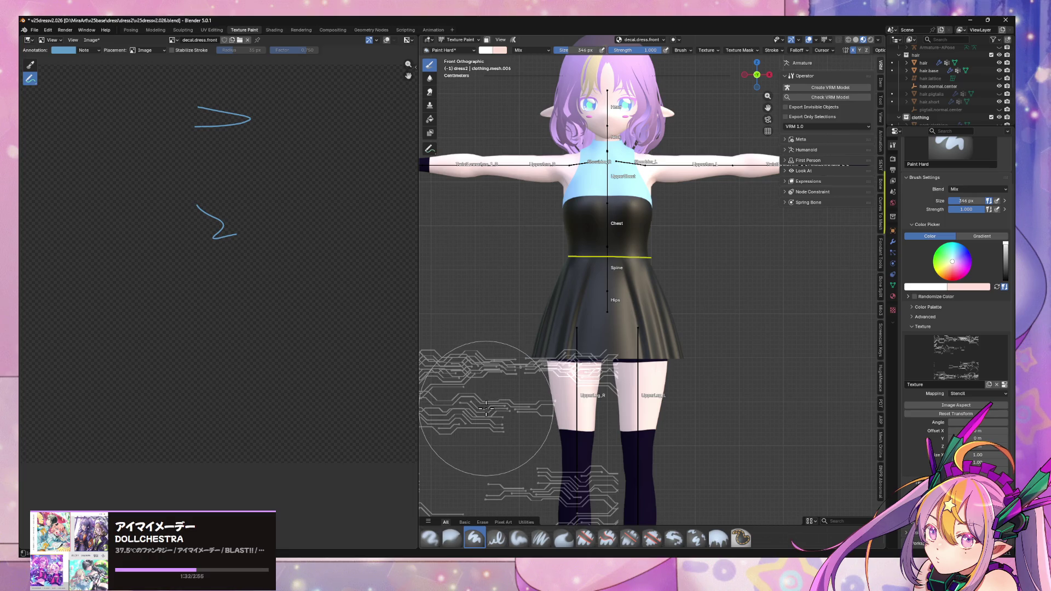
Rotate the circuit stencil upright, reset its transform, and move it over the dress's right side.
{"action": "mouse_move", "coordinate": [487, 407]}
{"action": "right_mouse_down", "text": "ctrl"}
{"action": "mouse_move", "coordinate": [480, 422]}
{"action": "mouse_move", "coordinate": [535, 403]}
{"action": "right_mouse_up", "text": "ctrl"}
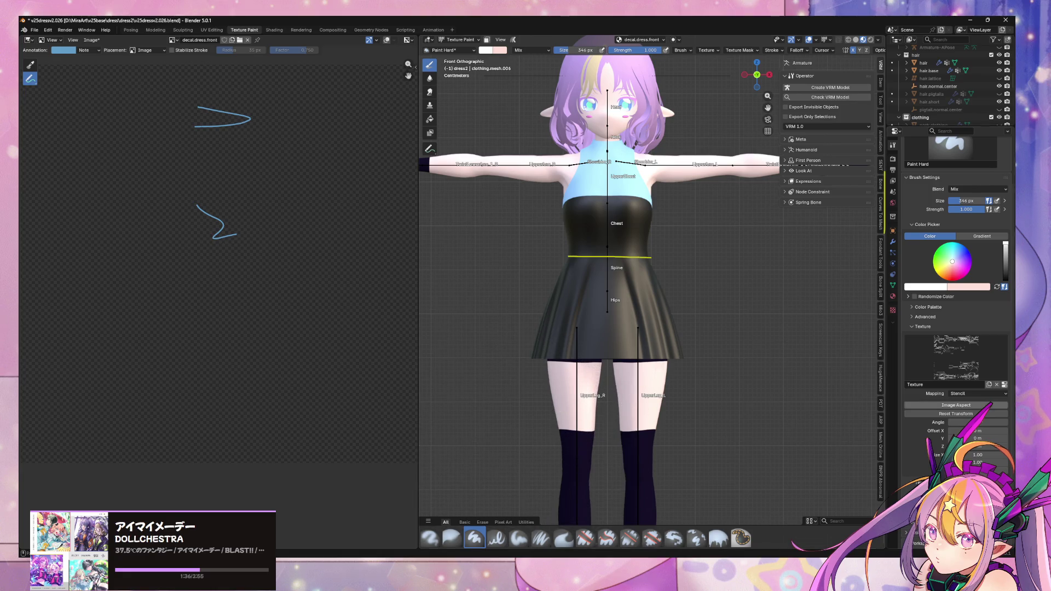
{"action": "left_click", "coordinate": [975, 414]}
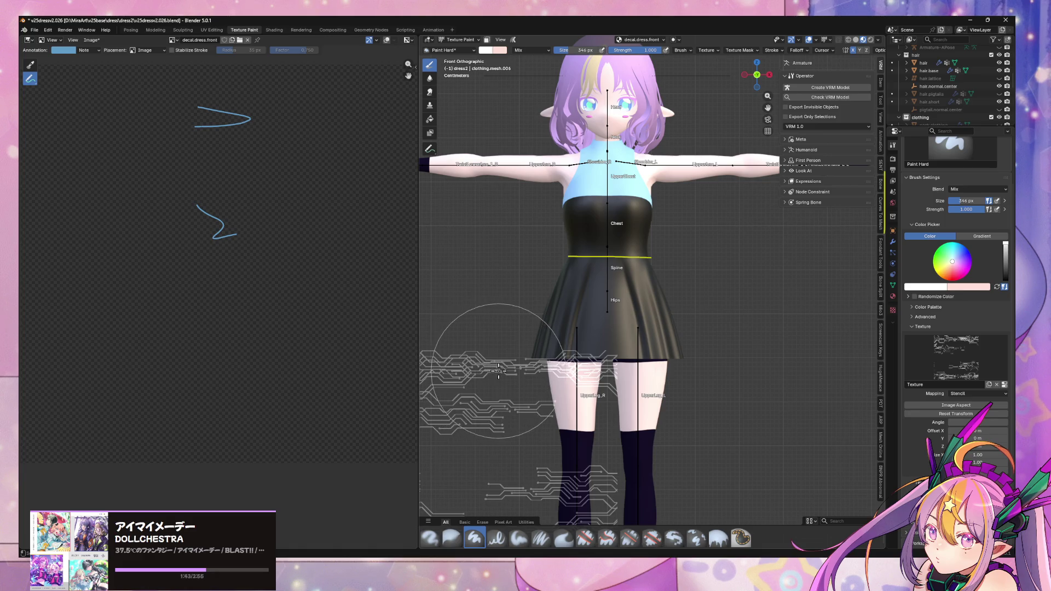
{"action": "mouse_move", "coordinate": [502, 372]}
{"action": "right_mouse_down"}
{"action": "mouse_move", "coordinate": [611, 267]}
{"action": "mouse_move", "coordinate": [723, 268]}
{"action": "mouse_move", "coordinate": [493, 300]}
{"action": "mouse_move", "coordinate": [493, 320]}
{"action": "mouse_move", "coordinate": [659, 313]}
{"action": "right_mouse_up"}
{"action": "scroll", "coordinate": [654, 311], "scroll_direction": "up", "scroll_amount": 3}
{"action": "scroll", "coordinate": [654, 312], "scroll_direction": "down", "scroll_amount": 2}
{"action": "scroll", "coordinate": [654, 312], "scroll_direction": "up", "scroll_amount": 3}
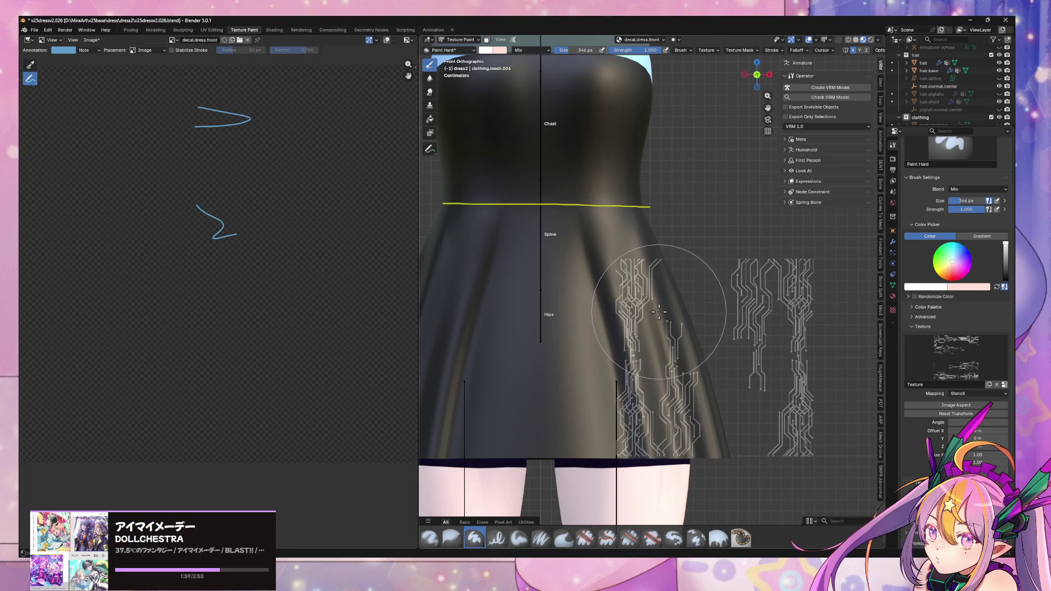
{"action": "scroll", "coordinate": [660, 311], "scroll_direction": "down", "scroll_amount": 5}
{"action": "scroll", "coordinate": [663, 311], "scroll_direction": "up", "scroll_amount": 1}
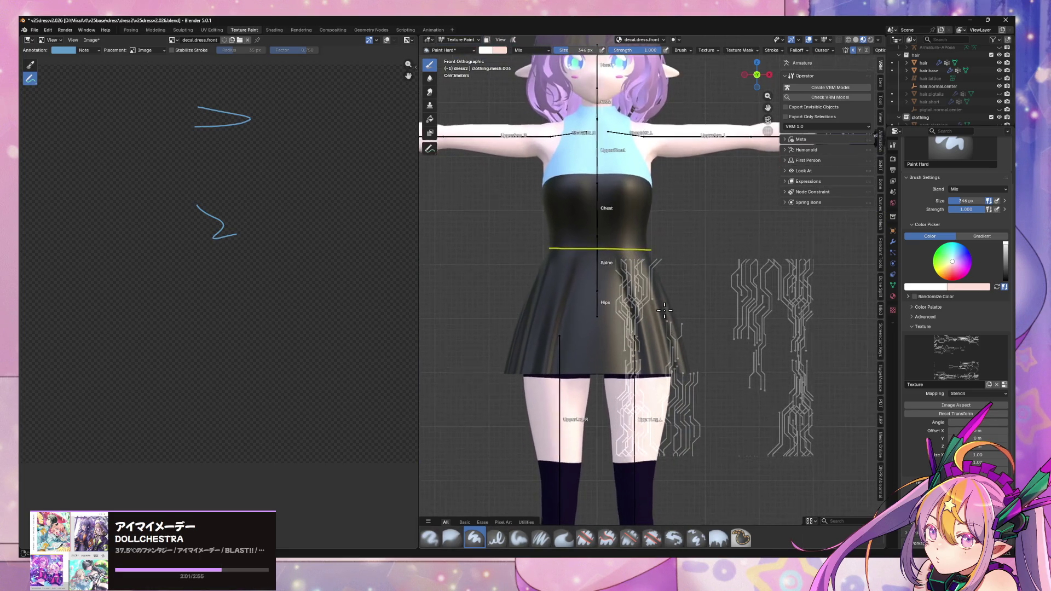
Reset the stencil, move it over the skirt's right side, and rotate it upright.
{"action": "middle_click_drag", "start_coordinate": [679, 315], "coordinate": [678, 387], "text": "shift"}
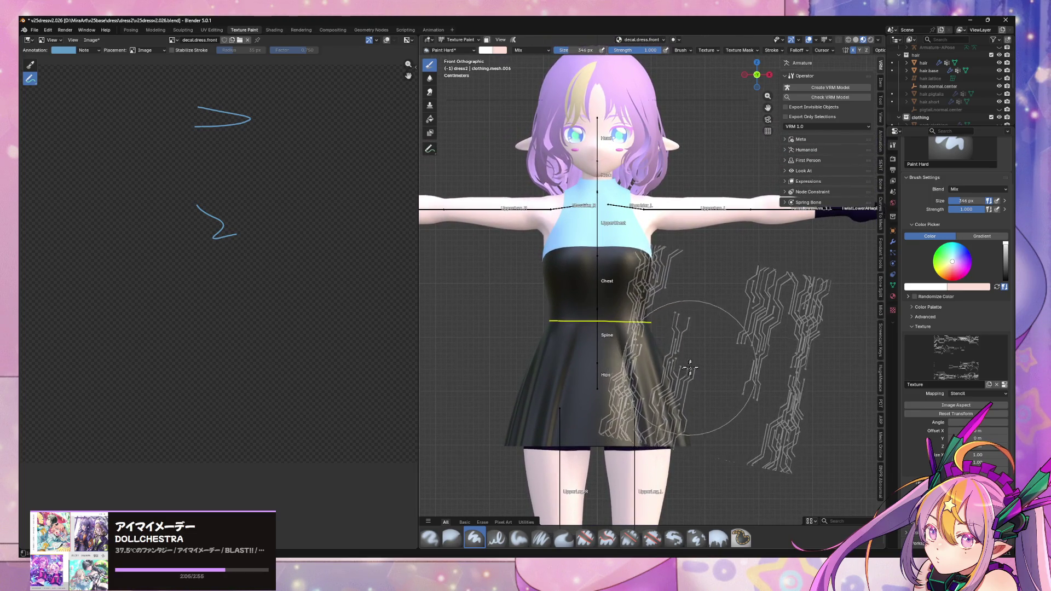
{"action": "right_click_drag", "start_coordinate": [707, 361], "coordinate": [710, 360]}
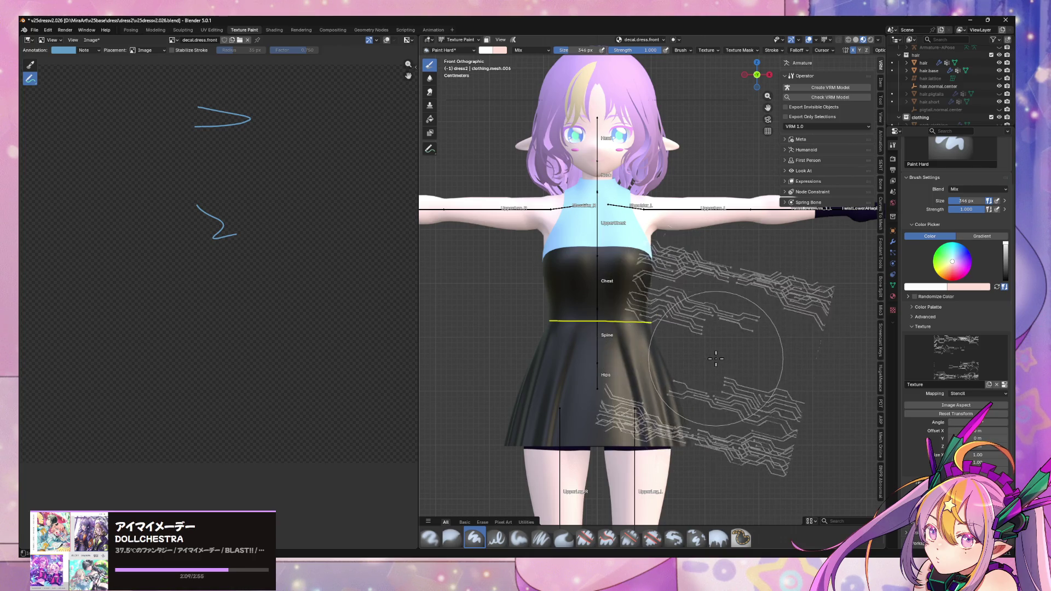
{"action": "left_click", "coordinate": [960, 415]}
{"action": "mouse_move", "coordinate": [549, 371]}
{"action": "right_mouse_down"}
{"action": "mouse_move", "coordinate": [738, 269]}
{"action": "mouse_move", "coordinate": [718, 270]}
{"action": "right_mouse_up"}
{"action": "mouse_move", "coordinate": [718, 270]}
{"action": "middle_mouse_down"}
{"action": "mouse_move", "coordinate": [682, 317]}
{"action": "mouse_move", "coordinate": [771, 254]}
{"action": "middle_mouse_up"}
{"action": "mouse_move", "coordinate": [771, 255]}
{"action": "right_mouse_down", "text": "ctrl"}
{"action": "mouse_move", "coordinate": [758, 233]}
{"action": "mouse_move", "coordinate": [712, 224]}
{"action": "right_mouse_up", "text": "ctrl"}
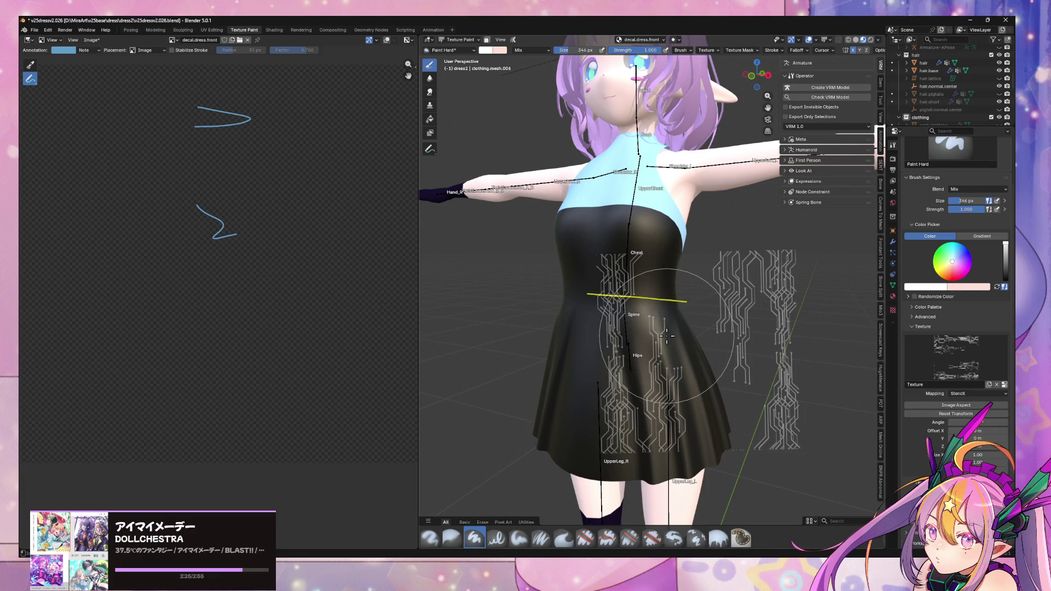
Scale the stencil up over the dress and paint mirrored circuit traces on the chest.
{"action": "right_click_drag", "start_coordinate": [654, 336], "coordinate": [647, 324], "text": "shift"}
{"action": "middle_click_drag", "start_coordinate": [662, 326], "coordinate": [621, 329]}
{"action": "mouse_move", "coordinate": [624, 329]}
{"action": "right_mouse_down", "text": "shift"}
{"action": "mouse_move", "coordinate": [630, 290]}
{"action": "mouse_move", "coordinate": [646, 311]}
{"action": "right_mouse_up", "text": "shift"}
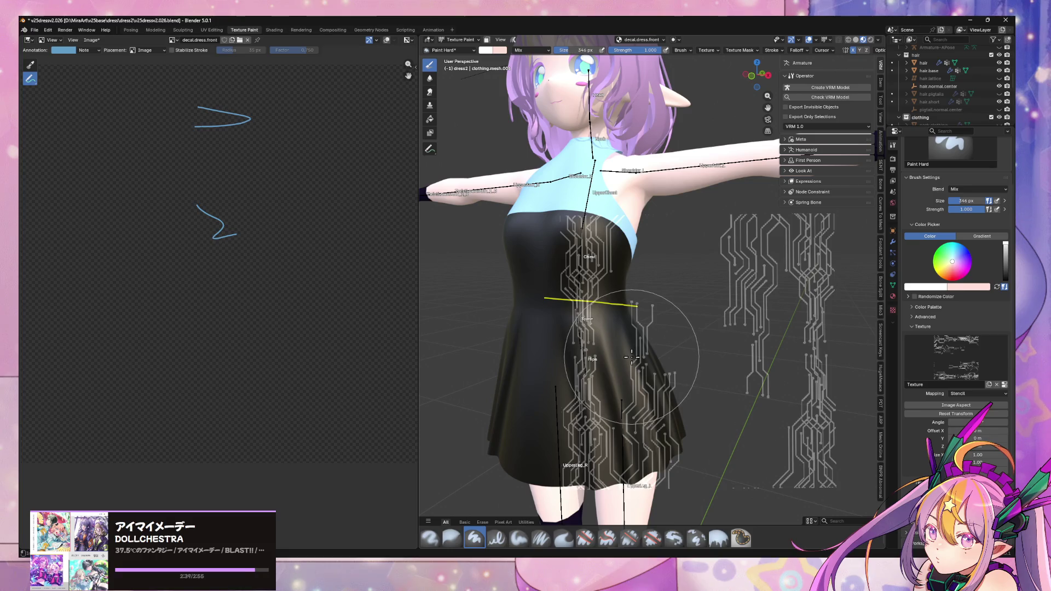
{"action": "right_click_drag", "start_coordinate": [626, 356], "coordinate": [660, 345], "text": "shift"}
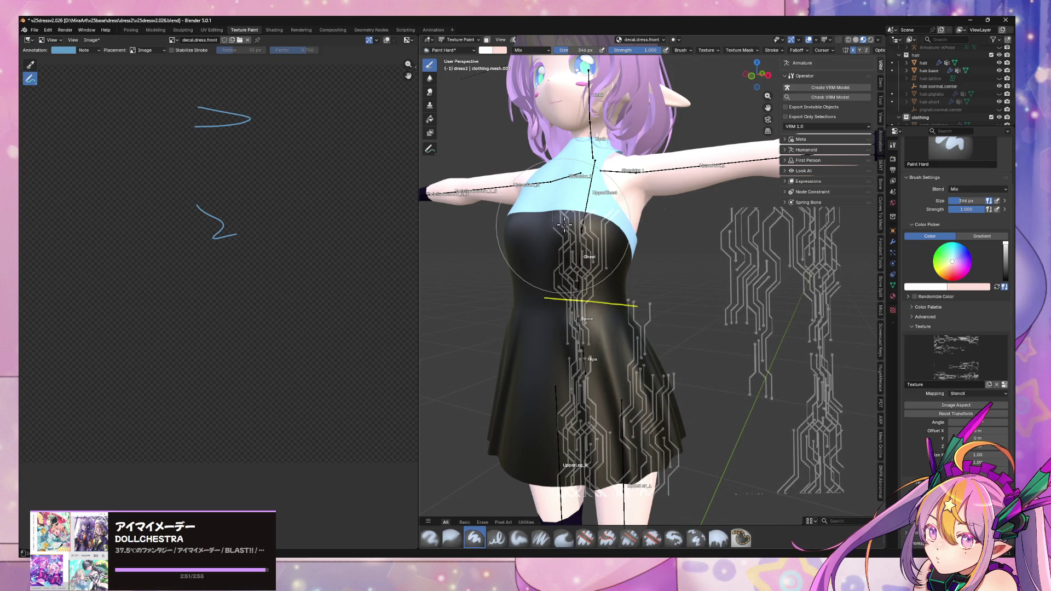
{"action": "mouse_move", "coordinate": [590, 247]}
{"action": "left_mouse_down"}
{"action": "mouse_move", "coordinate": [595, 291]}
{"action": "mouse_move", "coordinate": [610, 305]}
{"action": "left_mouse_up"}
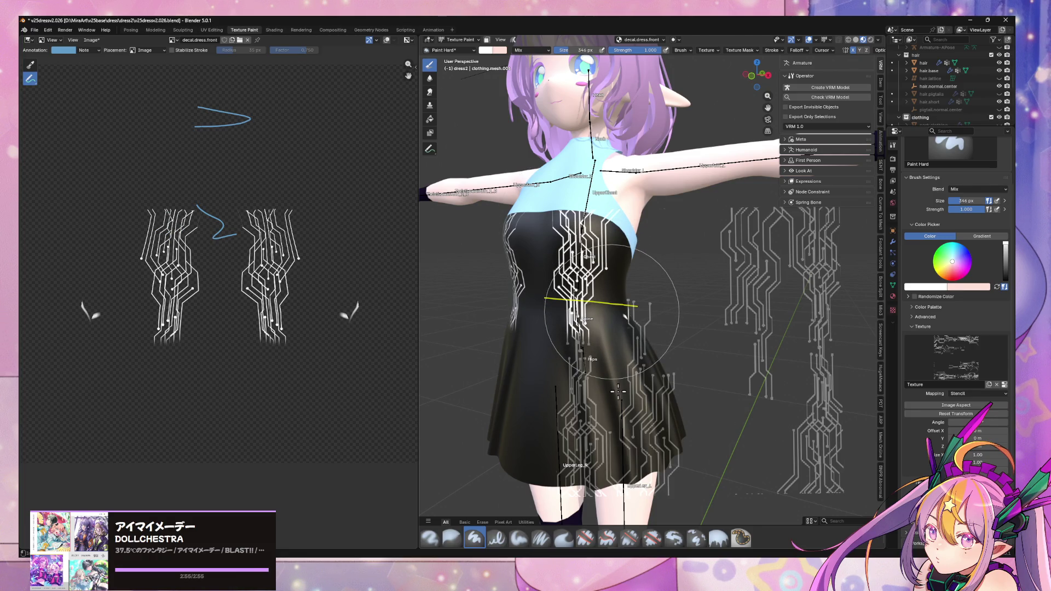
Paint circuit traces down the lower skirt and hem, then orbit round to the dress's back.
{"action": "left_click_drag", "start_coordinate": [626, 393], "coordinate": [624, 379]}
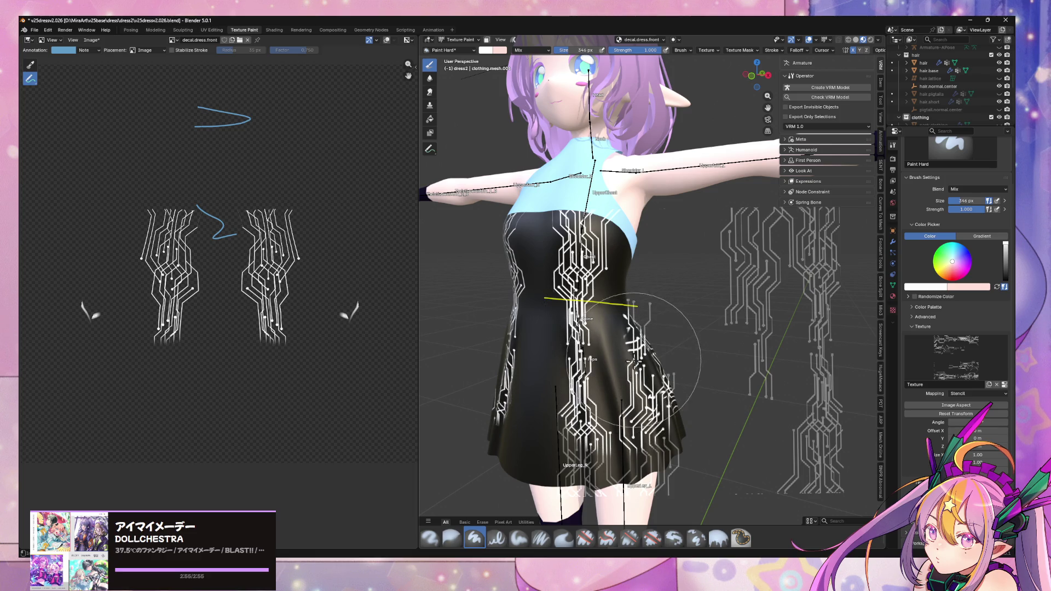
{"action": "mouse_move", "coordinate": [646, 438]}
{"action": "left_mouse_down"}
{"action": "mouse_move", "coordinate": [586, 454]}
{"action": "mouse_move", "coordinate": [616, 474]}
{"action": "left_mouse_up"}
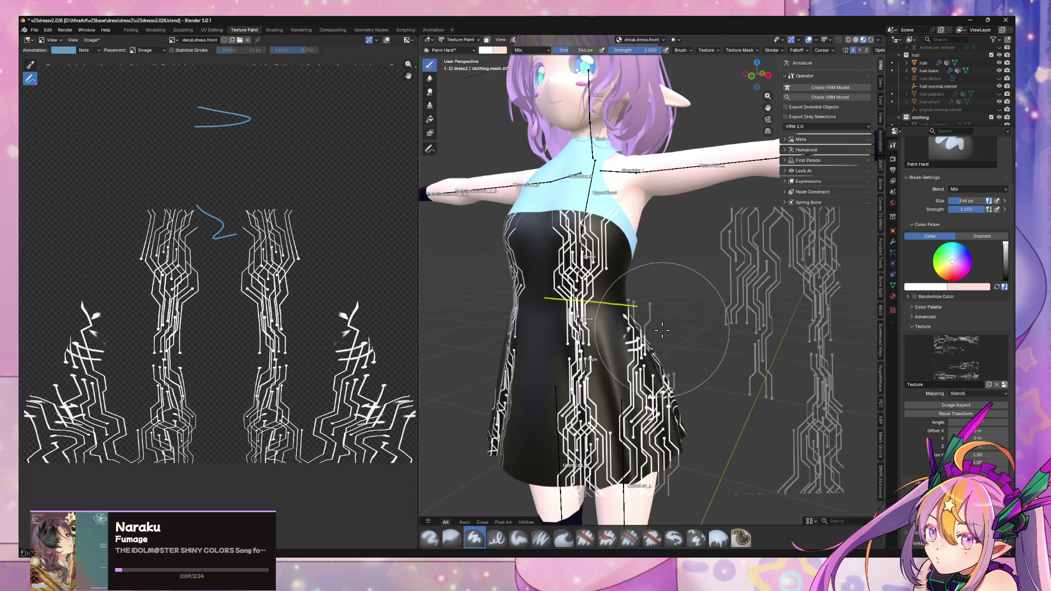
{"action": "right_click_drag", "start_coordinate": [659, 333], "coordinate": [647, 320]}
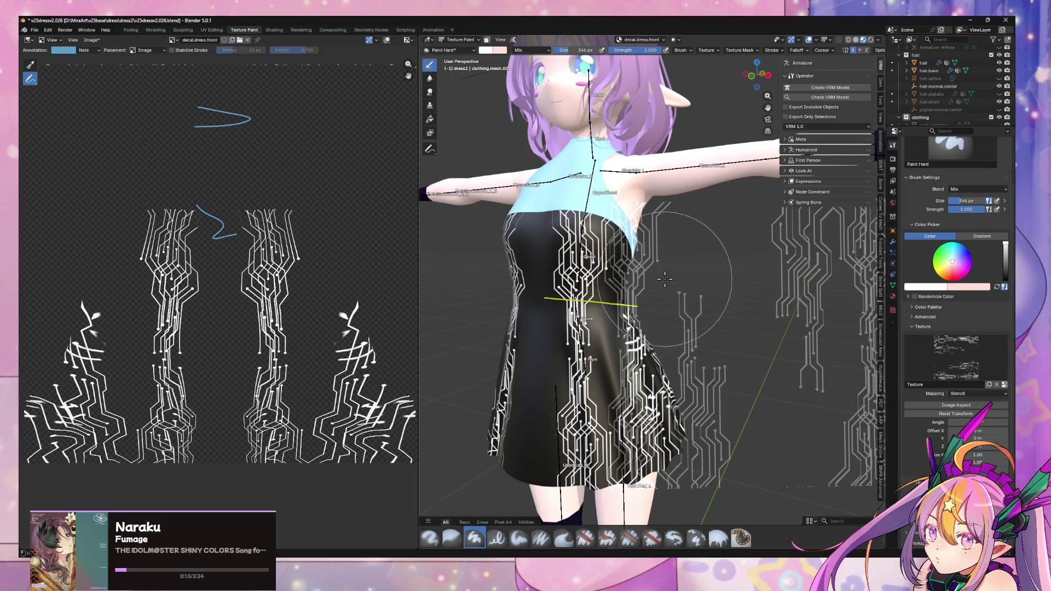
{"action": "right_click_drag", "start_coordinate": [671, 298], "coordinate": [662, 311]}
{"action": "mouse_move", "coordinate": [661, 311]}
{"action": "middle_mouse_down"}
{"action": "mouse_move", "coordinate": [687, 218]}
{"action": "mouse_move", "coordinate": [735, 198]}
{"action": "mouse_move", "coordinate": [835, 210]}
{"action": "mouse_move", "coordinate": [810, 205]}
{"action": "mouse_move", "coordinate": [640, 247]}
{"action": "mouse_move", "coordinate": [673, 254]}
{"action": "mouse_move", "coordinate": [636, 298]}
{"action": "middle_mouse_up"}
{"action": "mouse_move", "coordinate": [695, 310]}
{"action": "middle_mouse_down"}
{"action": "mouse_move", "coordinate": [728, 307]}
{"action": "mouse_move", "coordinate": [699, 305]}
{"action": "middle_mouse_up"}
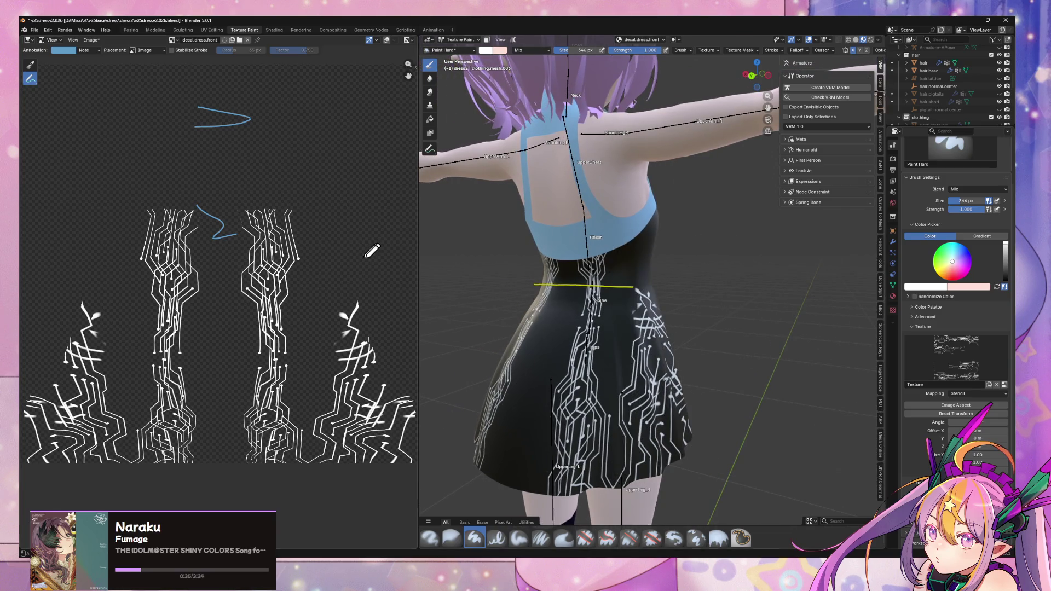
Undo the recent skirt strokes and a test dab on the dress back.
{"action": "key", "text": "ctrl+z"}
{"action": "key", "text": "ctrl+z"}
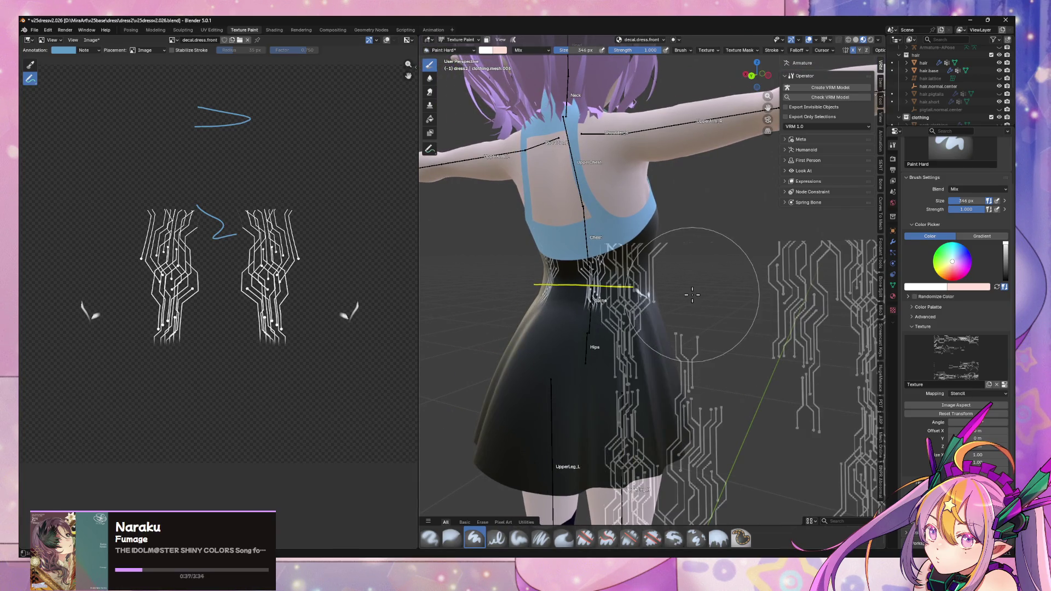
{"action": "mouse_move", "coordinate": [703, 296]}
{"action": "middle_mouse_down"}
{"action": "mouse_move", "coordinate": [712, 295]}
{"action": "mouse_move", "coordinate": [682, 321]}
{"action": "mouse_move", "coordinate": [725, 317]}
{"action": "mouse_move", "coordinate": [701, 307]}
{"action": "middle_mouse_up"}
{"action": "key", "text": "ctrl+z"}
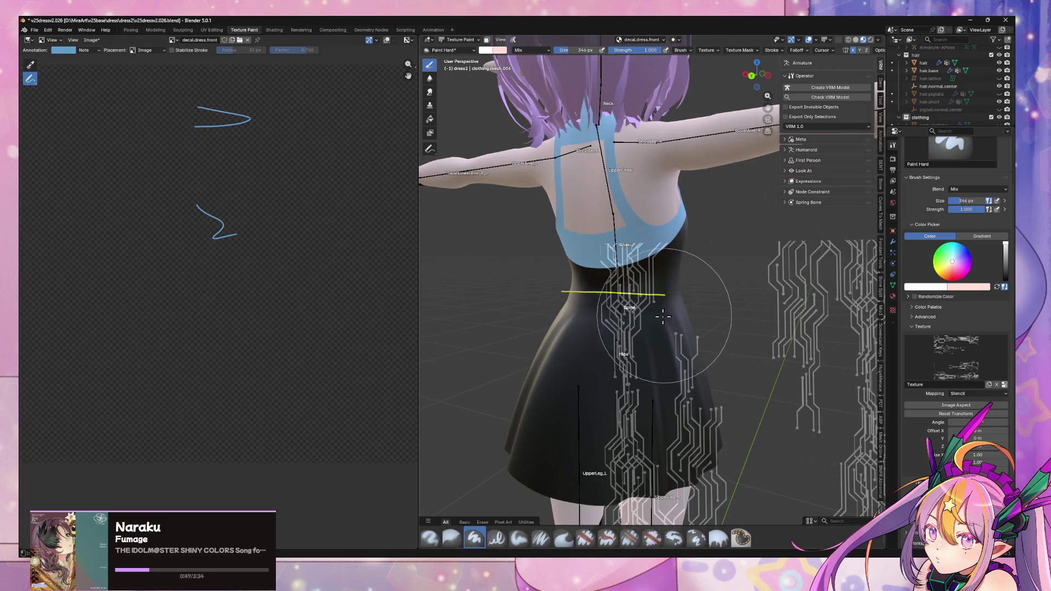
{"action": "mouse_move", "coordinate": [645, 323]}
{"action": "right_mouse_down"}
{"action": "mouse_move", "coordinate": [648, 335]}
{"action": "mouse_move", "coordinate": [657, 328]}
{"action": "right_mouse_up"}
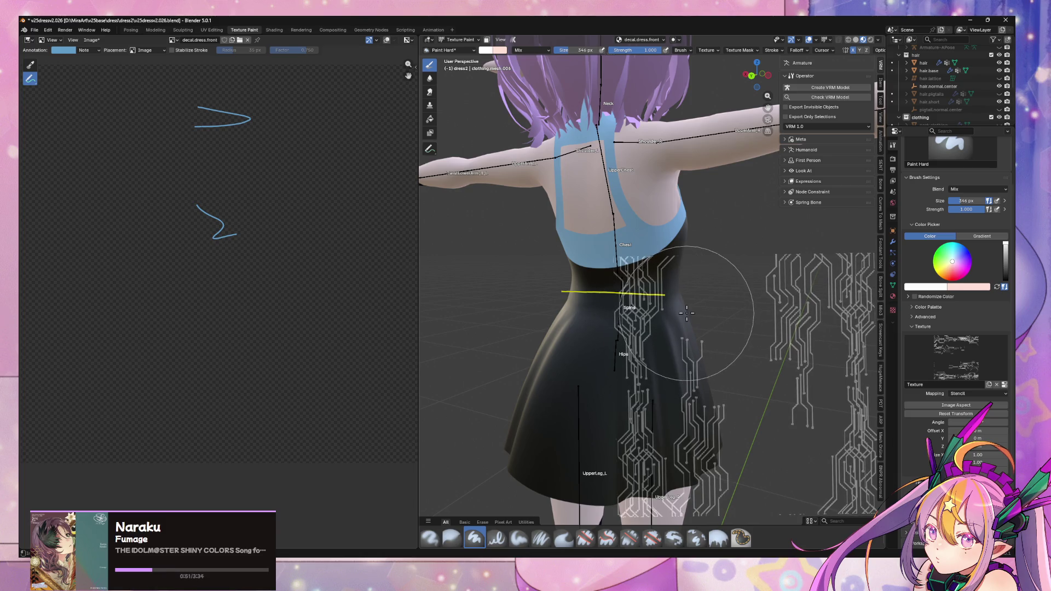
{"action": "left_click", "coordinate": [683, 315]}
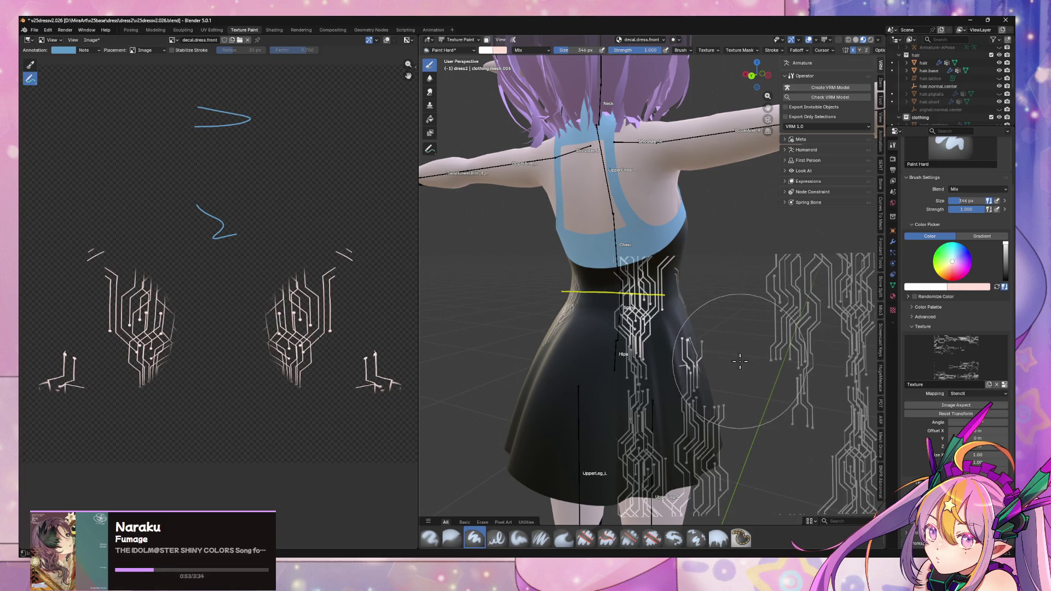
{"action": "key", "text": "ctrl+z"}
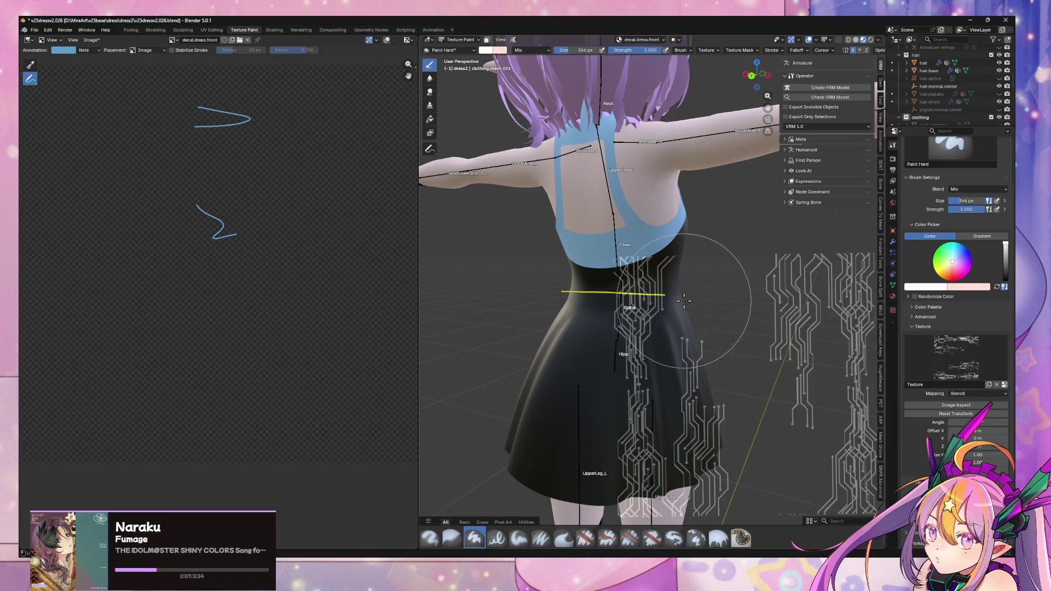
Reposition the stencil, paint traces across the back waist, and orbit back to the front.
{"action": "right_click_drag", "start_coordinate": [684, 300], "coordinate": [678, 301]}
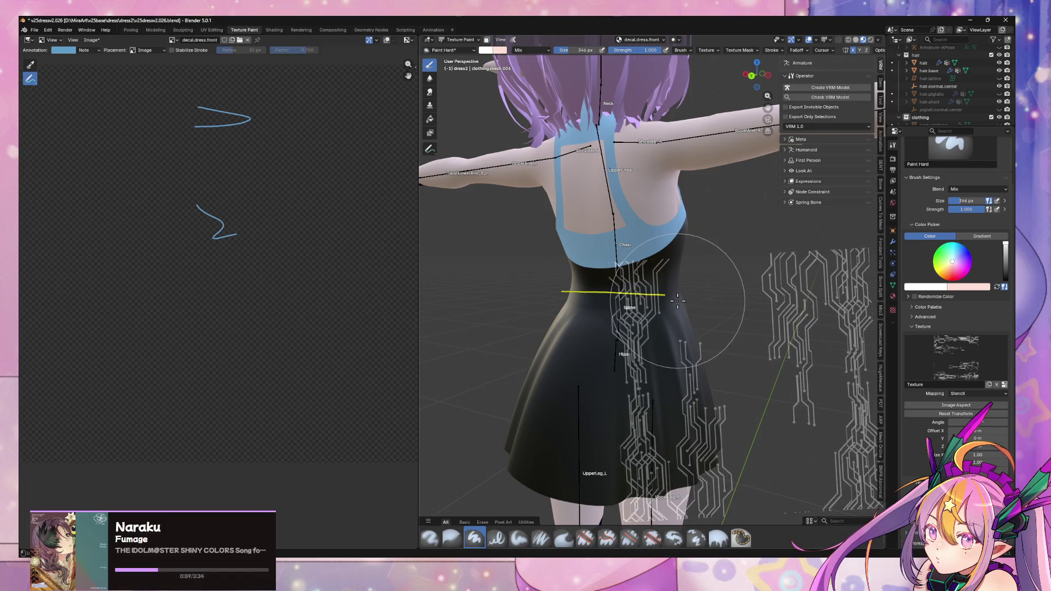
{"action": "middle_click_drag", "start_coordinate": [683, 322], "coordinate": [703, 326]}
{"action": "mouse_move", "coordinate": [713, 365]}
{"action": "middle_mouse_down"}
{"action": "mouse_move", "coordinate": [728, 347]}
{"action": "mouse_move", "coordinate": [692, 328]}
{"action": "mouse_move", "coordinate": [730, 352]}
{"action": "mouse_move", "coordinate": [741, 341]}
{"action": "middle_mouse_up"}
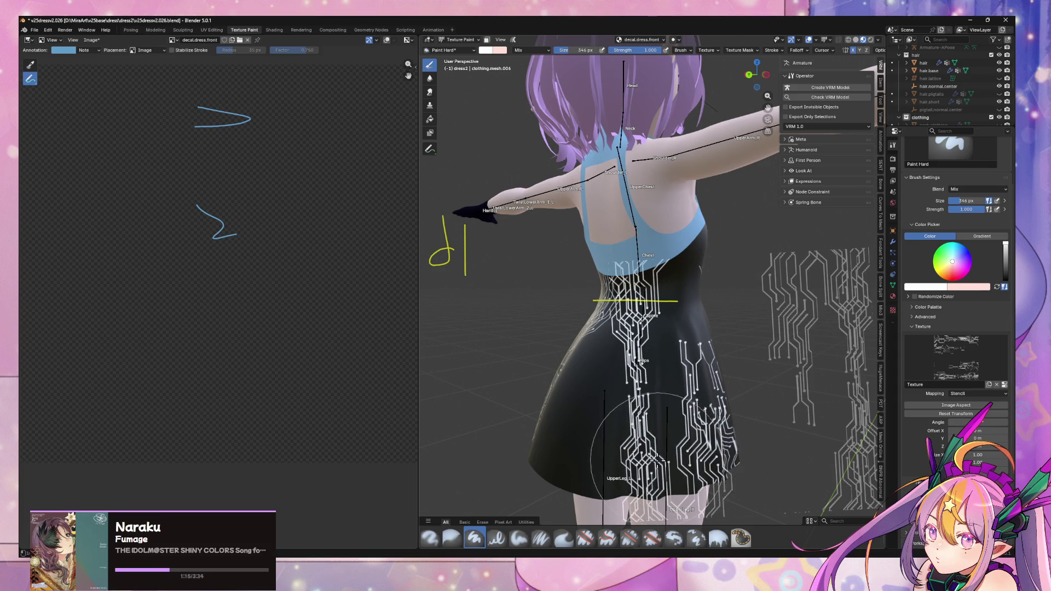
{"action": "left_click", "coordinate": [667, 305]}
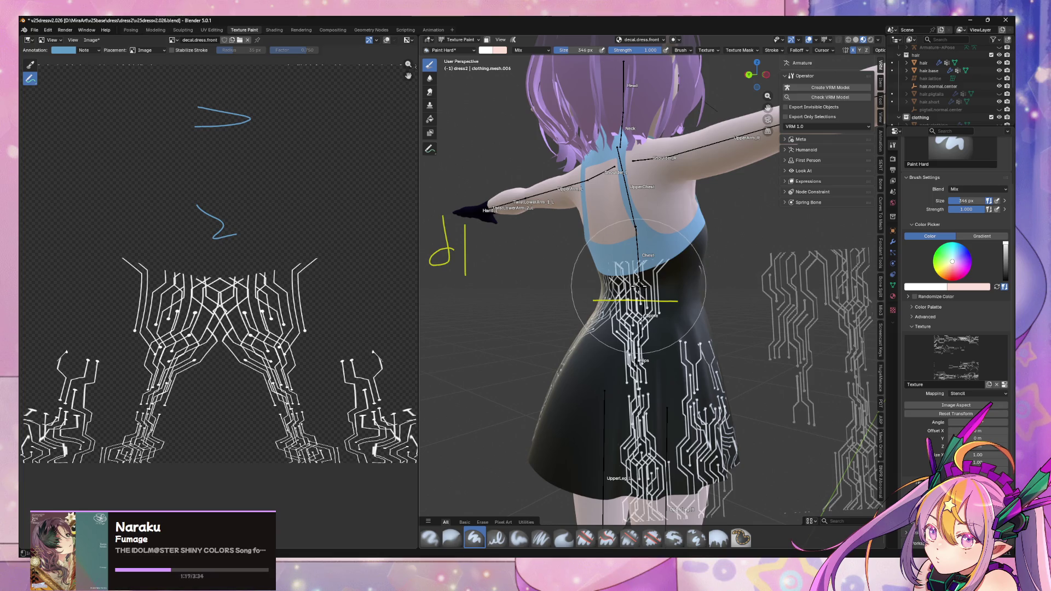
{"action": "mouse_move", "coordinate": [689, 355]}
{"action": "middle_mouse_down"}
{"action": "mouse_move", "coordinate": [550, 395]}
{"action": "mouse_move", "coordinate": [569, 378]}
{"action": "mouse_move", "coordinate": [548, 384]}
{"action": "mouse_move", "coordinate": [606, 342]}
{"action": "mouse_move", "coordinate": [592, 377]}
{"action": "mouse_move", "coordinate": [600, 405]}
{"action": "middle_mouse_up"}
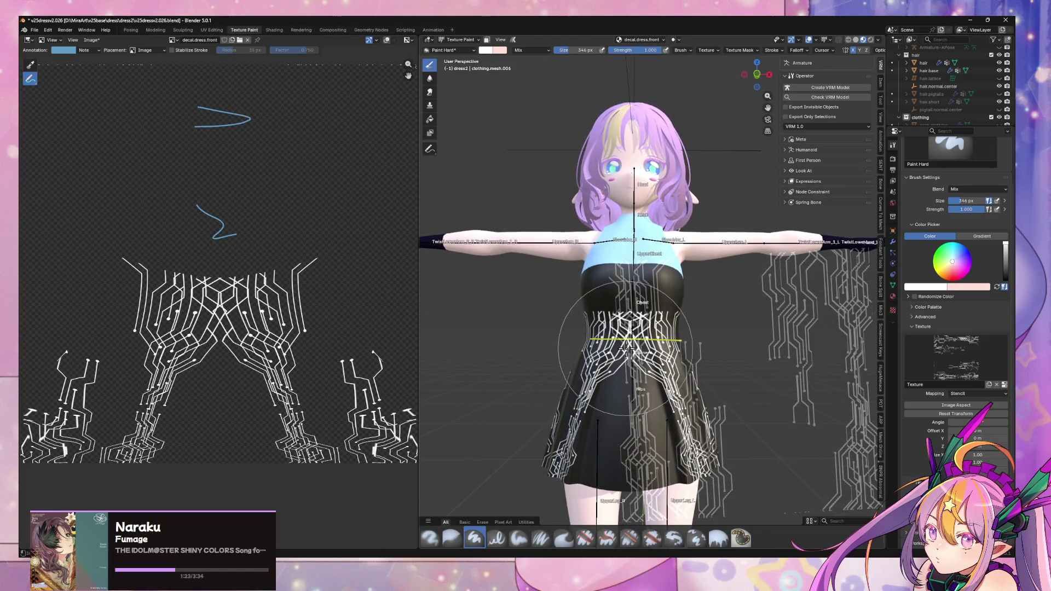
{"action": "mouse_move", "coordinate": [569, 296]}
{"action": "middle_mouse_down", "text": "shift"}
{"action": "mouse_move", "coordinate": [628, 327]}
{"action": "mouse_move", "coordinate": [734, 297]}
{"action": "mouse_move", "coordinate": [683, 276]}
{"action": "mouse_move", "coordinate": [680, 352]}
{"action": "middle_mouse_up", "text": "shift"}
{"action": "scroll", "coordinate": [690, 282], "scroll_direction": "down", "scroll_amount": 2}
{"action": "scroll", "coordinate": [681, 353], "scroll_direction": "up", "scroll_amount": 3}
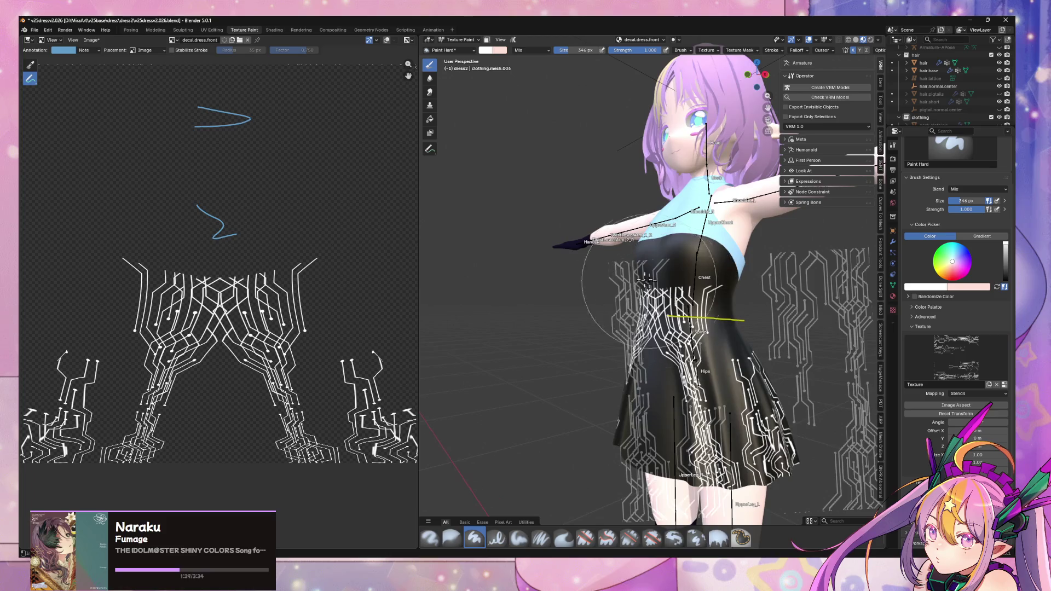
{"action": "middle_click_drag", "start_coordinate": [541, 264], "coordinate": [778, 307]}
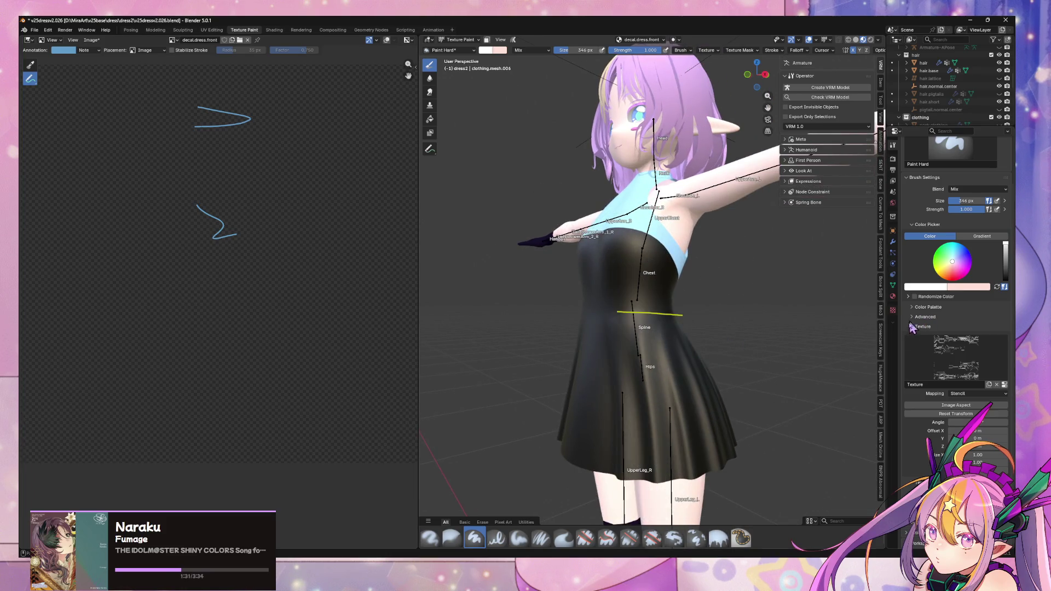
Add a material slot with a single-user copy of dress.front renamed dress.back.
{"action": "left_click", "coordinate": [893, 297]}
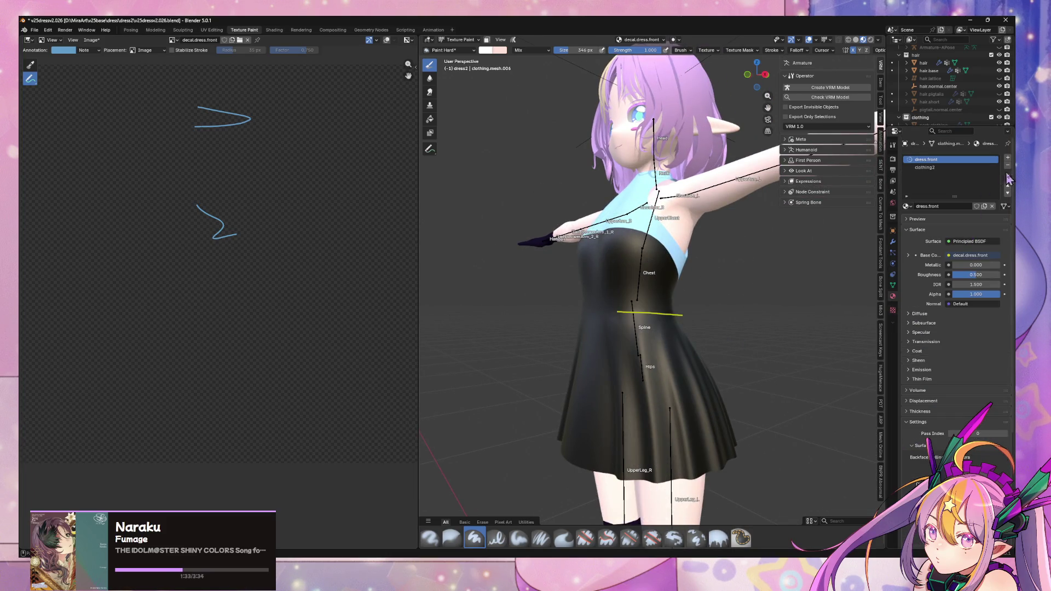
{"action": "left_click", "coordinate": [1008, 158]}
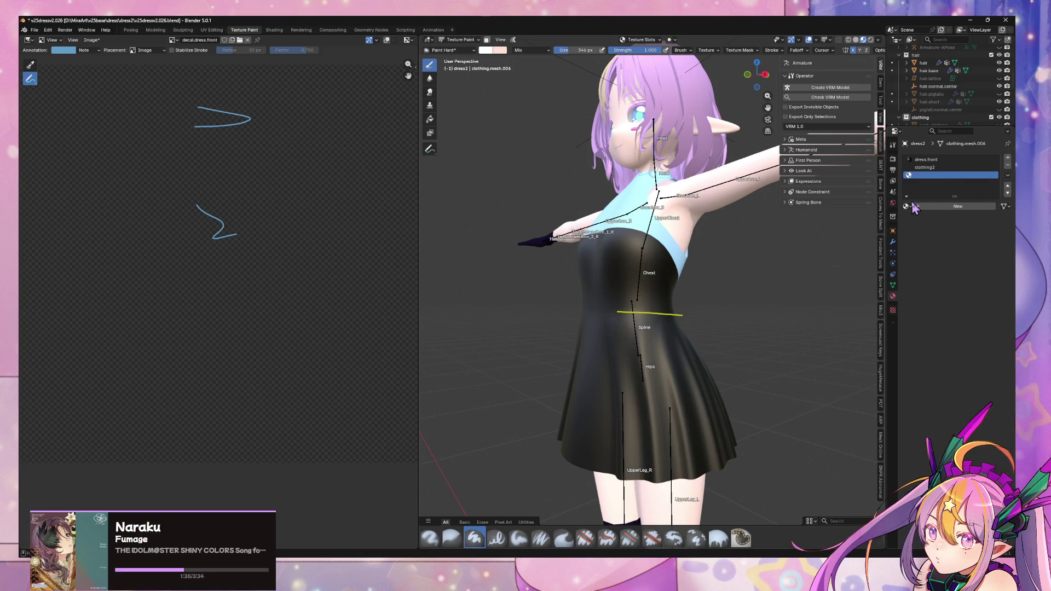
{"action": "left_click", "coordinate": [907, 206]}
{"action": "type", "text": "dress"}
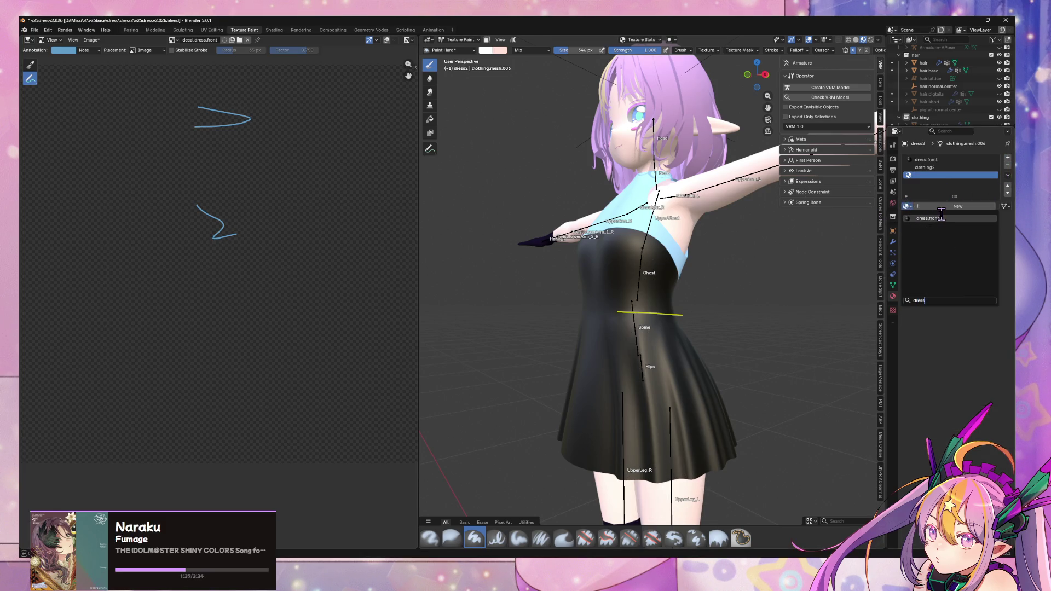
{"action": "left_click", "coordinate": [944, 220]}
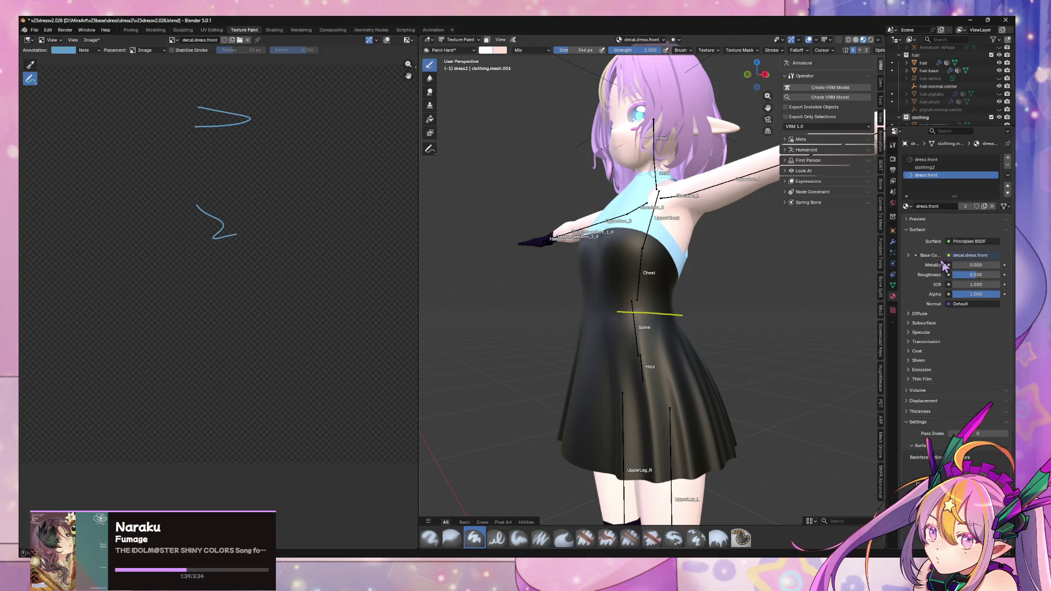
{"action": "left_click", "coordinate": [965, 205]}
{"action": "left_click", "coordinate": [932, 205]}
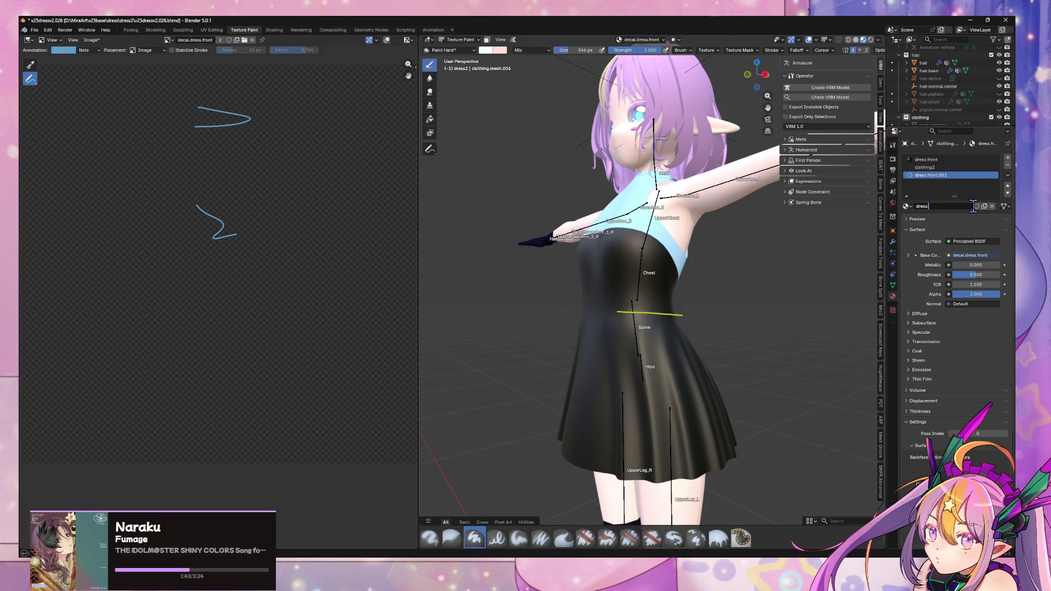
{"action": "type", "text": "back"}
{"action": "key", "text": "Return"}
Save a copy of the decal image as decal.dress.back.png.
{"action": "left_click", "coordinate": [91, 40]}
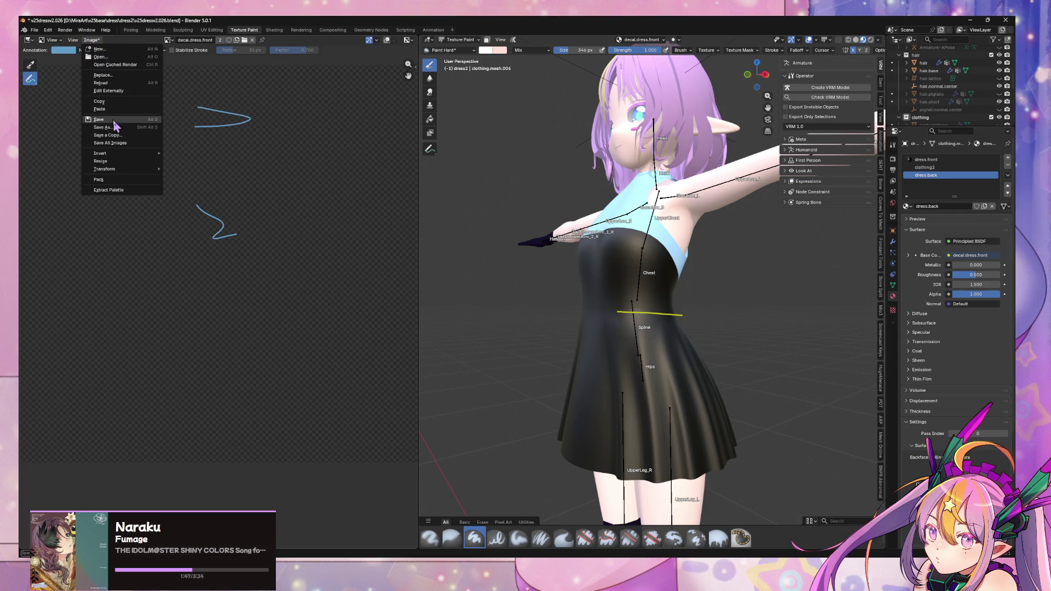
{"action": "left_click", "coordinate": [117, 134]}
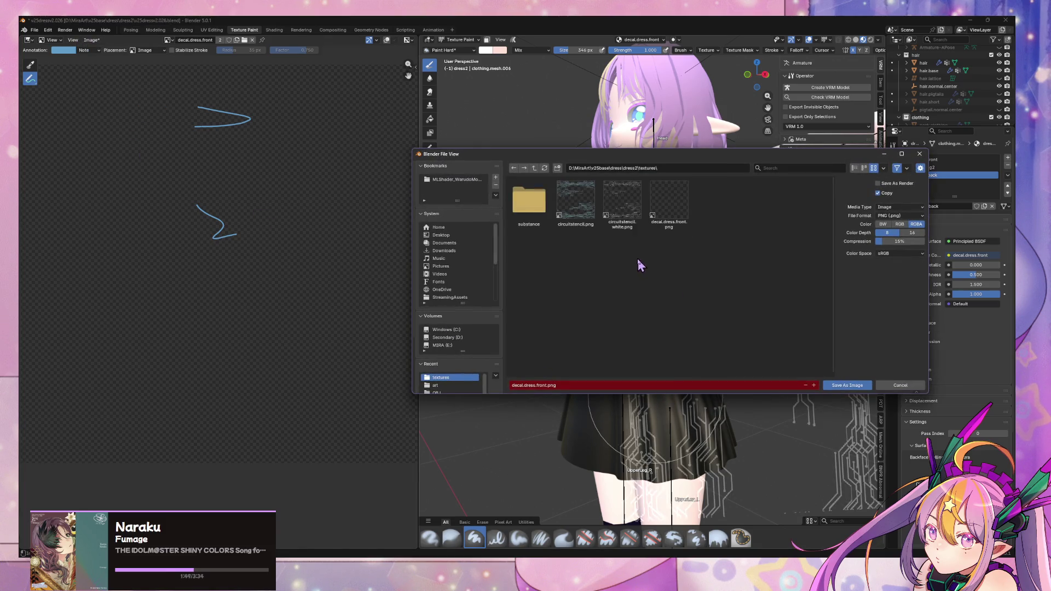
{"action": "left_click", "coordinate": [669, 200]}
{"action": "left_click", "coordinate": [552, 386]}
{"action": "left_click", "coordinate": [549, 386]}
{"action": "type", "text": "back"}
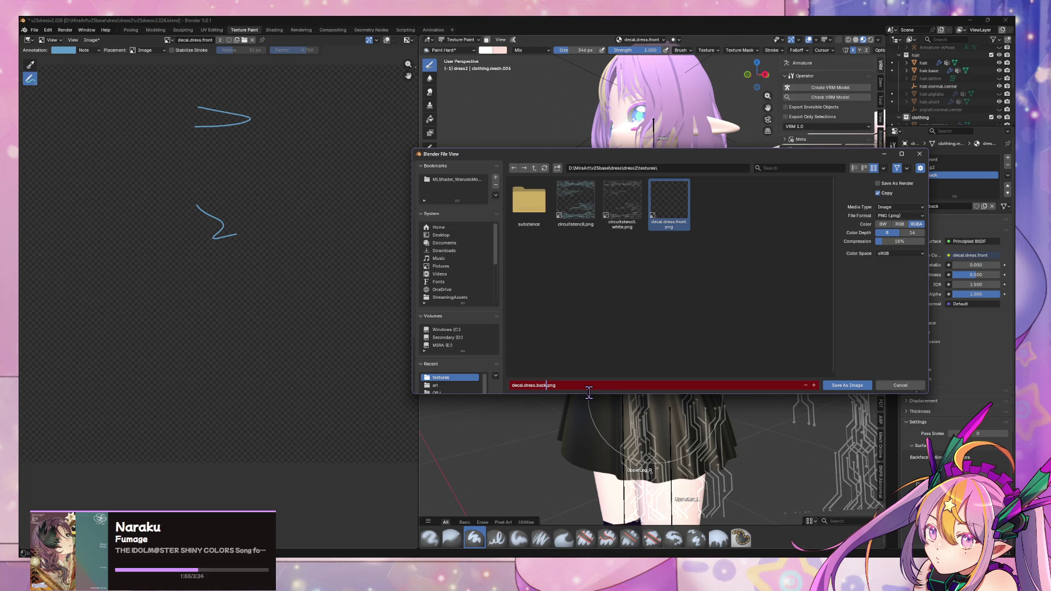
{"action": "left_click", "coordinate": [840, 385]}
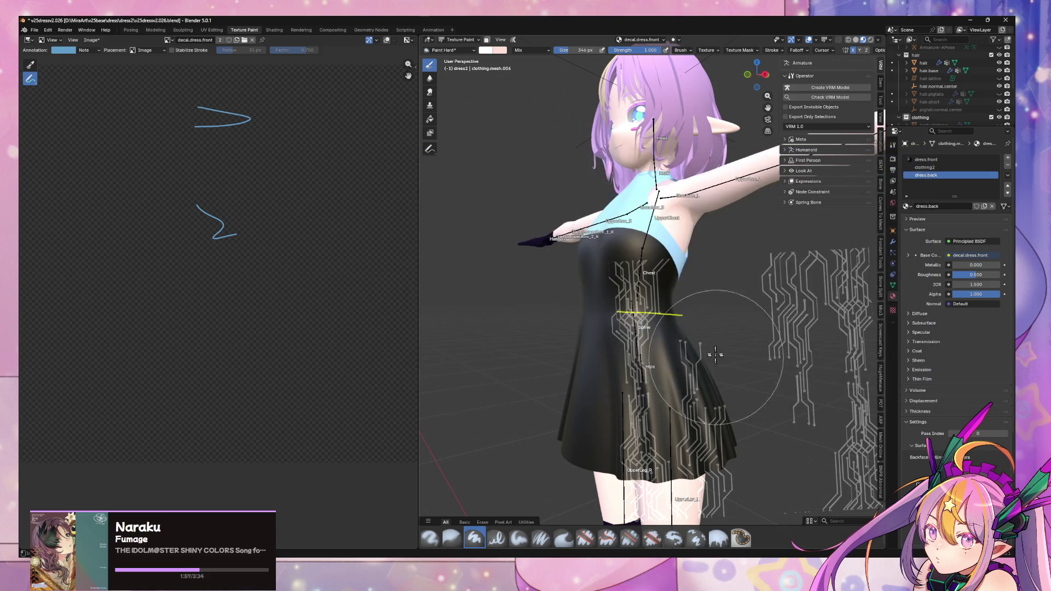
{"action": "mouse_move", "coordinate": [794, 378]}
{"action": "middle_mouse_down"}
{"action": "mouse_move", "coordinate": [641, 370]}
{"action": "mouse_move", "coordinate": [570, 329]}
{"action": "middle_mouse_up"}
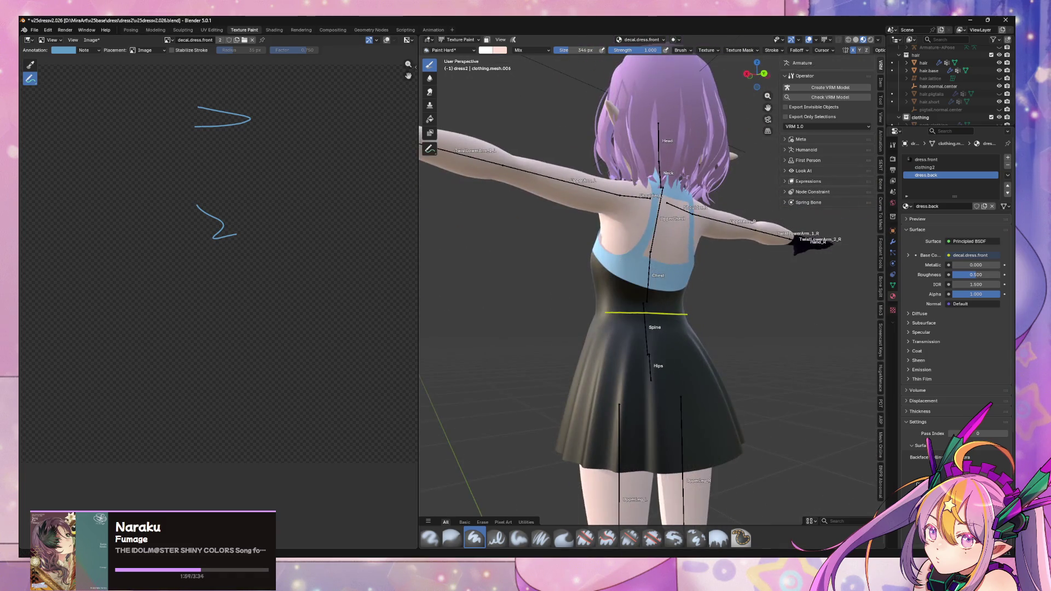
In Affinity Photo, show the black Rectangle layer in circuitstencil.png.
{"action": "key", "text": "alt+Tab"}
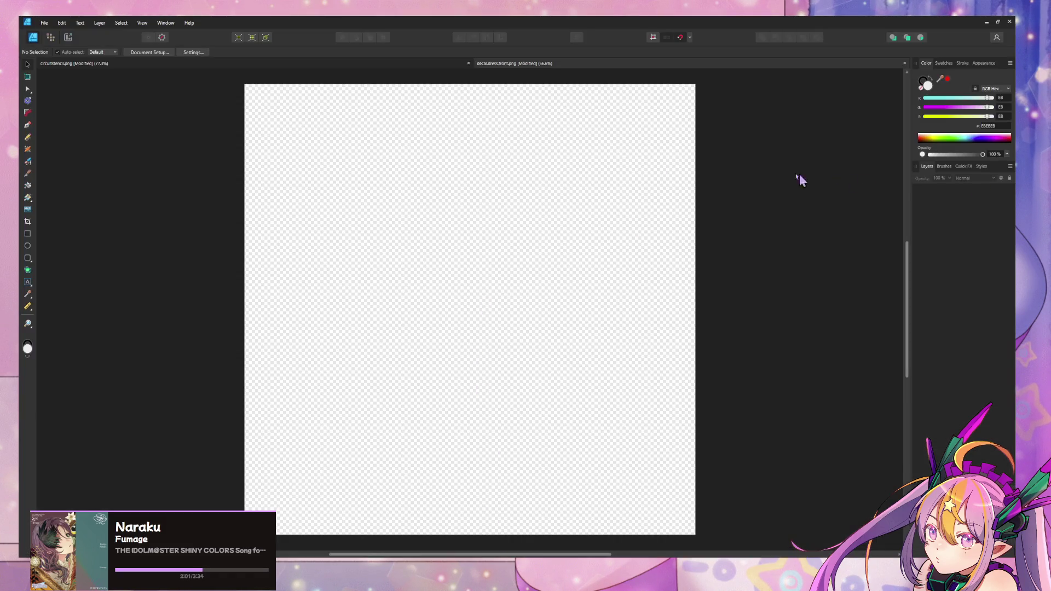
{"action": "left_click", "coordinate": [393, 64]}
{"action": "left_click", "coordinate": [1002, 206]}
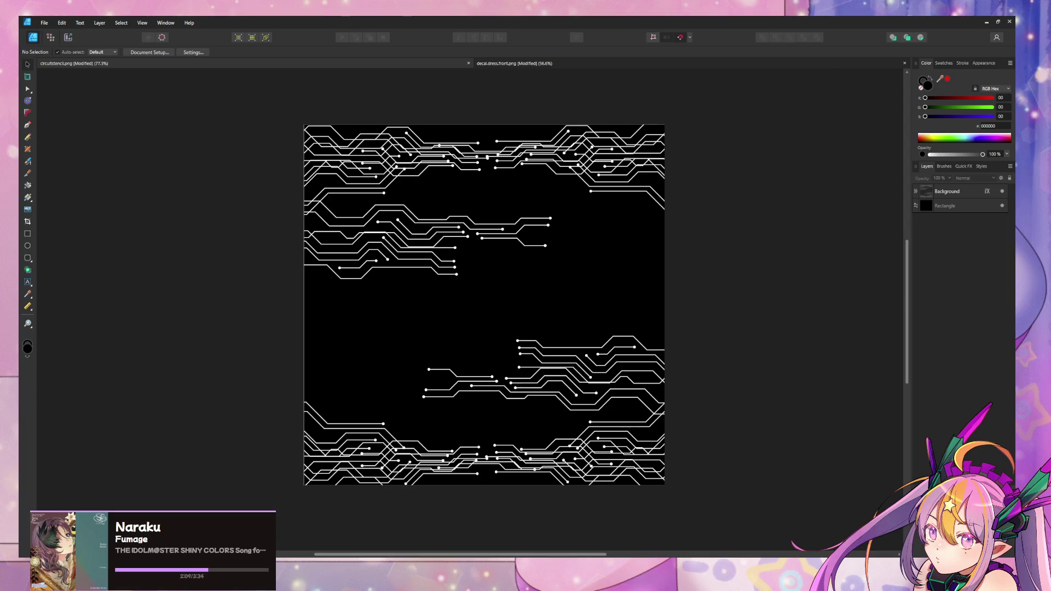
Draw a black rectangle over the canvas's lower half, top edge just above the middle.
{"action": "left_click", "coordinate": [28, 224]}
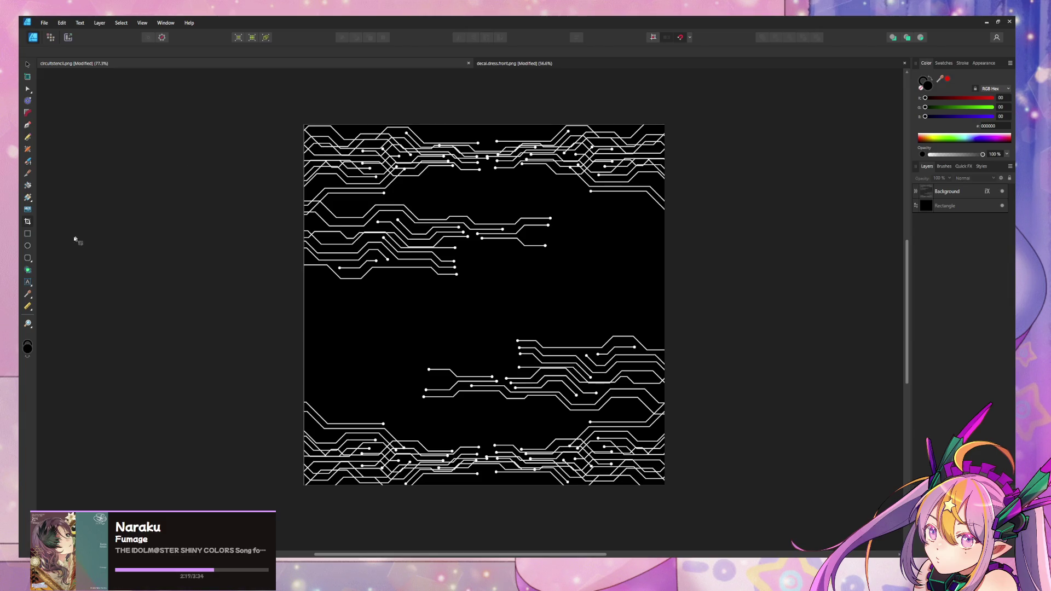
{"action": "mouse_move", "coordinate": [306, 306]}
{"action": "left_mouse_down"}
{"action": "mouse_move", "coordinate": [685, 487]}
{"action": "mouse_move", "coordinate": [677, 482]}
{"action": "left_mouse_up"}
{"action": "left_click", "coordinate": [28, 233]}
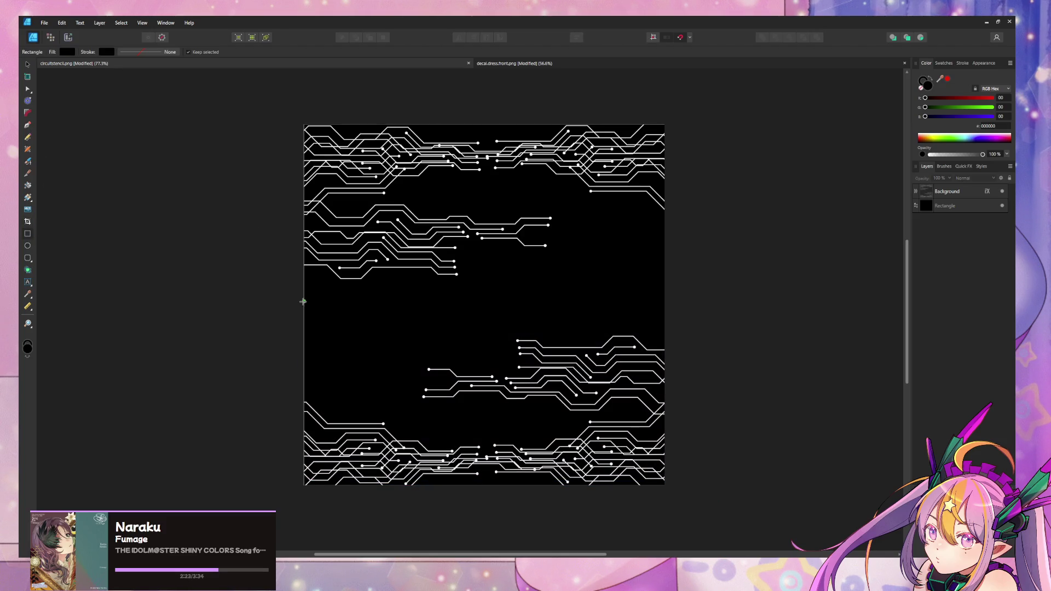
{"action": "mouse_move", "coordinate": [305, 302]}
{"action": "left_mouse_down"}
{"action": "mouse_move", "coordinate": [570, 370]}
{"action": "mouse_move", "coordinate": [650, 483]}
{"action": "mouse_move", "coordinate": [677, 477]}
{"action": "left_mouse_up"}
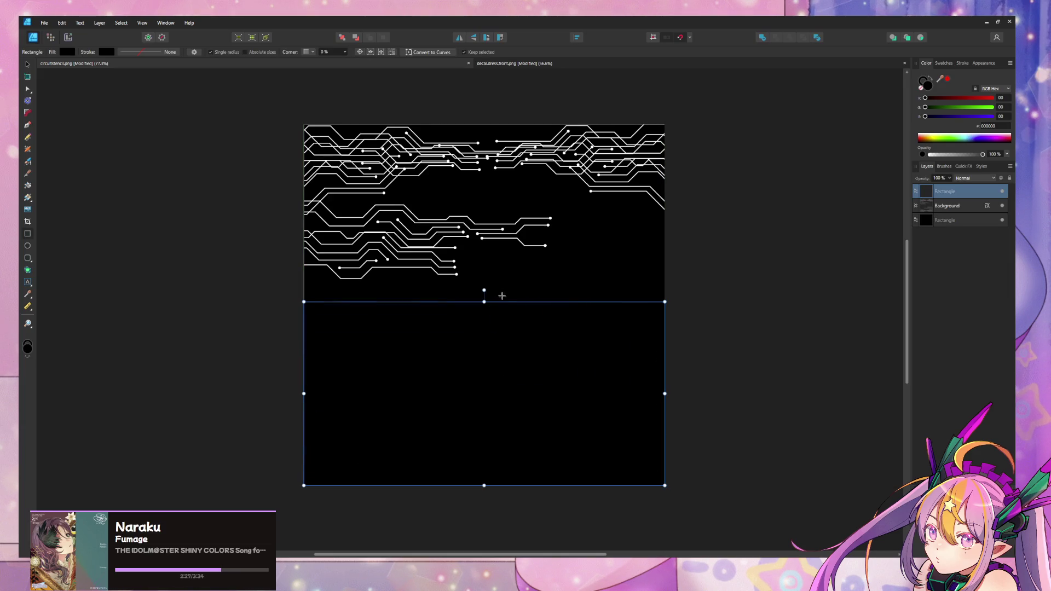
{"action": "mouse_move", "coordinate": [484, 301]}
{"action": "left_mouse_down"}
{"action": "mouse_move", "coordinate": [484, 253]}
{"action": "mouse_move", "coordinate": [484, 298]}
{"action": "left_mouse_up"}
Clip the circuit Background layer inside the lower rectangle and select it.
{"action": "left_click_drag", "start_coordinate": [973, 211], "coordinate": [950, 188]}
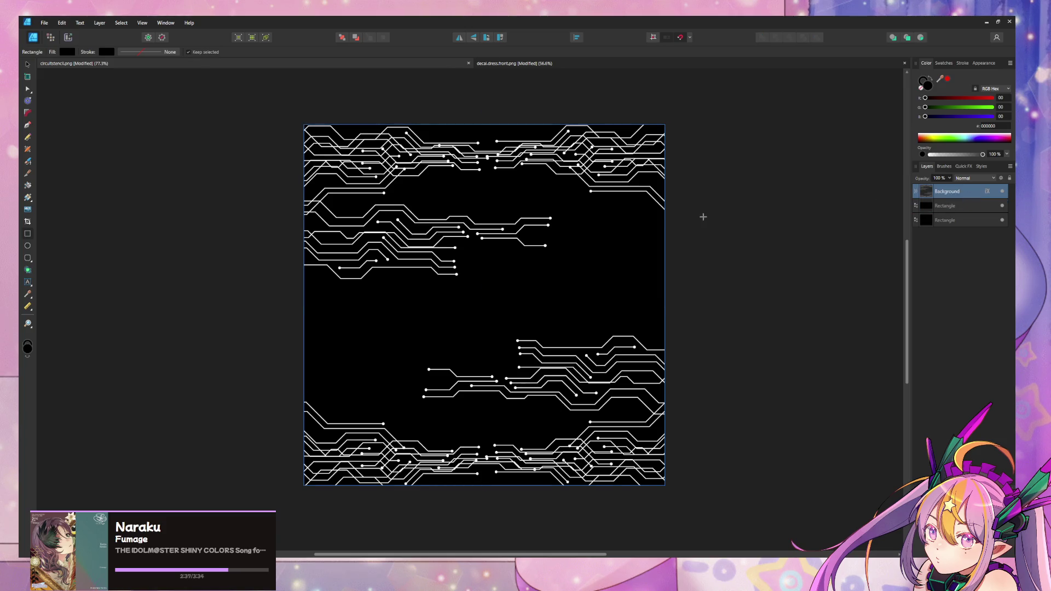
{"action": "key", "text": "ctrl+bracketleft"}
{"action": "left_click", "coordinate": [962, 192]}
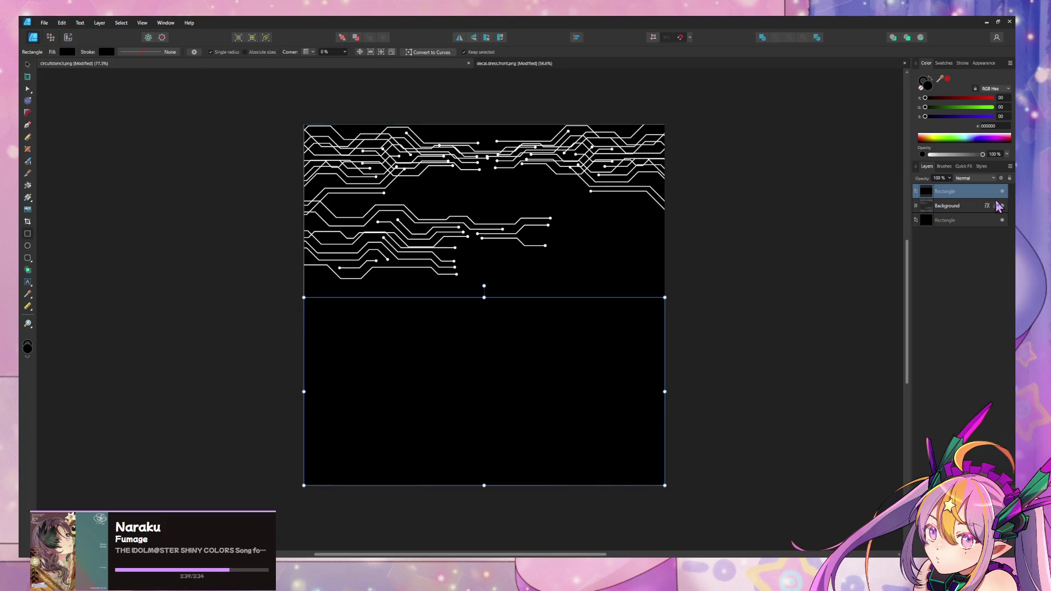
{"action": "left_click", "coordinate": [959, 207], "text": "shift"}
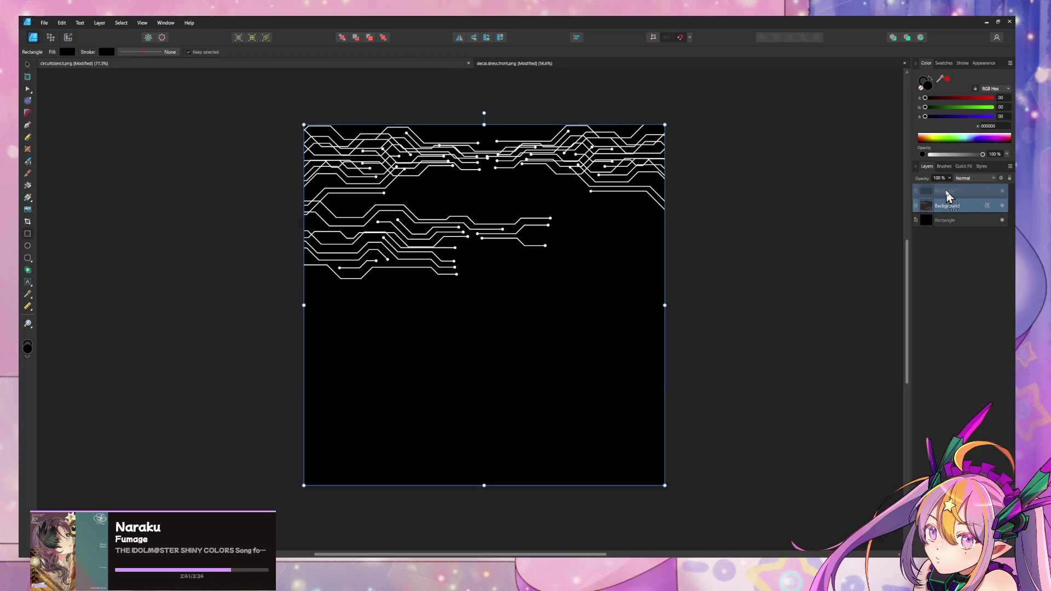
{"action": "left_click_drag", "start_coordinate": [949, 196], "coordinate": [947, 228]}
{"action": "left_click", "coordinate": [27, 64]}
{"action": "left_click", "coordinate": [505, 371]}
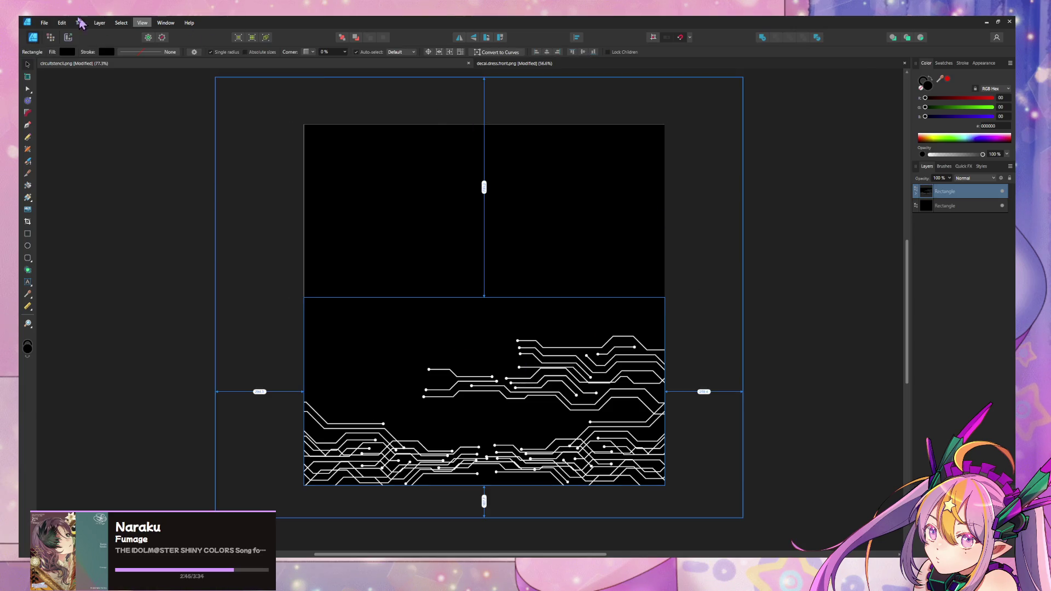
{"action": "left_click", "coordinate": [44, 23]}
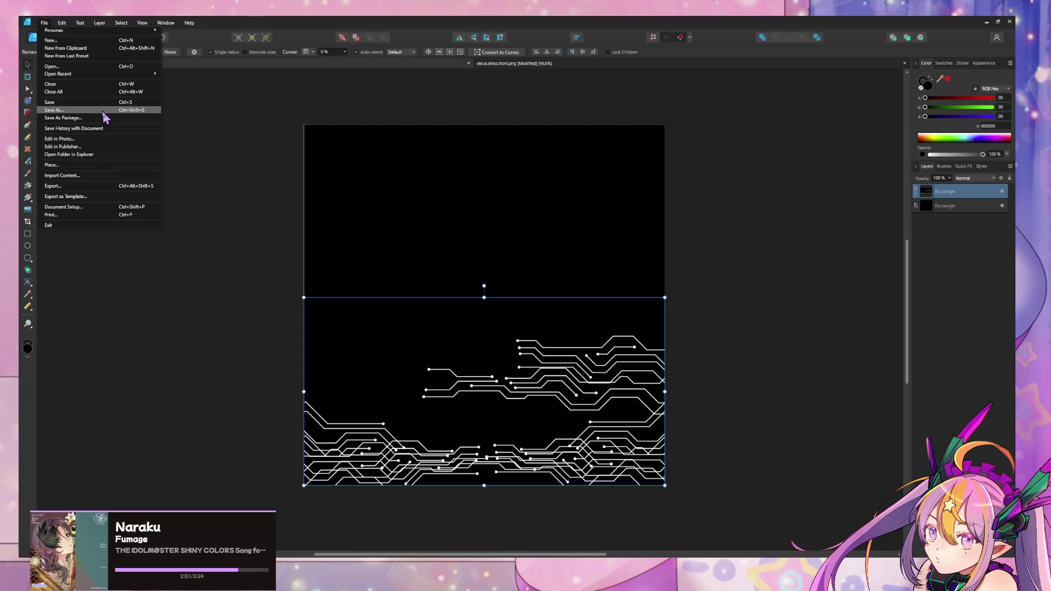
Check the document size settings and the Edit, Layer and View menus without changes.
{"action": "key", "text": "Escape"}
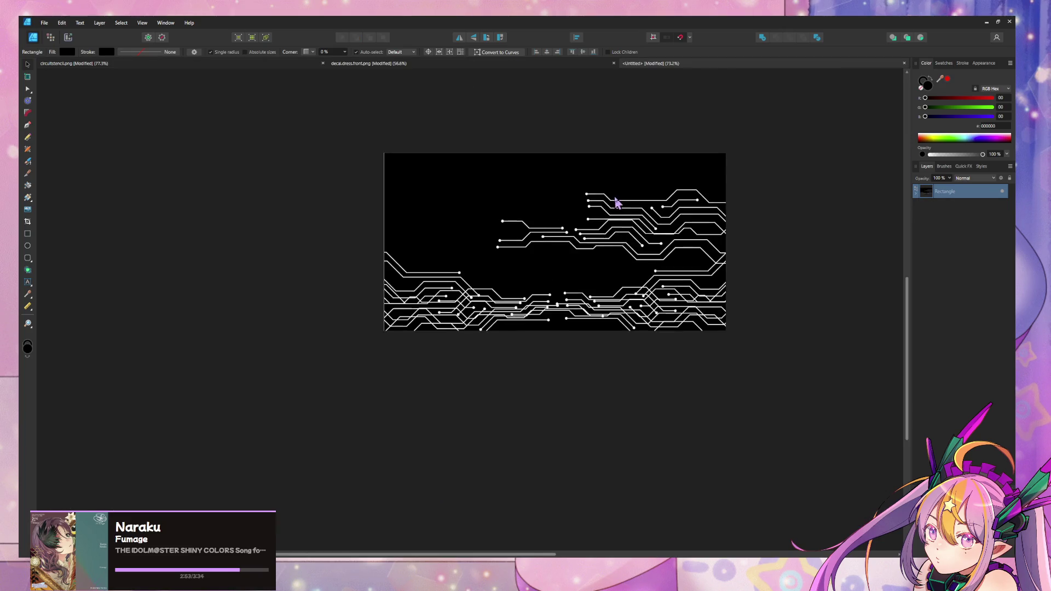
{"action": "scroll", "coordinate": [729, 164], "scroll_direction": "up", "scroll_amount": 2}
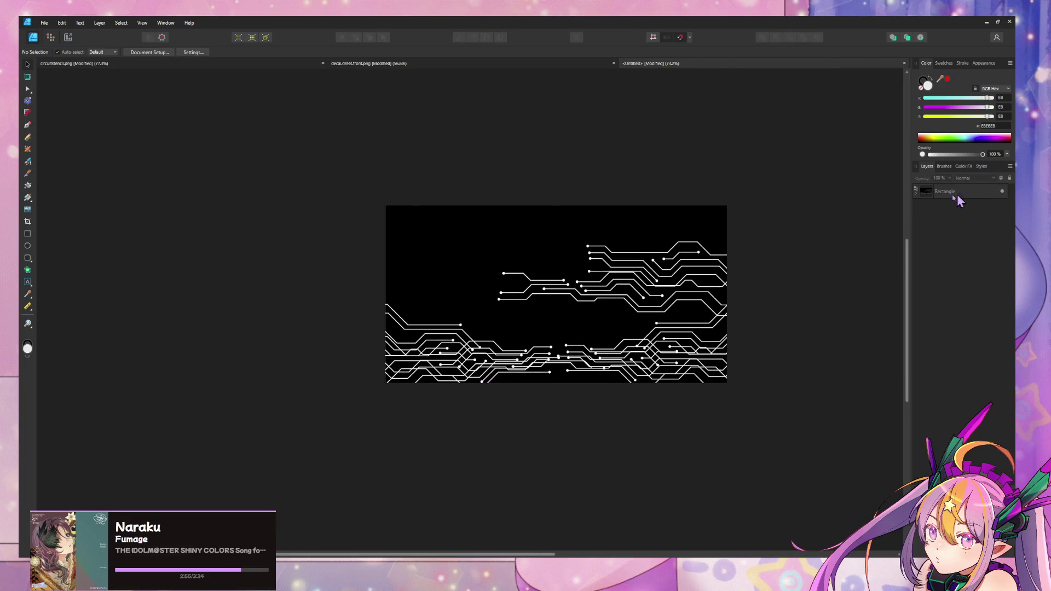
{"action": "left_click", "coordinate": [140, 54]}
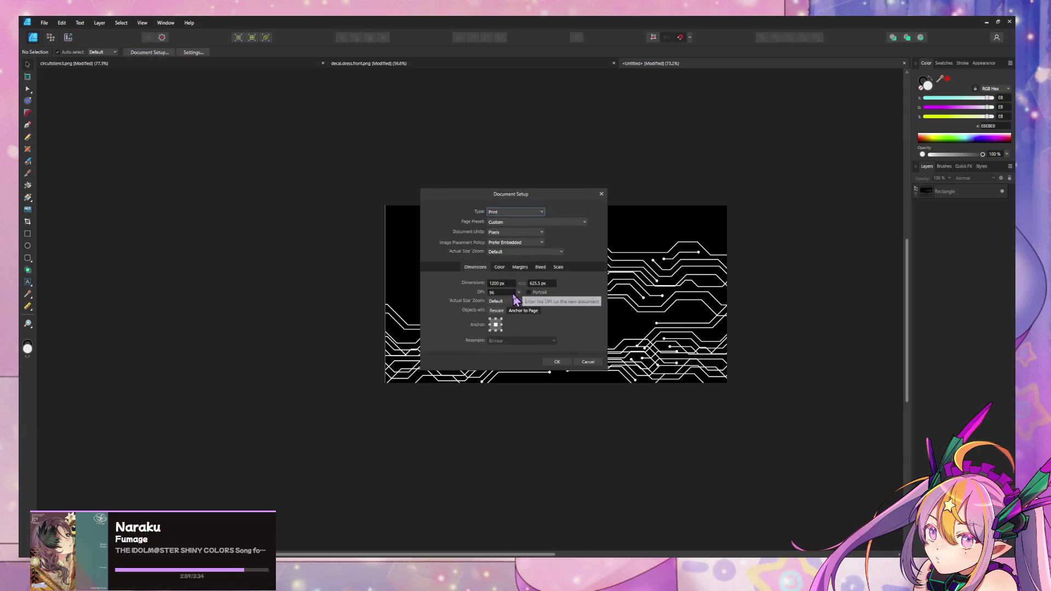
{"action": "left_click", "coordinate": [589, 362]}
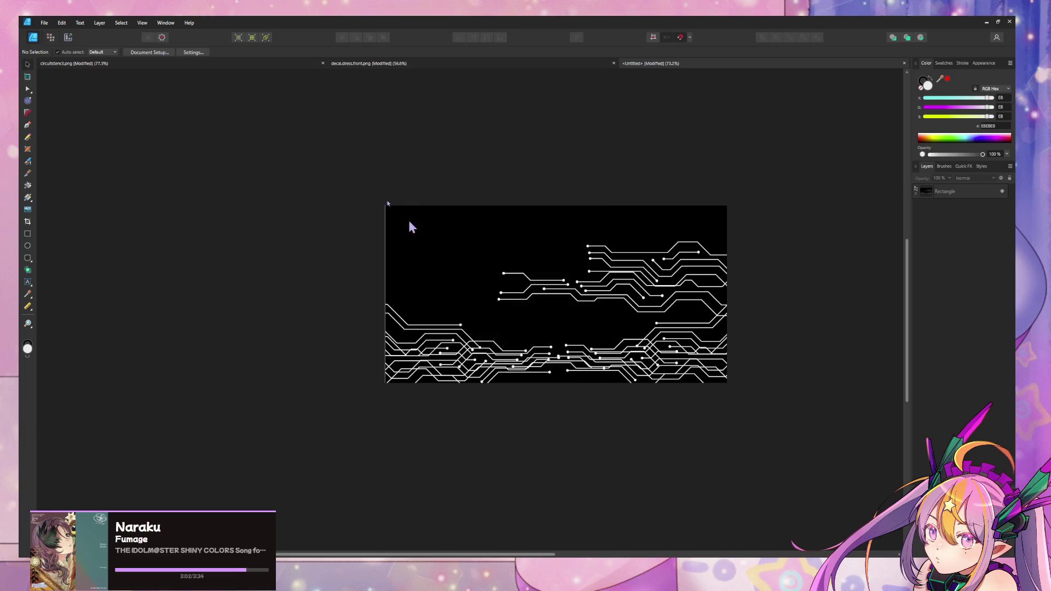
{"action": "left_click", "coordinate": [61, 22]}
{"action": "left_click", "coordinate": [46, 23]}
{"action": "left_click", "coordinate": [103, 24]}
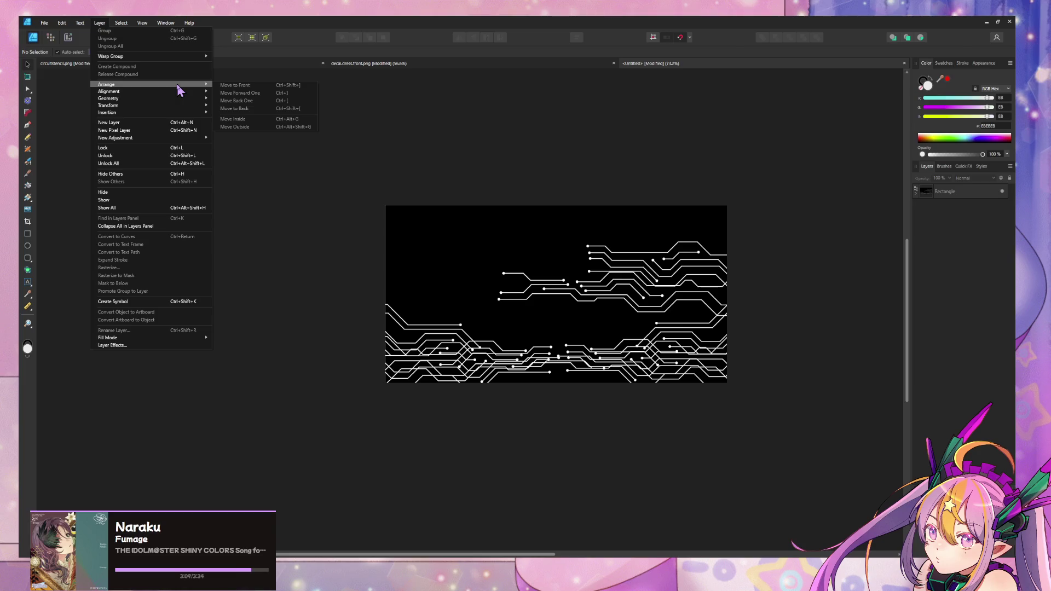
{"action": "mouse_move", "coordinate": [179, 90]}
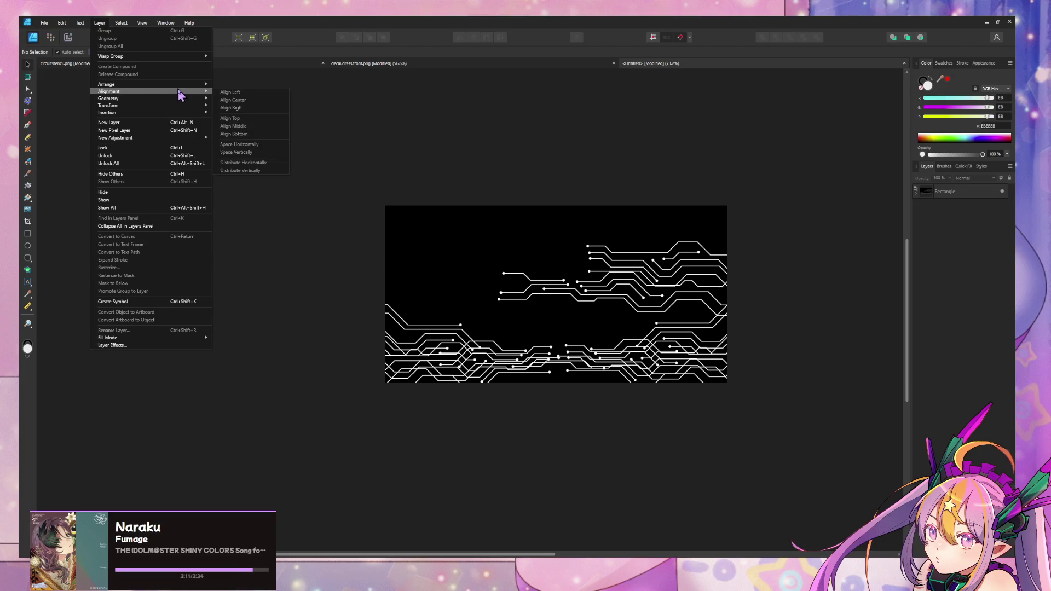
{"action": "mouse_move", "coordinate": [44, 23]}
{"action": "left_click", "coordinate": [748, 219]}
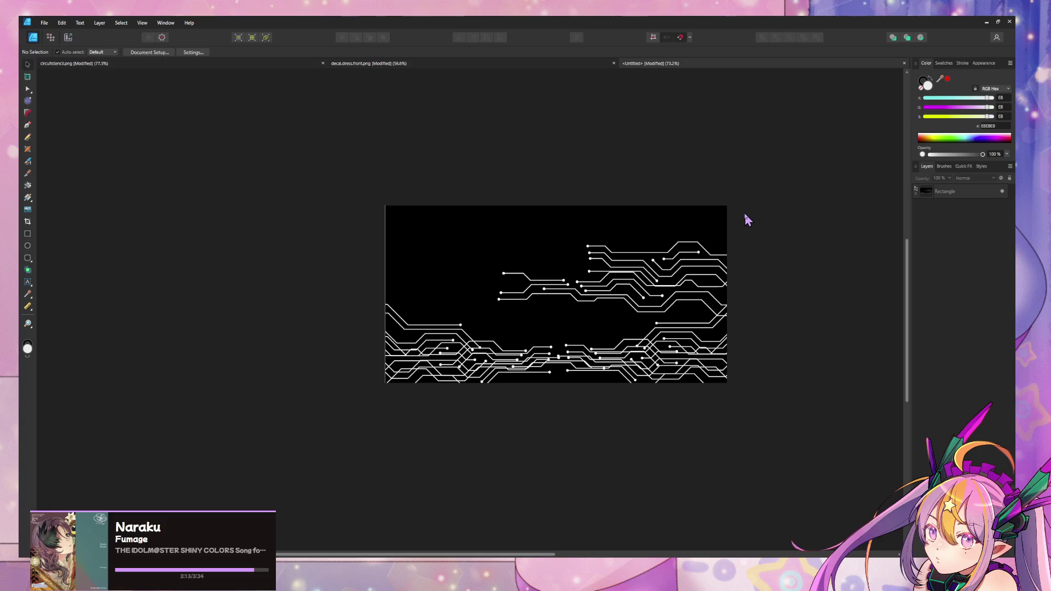
{"action": "left_click", "coordinate": [142, 23]}
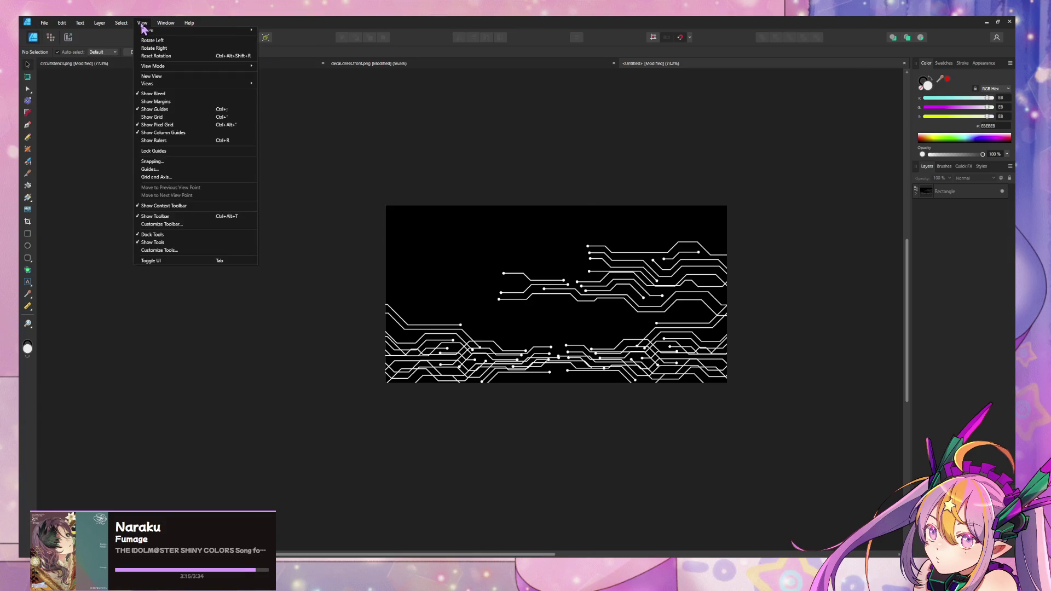
{"action": "key", "text": "Escape"}
Rotate the circuit rectangle 90° counter-clockwise so its traces run vertically.
{"action": "left_click", "coordinate": [675, 253]}
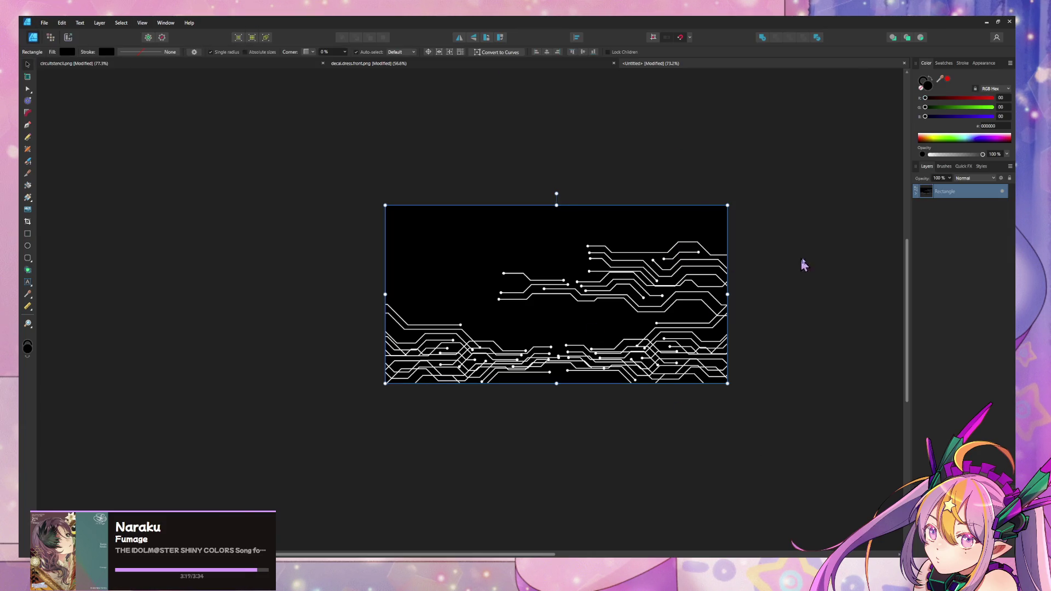
{"action": "mouse_move", "coordinate": [557, 194]}
{"action": "left_mouse_down"}
{"action": "mouse_move", "coordinate": [445, 188]}
{"action": "mouse_move", "coordinate": [284, 262]}
{"action": "left_mouse_up"}
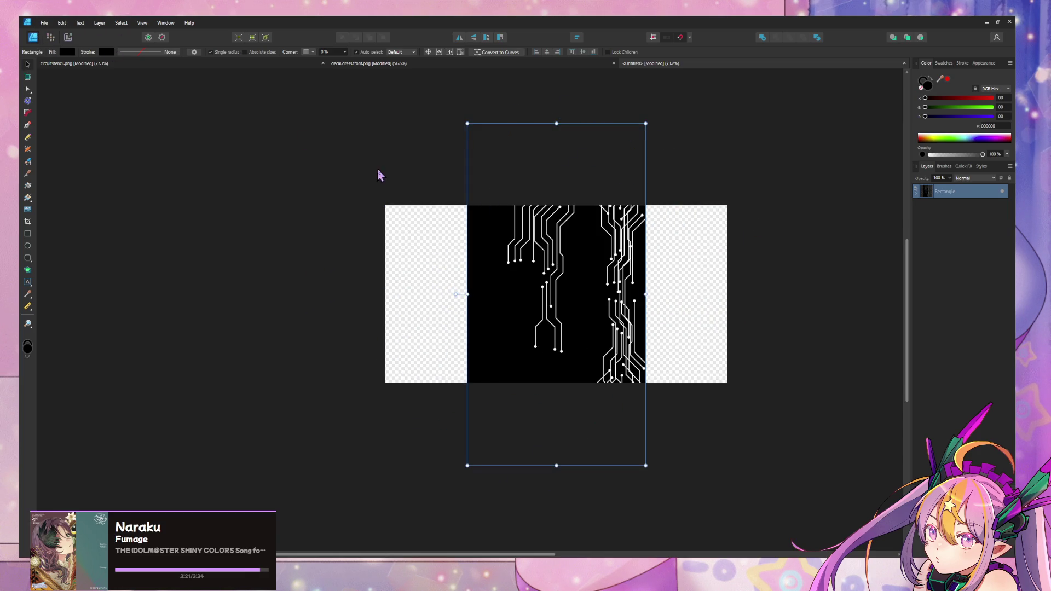
{"action": "left_click", "coordinate": [61, 22]}
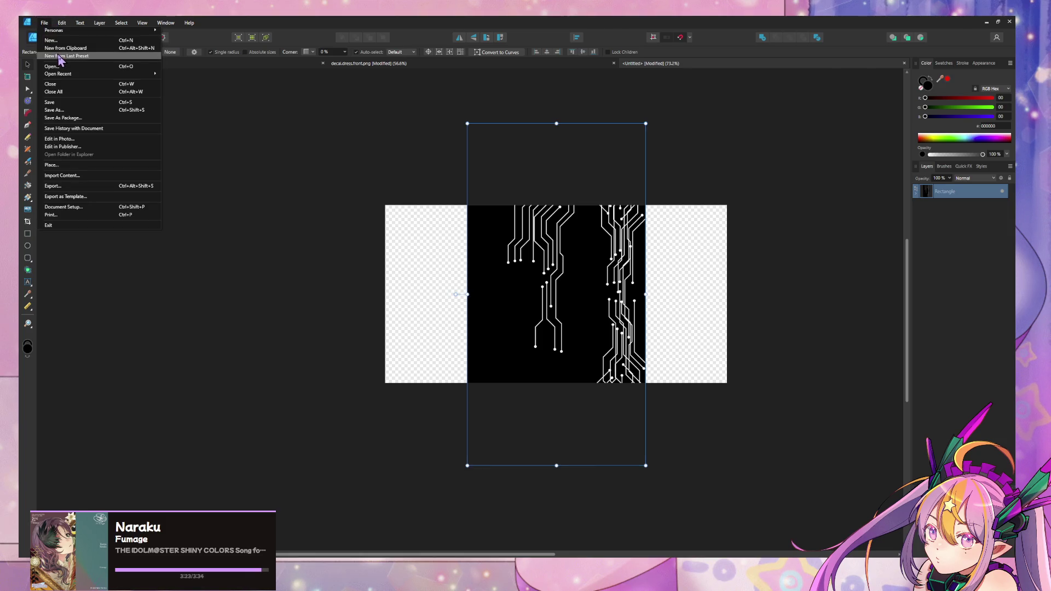
{"action": "left_click", "coordinate": [60, 55]}
Create a new document from the clipboard and set the rectangle's fill to None.
{"action": "key", "text": "ctrl+alt+shift+n"}
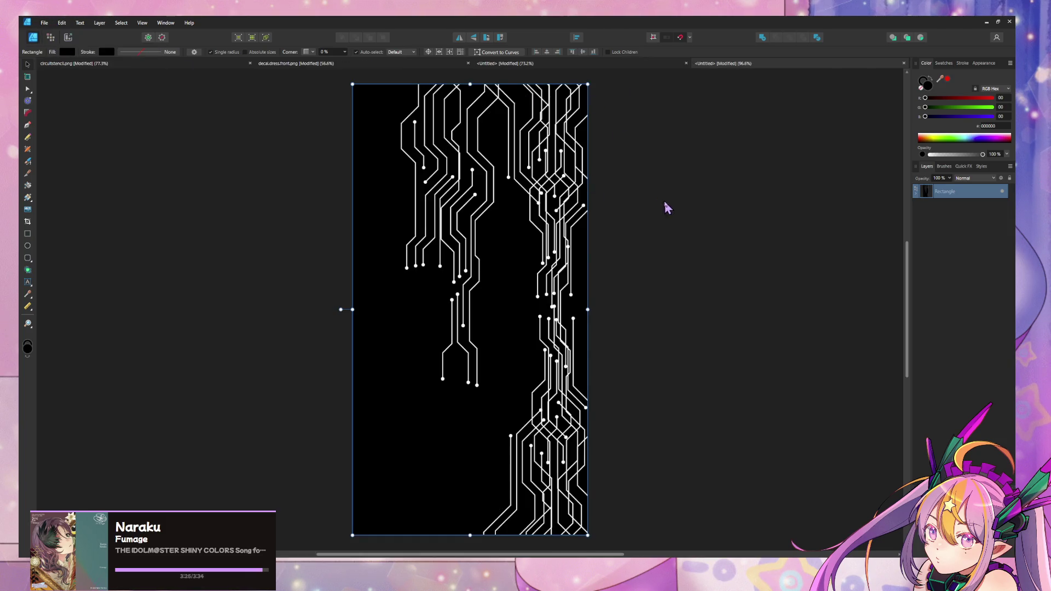
{"action": "left_click", "coordinate": [666, 207]}
{"action": "left_click", "coordinate": [955, 192]}
{"action": "left_click", "coordinate": [67, 51]}
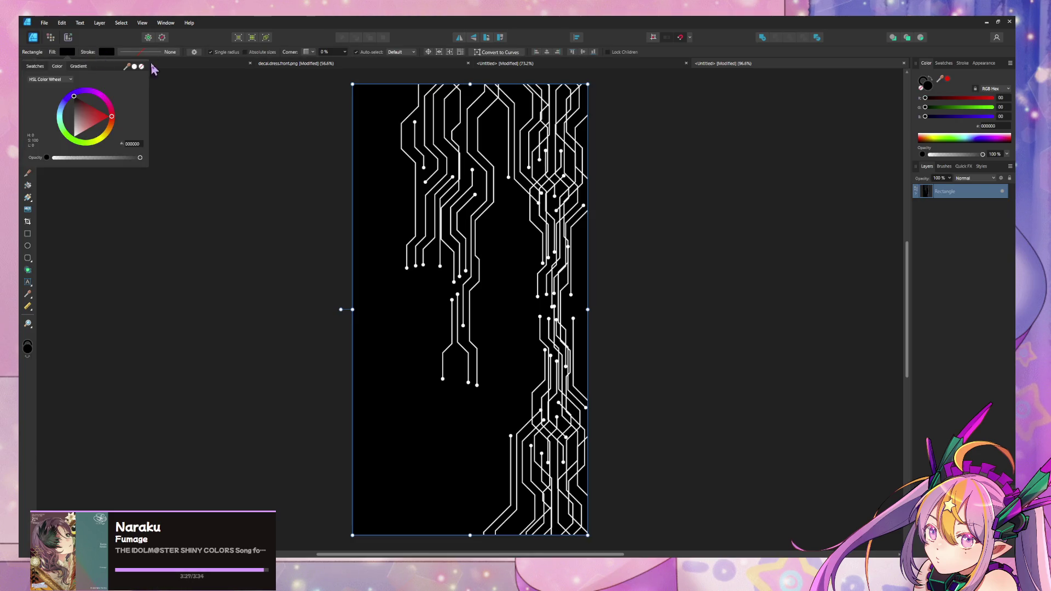
{"action": "left_click", "coordinate": [141, 67]}
Export the document as PNG named circuitstencil.white.vertical.png, then return to Blender.
{"action": "left_click", "coordinate": [251, 146]}
{"action": "key", "text": "ctrl+shift+alt+s"}
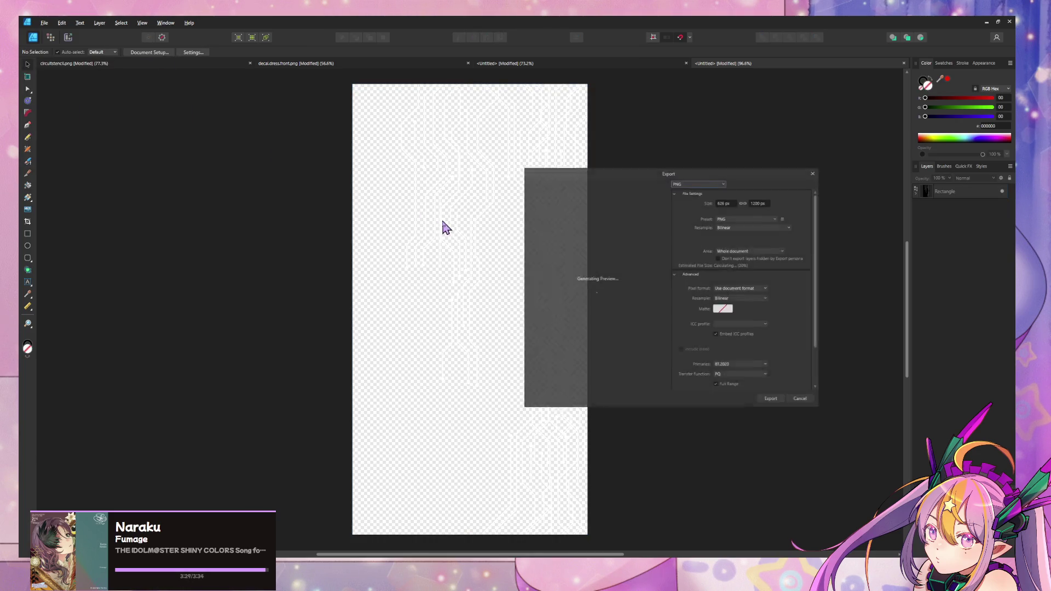
{"action": "left_click", "coordinate": [780, 405]}
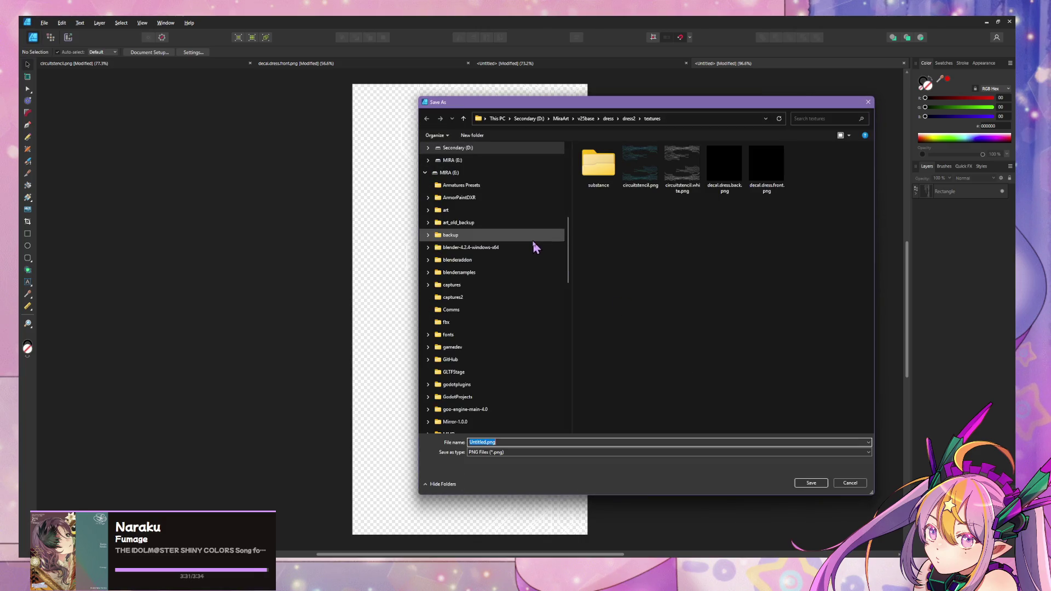
{"action": "left_click", "coordinate": [681, 164]}
{"action": "left_click", "coordinate": [504, 443]}
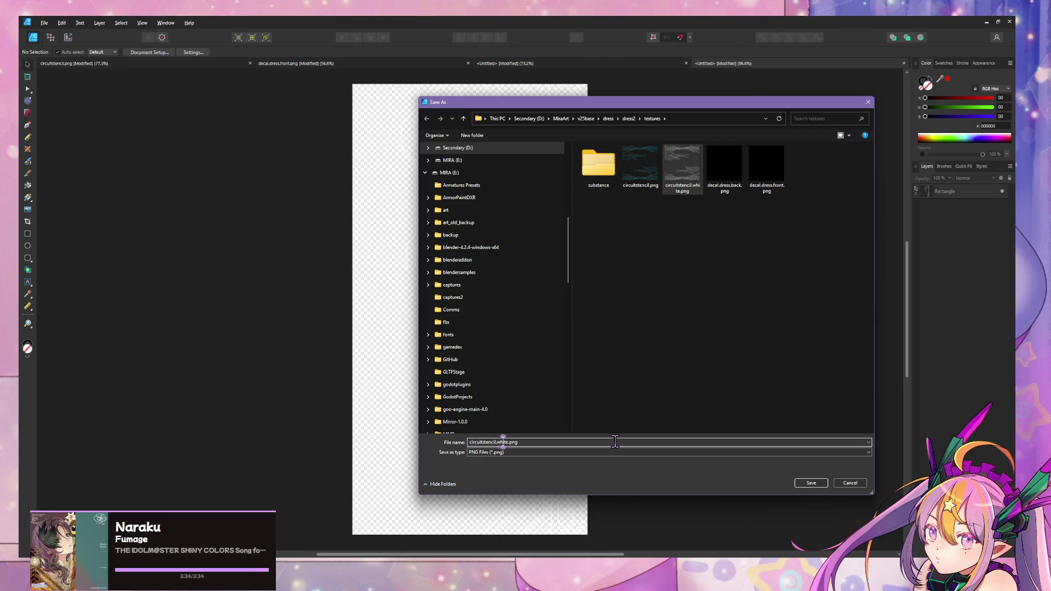
{"action": "type", "text": "2"}
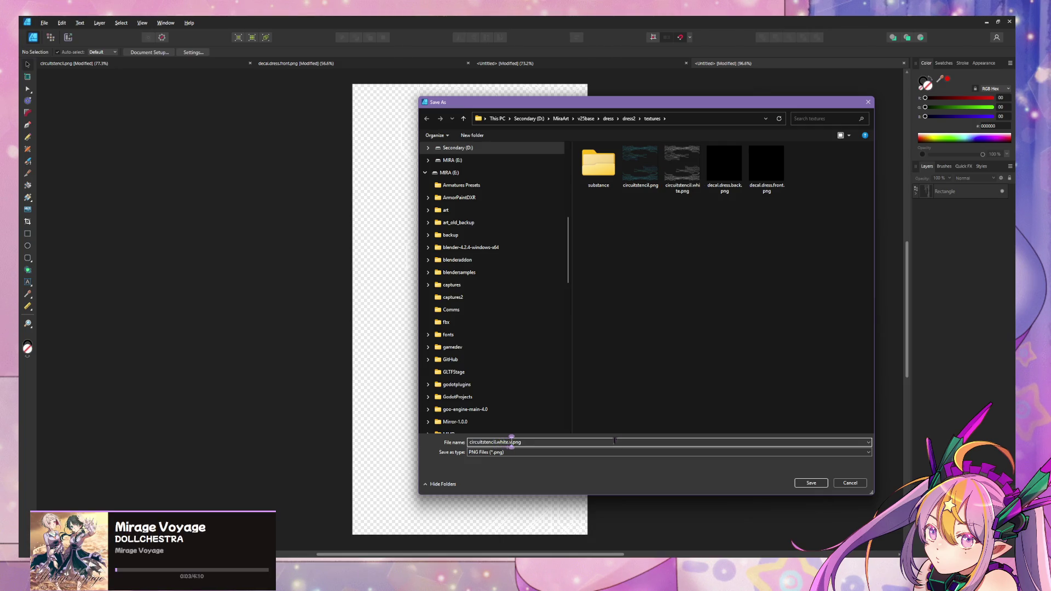
{"action": "type", "text": "ical"}
{"action": "key", "text": "Return"}
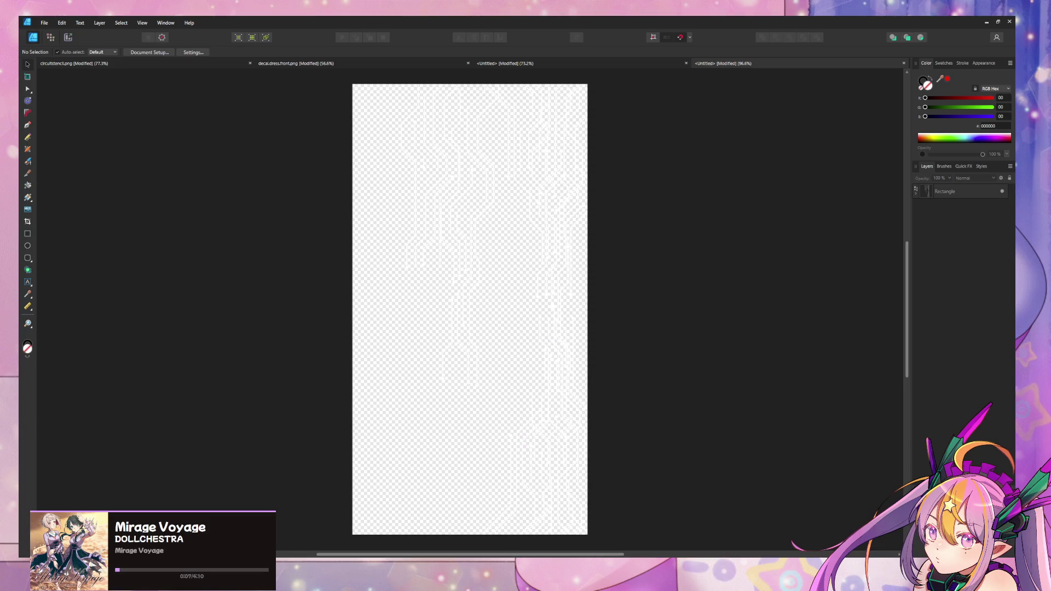
{"action": "key", "text": "alt+Tab"}
{"action": "mouse_move", "coordinate": [636, 412]}
{"action": "middle_mouse_down"}
{"action": "mouse_move", "coordinate": [615, 446]}
{"action": "mouse_move", "coordinate": [657, 458]}
{"action": "mouse_move", "coordinate": [630, 446]}
{"action": "middle_mouse_up"}
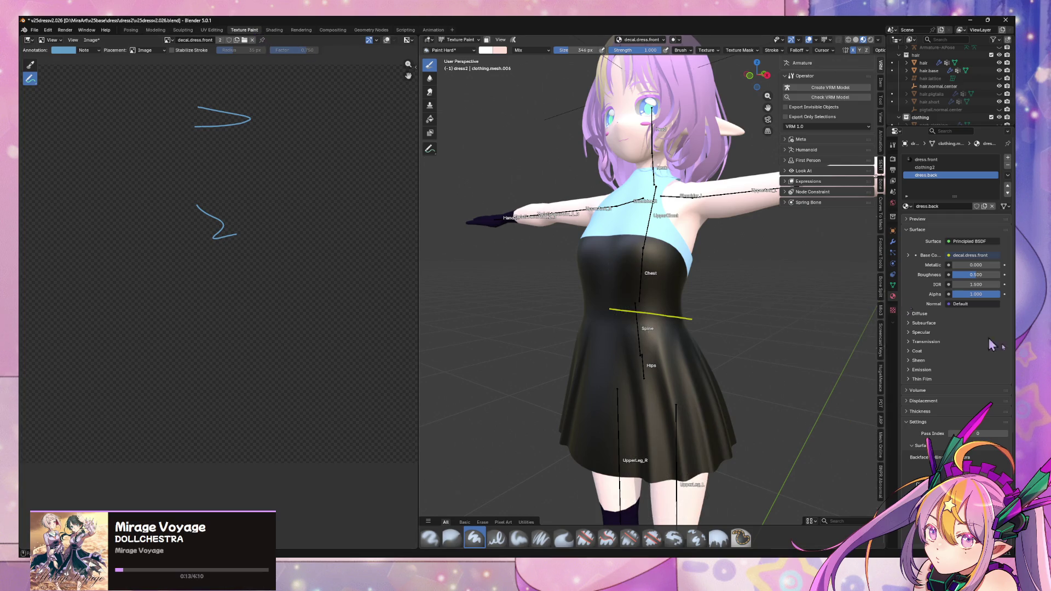
Load circuitstencil.white.vertical.png as the brush's stencil texture.
{"action": "left_click", "coordinate": [893, 311]}
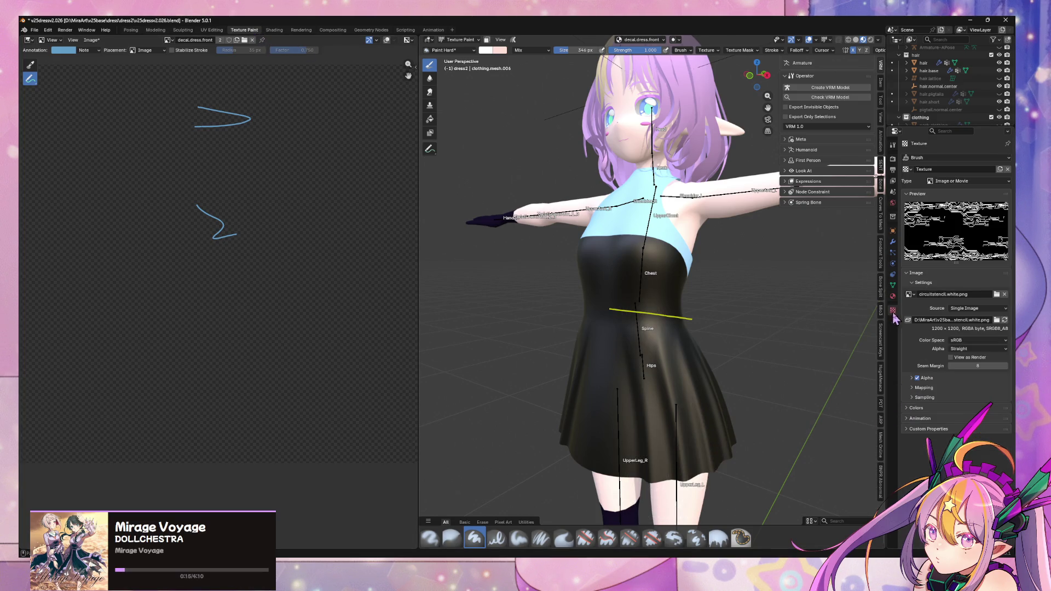
{"action": "left_click", "coordinate": [997, 294]}
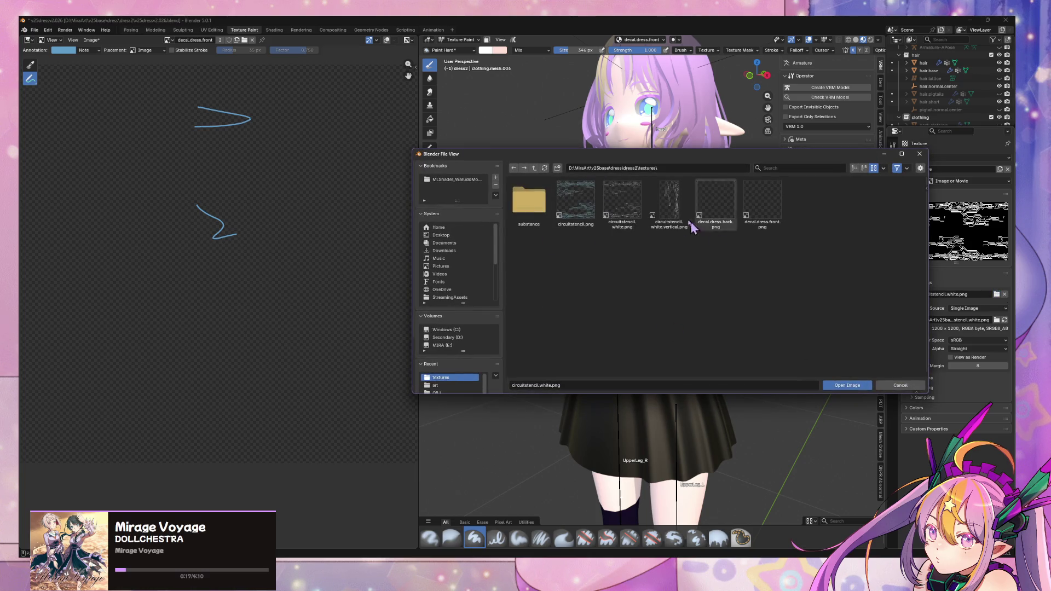
{"action": "double_click", "coordinate": [670, 211]}
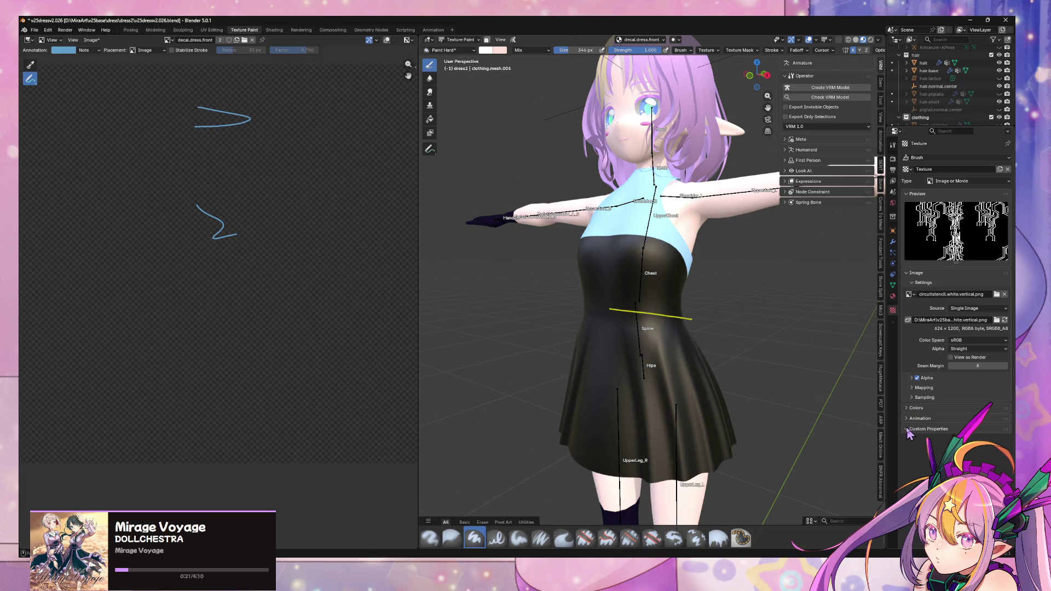
{"action": "left_click", "coordinate": [894, 145]}
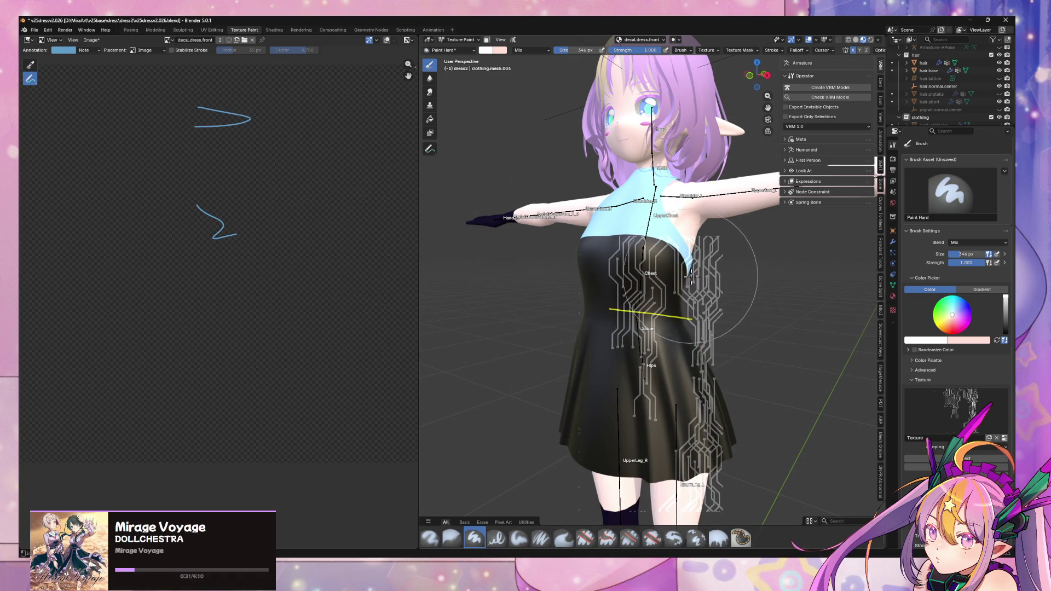
Switch to Front view and frame the dress front to preview the stencil.
{"action": "key", "text": "KP_1"}
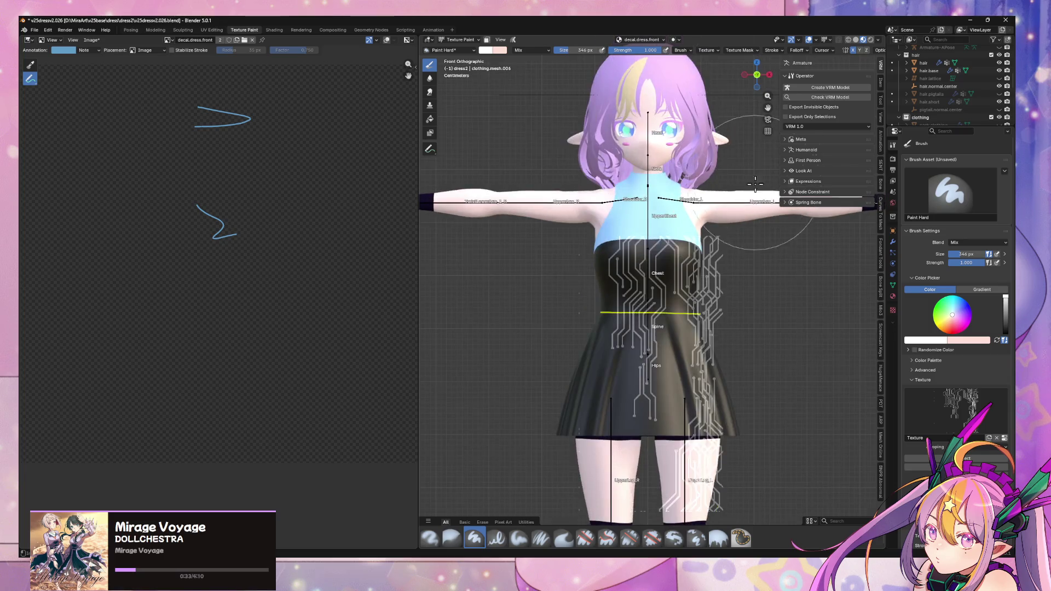
{"action": "scroll", "coordinate": [778, 219], "scroll_direction": "up", "scroll_amount": 3}
{"action": "scroll", "coordinate": [783, 257], "scroll_direction": "down", "scroll_amount": 2}
{"action": "scroll", "coordinate": [765, 273], "scroll_direction": "up", "scroll_amount": 2}
{"action": "mouse_move", "coordinate": [765, 273]}
{"action": "middle_mouse_down", "text": "shift"}
{"action": "mouse_move", "coordinate": [706, 329]}
{"action": "mouse_move", "coordinate": [734, 305]}
{"action": "mouse_move", "coordinate": [707, 317]}
{"action": "mouse_move", "coordinate": [723, 324]}
{"action": "middle_mouse_up", "text": "shift"}
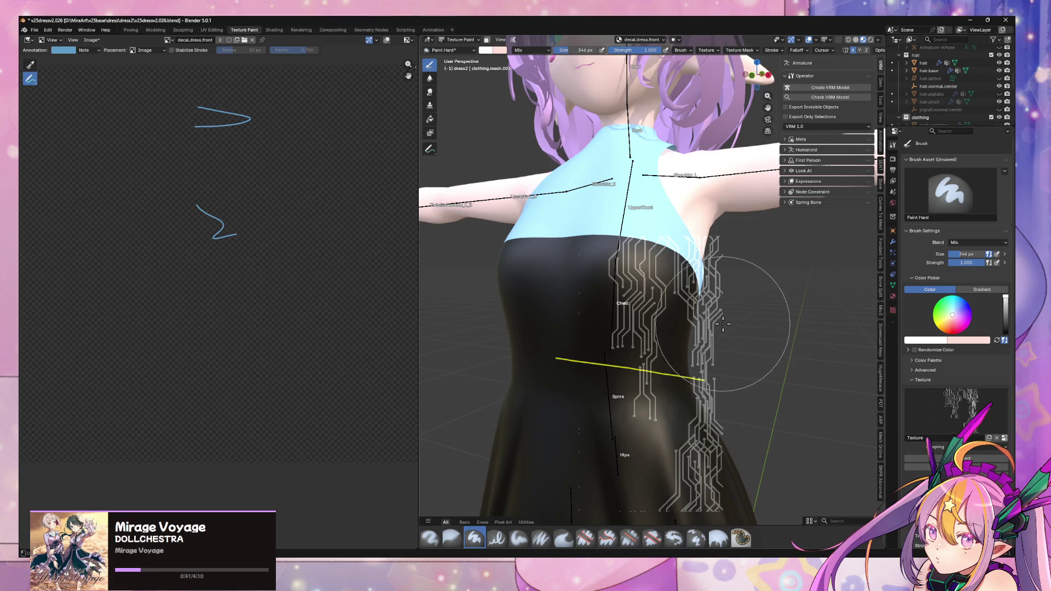
{"action": "scroll", "coordinate": [723, 323], "scroll_direction": "down", "scroll_amount": 5}
{"action": "middle_click_drag", "start_coordinate": [726, 286], "coordinate": [729, 310]}
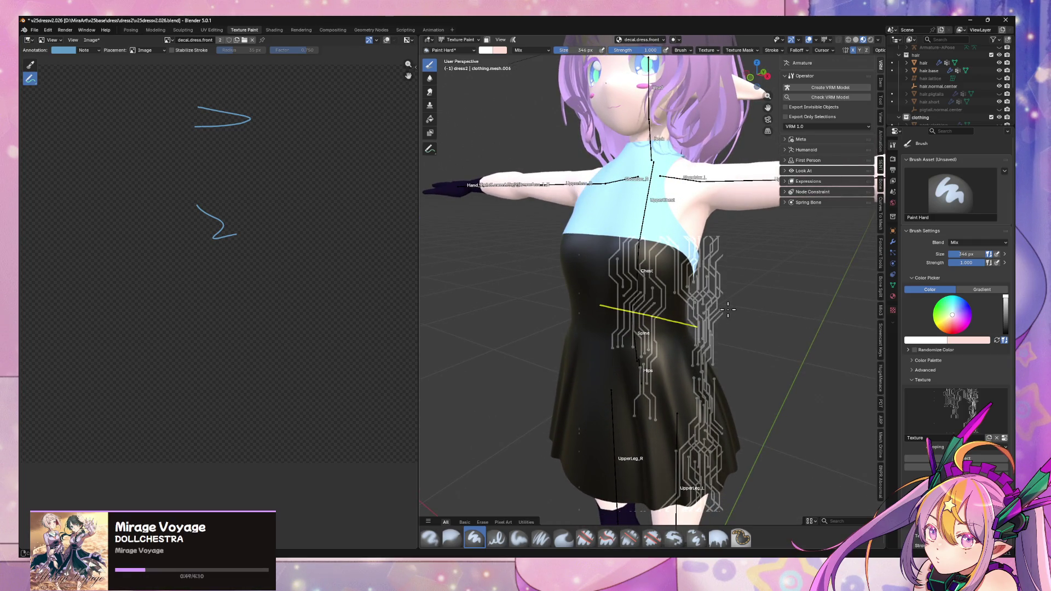
{"action": "middle_click_drag", "start_coordinate": [728, 310], "coordinate": [726, 310]}
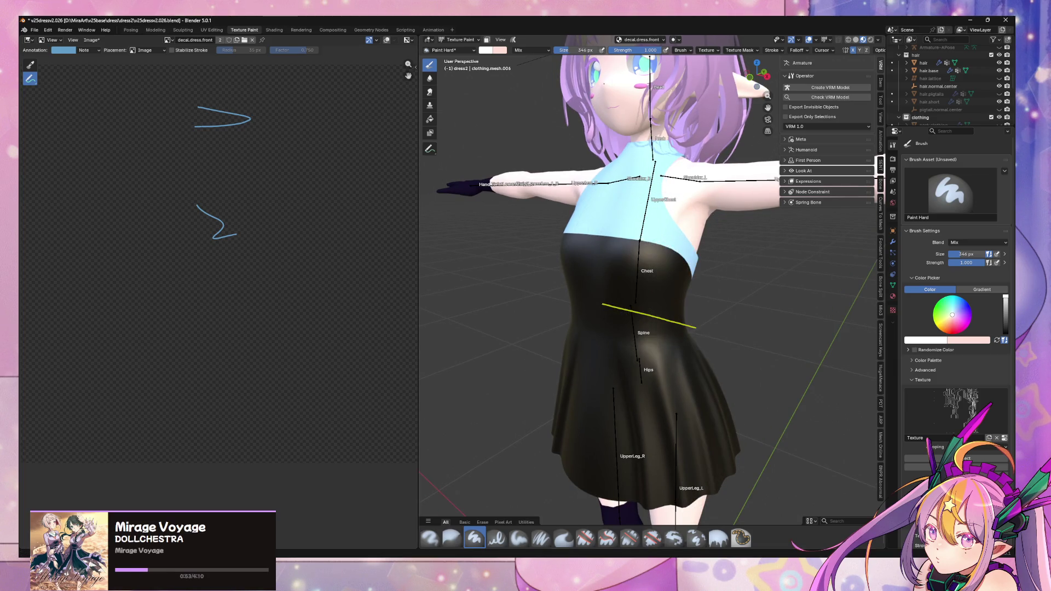
{"action": "key", "text": "alt+Tab"}
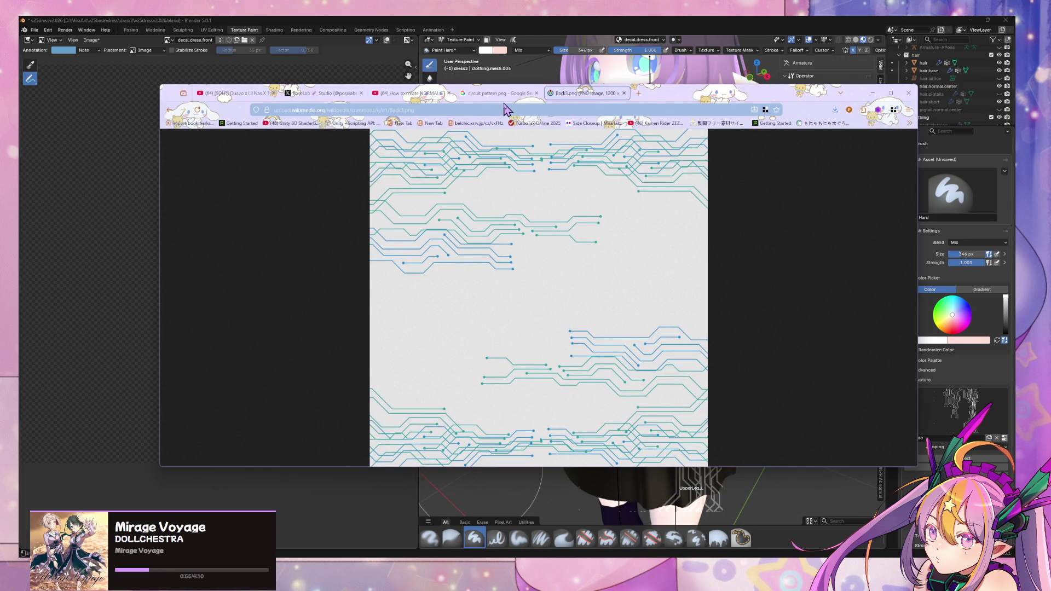
Return to the circuit pattern image search and rerun it without 'png'.
{"action": "left_click", "coordinate": [501, 94]}
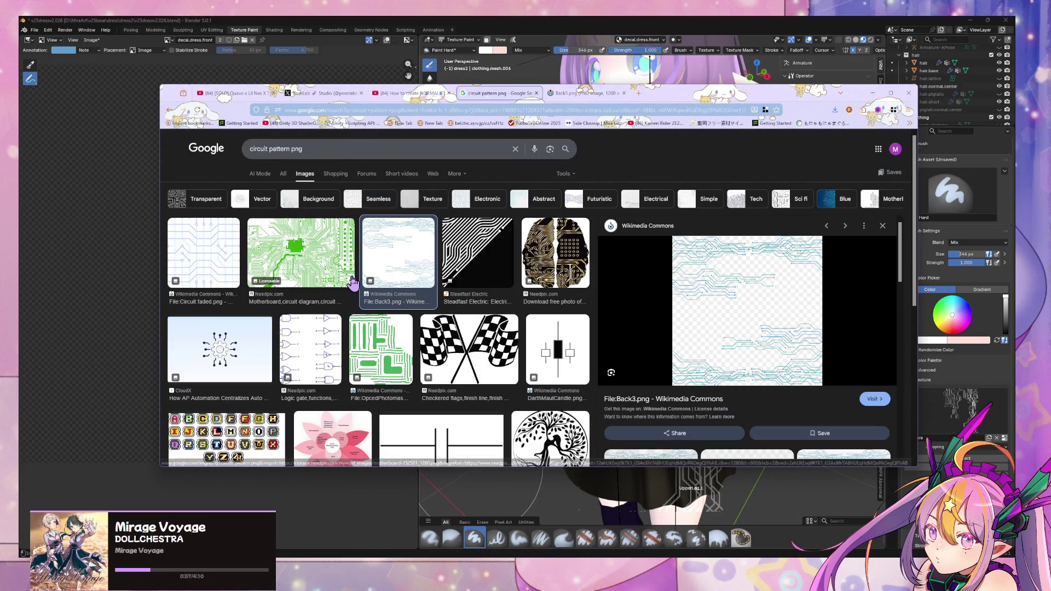
{"action": "scroll", "coordinate": [333, 214], "scroll_direction": "down", "scroll_amount": 5}
{"action": "scroll", "coordinate": [332, 213], "scroll_direction": "up", "scroll_amount": 5}
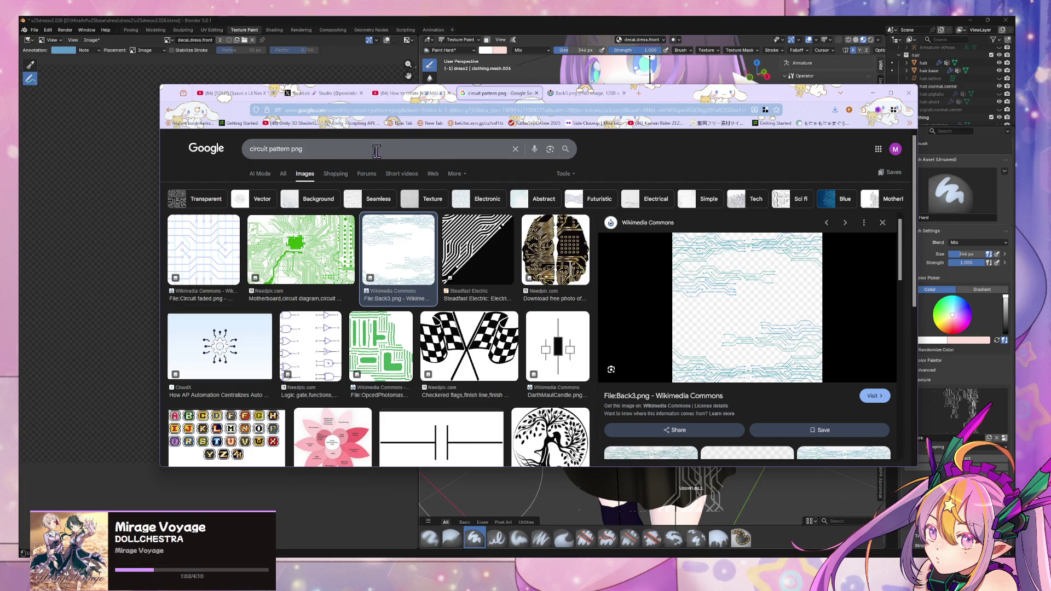
{"action": "left_click", "coordinate": [301, 149]}
{"action": "key", "text": "BackSpace"}
{"action": "key", "text": "BackSpace"}
{"action": "key", "text": "BackSpace"}
{"action": "key", "text": "Return"}
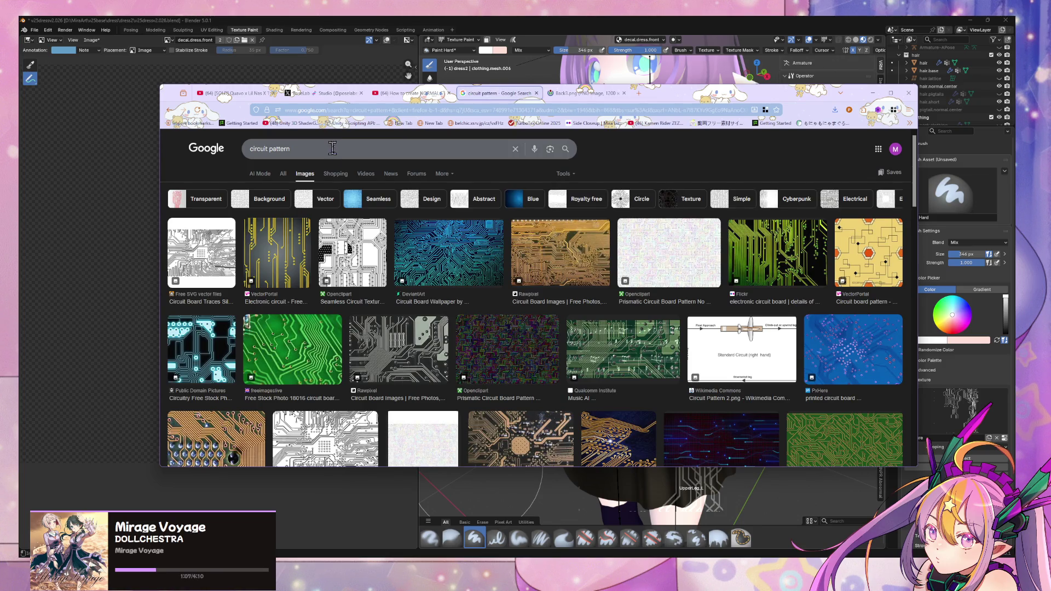
Preview the Seamless Circuit Texture result and browse the abstract circuit pattern results.
{"action": "left_click", "coordinate": [353, 253]}
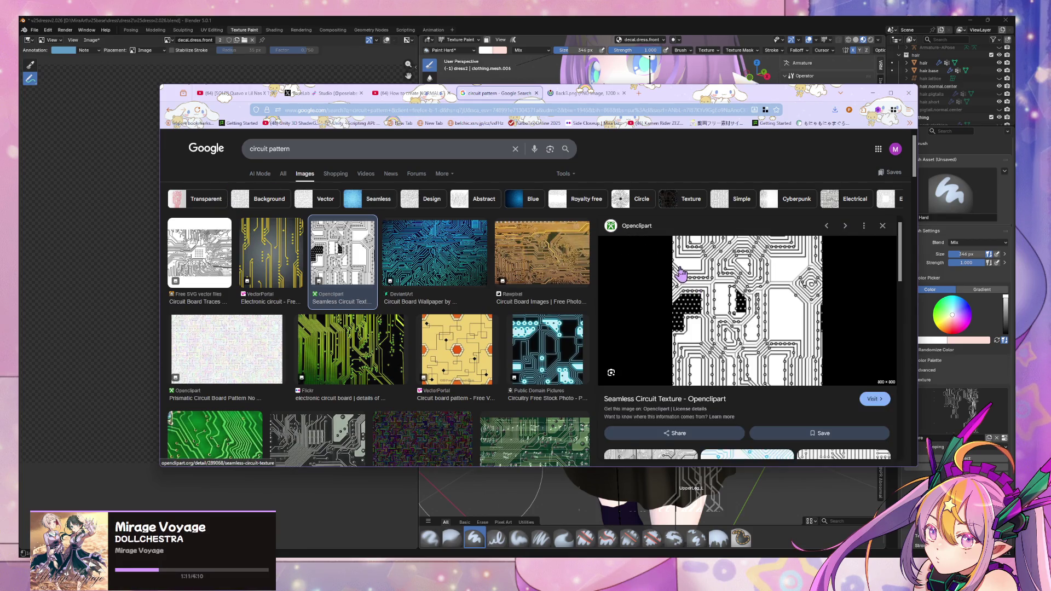
{"action": "scroll", "coordinate": [681, 273], "scroll_direction": "down", "scroll_amount": 3}
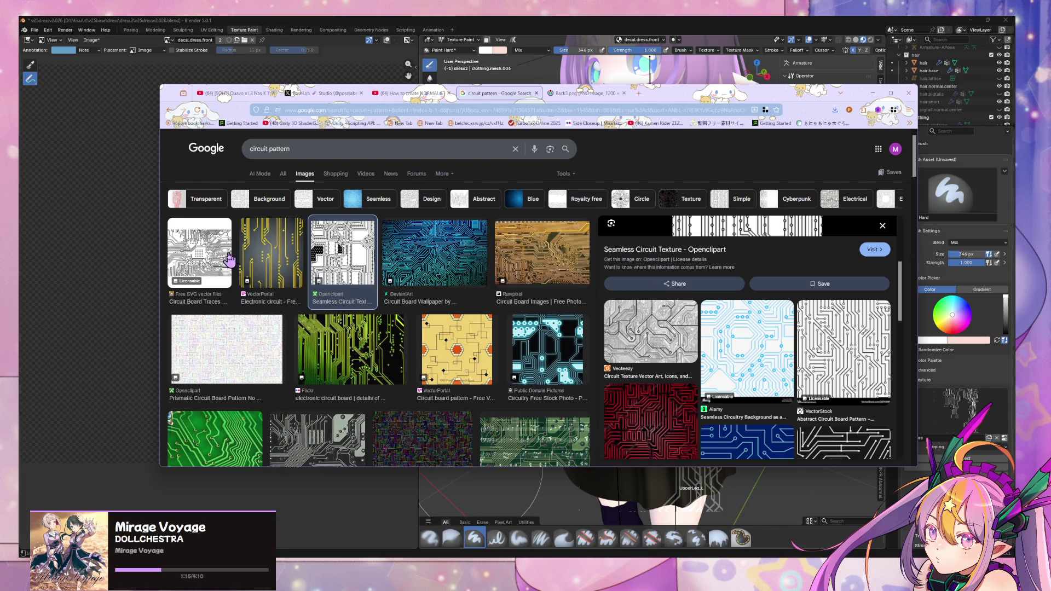
{"action": "scroll", "coordinate": [237, 253], "scroll_direction": "down", "scroll_amount": 3}
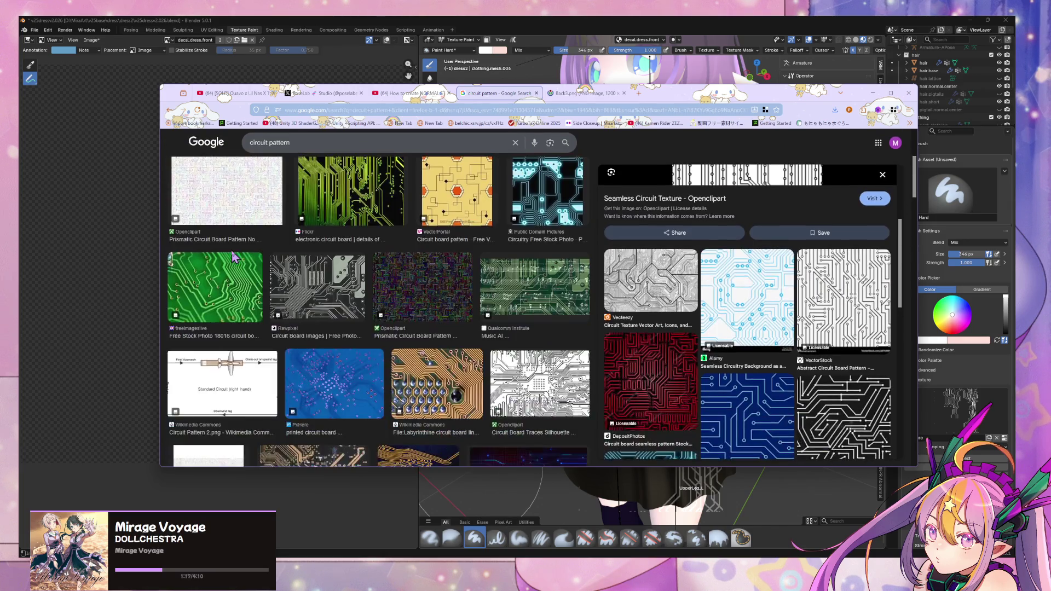
{"action": "scroll", "coordinate": [236, 256], "scroll_direction": "up", "scroll_amount": 3}
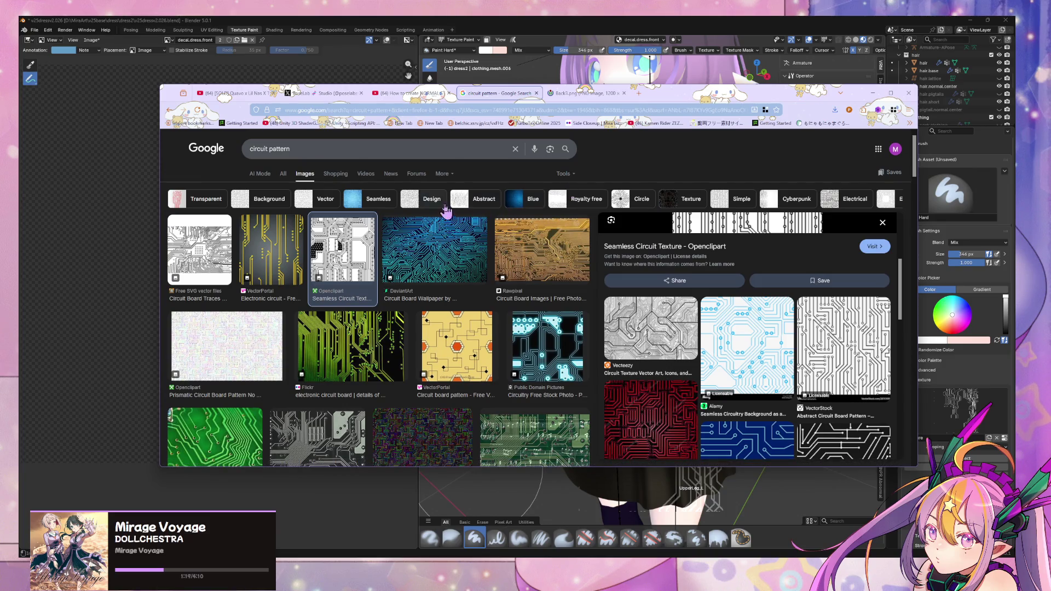
{"action": "left_click", "coordinate": [469, 204]}
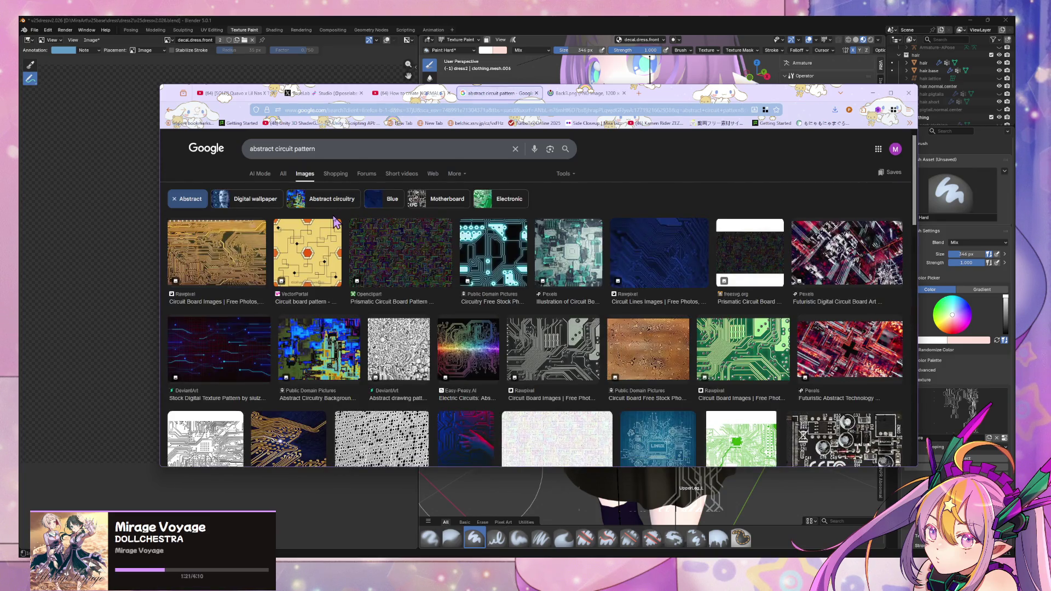
{"action": "left_click", "coordinate": [170, 110]}
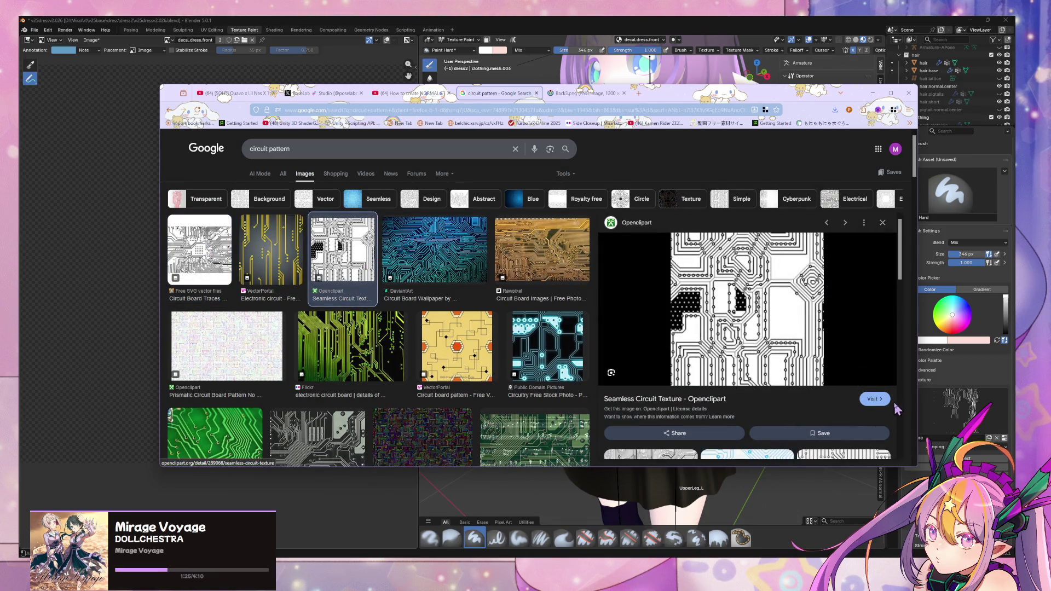
Scroll through the openclipart Seamless Circuit Texture source page, then leave the browser.
{"action": "left_click", "coordinate": [874, 399]}
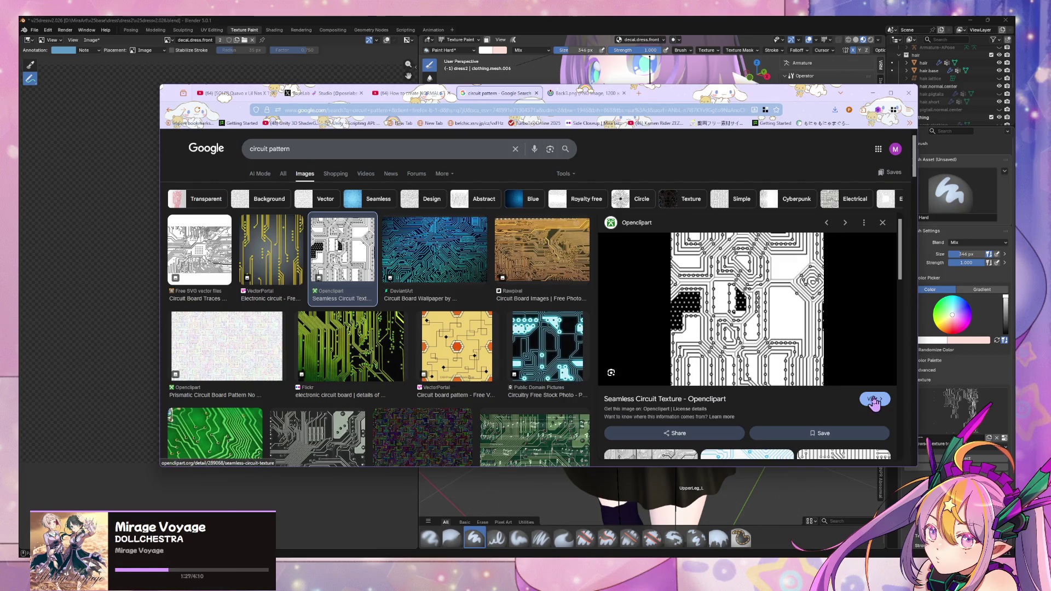
{"action": "scroll", "coordinate": [467, 212], "scroll_direction": "down", "scroll_amount": 3}
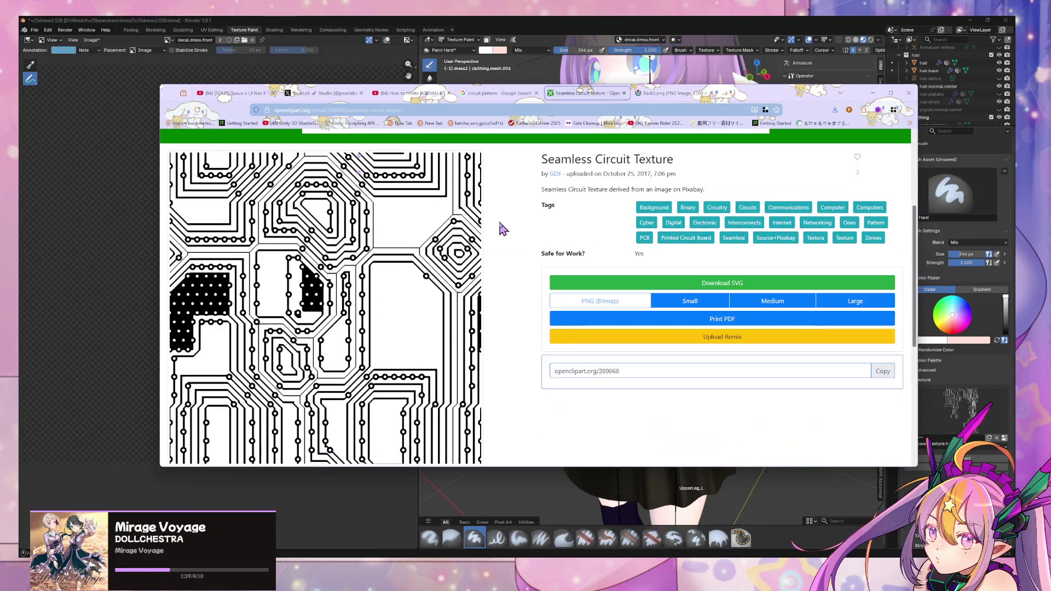
{"action": "scroll", "coordinate": [553, 241], "scroll_direction": "down", "scroll_amount": 1}
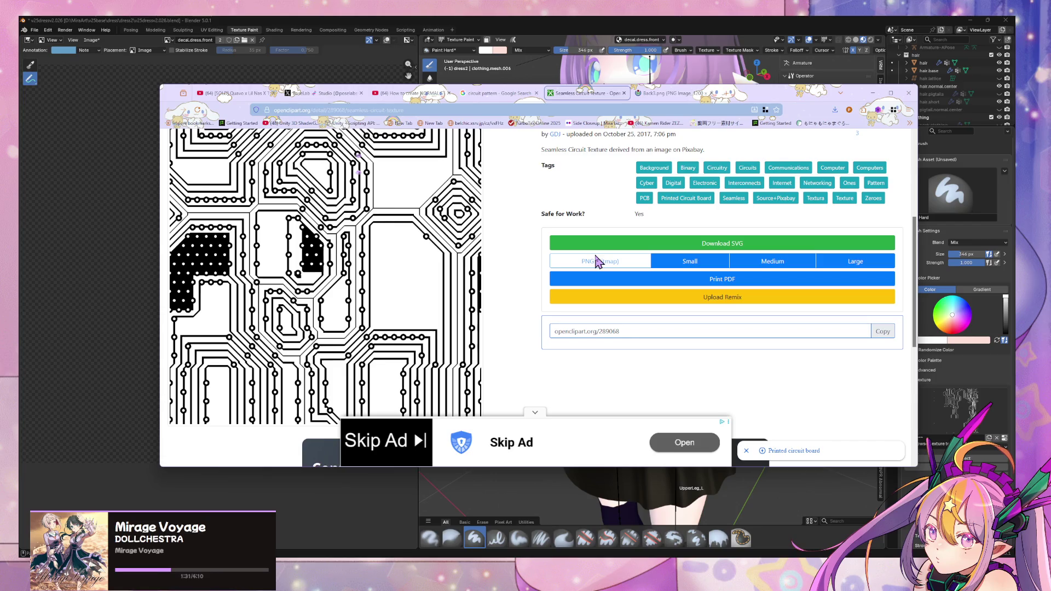
{"action": "scroll", "coordinate": [489, 225], "scroll_direction": "up", "scroll_amount": 3}
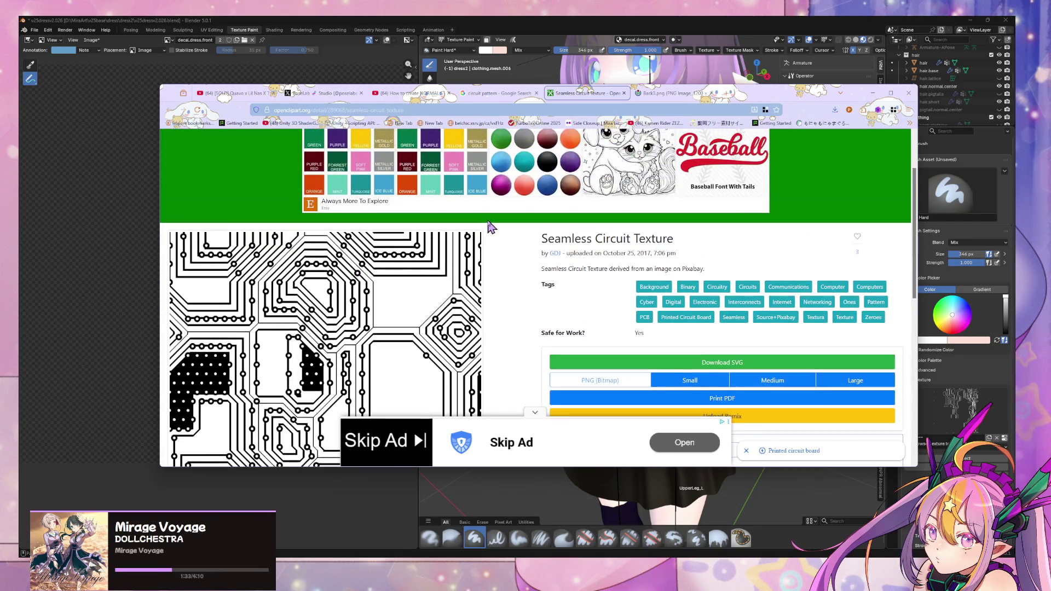
{"action": "scroll", "coordinate": [491, 226], "scroll_direction": "down", "scroll_amount": 8}
{"action": "scroll", "coordinate": [491, 225], "scroll_direction": "up", "scroll_amount": 7}
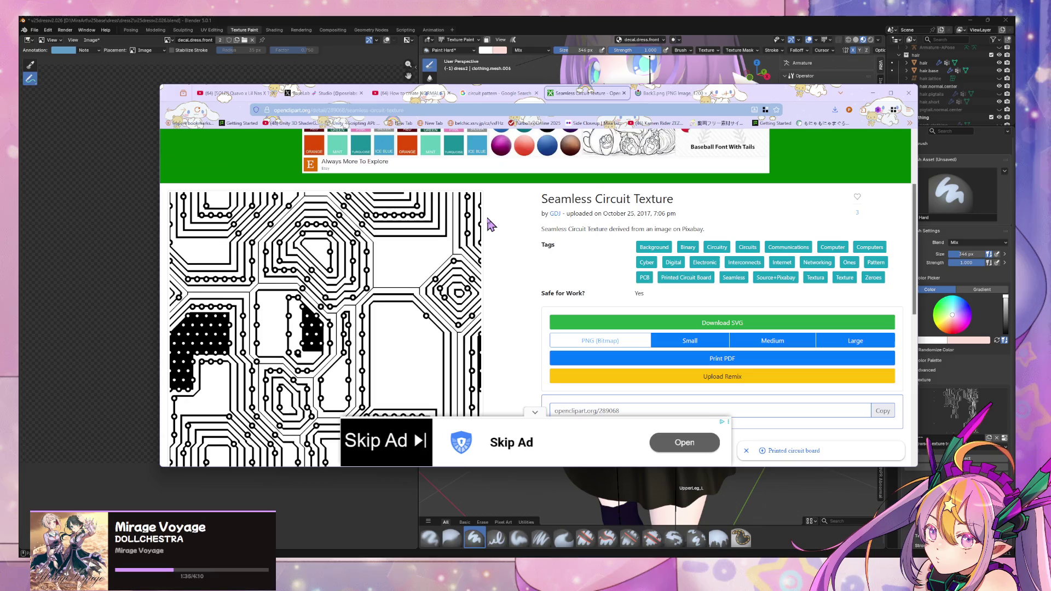
{"action": "scroll", "coordinate": [489, 225], "scroll_direction": "down", "scroll_amount": 1}
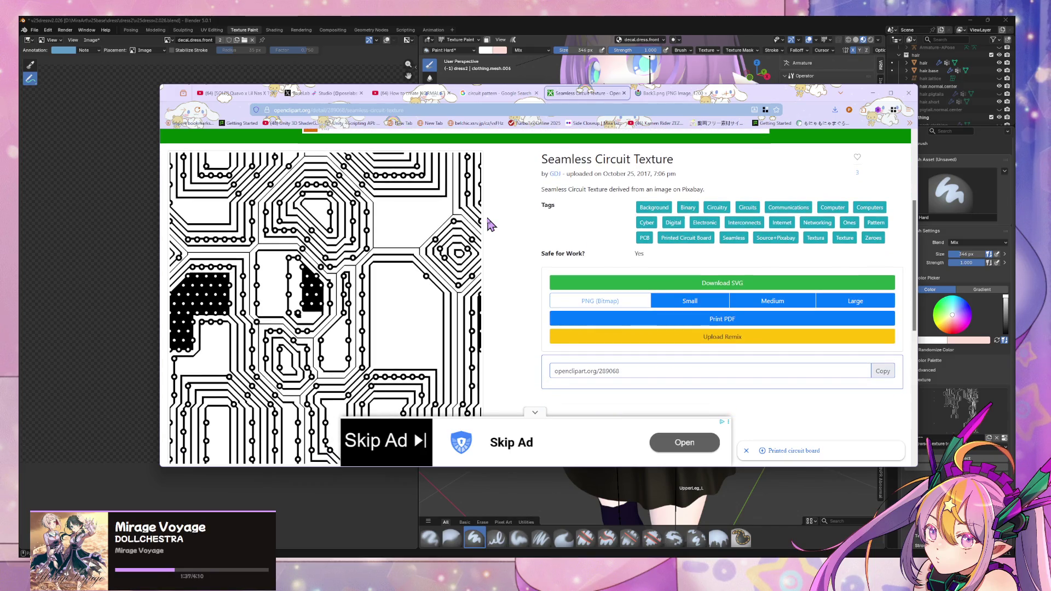
{"action": "key", "text": "alt+Tab"}
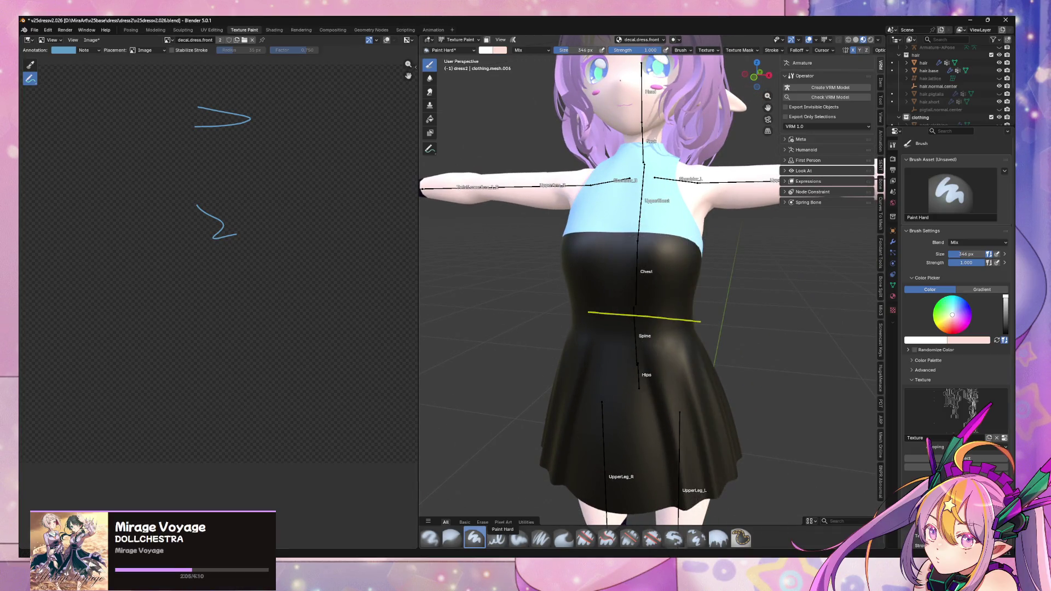
{"action": "key", "text": "alt+Tab"}
Open Seamless-Circuit-Texture.svg in Affinity Designer.
{"action": "left_click", "coordinate": [44, 23]}
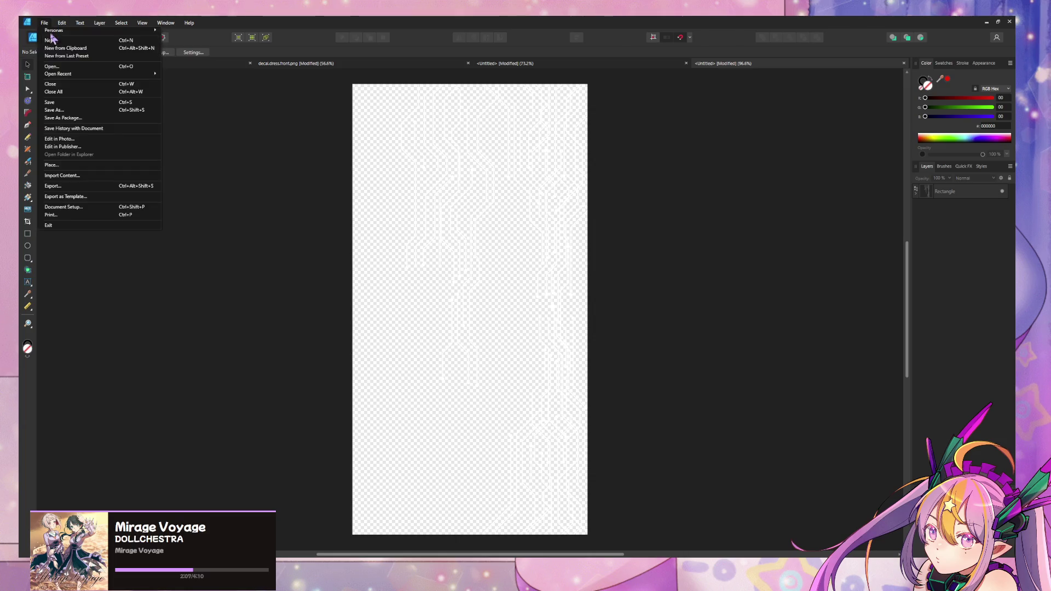
{"action": "left_click", "coordinate": [519, 182]}
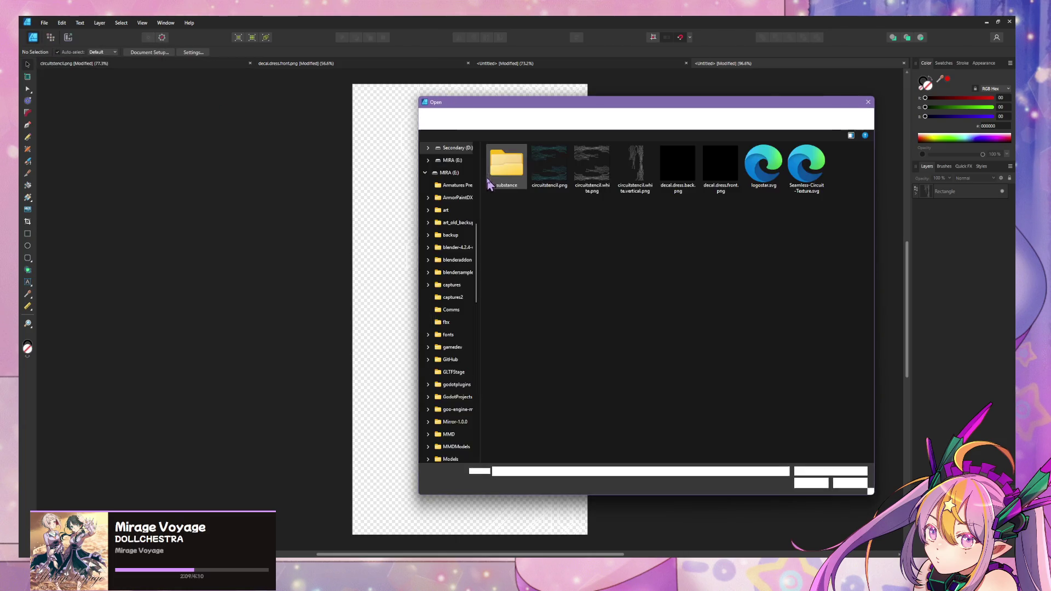
{"action": "double_click", "coordinate": [800, 161]}
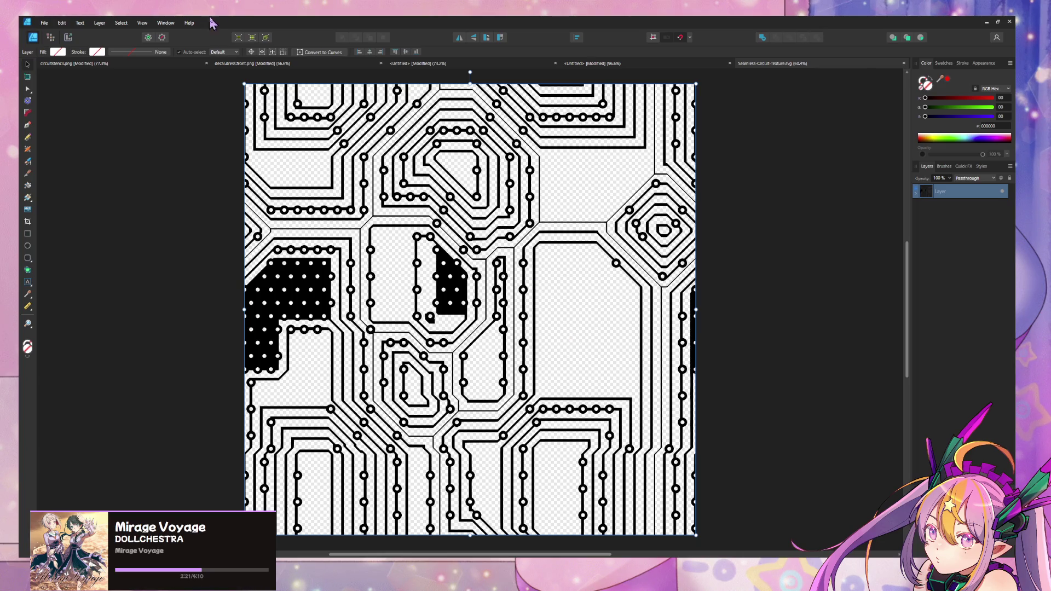
Set up a new 1024 × 1024 px document at 144 DPI.
{"action": "left_click", "coordinate": [46, 23]}
{"action": "left_click", "coordinate": [219, 125]}
{"action": "left_click", "coordinate": [519, 352]}
{"action": "type", "text": "1024"}
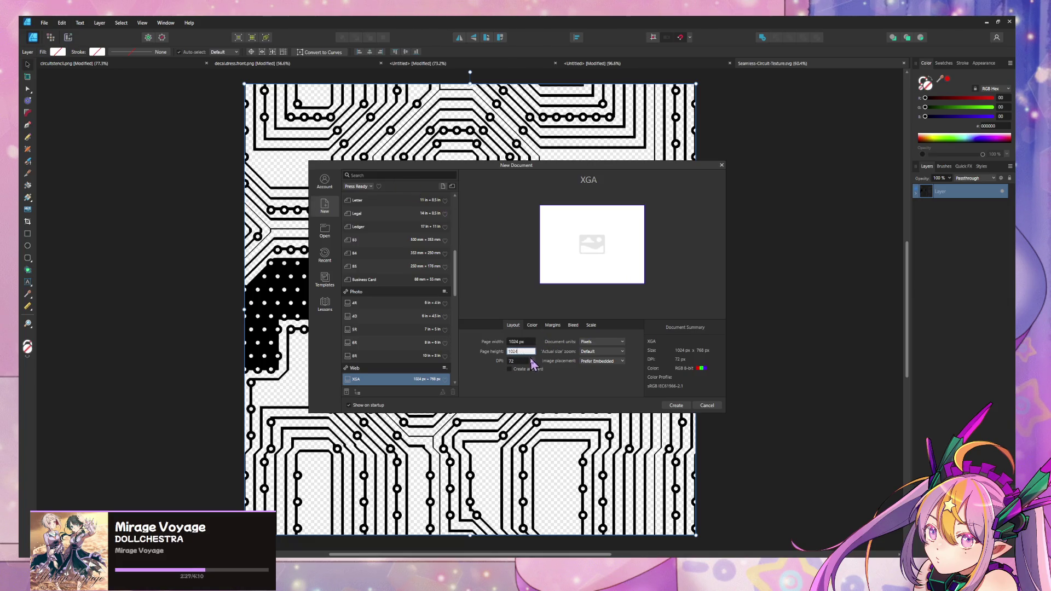
{"action": "left_click", "coordinate": [532, 362]}
{"action": "left_click", "coordinate": [521, 388]}
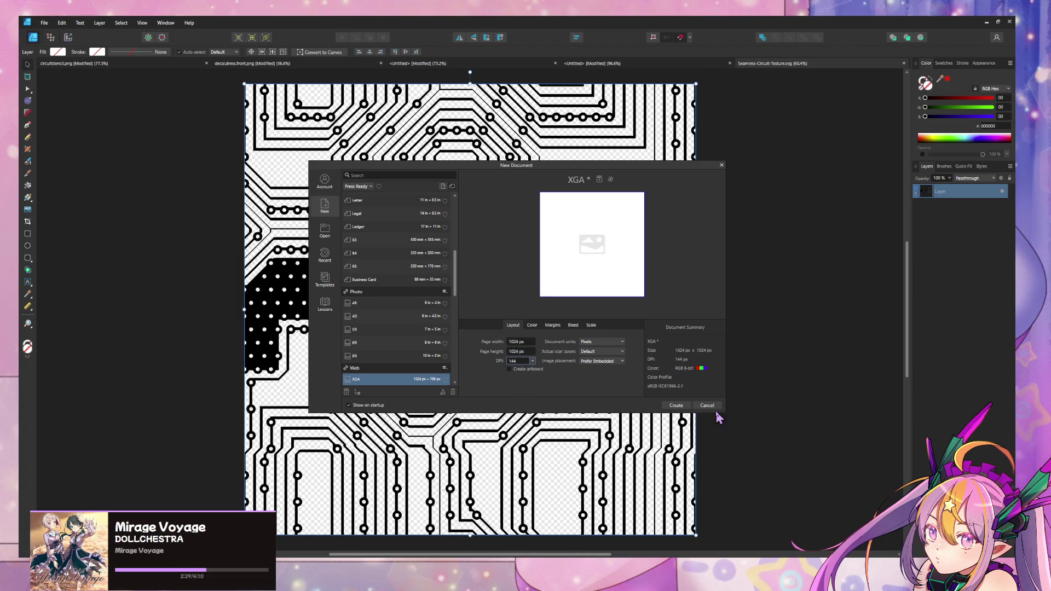
{"action": "left_click", "coordinate": [677, 405]}
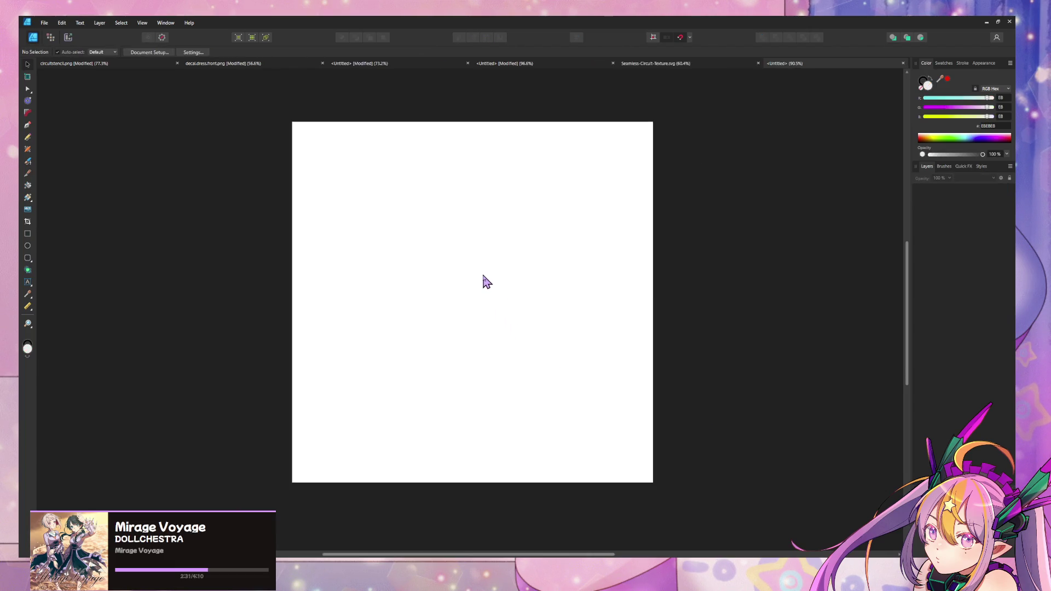
In the Open dialog, go to the art folder on MIRA (E:).
{"action": "left_click", "coordinate": [45, 22]}
{"action": "left_click", "coordinate": [68, 66]}
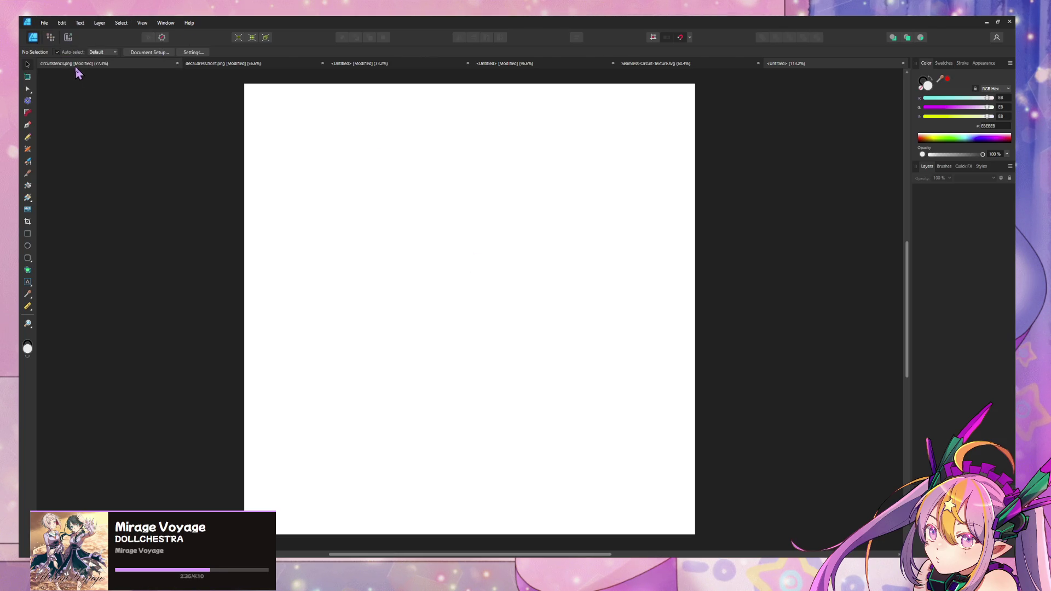
{"action": "scroll", "coordinate": [469, 269], "scroll_direction": "down", "scroll_amount": 15}
{"action": "scroll", "coordinate": [469, 265], "scroll_direction": "up", "scroll_amount": 10}
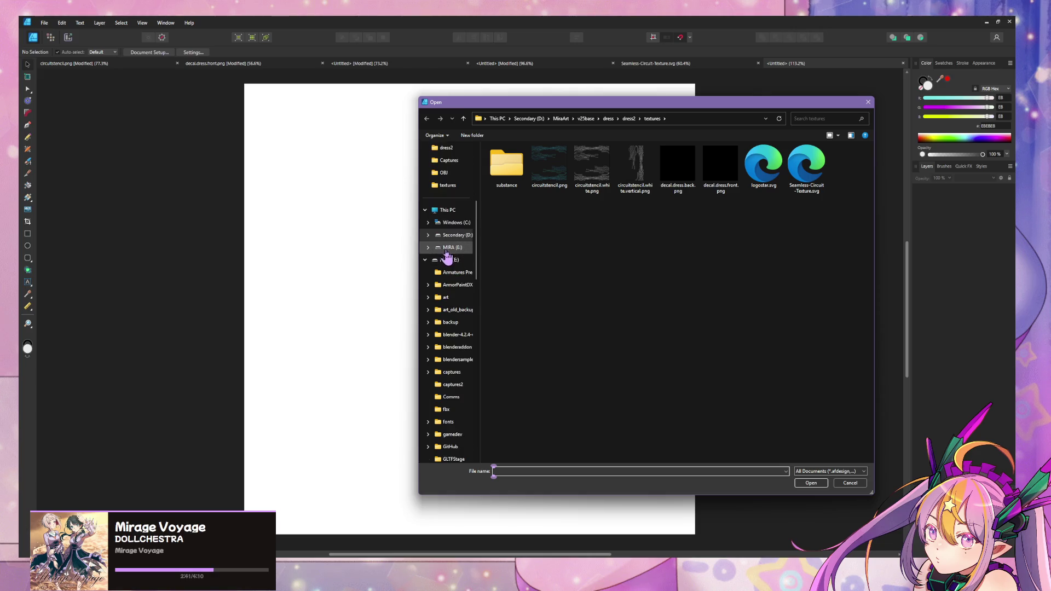
{"action": "left_click", "coordinate": [441, 247]}
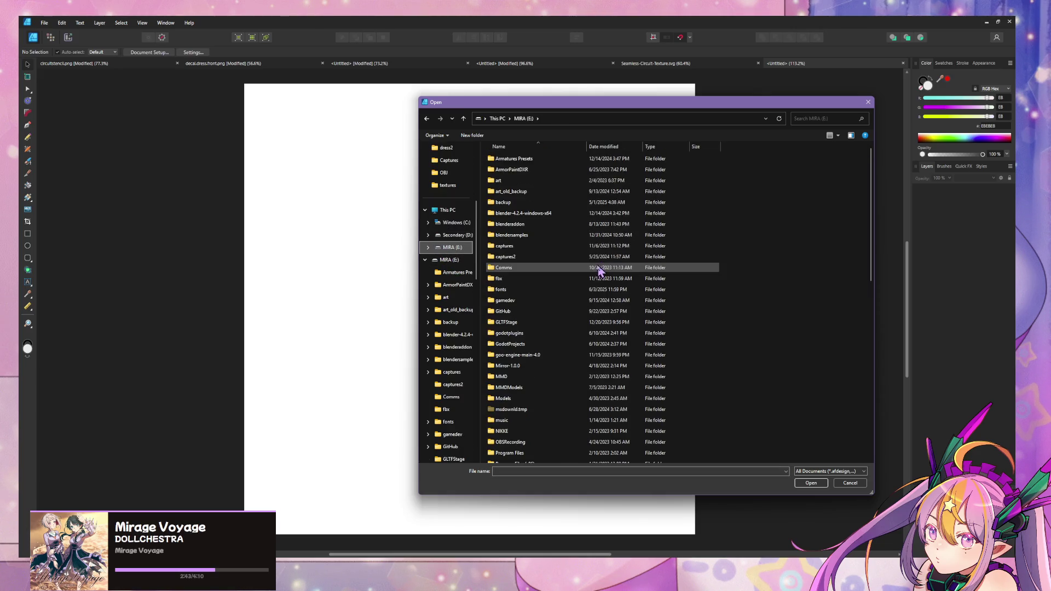
{"action": "double_click", "coordinate": [519, 180]}
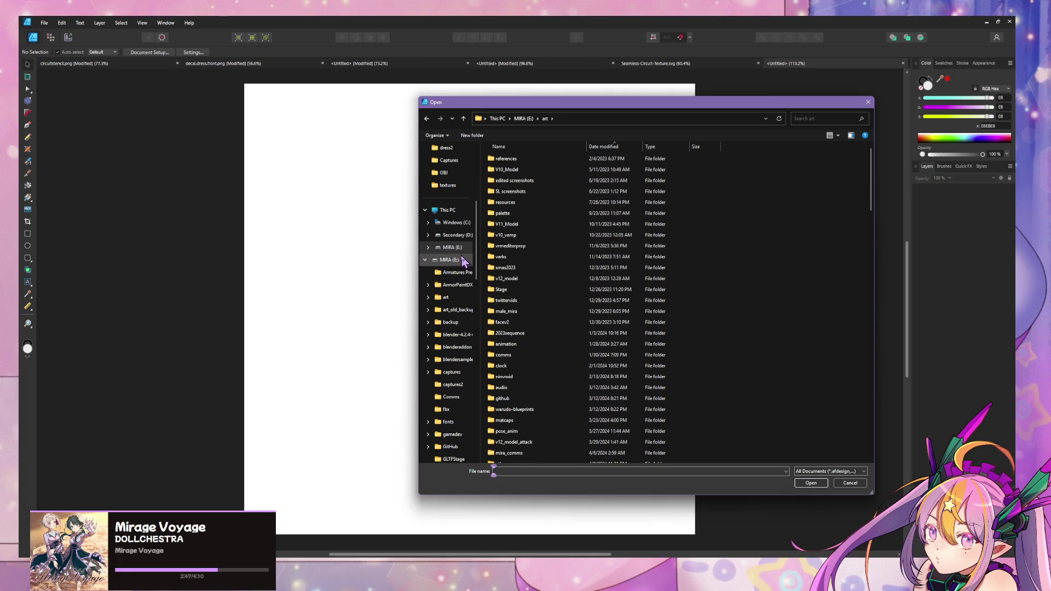
Search the art folder ('t', 'pattern', then 'b') and open v14bodyglow.afdesign.
{"action": "left_click", "coordinate": [807, 117]}
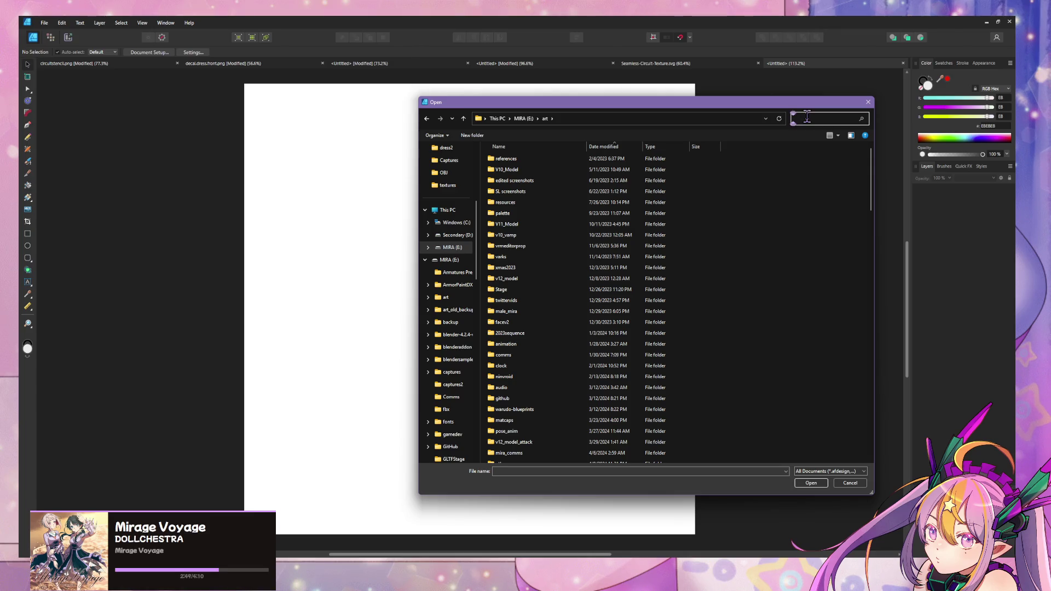
{"action": "type", "text": "circuit"}
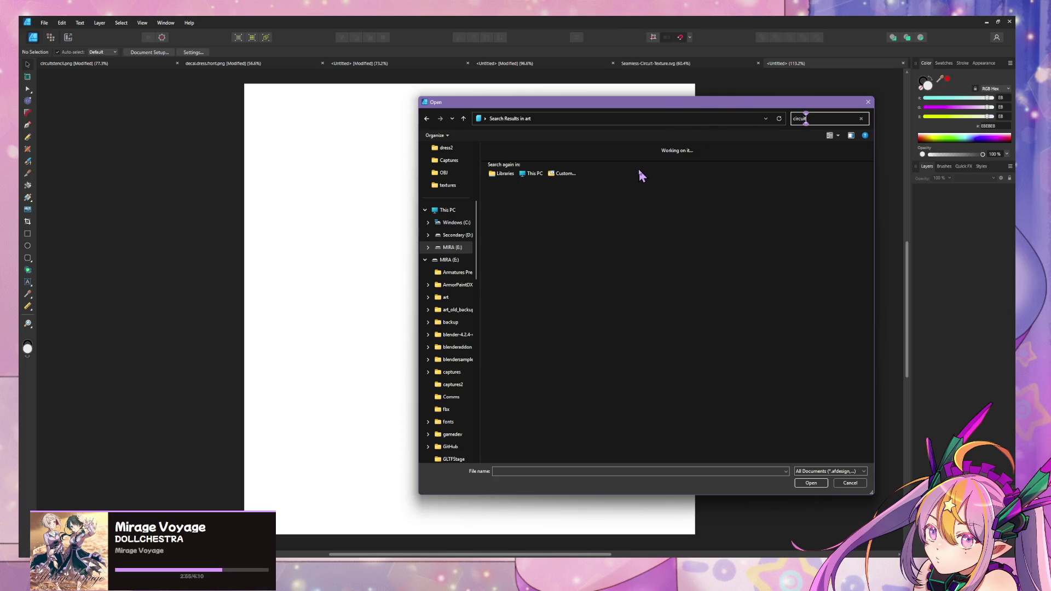
{"action": "double_click", "coordinate": [814, 118]}
{"action": "type", "text": "pattern"}
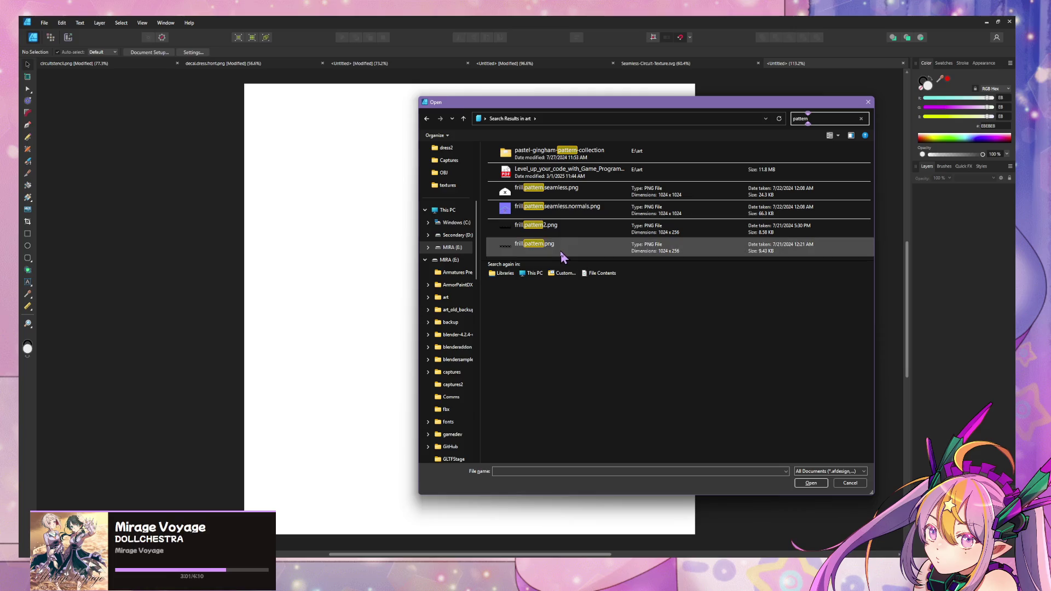
{"action": "key", "text": "ctrl+a"}
{"action": "type", "text": "b"}
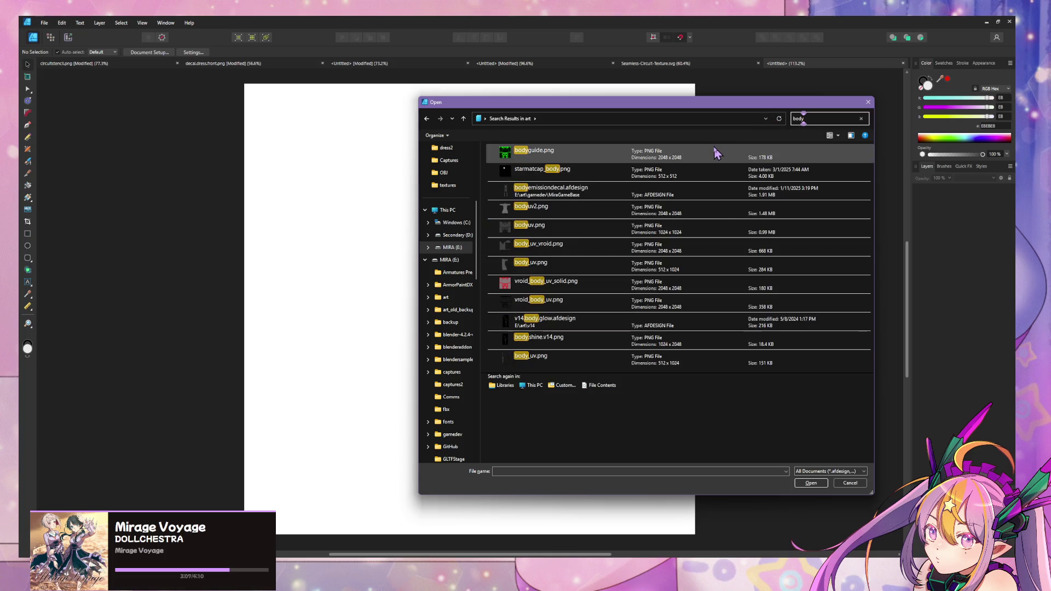
{"action": "scroll", "coordinate": [691, 190], "scroll_direction": "down", "scroll_amount": 2}
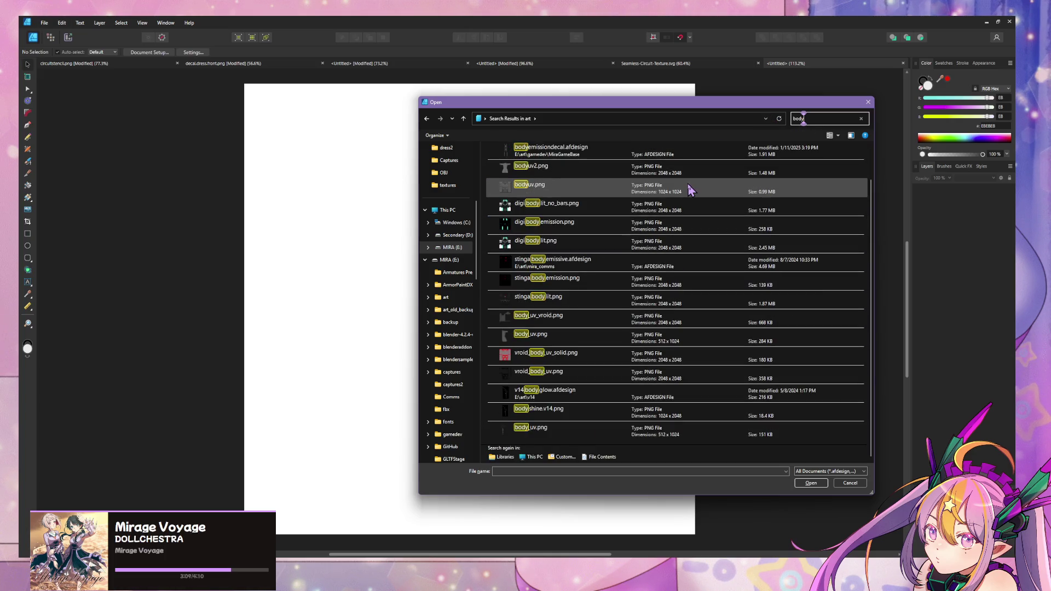
{"action": "scroll", "coordinate": [691, 190], "scroll_direction": "up", "scroll_amount": 2}
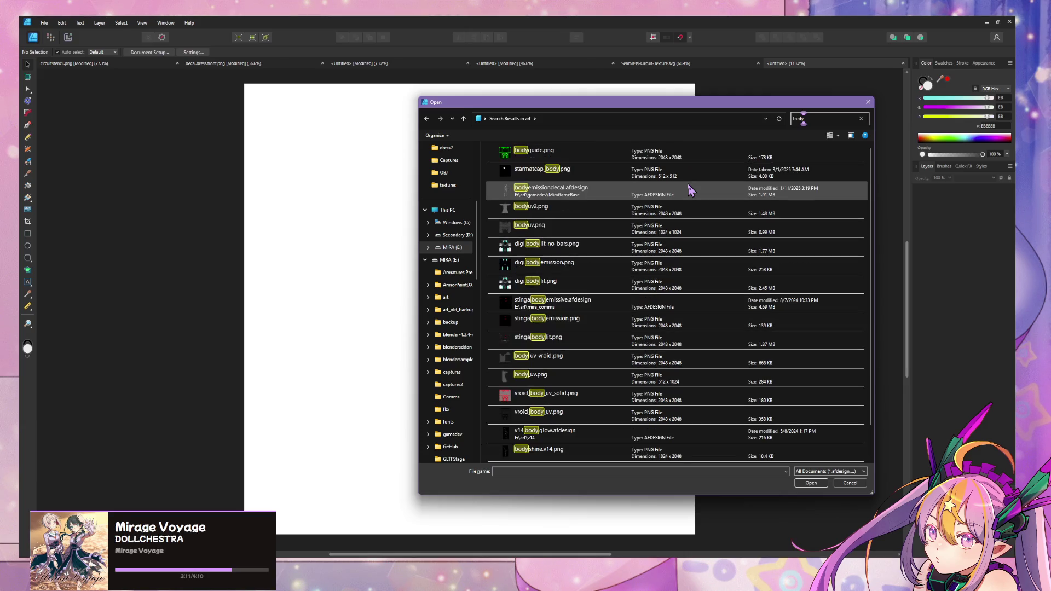
{"action": "scroll", "coordinate": [691, 190], "scroll_direction": "down", "scroll_amount": 2}
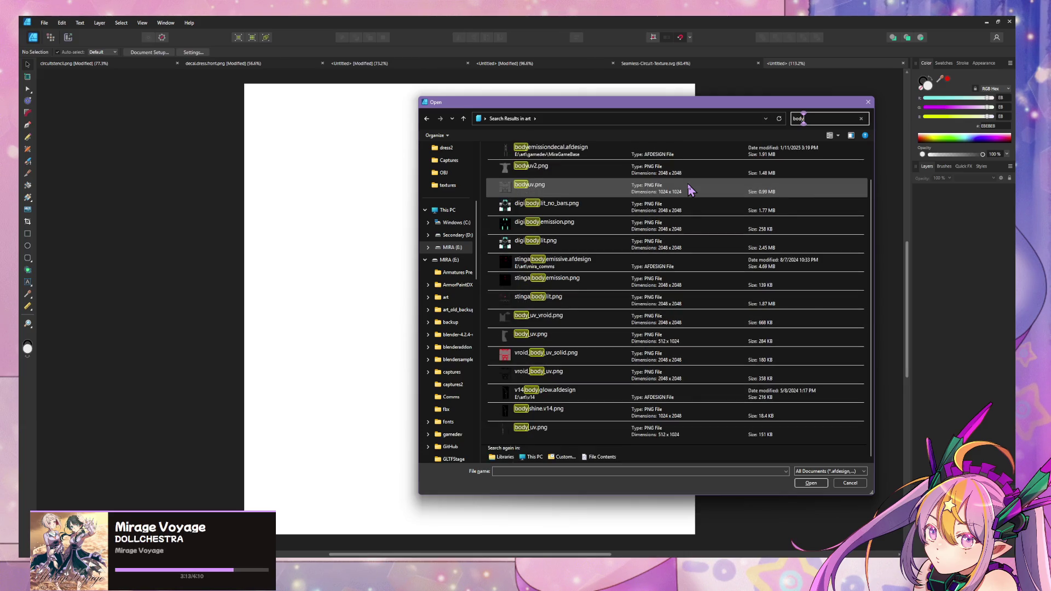
{"action": "scroll", "coordinate": [691, 190], "scroll_direction": "up", "scroll_amount": 2}
{"action": "scroll", "coordinate": [691, 190], "scroll_direction": "down", "scroll_amount": 2}
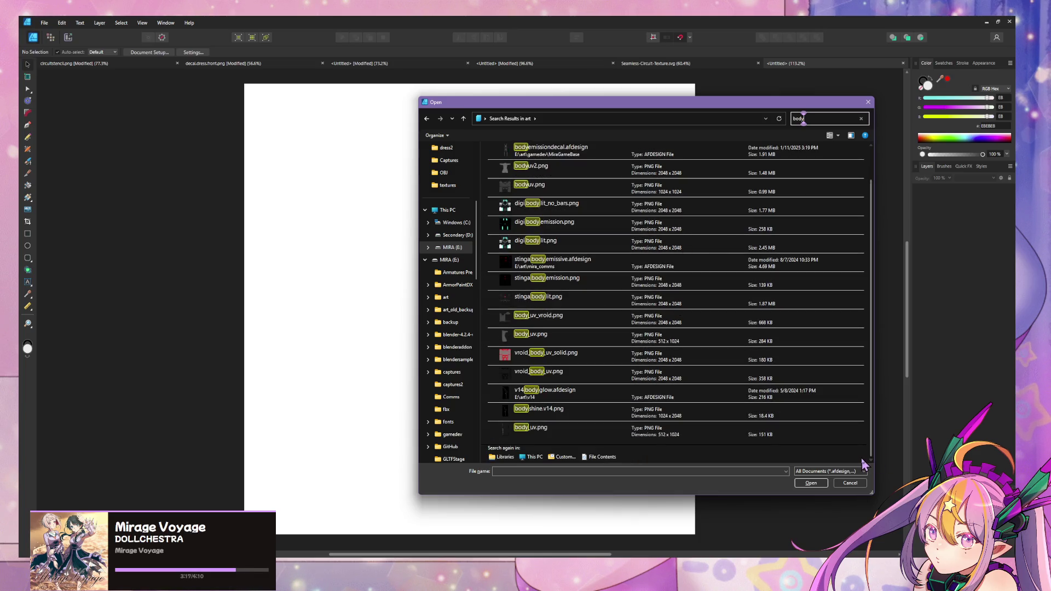
{"action": "double_click", "coordinate": [623, 401]}
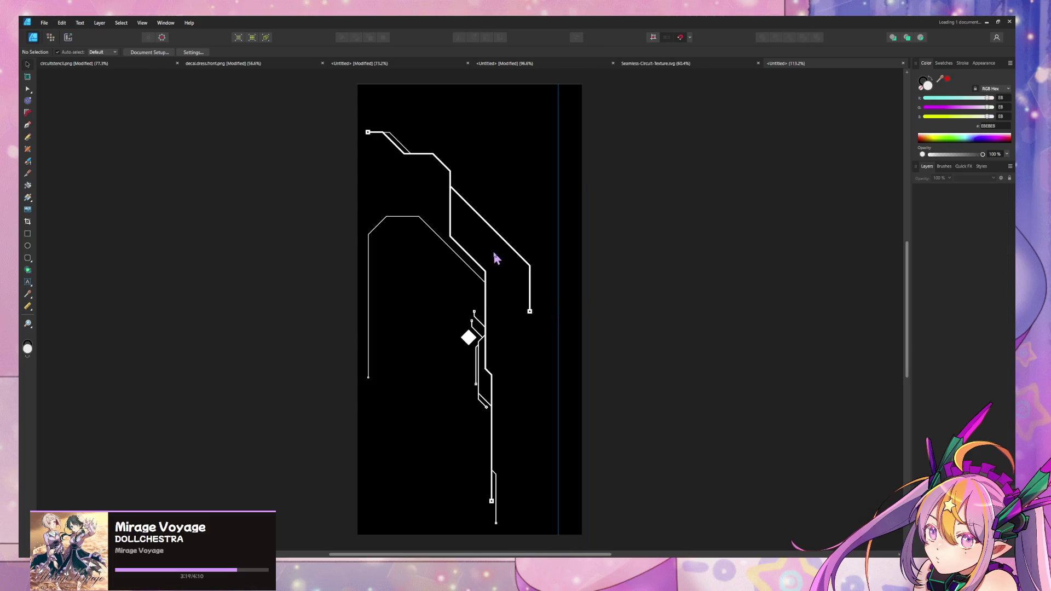
Delete the white diamond shape and select the small diagonal branch trace.
{"action": "left_click", "coordinate": [516, 255]}
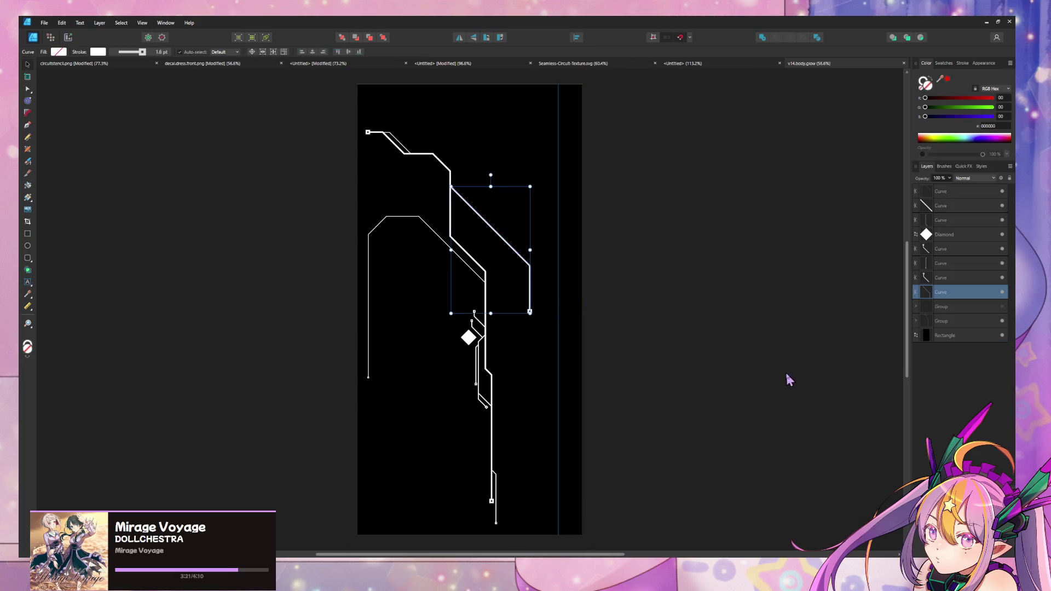
{"action": "left_click", "coordinate": [761, 363]}
{"action": "left_click", "coordinate": [469, 341]}
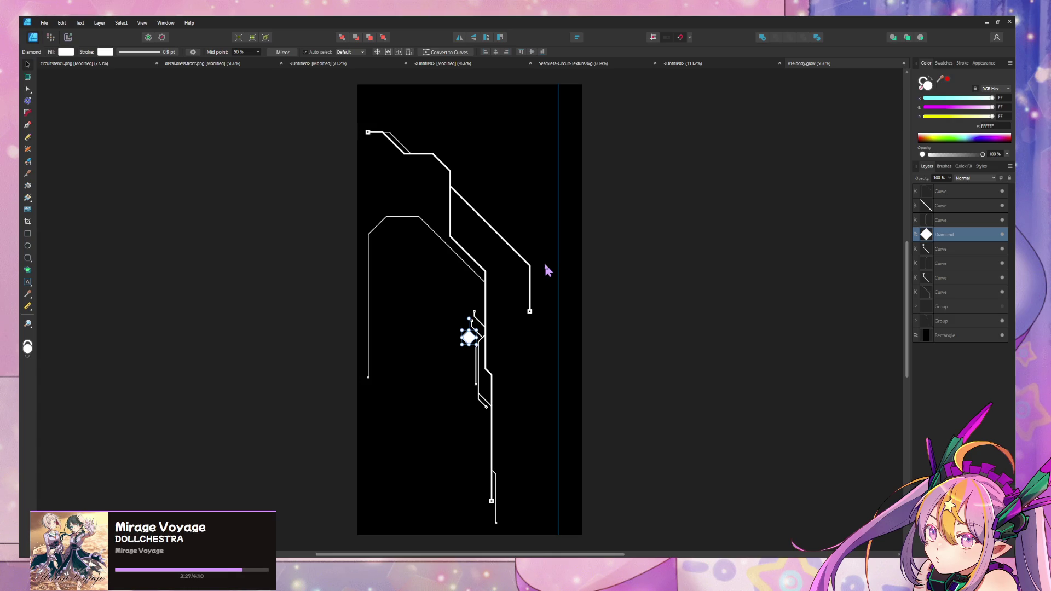
{"action": "key", "text": "Delete"}
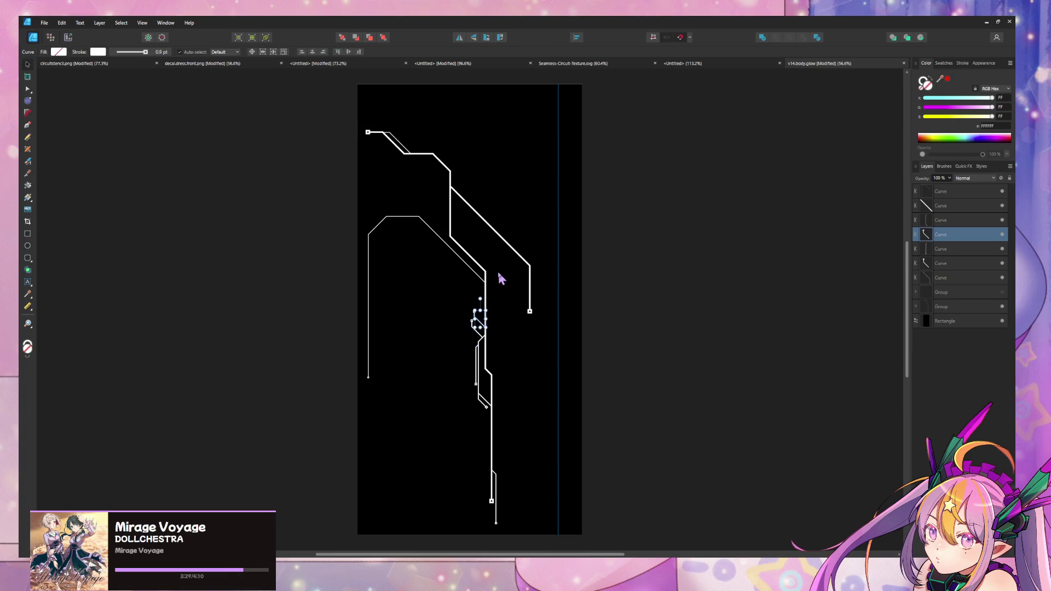
{"action": "scroll", "coordinate": [500, 368], "scroll_direction": "up", "scroll_amount": 5, "text": "ctrl"}
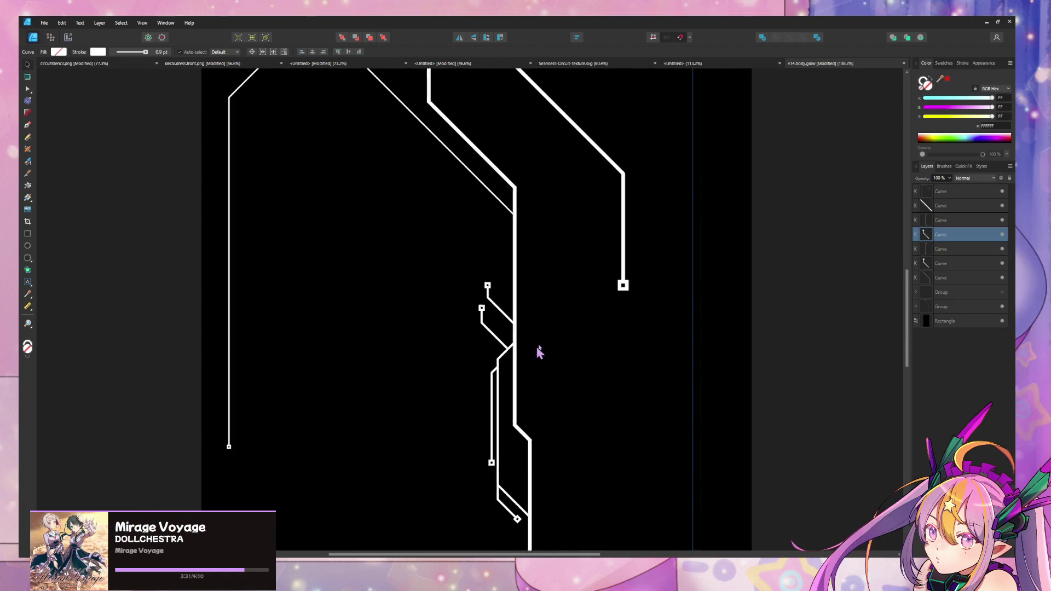
{"action": "left_click", "coordinate": [509, 321]}
{"action": "left_click", "coordinate": [510, 320]}
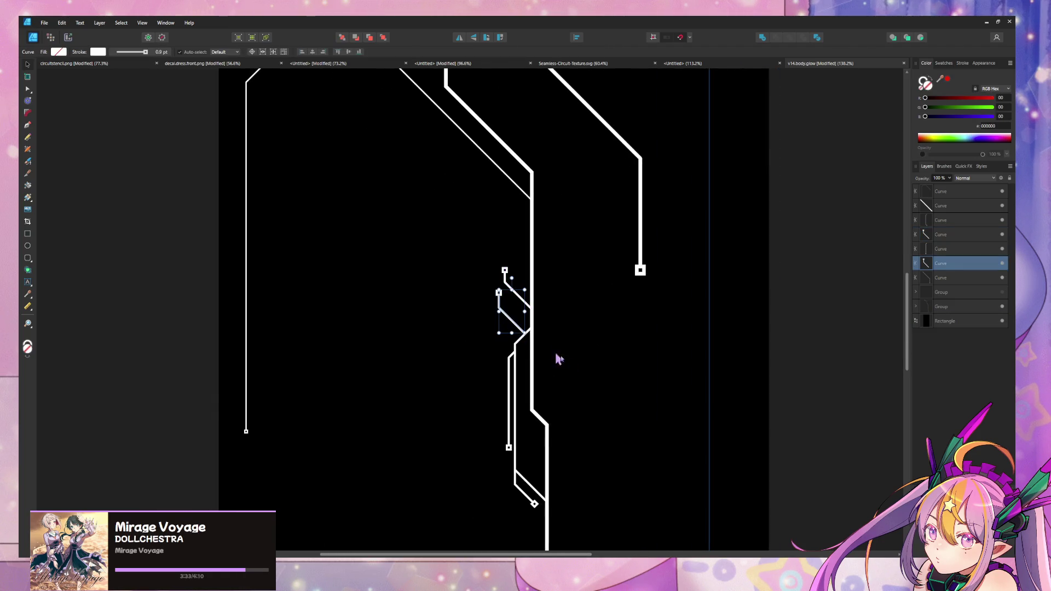
{"action": "scroll", "coordinate": [534, 326], "scroll_direction": "down", "scroll_amount": 1}
{"action": "scroll", "coordinate": [525, 340], "scroll_direction": "down", "scroll_amount": 4, "text": "ctrl"}
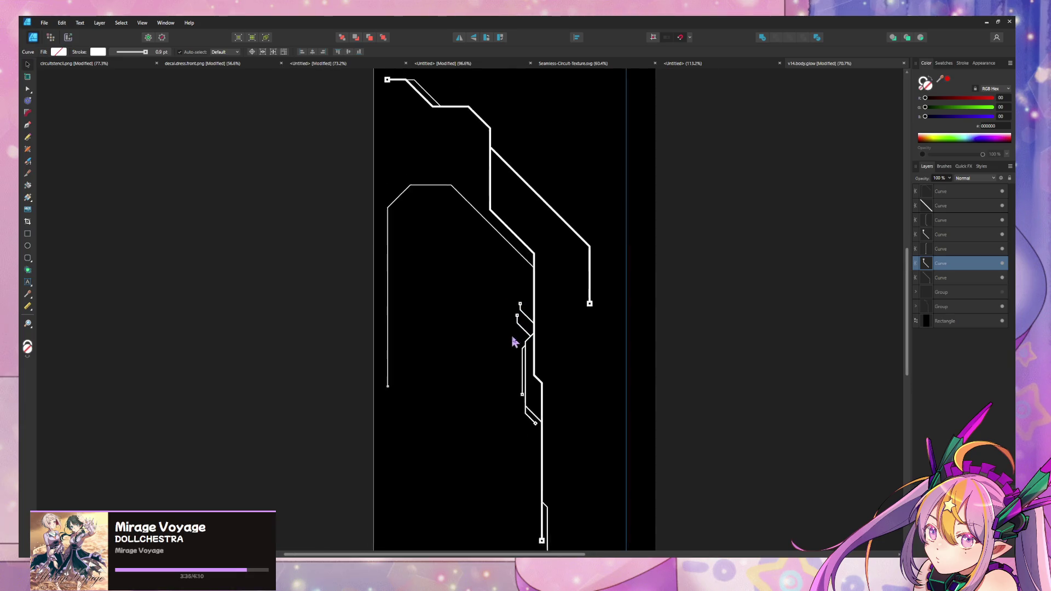
{"action": "scroll", "coordinate": [567, 361], "scroll_direction": "up", "scroll_amount": 2, "text": "ctrl"}
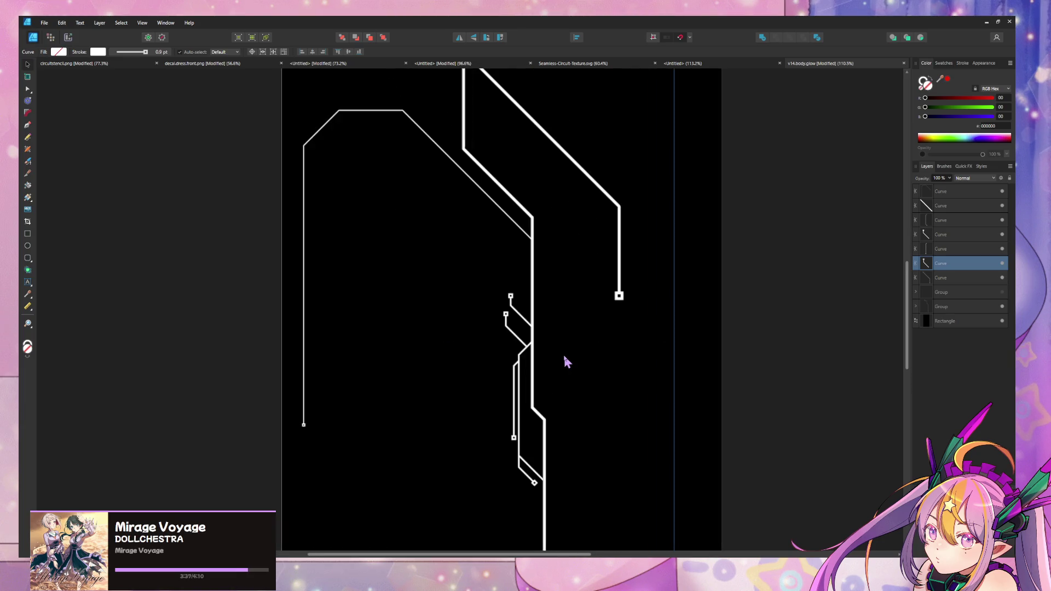
{"action": "scroll", "coordinate": [581, 360], "scroll_direction": "up", "scroll_amount": 2, "text": "ctrl"}
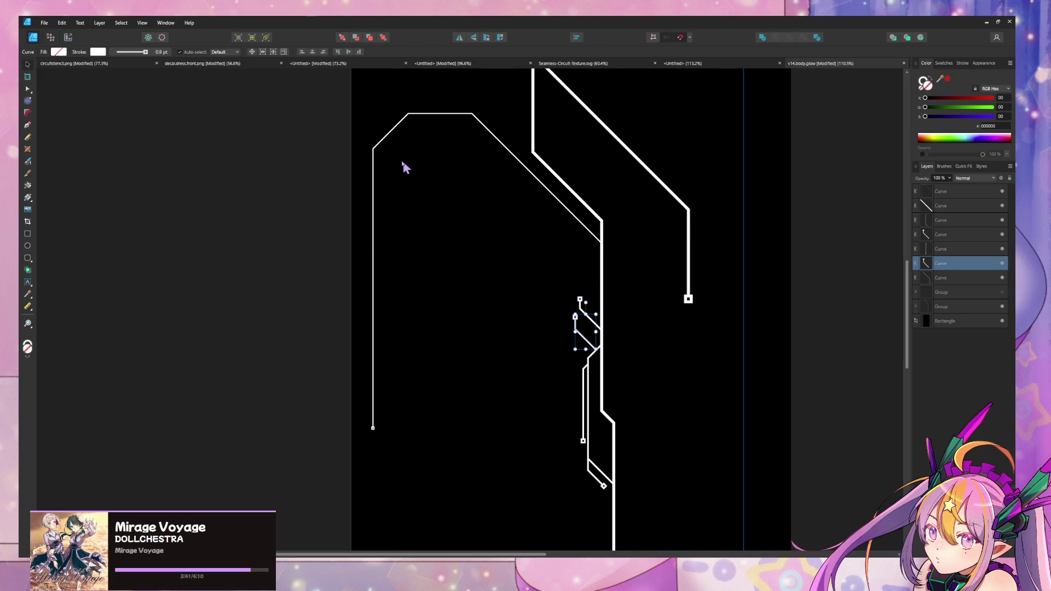
Try duplicating and mirroring the large left trace, then undo it.
{"action": "left_click", "coordinate": [28, 126]}
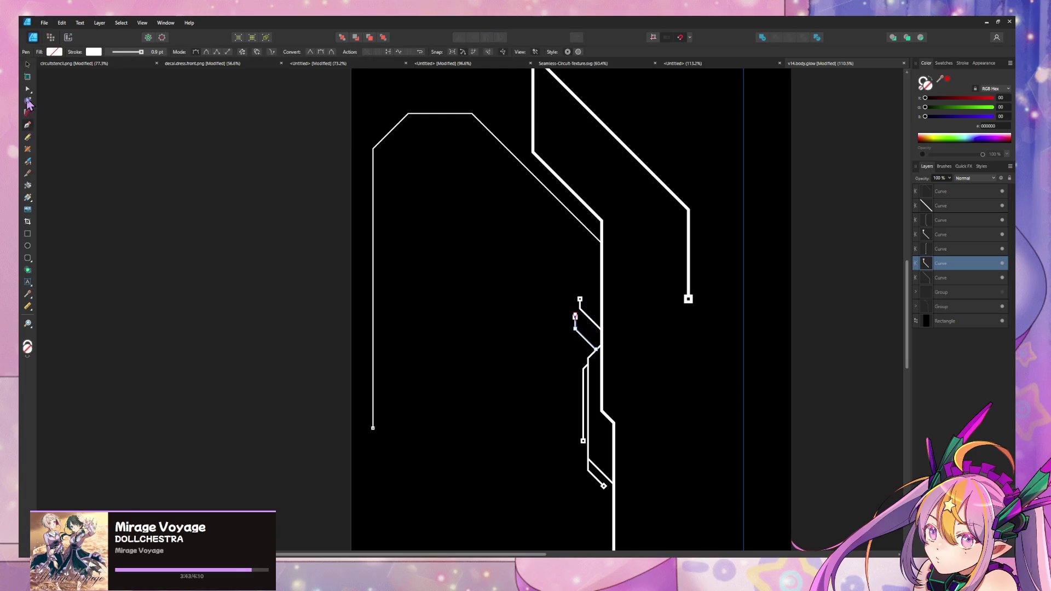
{"action": "left_click", "coordinate": [28, 88]}
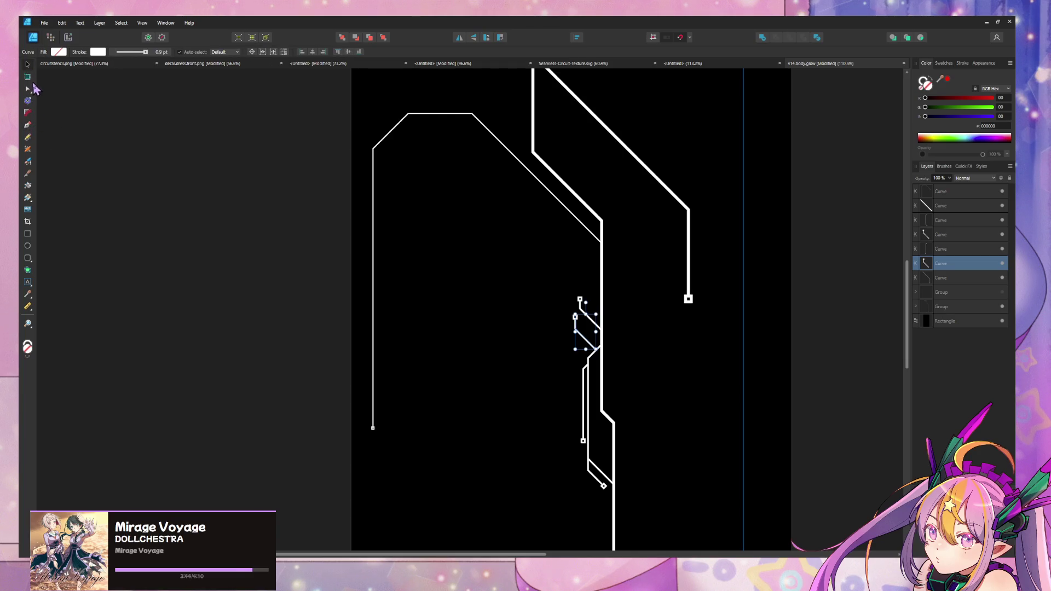
{"action": "left_click", "coordinate": [374, 228]}
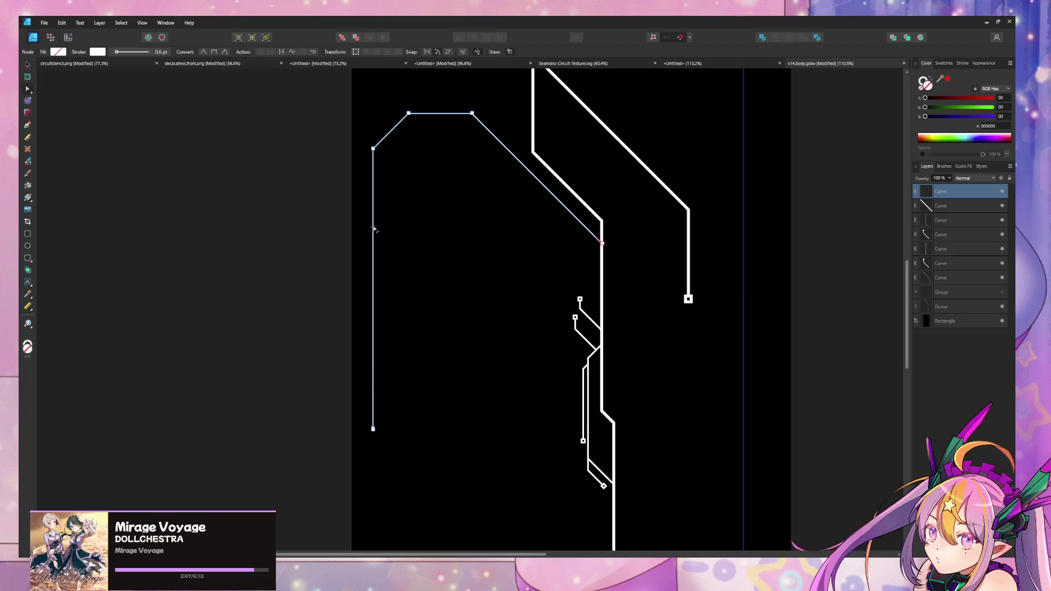
{"action": "left_click", "coordinate": [28, 64]}
{"action": "key", "text": "ctrl+j"}
{"action": "mouse_move", "coordinate": [602, 270]}
{"action": "left_mouse_down", "text": "ctrl"}
{"action": "mouse_move", "coordinate": [400, 238]}
{"action": "mouse_move", "coordinate": [397, 249]}
{"action": "left_mouse_up", "text": "ctrl"}
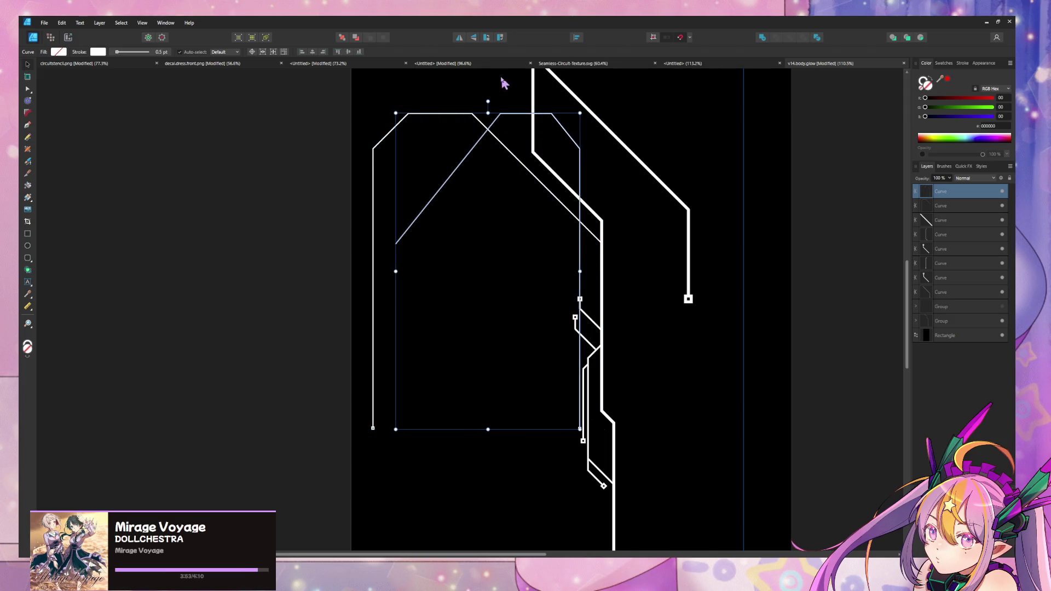
{"action": "key", "text": "ctrl+z"}
{"action": "key", "text": "ctrl+z"}
Copy the small branch, flip it horizontally and vertically, and set it against the long left trace.
{"action": "left_click", "coordinate": [576, 337]}
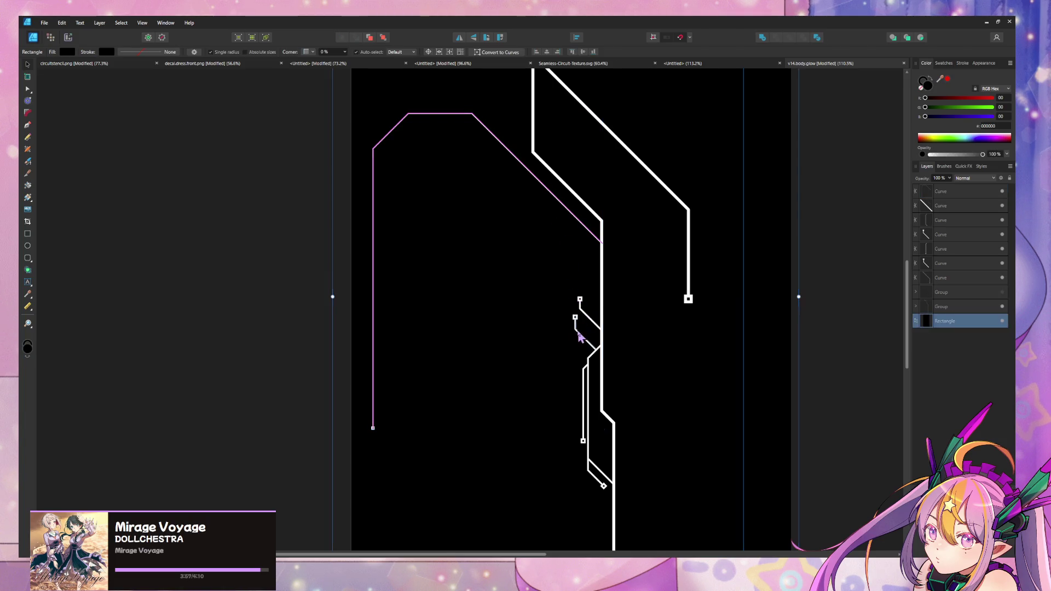
{"action": "left_click", "coordinate": [576, 331]}
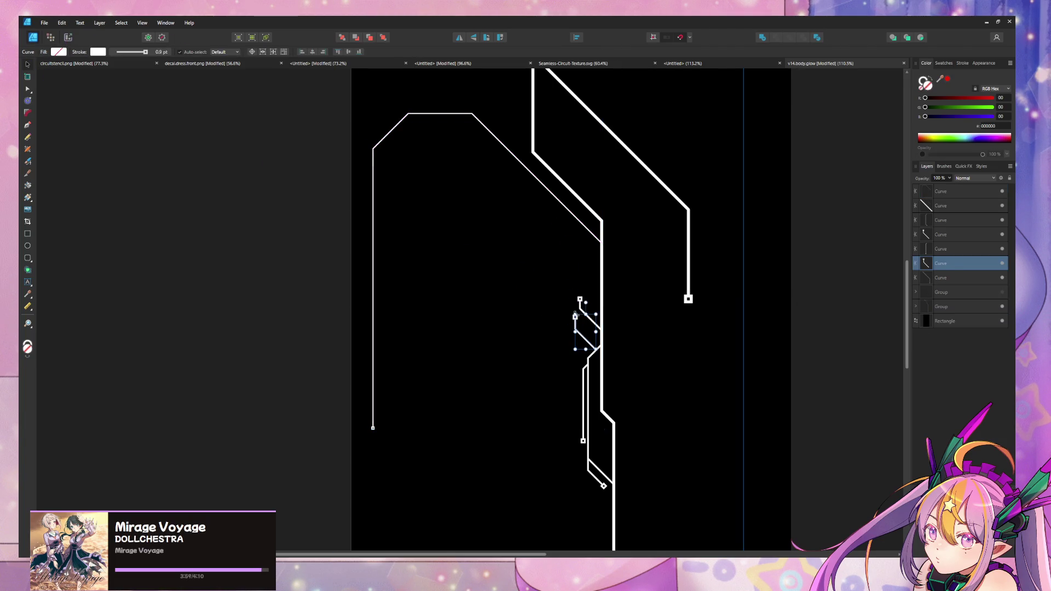
{"action": "mouse_move", "coordinate": [576, 316]}
{"action": "left_mouse_down", "text": "alt"}
{"action": "mouse_move", "coordinate": [432, 263]}
{"action": "mouse_move", "coordinate": [417, 279]}
{"action": "left_mouse_up", "text": "alt"}
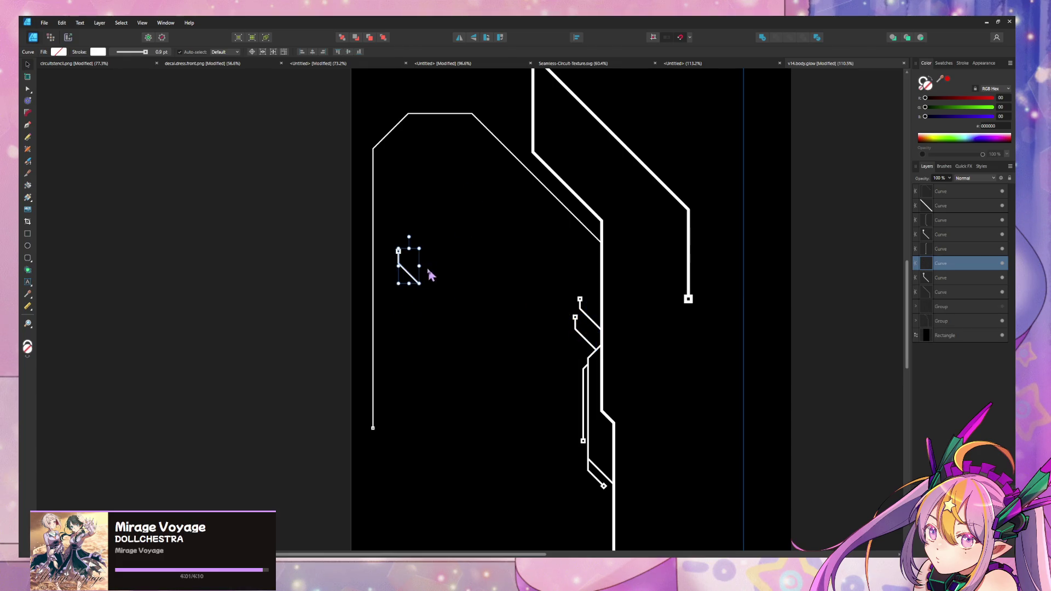
{"action": "right_click", "coordinate": [411, 266]}
{"action": "mouse_move", "coordinate": [470, 386]}
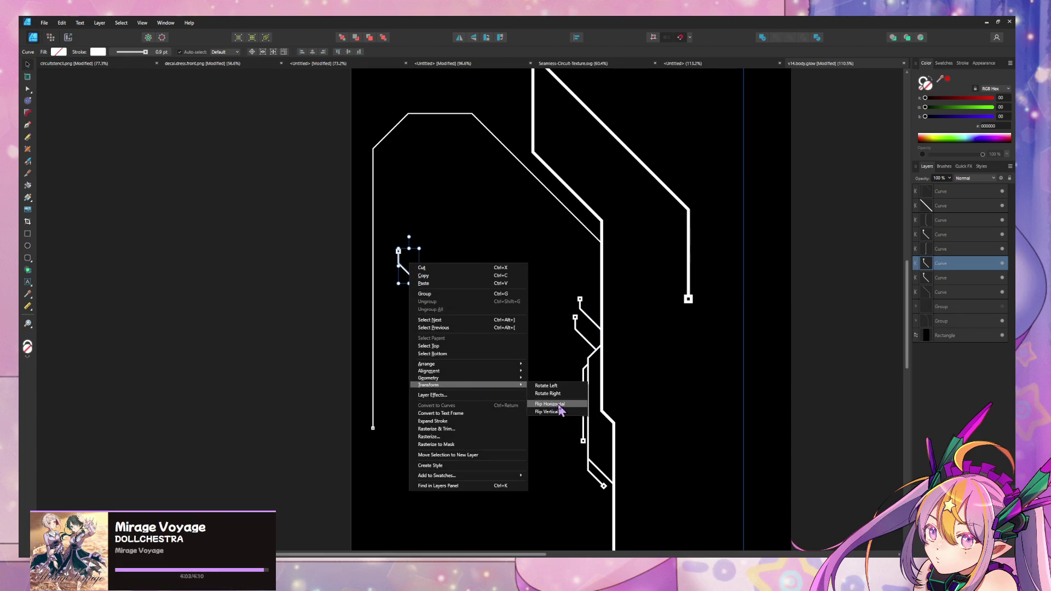
{"action": "left_click", "coordinate": [564, 406]}
{"action": "left_click_drag", "start_coordinate": [414, 276], "coordinate": [388, 275]}
{"action": "right_click", "coordinate": [381, 258]}
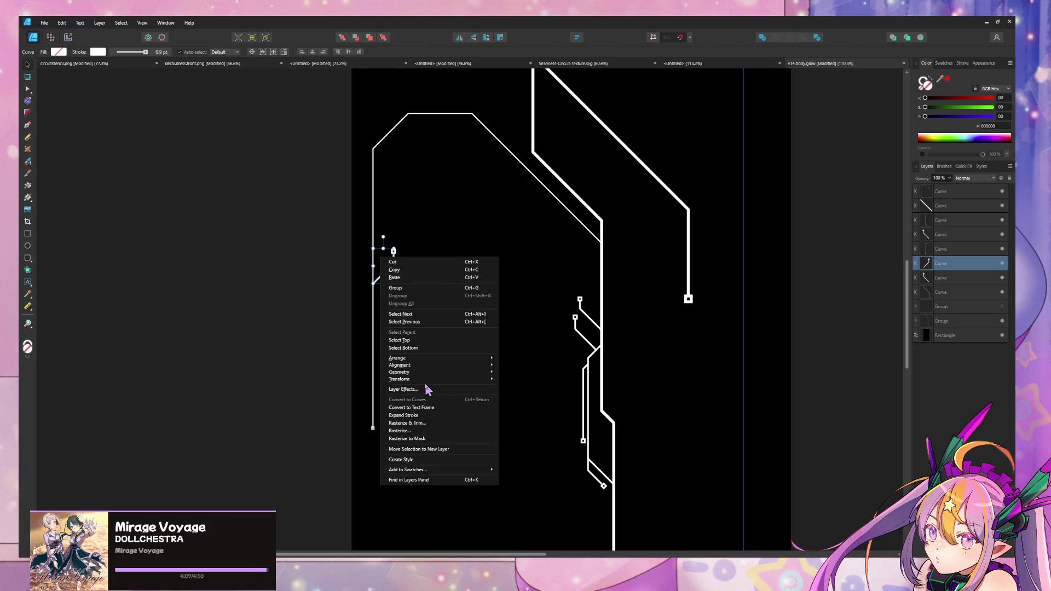
{"action": "mouse_move", "coordinate": [436, 379]}
{"action": "left_click", "coordinate": [534, 408]}
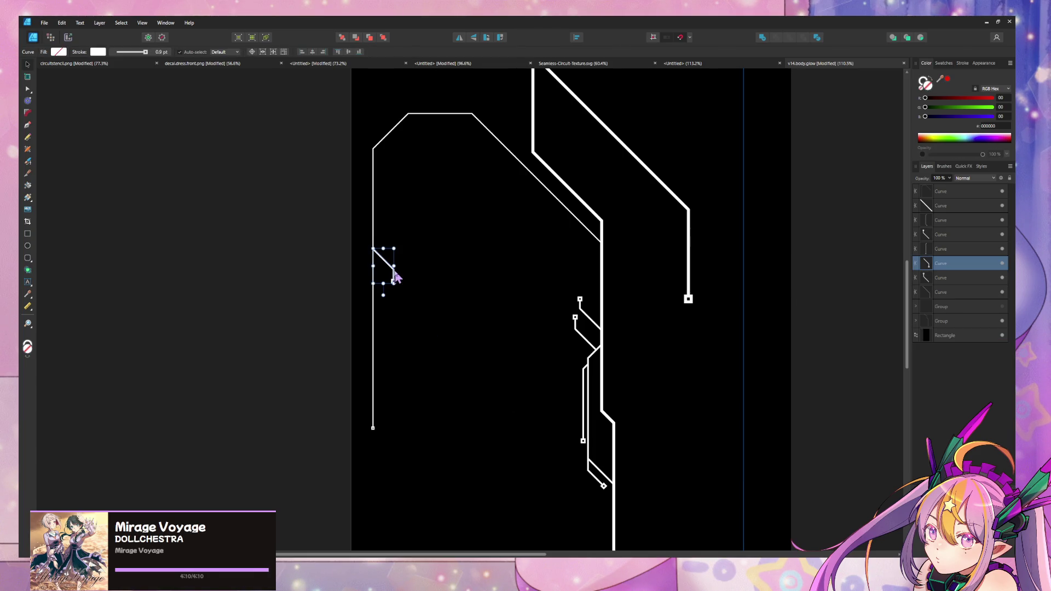
{"action": "mouse_move", "coordinate": [394, 268]}
{"action": "left_mouse_down"}
{"action": "mouse_move", "coordinate": [428, 303]}
{"action": "mouse_move", "coordinate": [383, 259]}
{"action": "left_mouse_up"}
Lengthen the new branch's vertical lead downward by dragging its end node.
{"action": "left_click", "coordinate": [30, 88]}
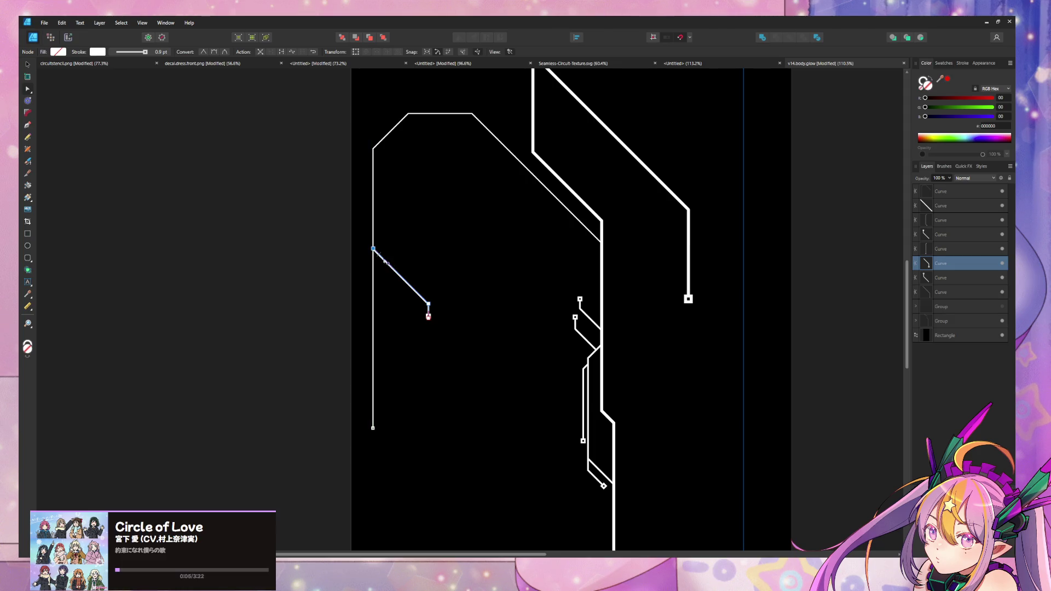
{"action": "left_click", "coordinate": [491, 364]}
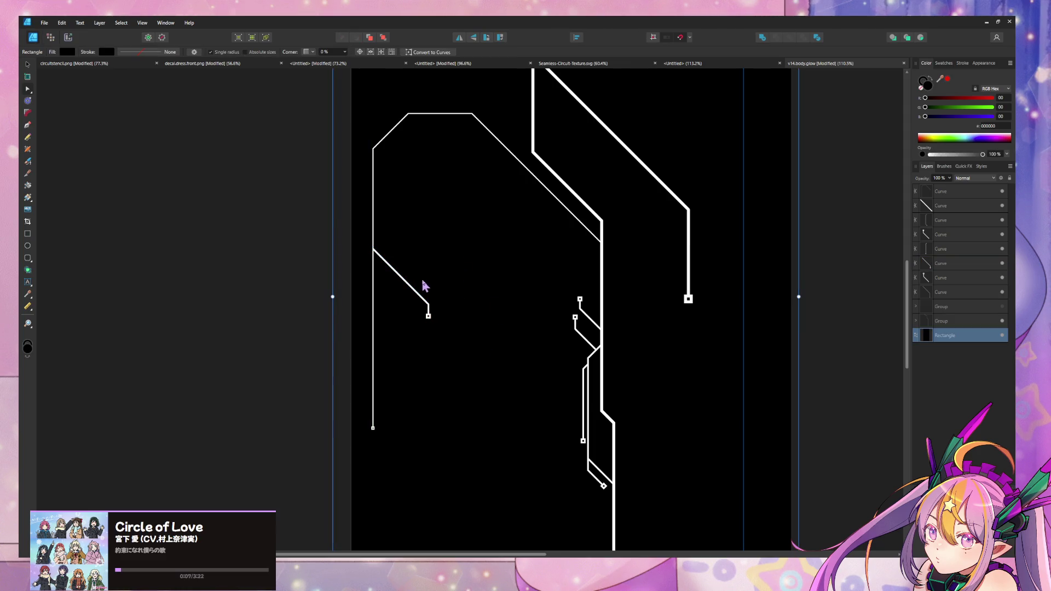
{"action": "left_click", "coordinate": [428, 316]}
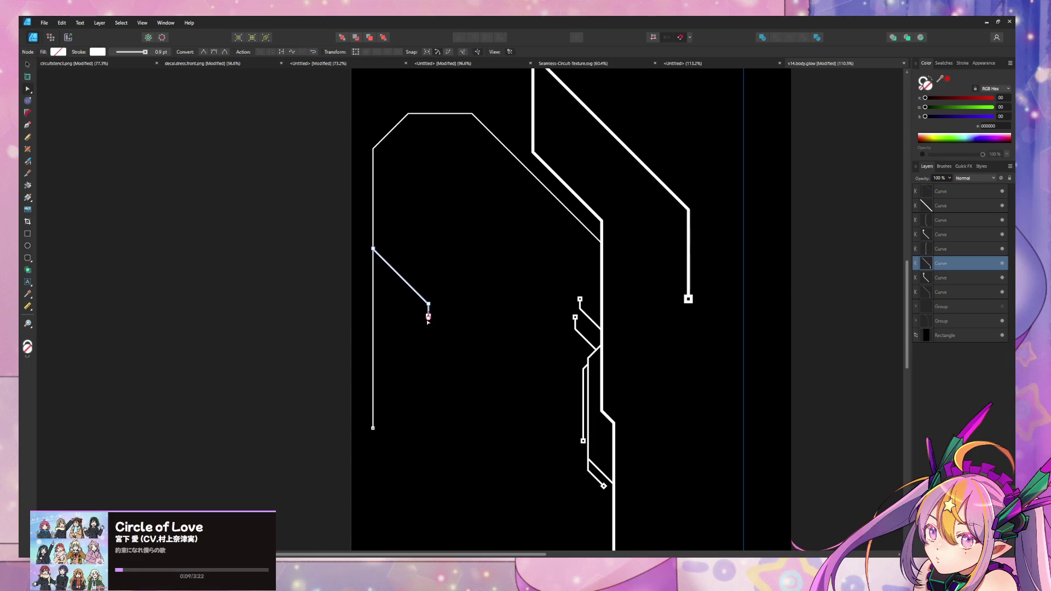
{"action": "left_click_drag", "start_coordinate": [429, 318], "coordinate": [441, 411]}
{"action": "scroll", "coordinate": [518, 225], "scroll_direction": "down", "scroll_amount": 3, "text": "ctrl"}
{"action": "scroll", "coordinate": [565, 254], "scroll_direction": "left", "scroll_amount": 5, "text": "shift"}
{"action": "scroll", "coordinate": [543, 308], "scroll_direction": "up", "scroll_amount": 3}
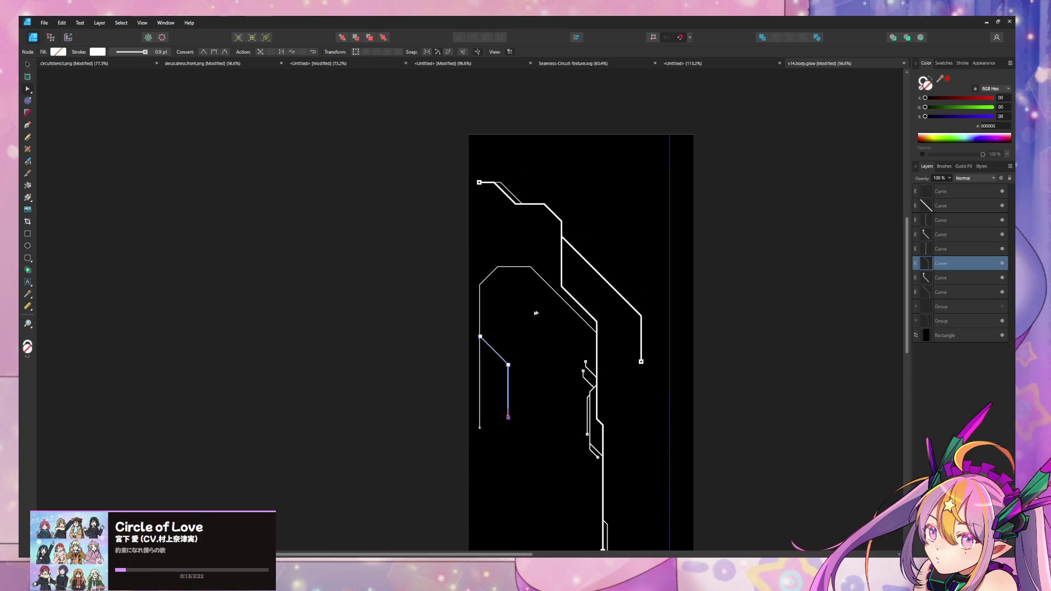
{"action": "scroll", "coordinate": [582, 363], "scroll_direction": "up", "scroll_amount": 4, "text": "ctrl"}
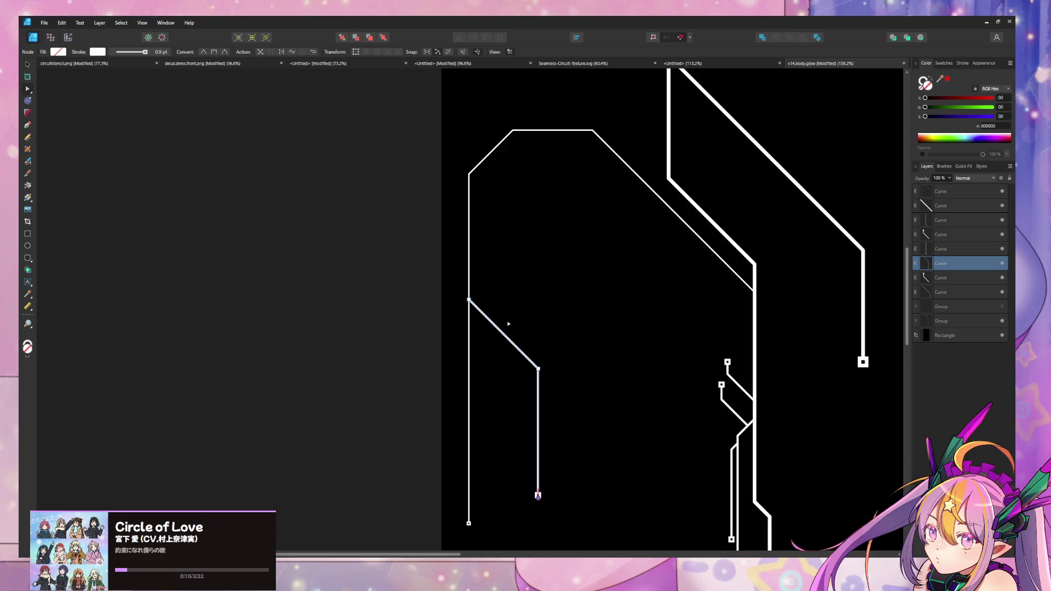
{"action": "scroll", "coordinate": [482, 285], "scroll_direction": "down", "scroll_amount": 2}
{"action": "scroll", "coordinate": [482, 285], "scroll_direction": "right", "scroll_amount": 3, "text": "shift"}
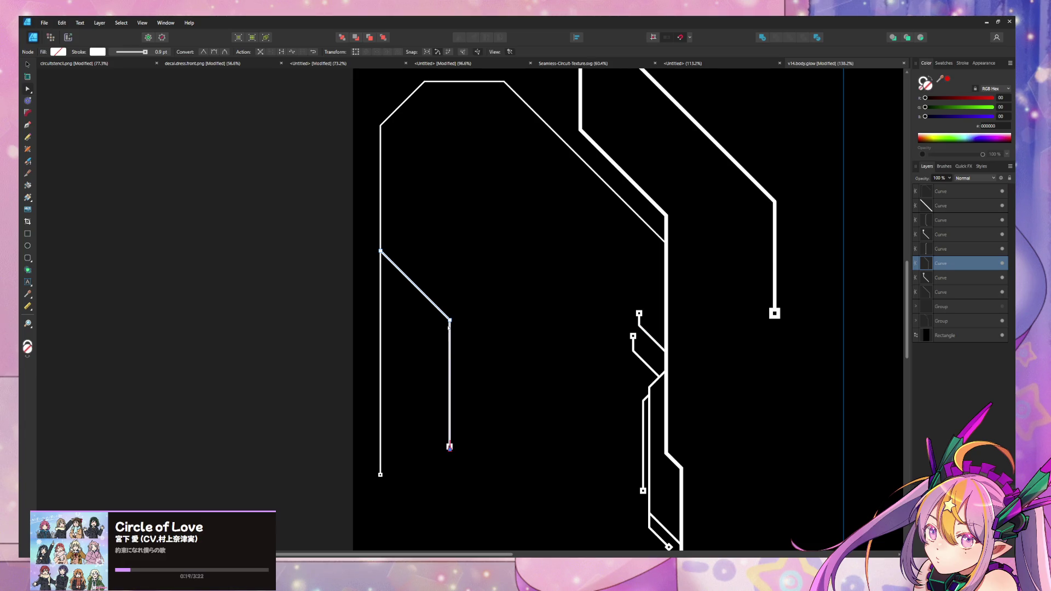
{"action": "scroll", "coordinate": [441, 274], "scroll_direction": "down", "scroll_amount": 4}
{"action": "scroll", "coordinate": [440, 273], "scroll_direction": "right", "scroll_amount": 1, "text": "shift"}
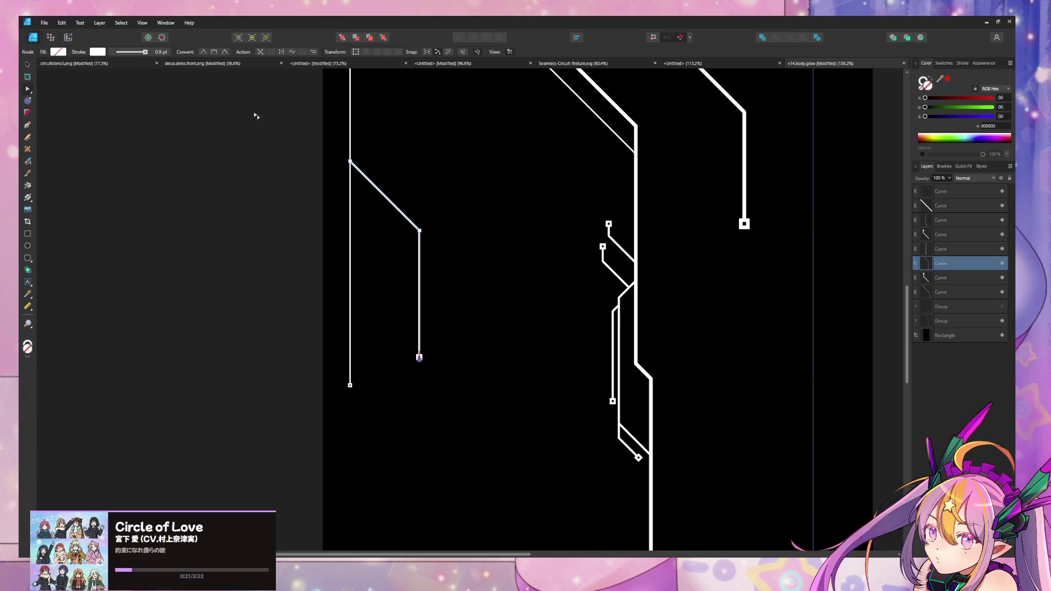
Set the new branch's stroke width to 1.3 pt.
{"action": "left_click", "coordinate": [125, 53]}
{"action": "left_click_drag", "start_coordinate": [118, 79], "coordinate": [119, 80]}
{"action": "left_click", "coordinate": [469, 225]}
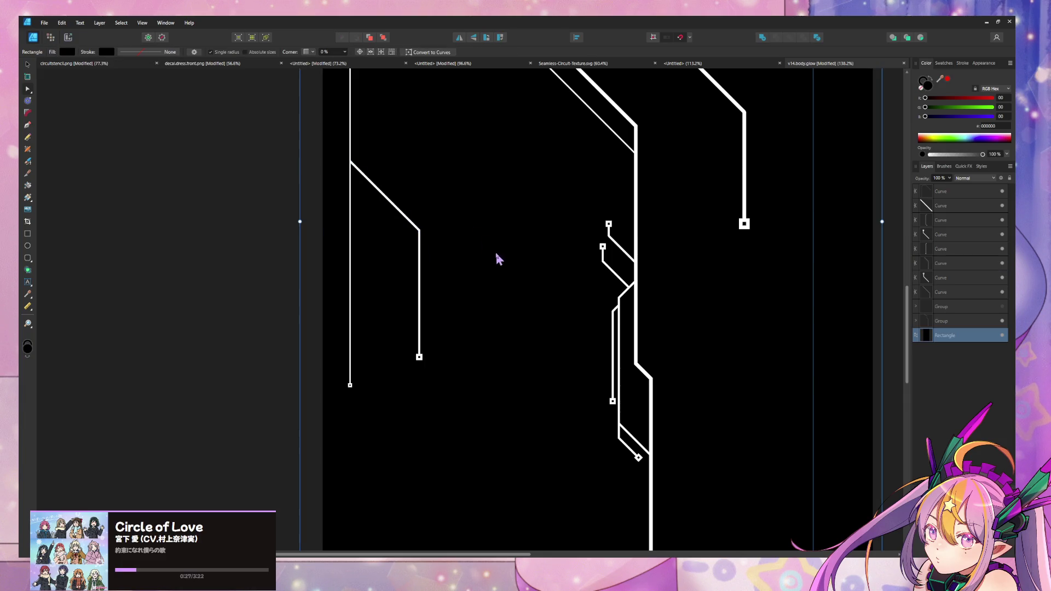
{"action": "scroll", "coordinate": [468, 219], "scroll_direction": "down", "scroll_amount": 1}
{"action": "scroll", "coordinate": [466, 215], "scroll_direction": "down", "scroll_amount": 5, "text": "ctrl"}
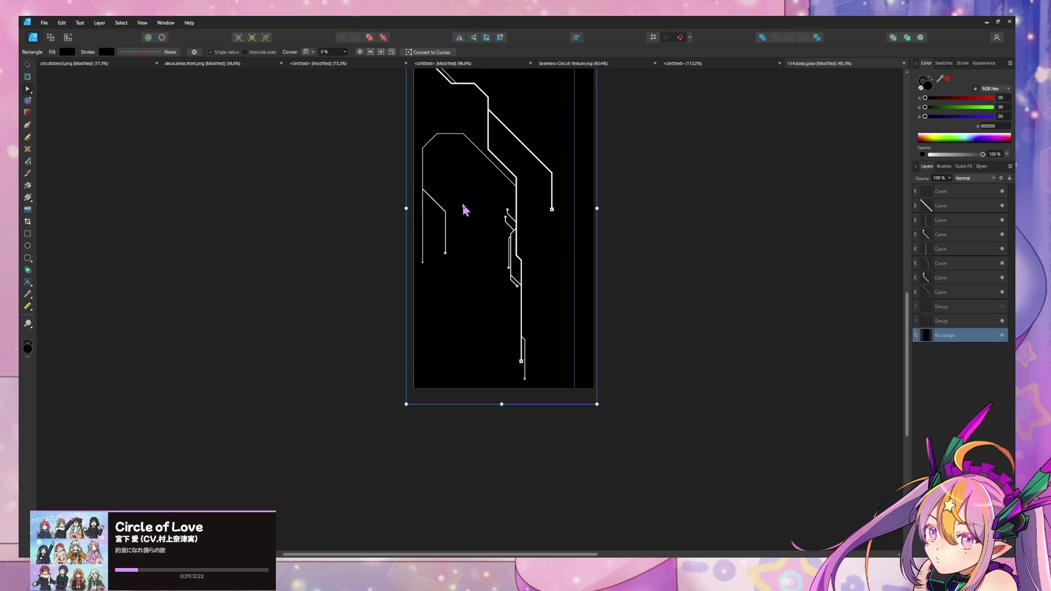
Shift all the circuit traces up and right over the black rectangle.
{"action": "scroll", "coordinate": [477, 274], "scroll_direction": "up", "scroll_amount": 2}
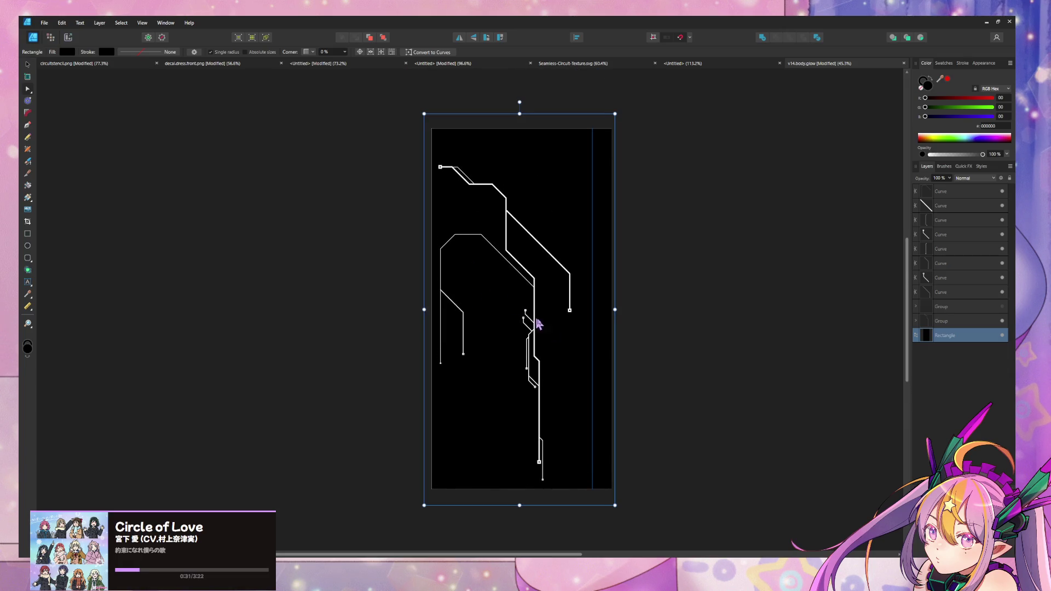
{"action": "key", "text": "ctrl+a"}
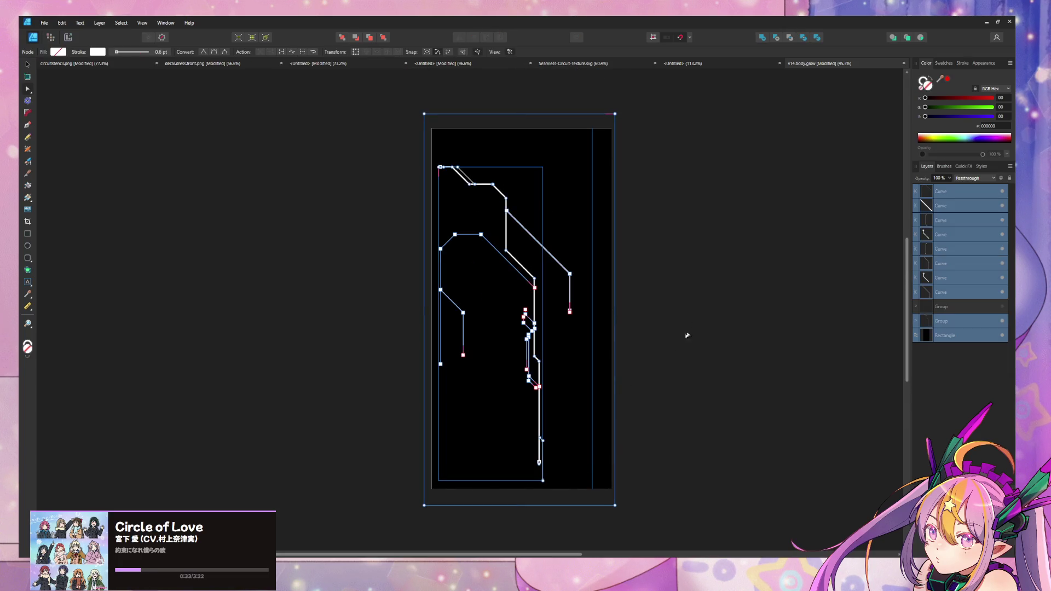
{"action": "left_click", "coordinate": [28, 64]}
{"action": "left_click_drag", "start_coordinate": [535, 246], "coordinate": [547, 235]}
{"action": "key", "text": "ctrl+z"}
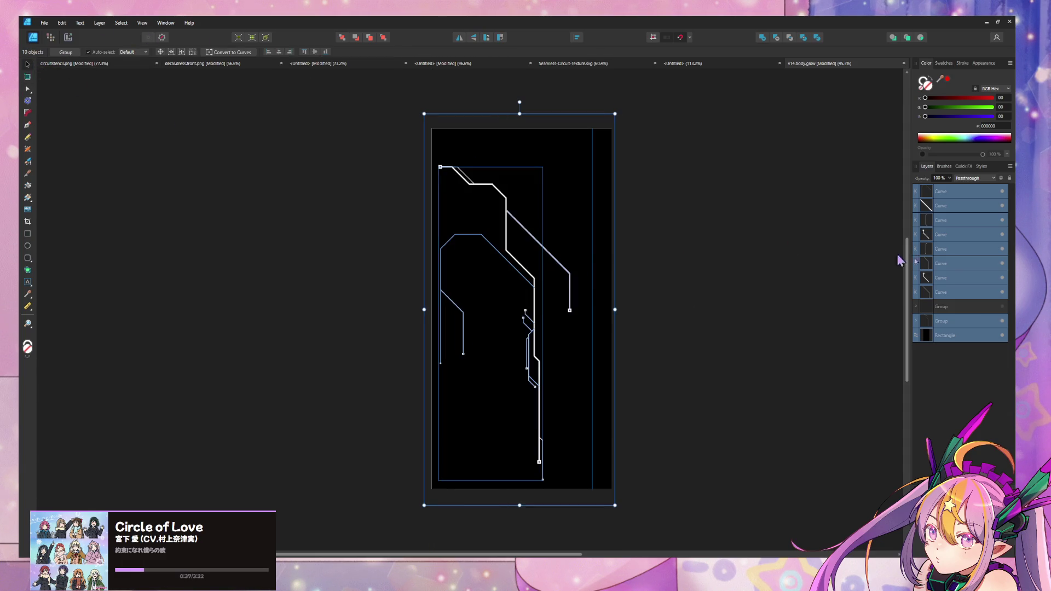
{"action": "left_click", "coordinate": [982, 341]}
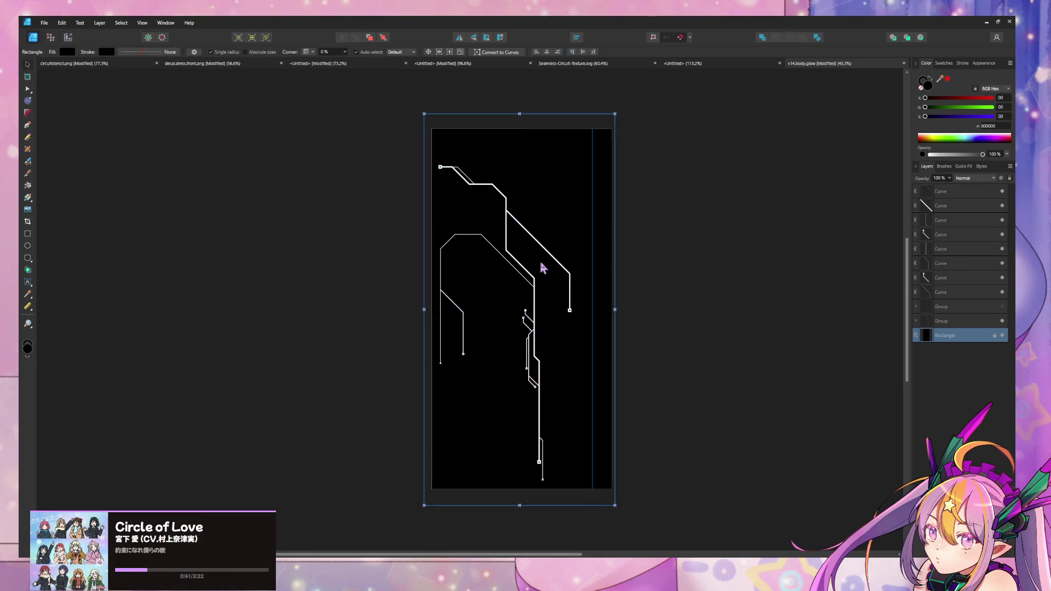
{"action": "key", "text": "ctrl+a"}
{"action": "left_click_drag", "start_coordinate": [523, 280], "coordinate": [536, 268]}
{"action": "left_click", "coordinate": [660, 290]}
Copy the new branch to add a parallel lead, then bring up Seamless-Circuit-Texture.svg.
{"action": "scroll", "coordinate": [615, 272], "scroll_direction": "up", "scroll_amount": 3, "text": "ctrl"}
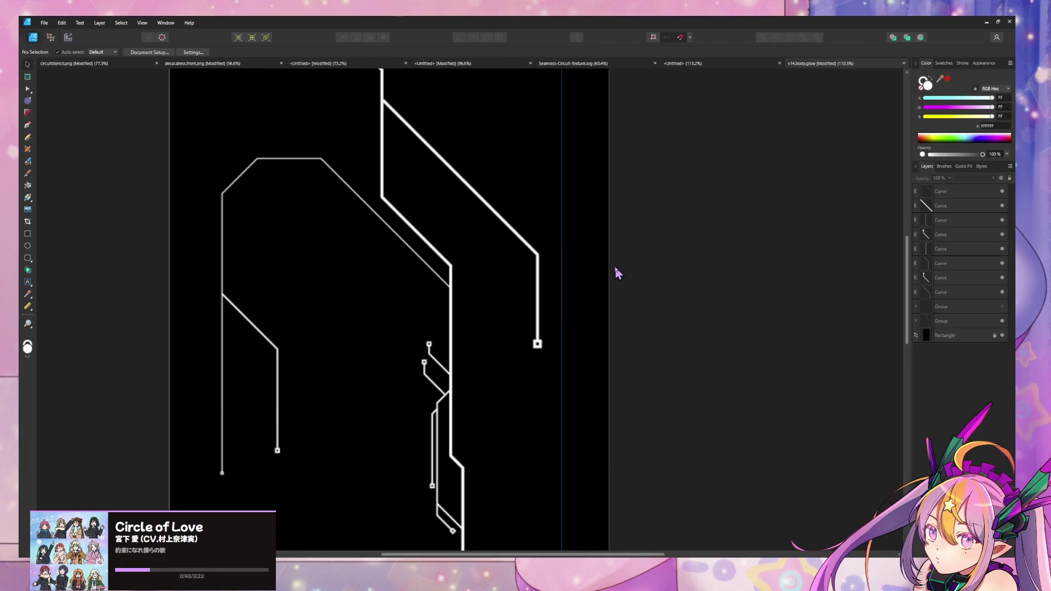
{"action": "middle_click_drag", "start_coordinate": [528, 270], "coordinate": [660, 262]}
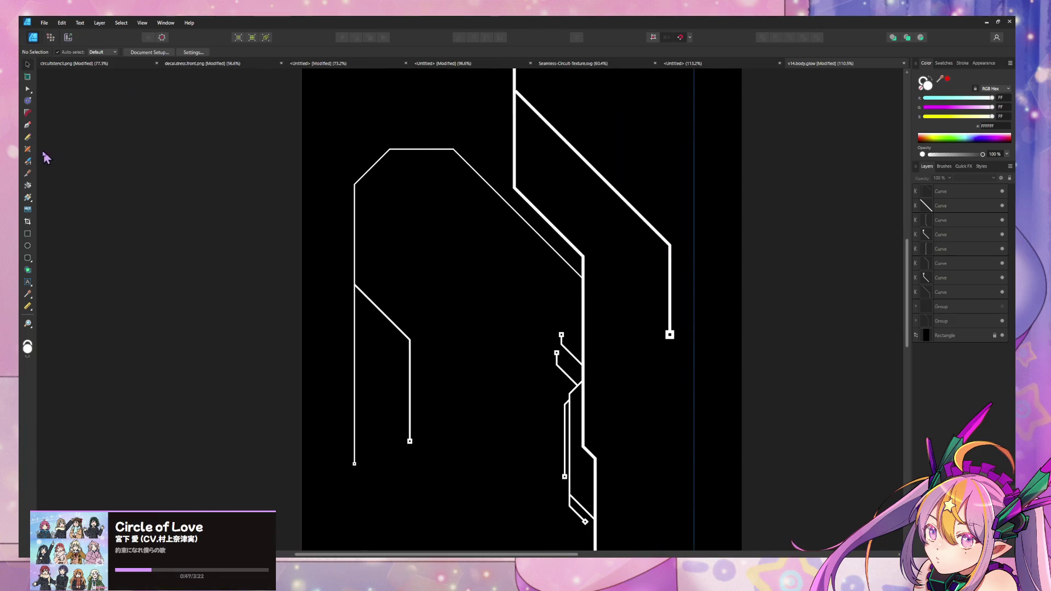
{"action": "left_click", "coordinate": [411, 345]}
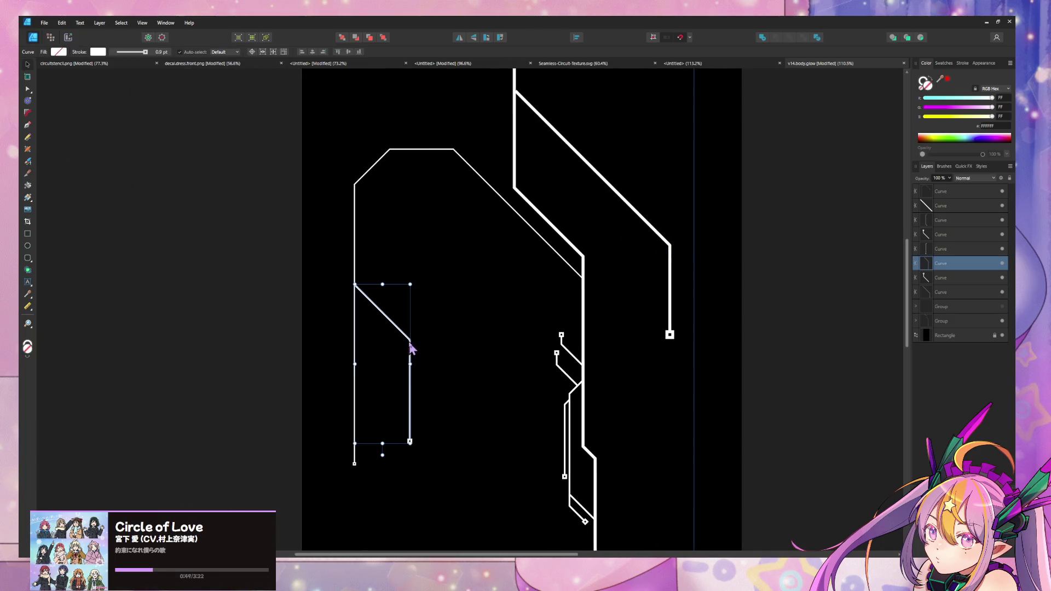
{"action": "mouse_move", "coordinate": [411, 346]}
{"action": "left_mouse_down", "text": "alt"}
{"action": "mouse_move", "coordinate": [453, 371]}
{"action": "mouse_move", "coordinate": [446, 361]}
{"action": "mouse_move", "coordinate": [419, 346]}
{"action": "mouse_move", "coordinate": [448, 375]}
{"action": "left_mouse_up", "text": "alt"}
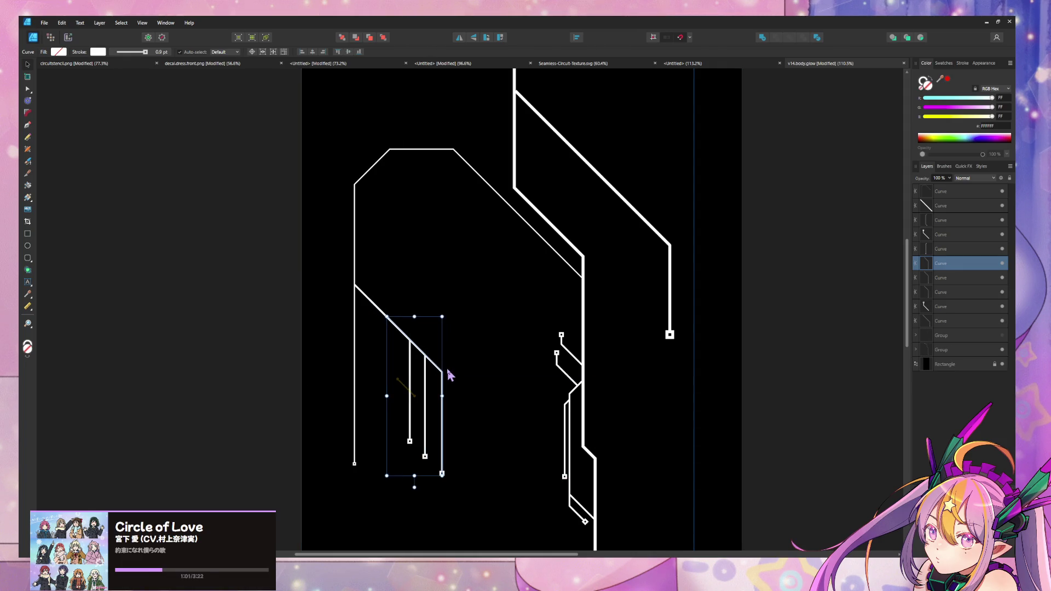
{"action": "left_click", "coordinate": [252, 271]}
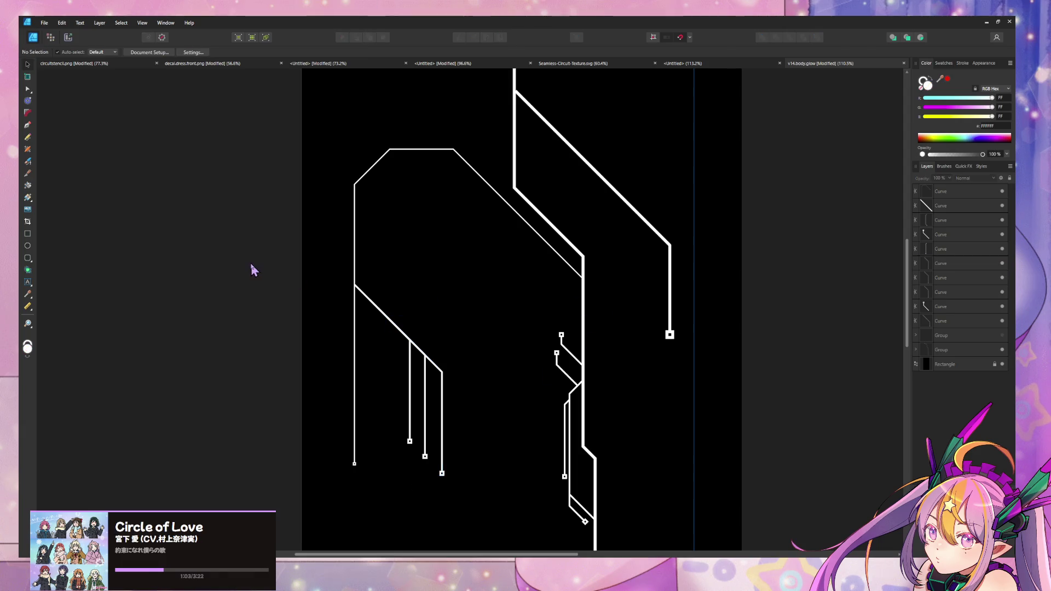
{"action": "left_click", "coordinate": [614, 63]}
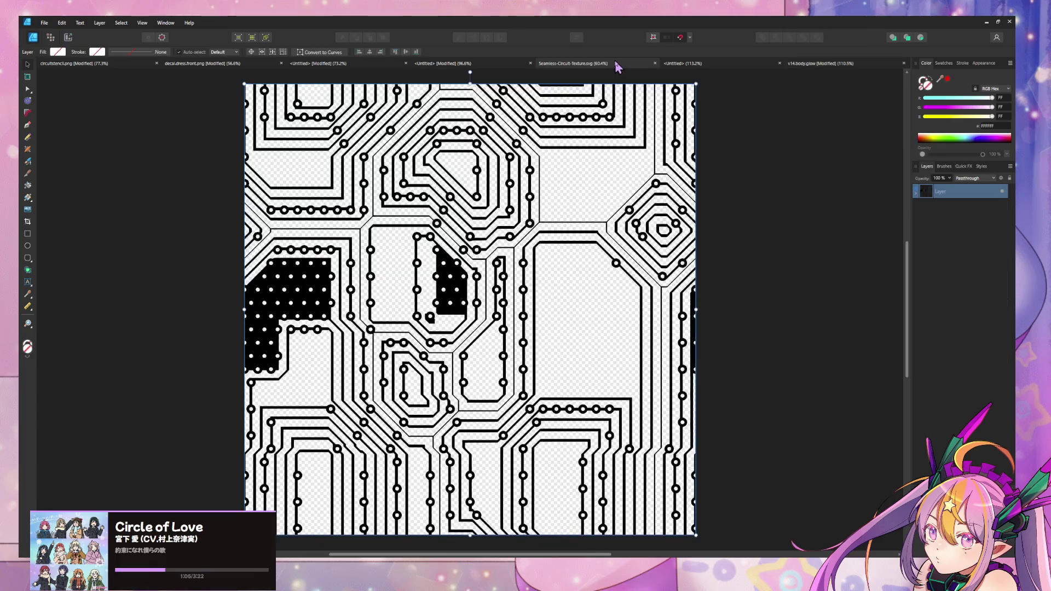
Back in the v14 body glow document, delete the rightmost short trace of the group.
{"action": "left_click", "coordinate": [684, 65]}
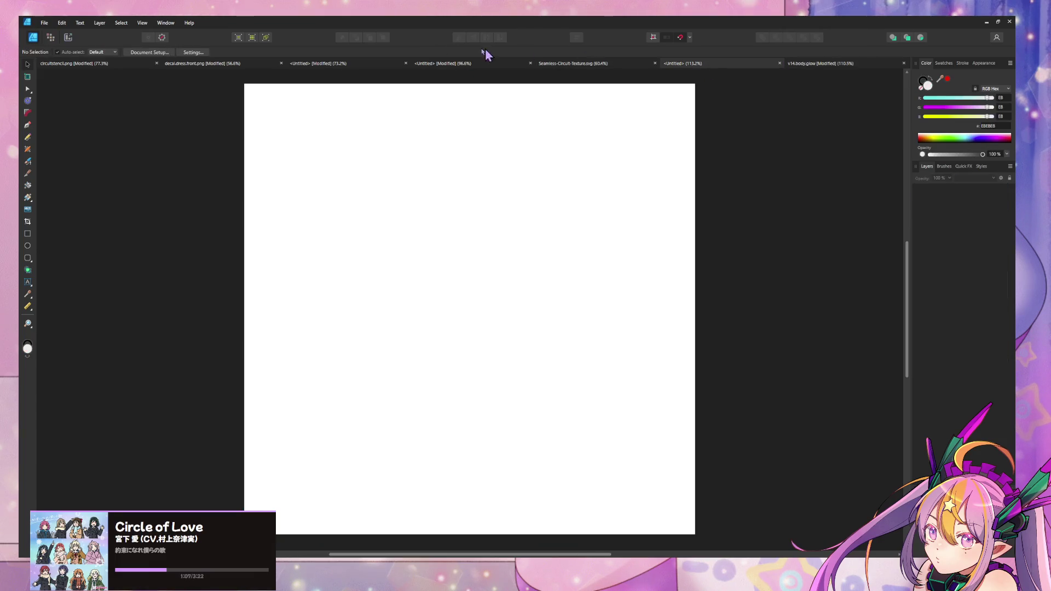
{"action": "left_click", "coordinate": [142, 64]}
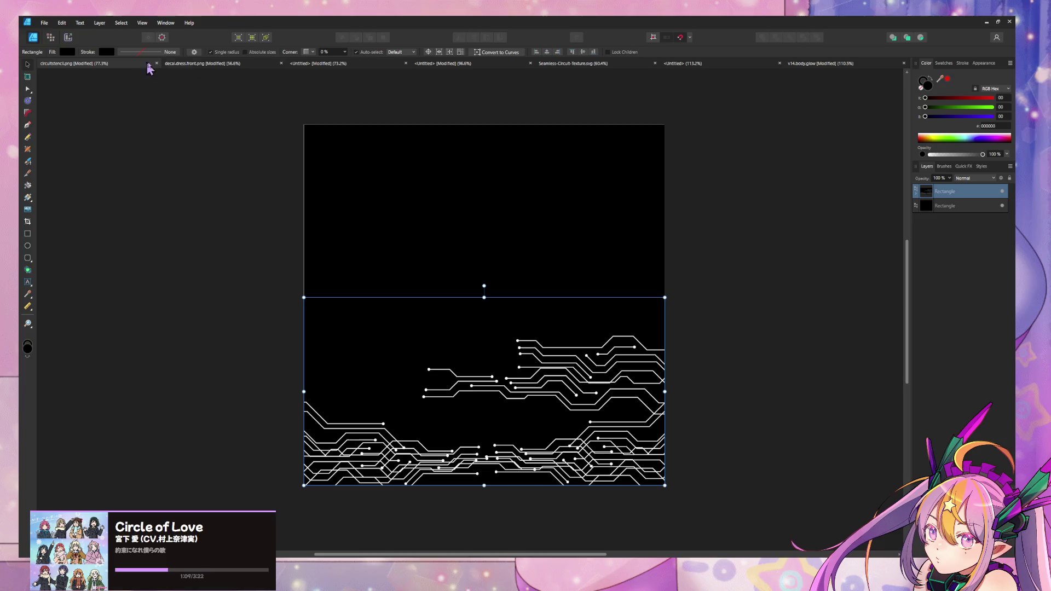
{"action": "left_click", "coordinate": [829, 64]}
{"action": "left_click", "coordinate": [444, 372]}
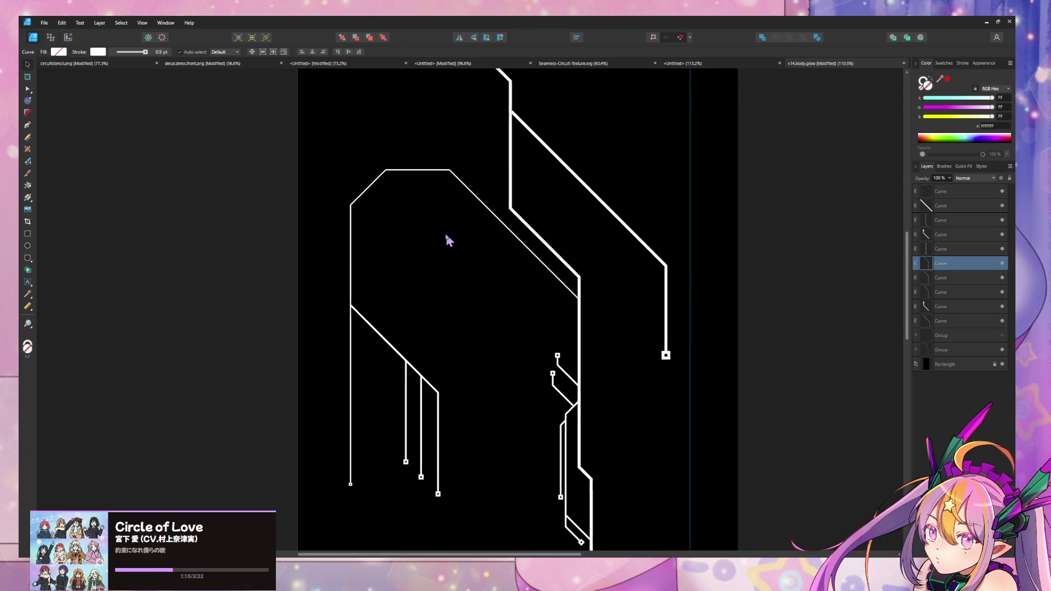
{"action": "middle_click_drag", "start_coordinate": [509, 275], "coordinate": [475, 195]}
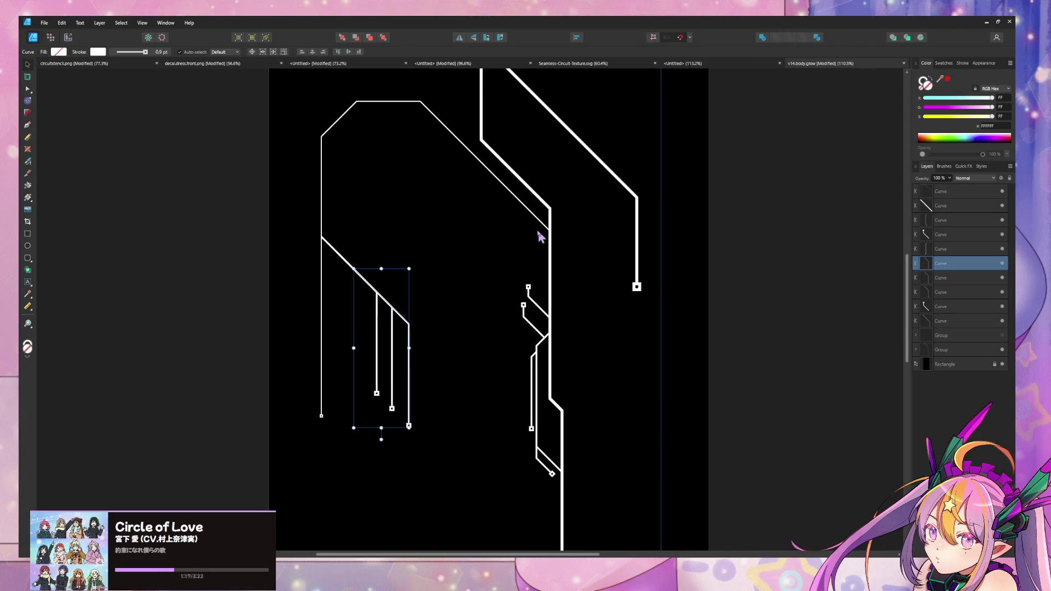
{"action": "key", "text": "Delete"}
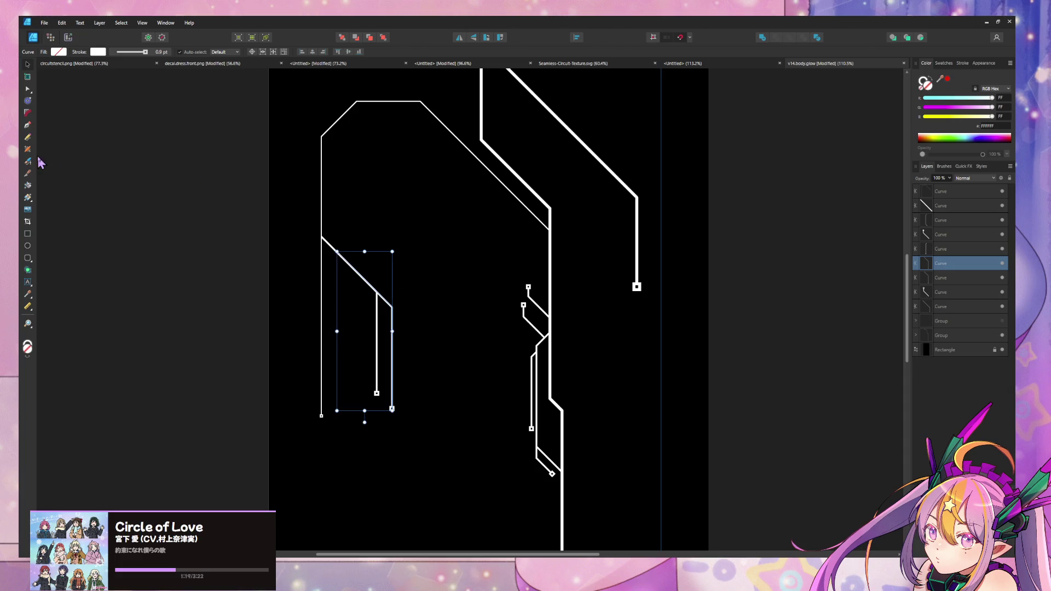
Draw a vertical trace with a diagonal jog using the Pen tool and shift it left.
{"action": "left_click", "coordinate": [27, 127]}
{"action": "left_click", "coordinate": [448, 188]}
{"action": "left_click", "coordinate": [447, 262]}
{"action": "left_click", "coordinate": [468, 283]}
{"action": "left_click", "coordinate": [468, 381]}
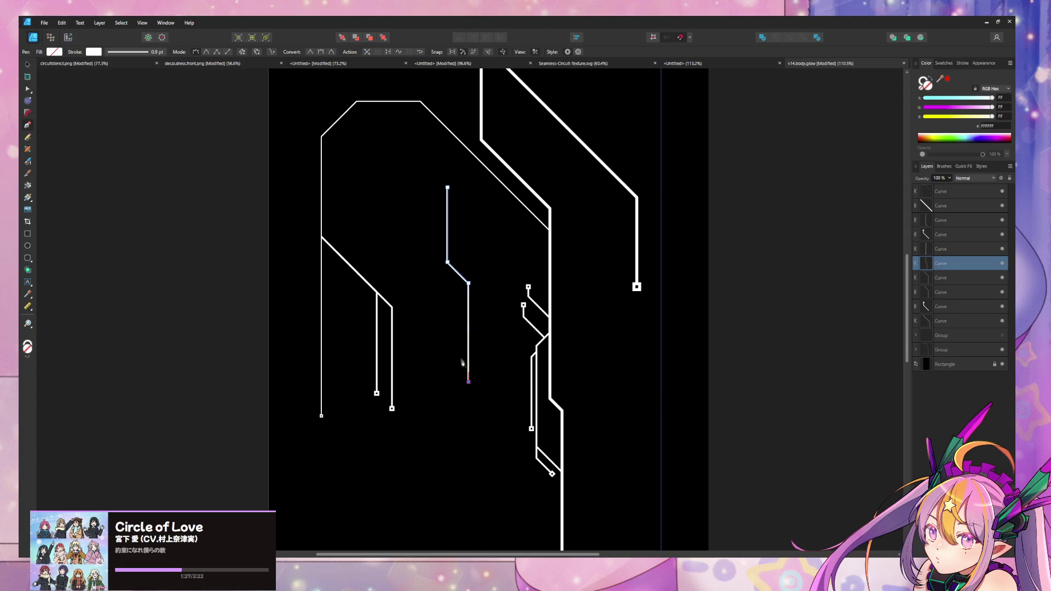
{"action": "left_click", "coordinate": [28, 89]}
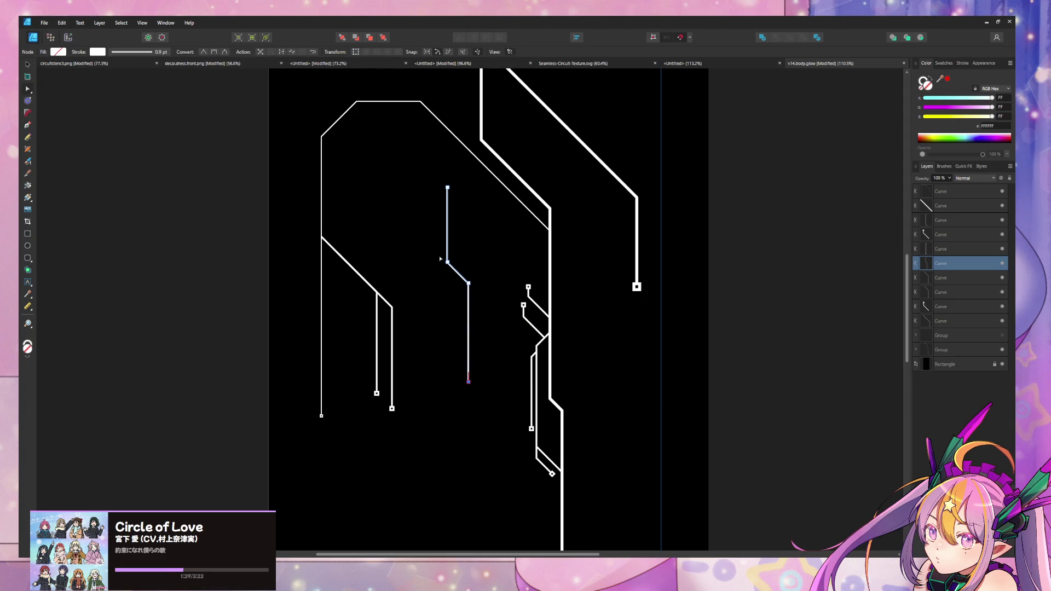
{"action": "left_click", "coordinate": [27, 64]}
{"action": "left_click", "coordinate": [462, 275]}
{"action": "mouse_move", "coordinate": [462, 275]}
{"action": "left_mouse_down"}
{"action": "mouse_move", "coordinate": [396, 276]}
{"action": "mouse_move", "coordinate": [456, 323]}
{"action": "mouse_move", "coordinate": [436, 306]}
{"action": "mouse_move", "coordinate": [458, 295]}
{"action": "left_mouse_up"}
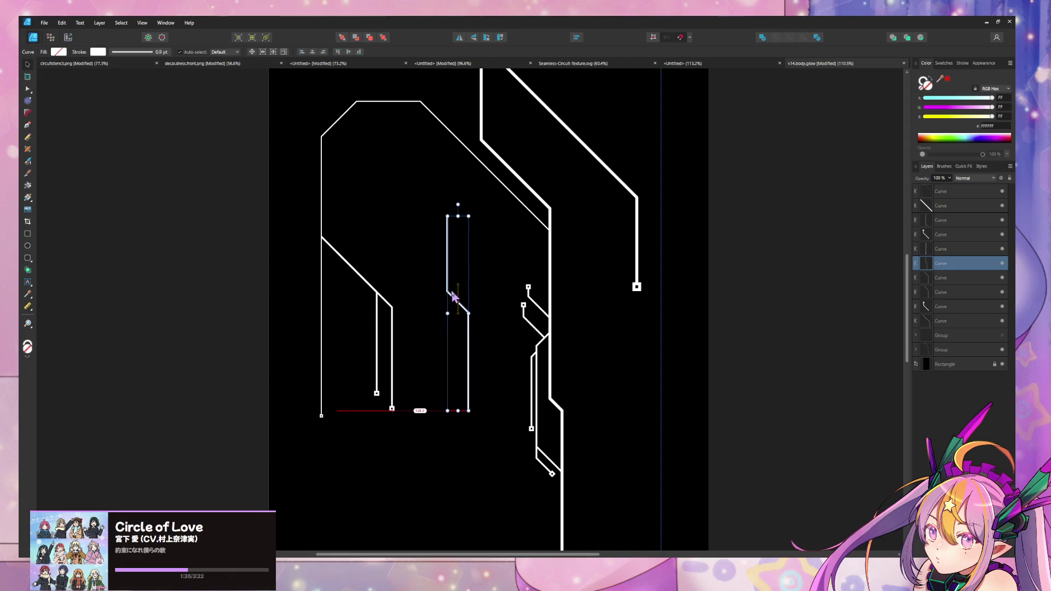
Set the trace's start and end arrowheads to Square in the Stroke panel, then move it up-left.
{"action": "left_click", "coordinate": [108, 52]}
{"action": "left_click", "coordinate": [114, 154]}
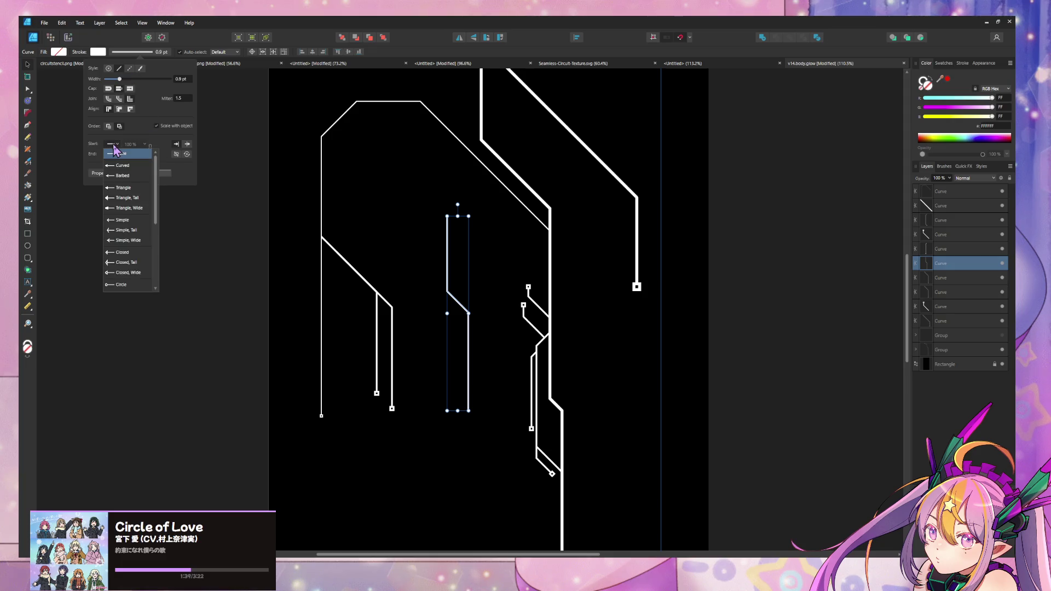
{"action": "scroll", "coordinate": [136, 290], "scroll_direction": "down", "scroll_amount": 4}
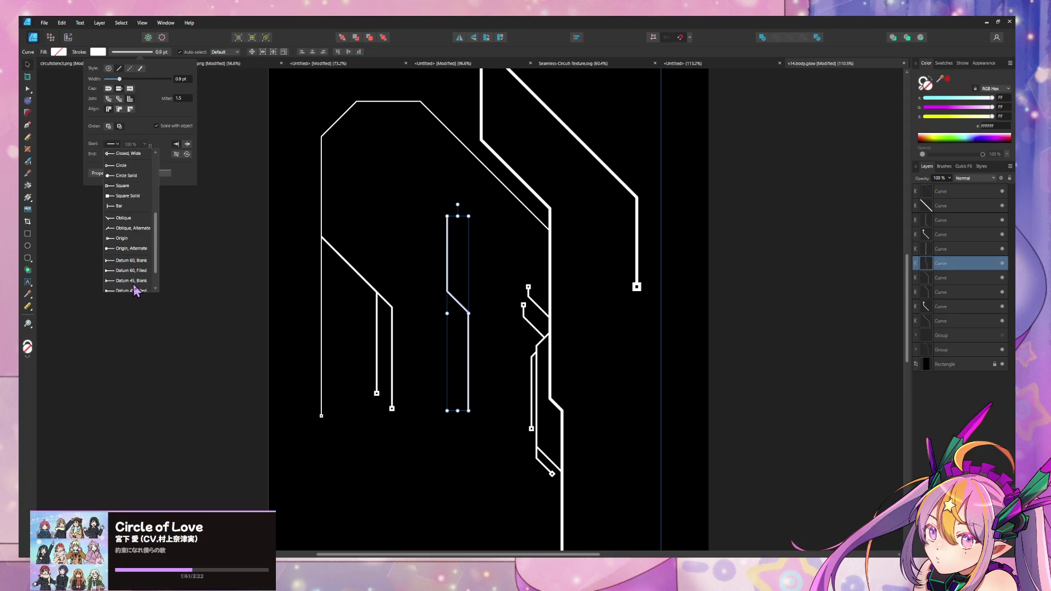
{"action": "left_click", "coordinate": [118, 186]}
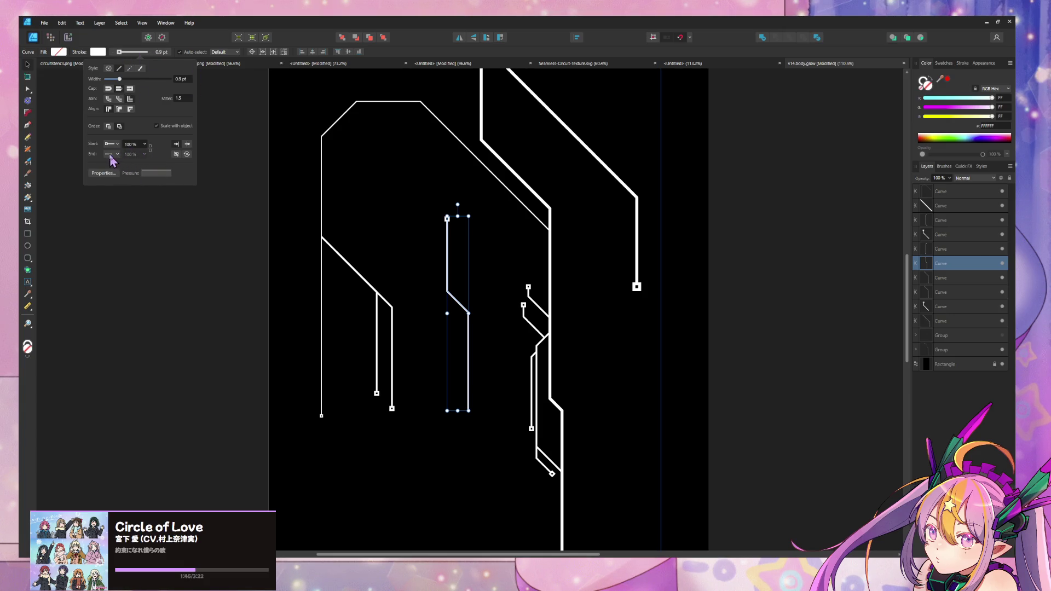
{"action": "left_click", "coordinate": [177, 156]}
{"action": "left_click", "coordinate": [185, 155]}
{"action": "left_click", "coordinate": [108, 159]}
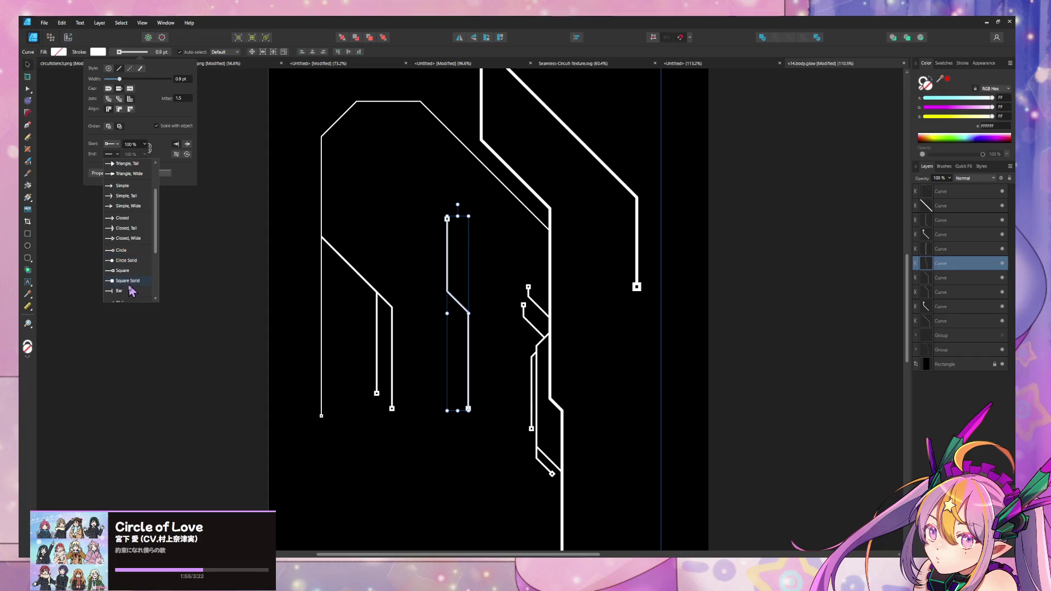
{"action": "left_click", "coordinate": [132, 280]}
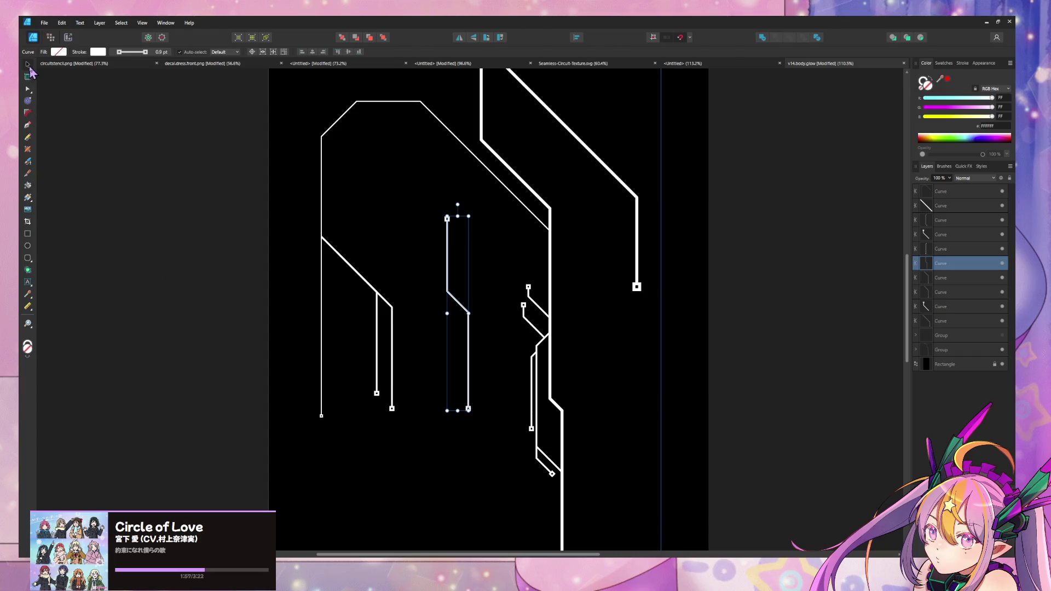
{"action": "mouse_move", "coordinate": [446, 265]}
{"action": "left_mouse_down"}
{"action": "mouse_move", "coordinate": [436, 235]}
{"action": "mouse_move", "coordinate": [395, 214]}
{"action": "left_mouse_up"}
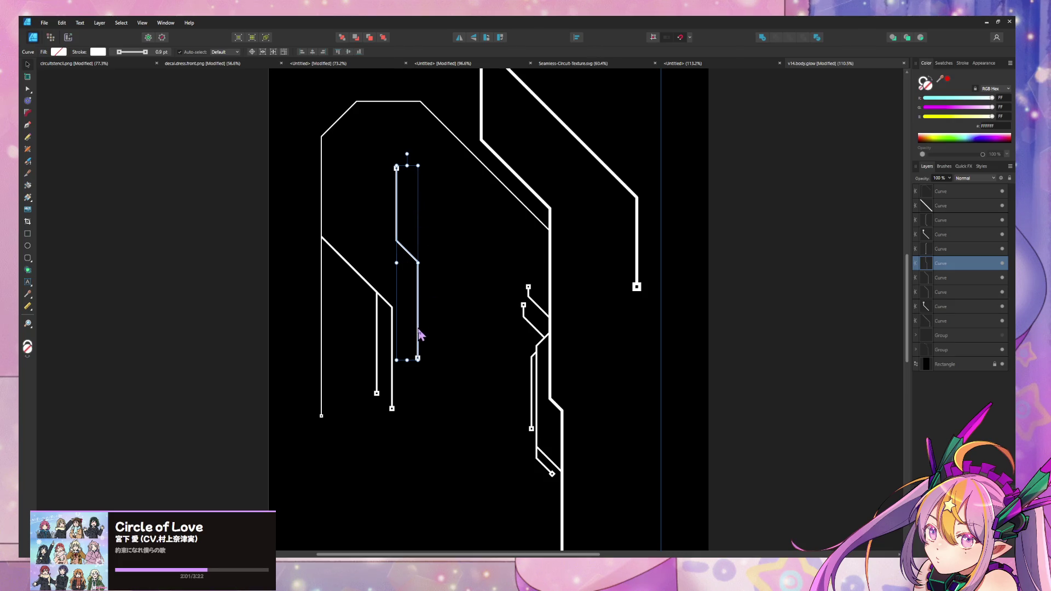
Delete the middle node of the new vertical trace in the second trace group.
{"action": "left_click", "coordinate": [444, 329]}
{"action": "left_click", "coordinate": [28, 90]}
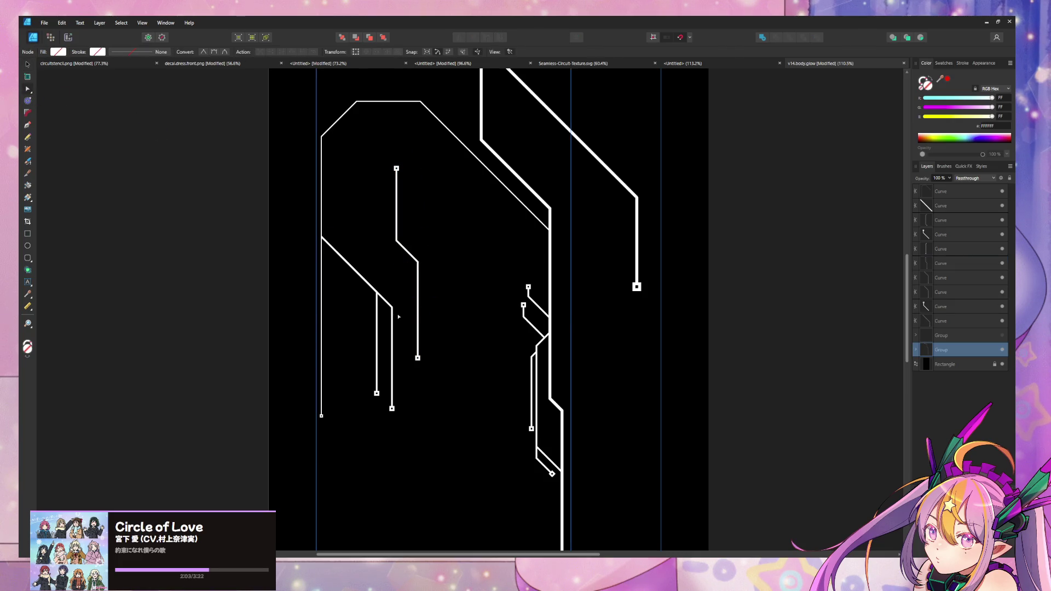
{"action": "left_click", "coordinate": [418, 305]}
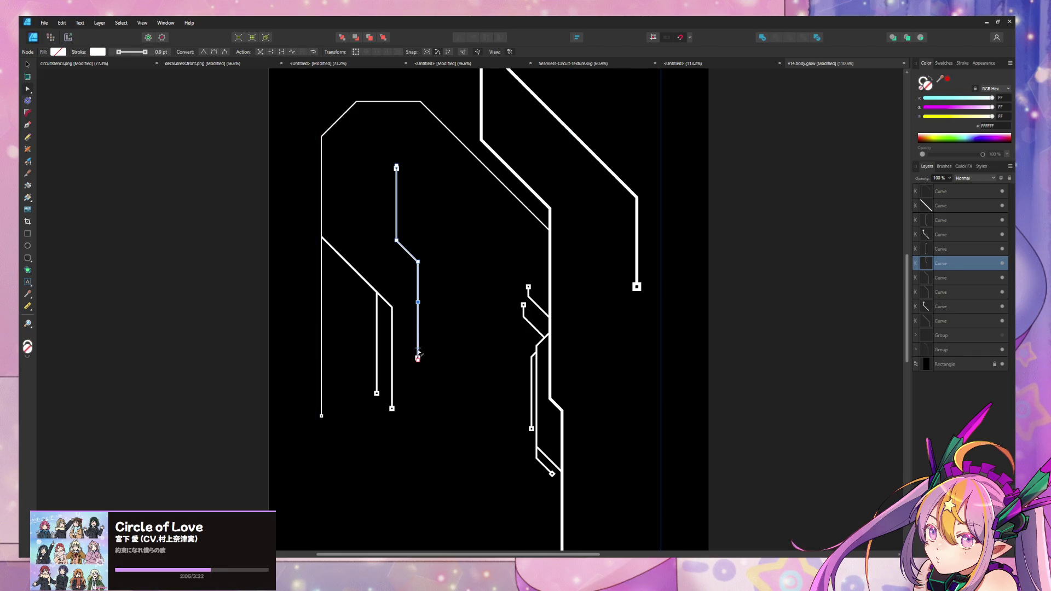
{"action": "left_click_drag", "start_coordinate": [398, 334], "coordinate": [425, 367]}
{"action": "left_click", "coordinate": [418, 359]}
{"action": "key", "text": "Delete"}
Extend the trace from its end with a diagonal jog and a straight downward run, then shift it up and right.
{"action": "left_click", "coordinate": [435, 379]}
{"action": "left_click", "coordinate": [418, 359]}
{"action": "key", "text": "p"}
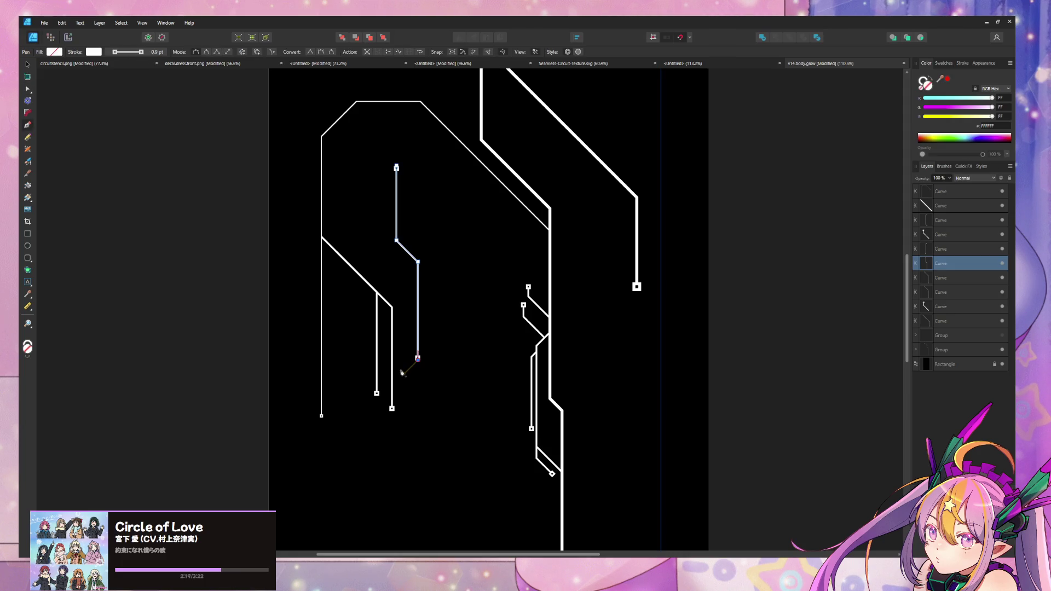
{"action": "left_click", "coordinate": [403, 374]}
{"action": "left_click", "coordinate": [403, 447]}
{"action": "key", "text": "v"}
{"action": "left_click_drag", "start_coordinate": [411, 256], "coordinate": [434, 232]}
Thicken the extended middle trace's stroke width to 1.9 pt.
{"action": "left_click", "coordinate": [760, 346]}
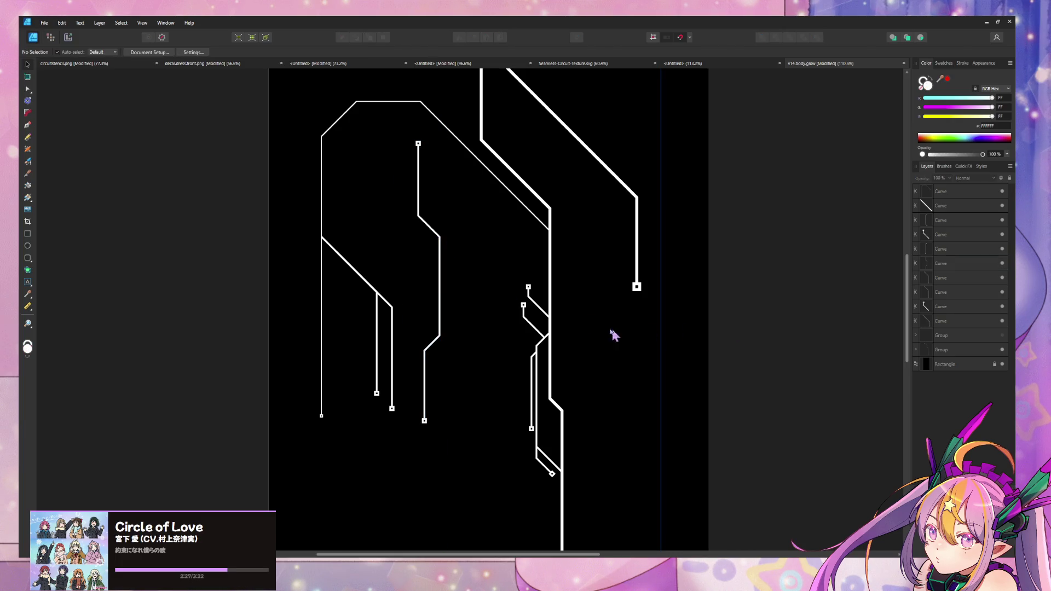
{"action": "left_click", "coordinate": [441, 293]}
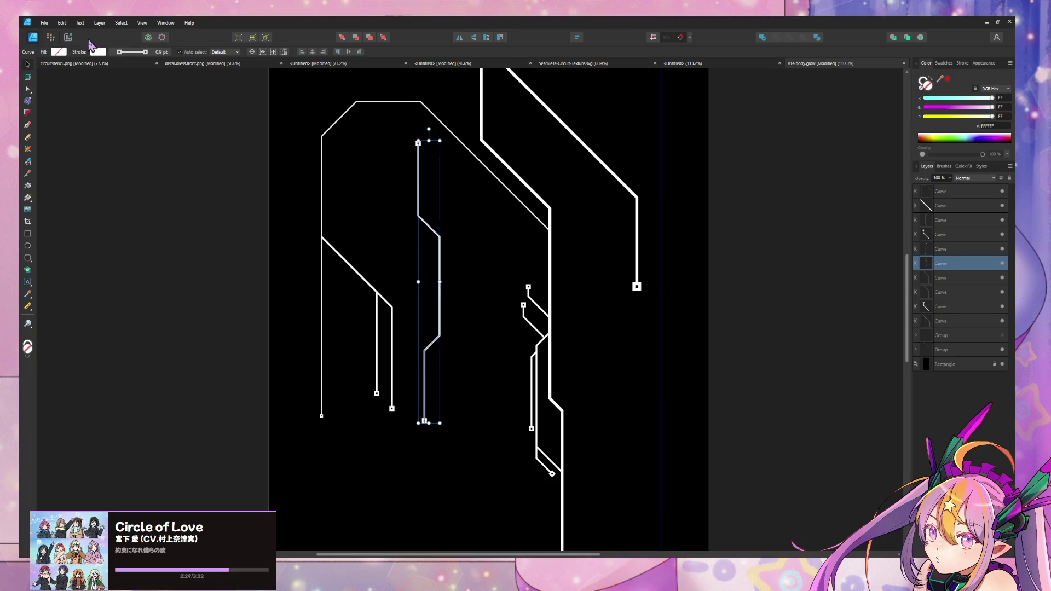
{"action": "left_click", "coordinate": [132, 54]}
{"action": "left_click_drag", "start_coordinate": [120, 83], "coordinate": [121, 79]}
{"action": "scroll", "coordinate": [426, 171], "scroll_direction": "down", "scroll_amount": 1}
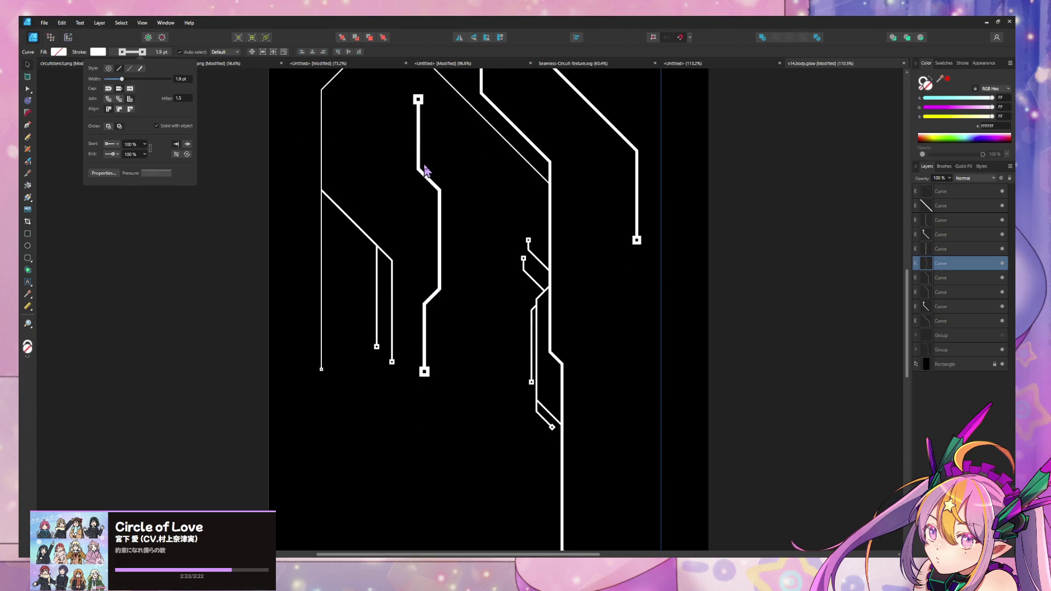
{"action": "scroll", "coordinate": [427, 171], "scroll_direction": "down", "scroll_amount": 3, "text": "ctrl"}
{"action": "key", "text": "ctrl+a"}
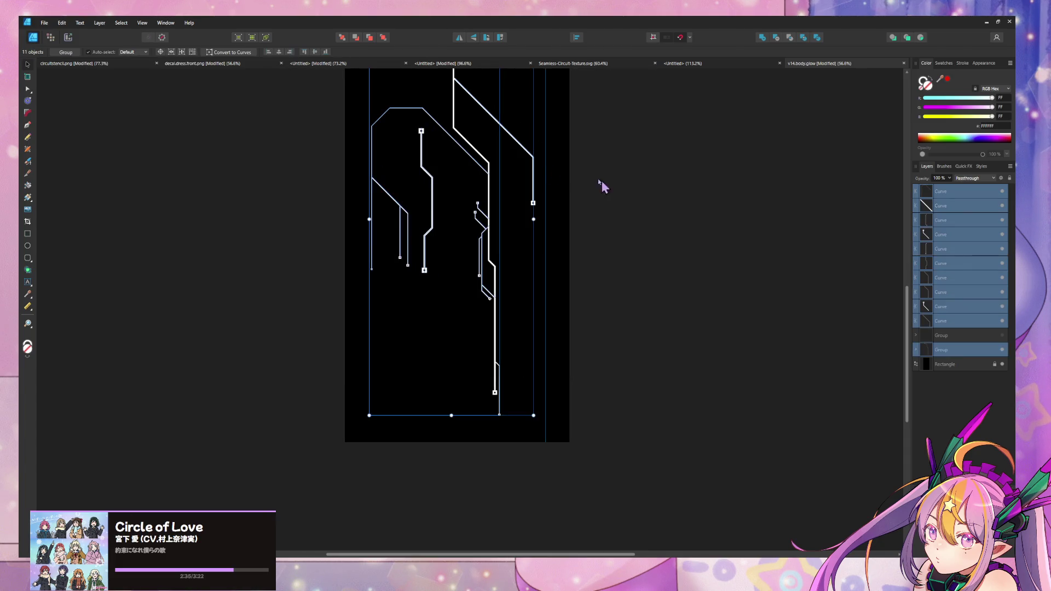
Adjust the stroke width of all selected traces with the Width slider.
{"action": "scroll", "coordinate": [556, 166], "scroll_direction": "up", "scroll_amount": 1}
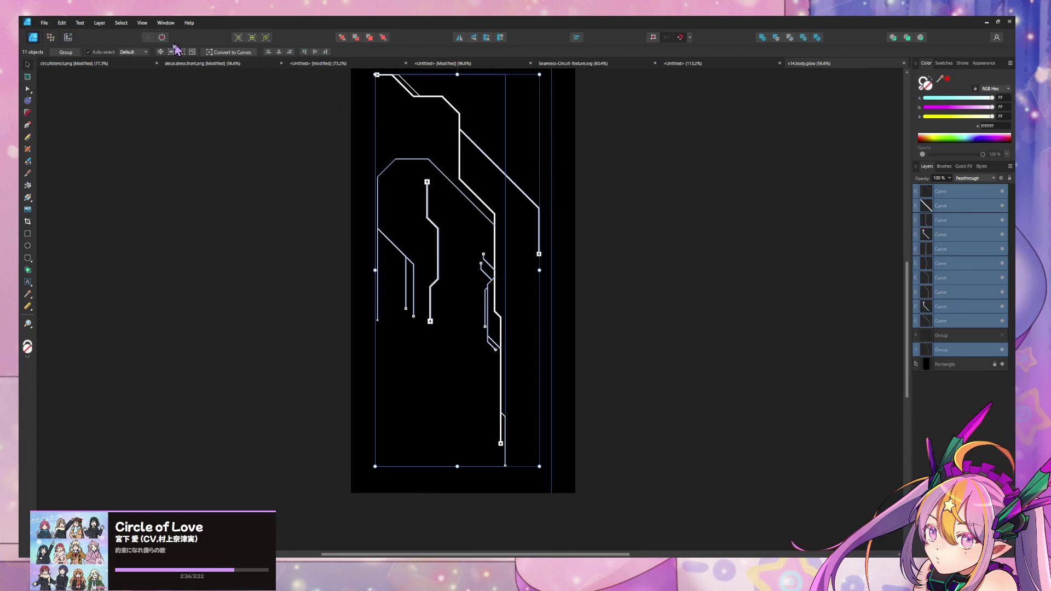
{"action": "left_click", "coordinate": [28, 89]}
{"action": "left_click", "coordinate": [131, 54]}
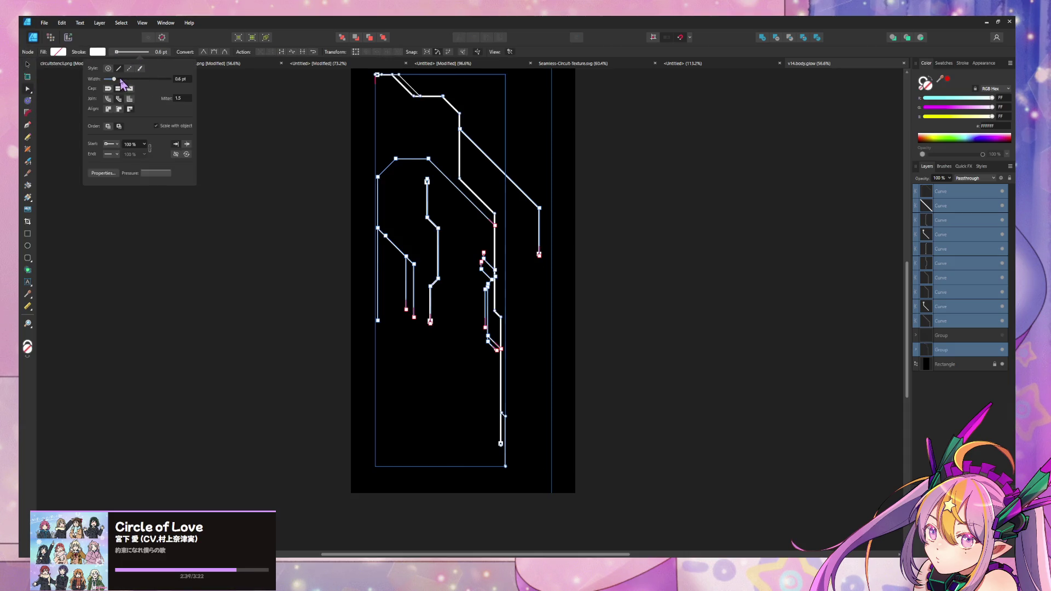
{"action": "left_click_drag", "start_coordinate": [119, 80], "coordinate": [122, 80]}
Select only the middle trace and drag its stroke width down to 1 pt.
{"action": "left_click", "coordinate": [553, 188]}
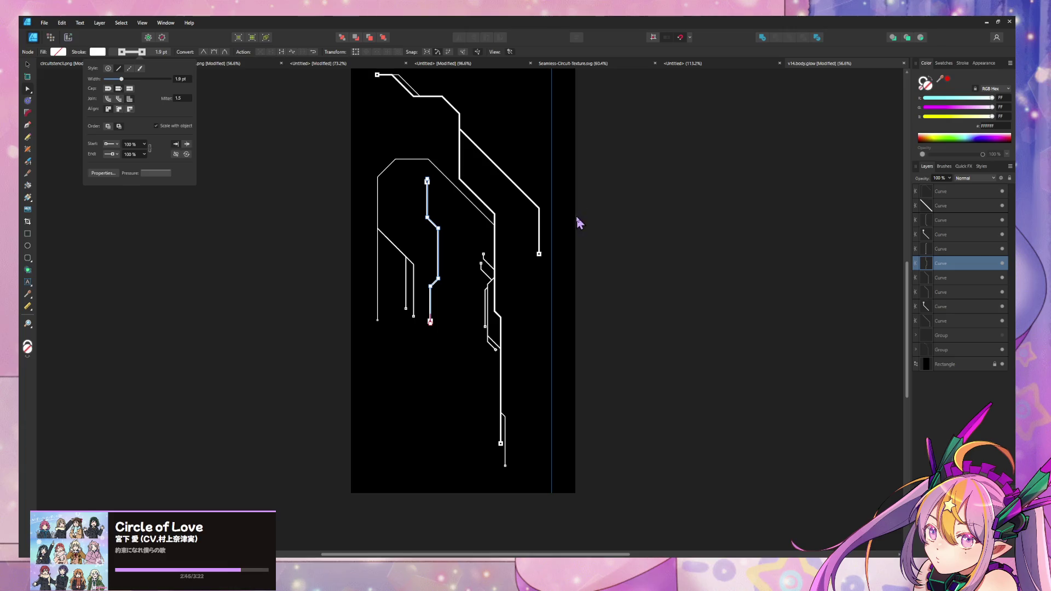
{"action": "scroll", "coordinate": [554, 197], "scroll_direction": "up", "scroll_amount": 2, "text": "ctrl"}
{"action": "scroll", "coordinate": [455, 230], "scroll_direction": "up", "scroll_amount": 1, "text": "ctrl"}
{"action": "scroll", "coordinate": [485, 244], "scroll_direction": "up", "scroll_amount": 1, "text": "ctrl"}
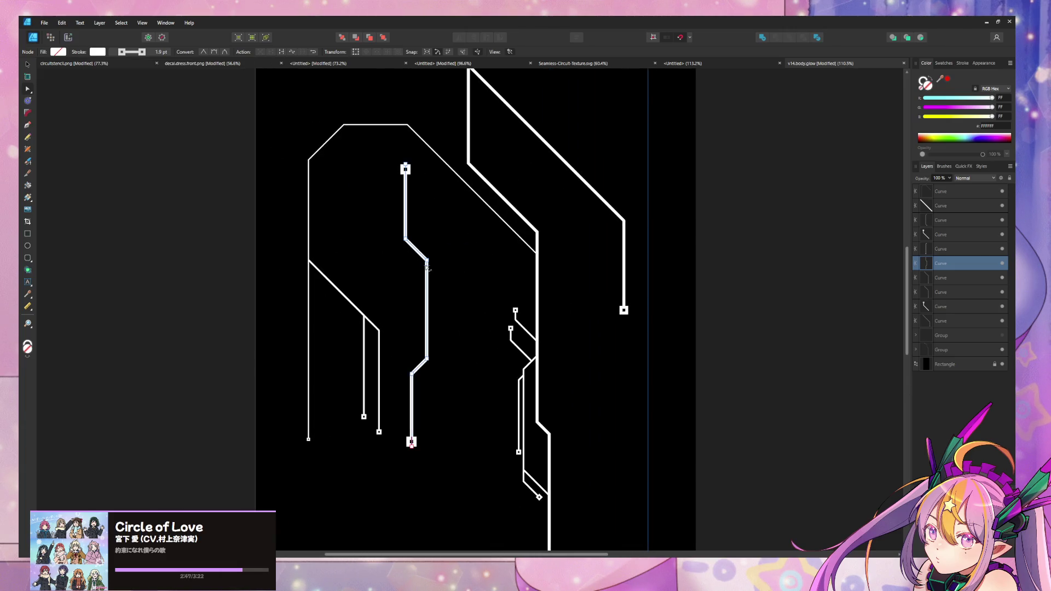
{"action": "left_click", "coordinate": [120, 52]}
{"action": "left_click_drag", "start_coordinate": [121, 80], "coordinate": [119, 79]}
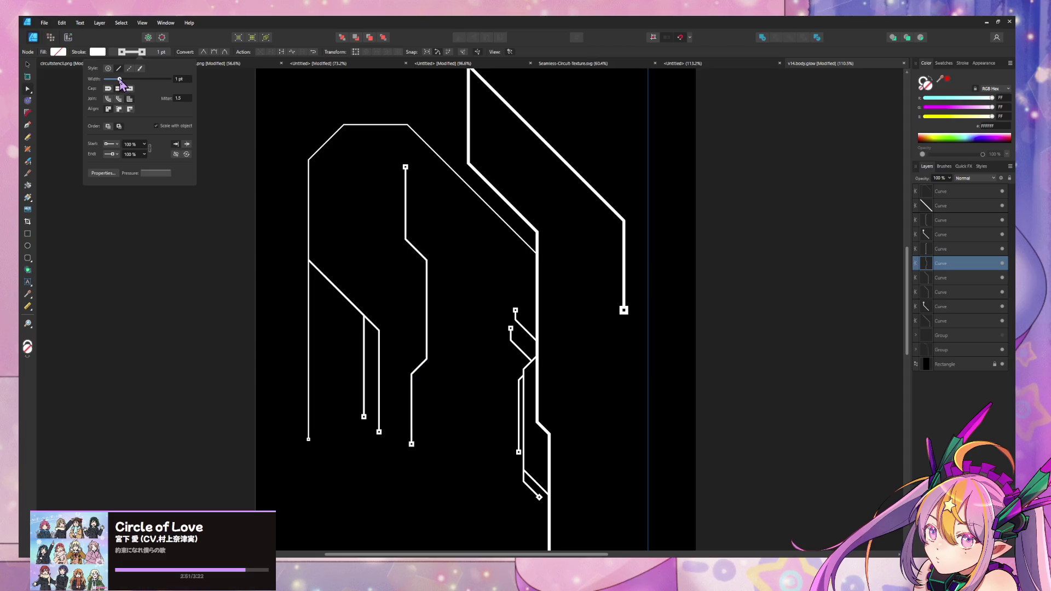
{"action": "left_click", "coordinate": [725, 294]}
Duplicate the middle trace with Ctrl+J.
{"action": "left_click", "coordinate": [29, 64]}
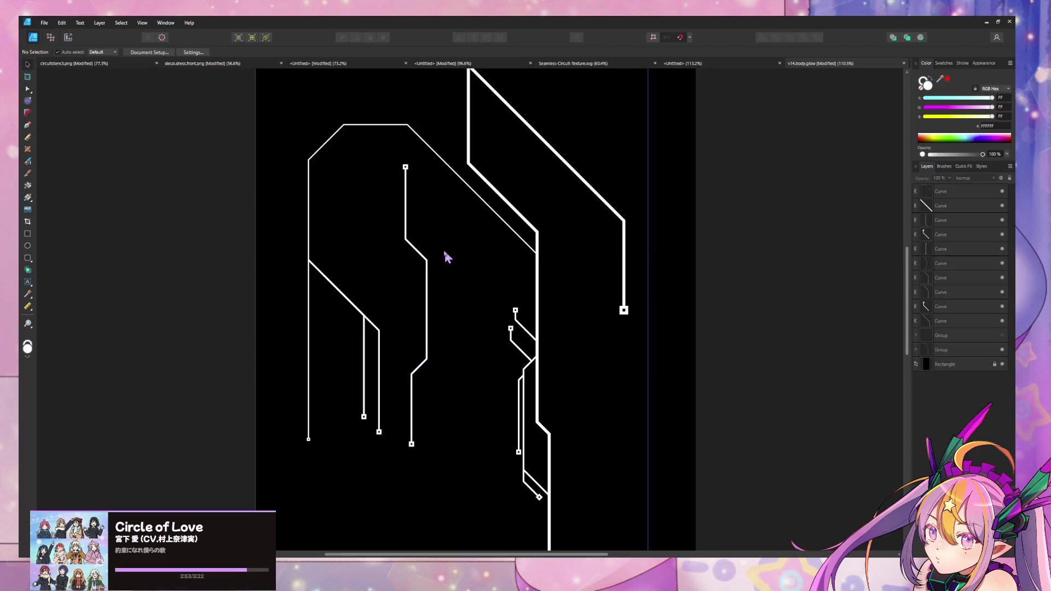
{"action": "left_click", "coordinate": [427, 262]}
{"action": "key", "text": "ctrl+j"}
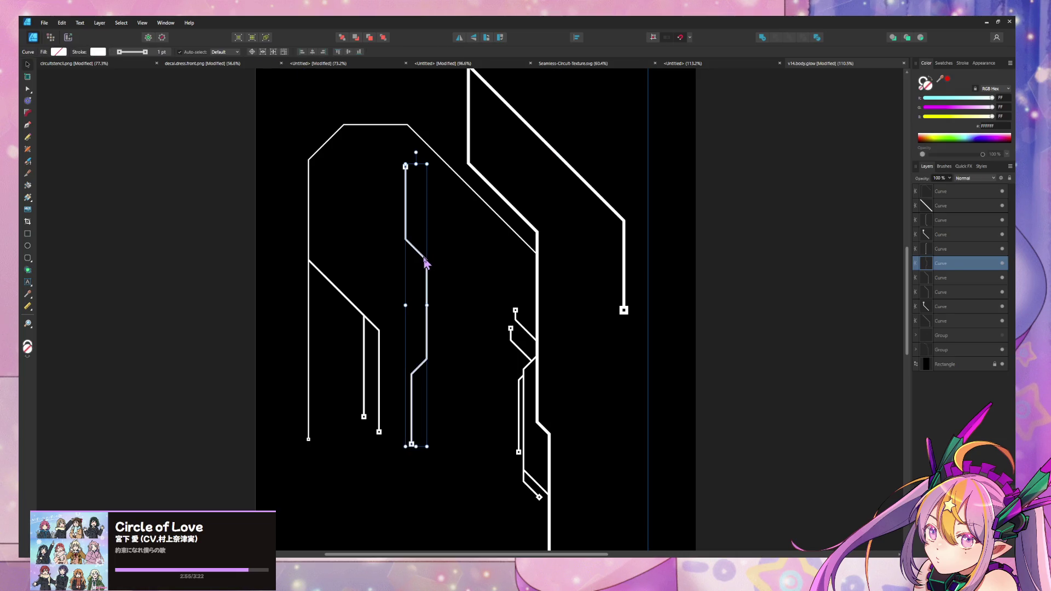
Trim the copy's top node, give its start a round junction dot, and align it beside the neighbouring trace.
{"action": "left_click_drag", "start_coordinate": [427, 261], "coordinate": [461, 280]}
{"action": "left_click", "coordinate": [30, 89]}
{"action": "key", "text": "Delete"}
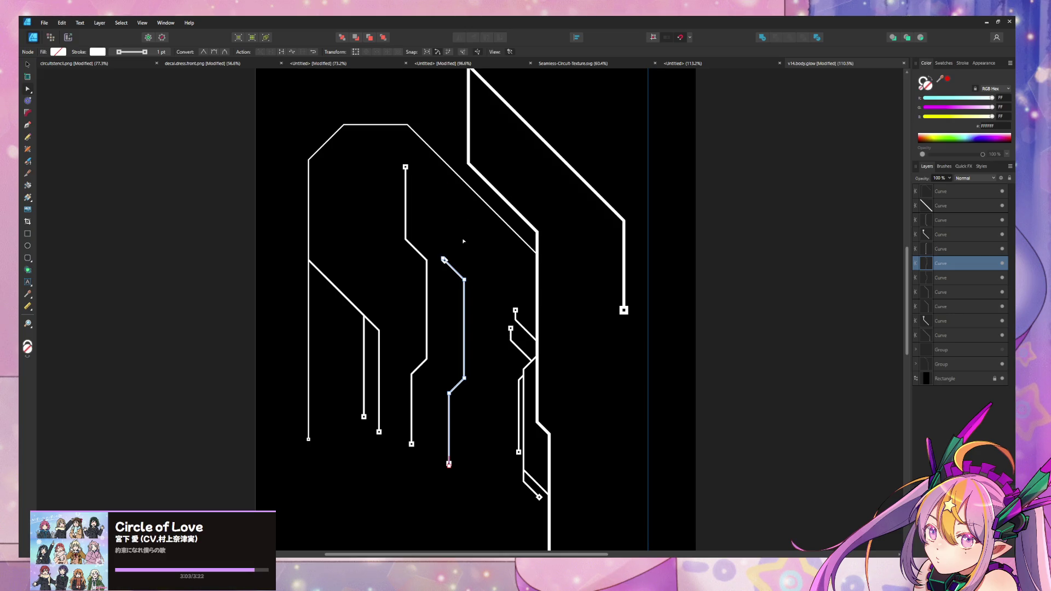
{"action": "left_click", "coordinate": [123, 54]}
{"action": "left_click", "coordinate": [111, 154]}
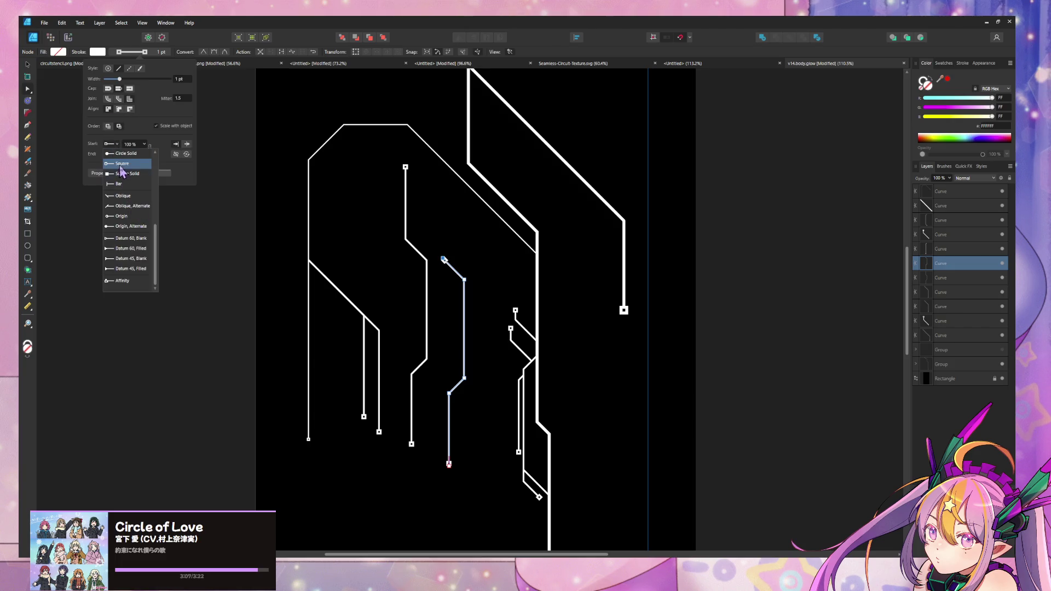
{"action": "left_click", "coordinate": [120, 166]}
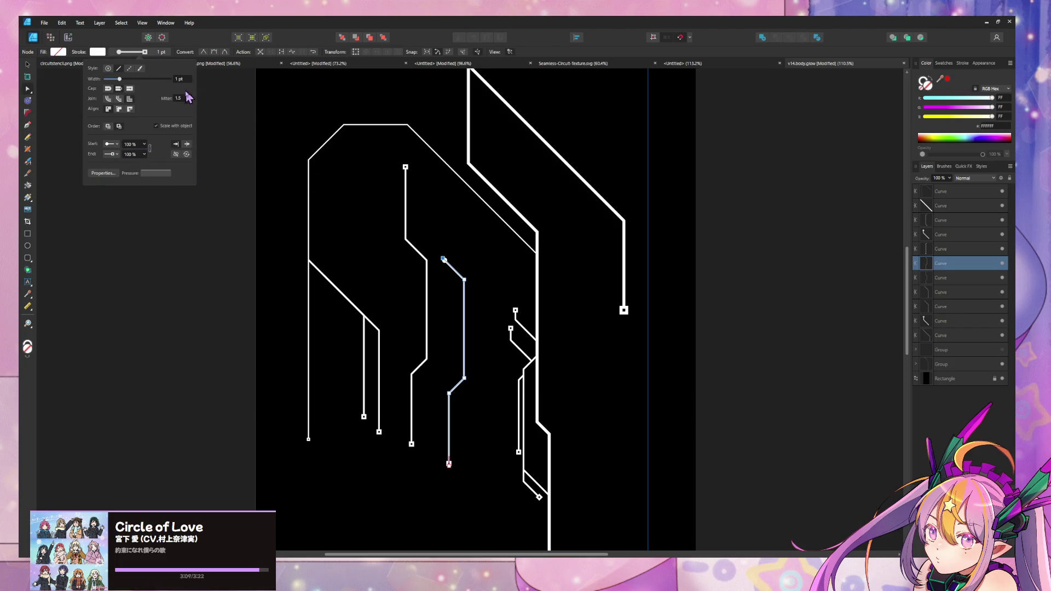
{"action": "left_click", "coordinate": [27, 64]}
{"action": "mouse_move", "coordinate": [462, 279]}
{"action": "left_mouse_down"}
{"action": "mouse_move", "coordinate": [421, 283]}
{"action": "mouse_move", "coordinate": [431, 297]}
{"action": "left_mouse_up"}
Set the copy's junction dot to sit exactly at the path end.
{"action": "scroll", "coordinate": [439, 256], "scroll_direction": "up", "scroll_amount": 5, "text": "ctrl"}
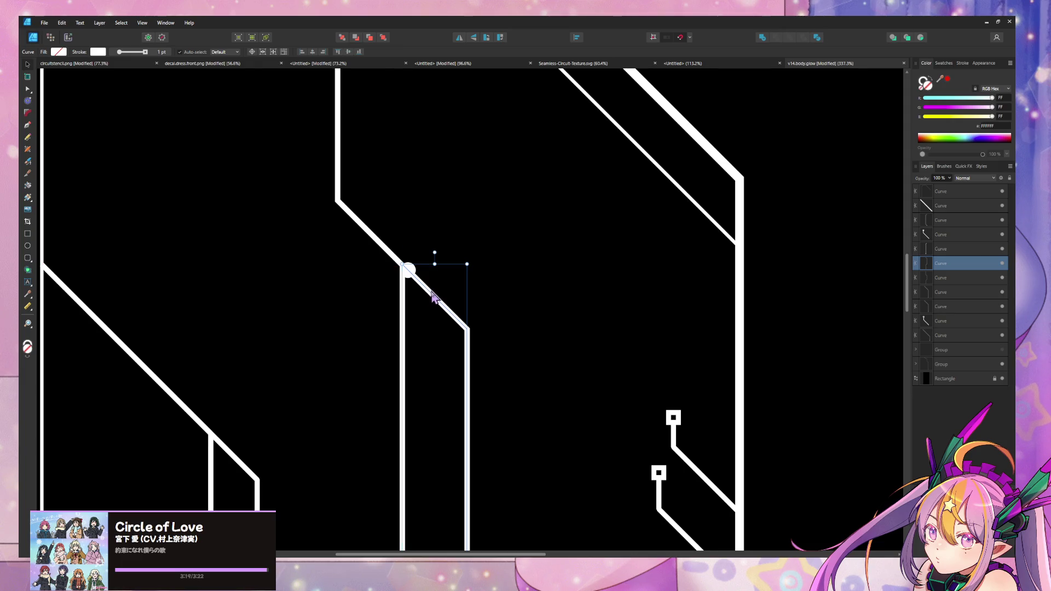
{"action": "left_click", "coordinate": [131, 53]}
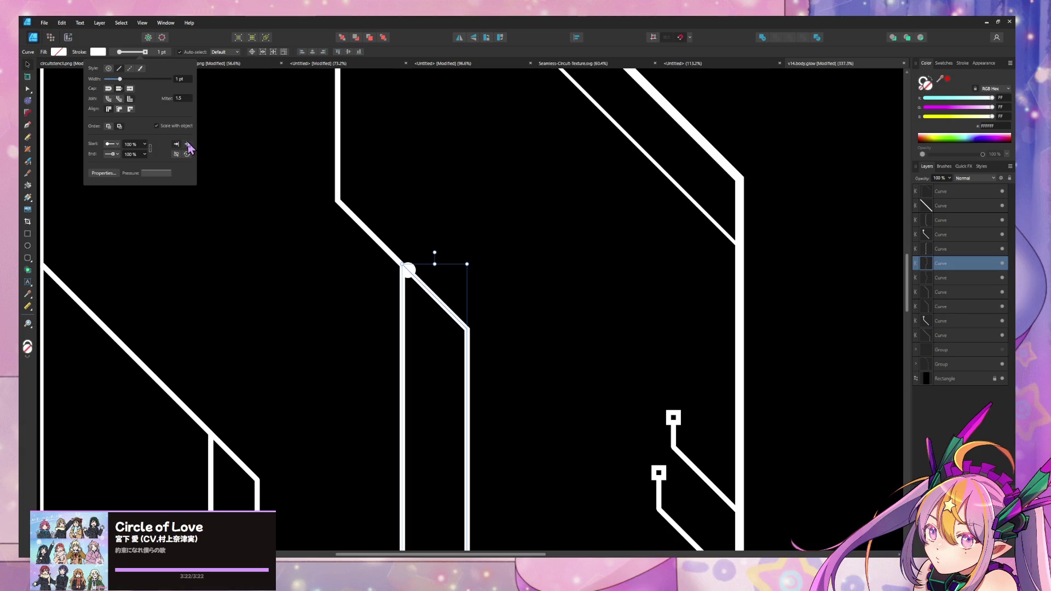
{"action": "left_click", "coordinate": [188, 146]}
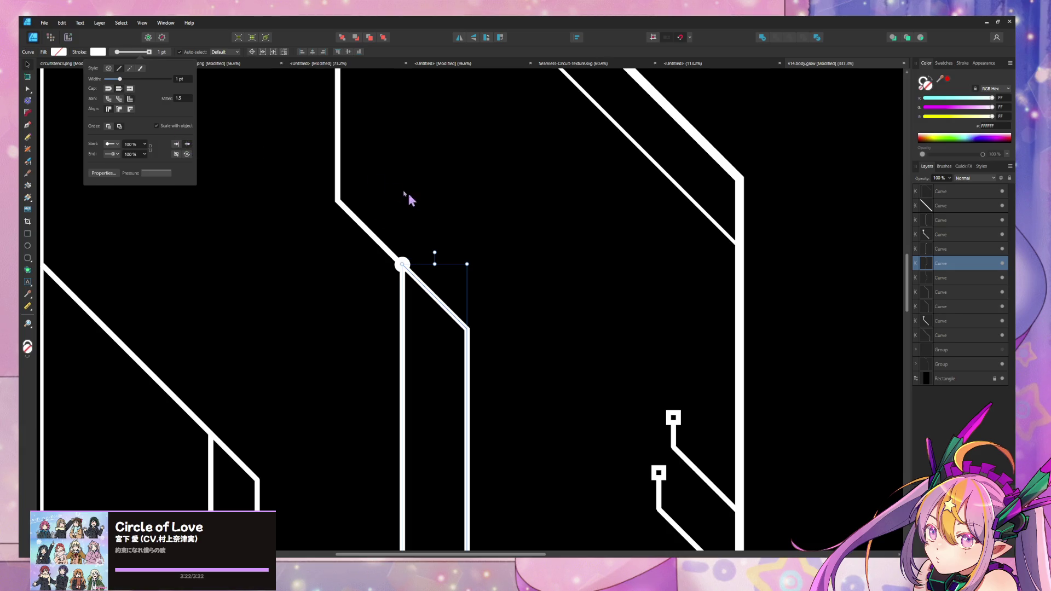
{"action": "scroll", "coordinate": [441, 204], "scroll_direction": "down", "scroll_amount": 5, "text": "ctrl"}
{"action": "scroll", "coordinate": [472, 194], "scroll_direction": "up", "scroll_amount": 2, "text": "ctrl"}
Marquee-select the two lowest nodes of the trace ending in the lower square cap.
{"action": "left_click", "coordinate": [416, 435]}
{"action": "left_click", "coordinate": [28, 88]}
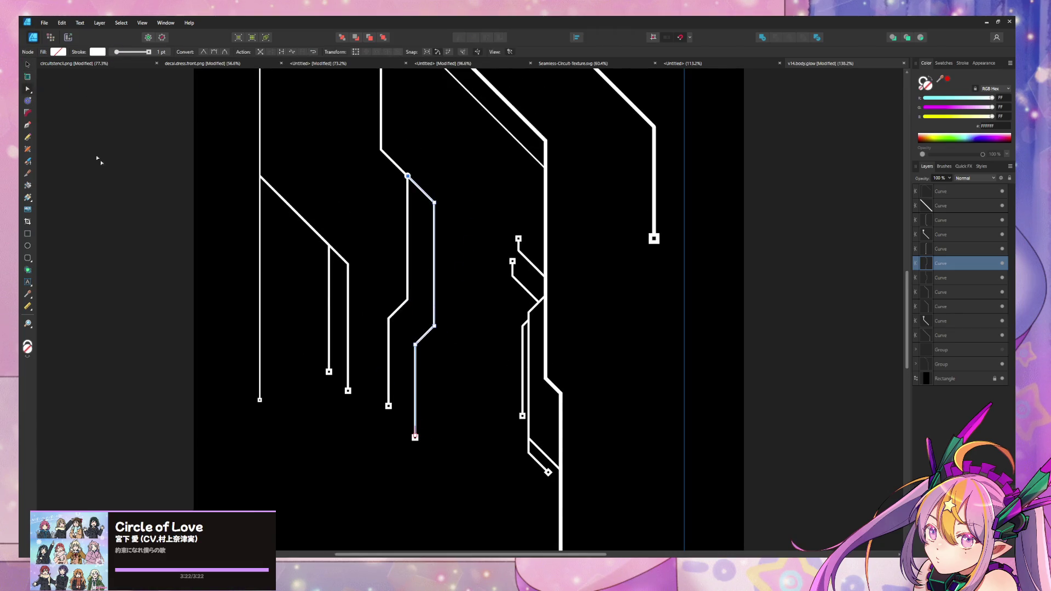
{"action": "left_click_drag", "start_coordinate": [423, 446], "coordinate": [397, 344]}
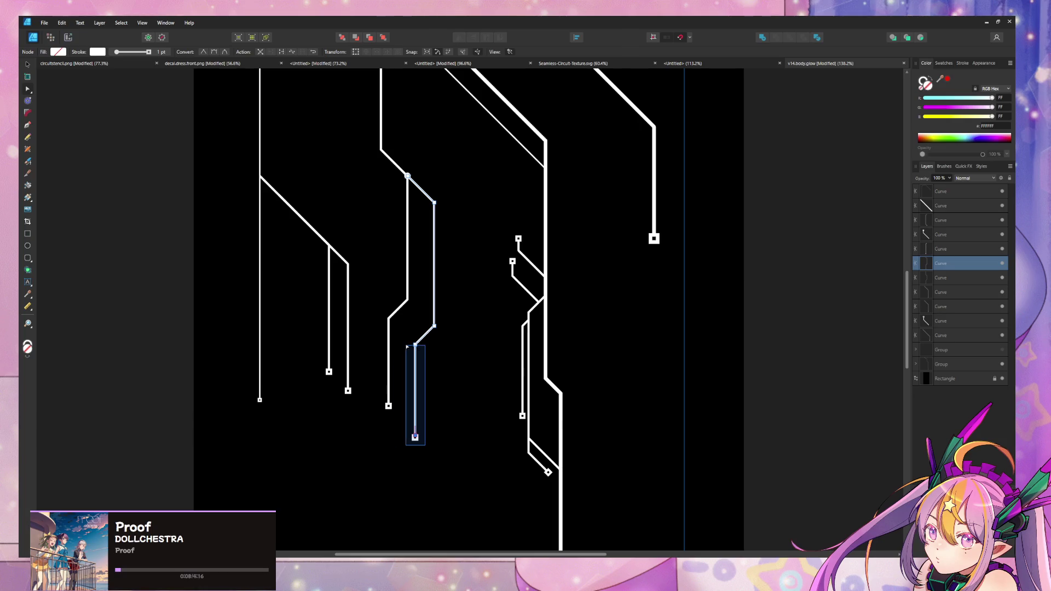
Delete the two selected bottom nodes so the middle trace ends higher up.
{"action": "key", "text": "Delete"}
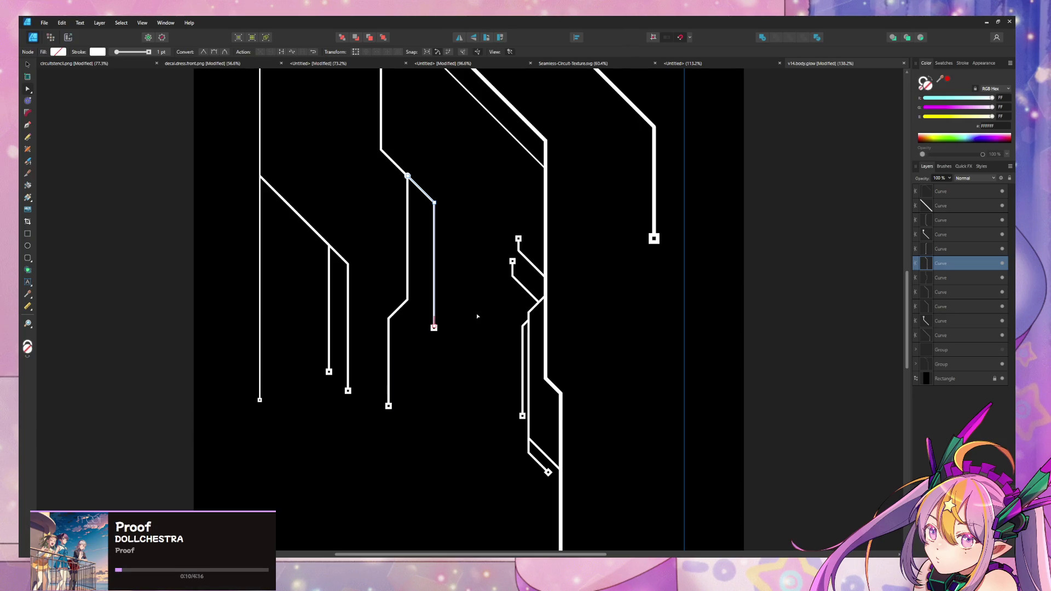
{"action": "scroll", "coordinate": [491, 310], "scroll_direction": "down", "scroll_amount": 4, "text": "ctrl"}
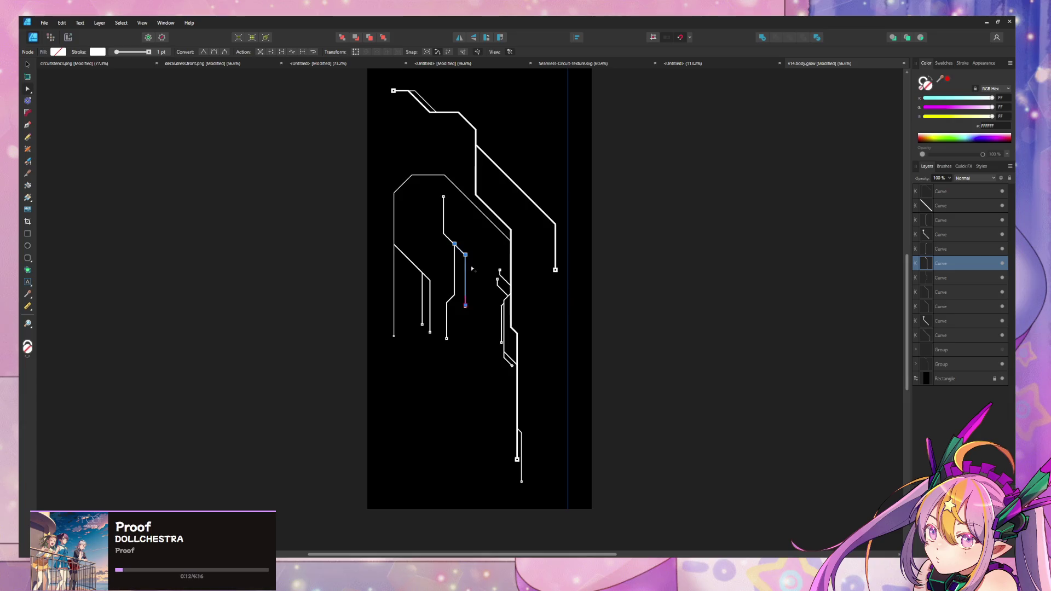
{"action": "scroll", "coordinate": [472, 269], "scroll_direction": "up", "scroll_amount": 3}
{"action": "left_click", "coordinate": [132, 52]}
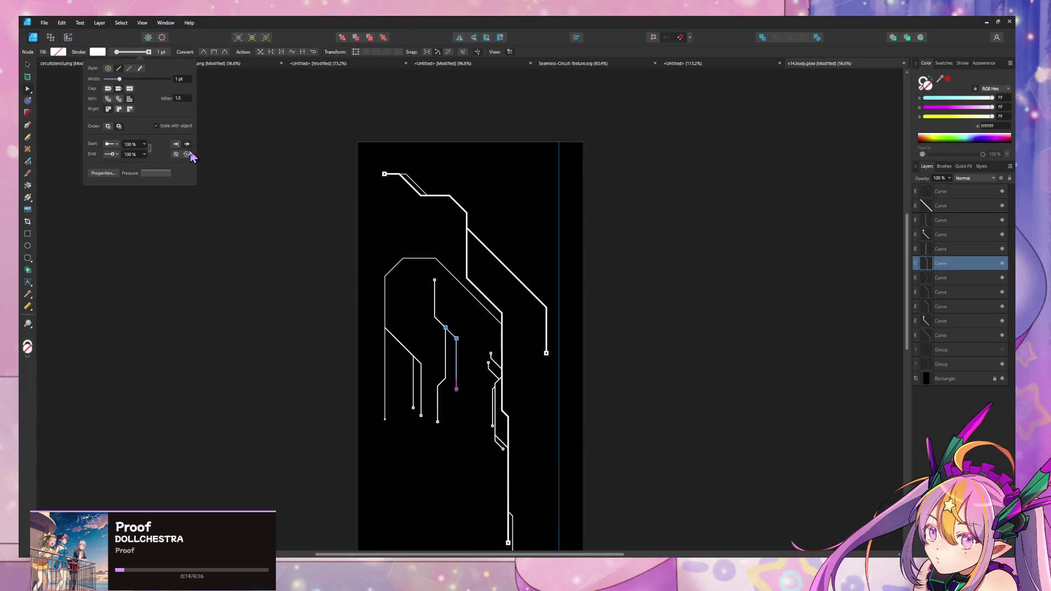
Pan across the middle traces and select the group of traces.
{"action": "scroll", "coordinate": [420, 310], "scroll_direction": "up", "scroll_amount": 4, "text": "ctrl"}
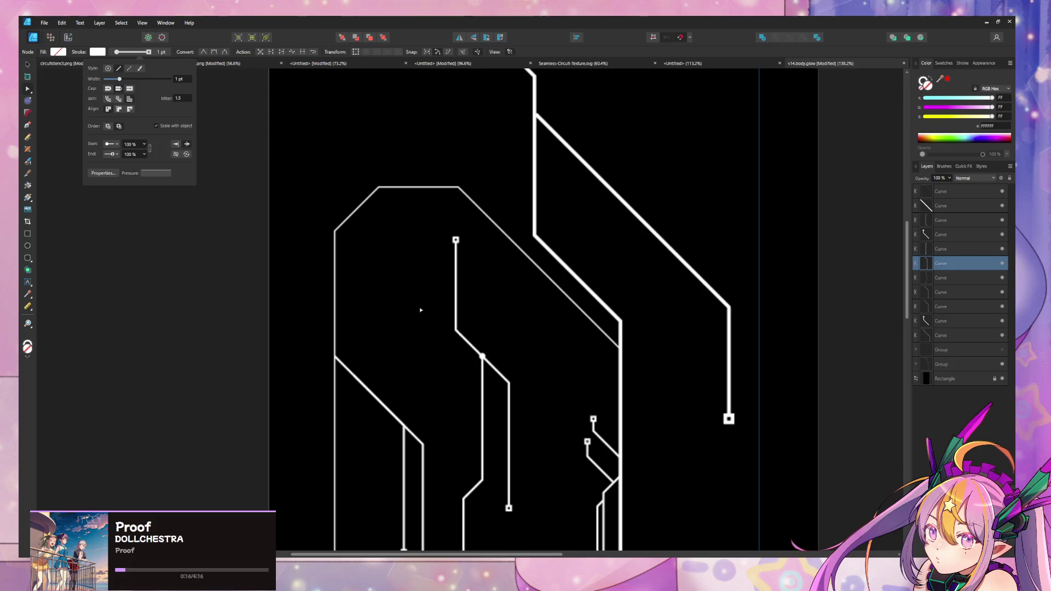
{"action": "middle_click_drag", "start_coordinate": [531, 352], "coordinate": [463, 220]}
{"action": "left_click", "coordinate": [352, 309]}
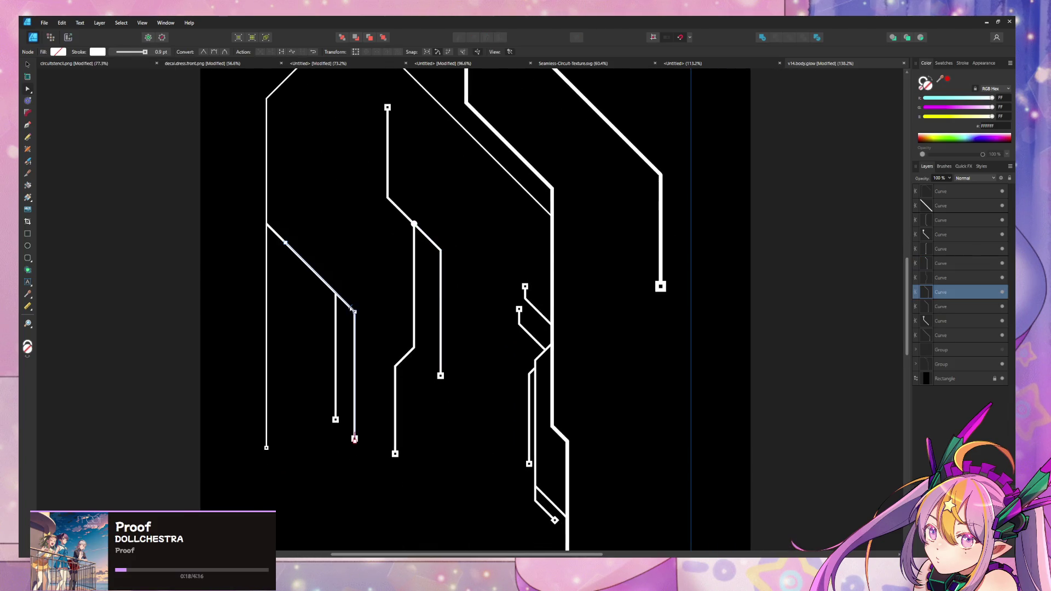
{"action": "left_click", "coordinate": [492, 294]}
{"action": "mouse_move", "coordinate": [493, 336]}
{"action": "middle_mouse_down"}
{"action": "mouse_move", "coordinate": [453, 246]}
{"action": "mouse_move", "coordinate": [453, 290]}
{"action": "middle_mouse_up"}
{"action": "scroll", "coordinate": [453, 290], "scroll_direction": "down", "scroll_amount": 5, "text": "ctrl"}
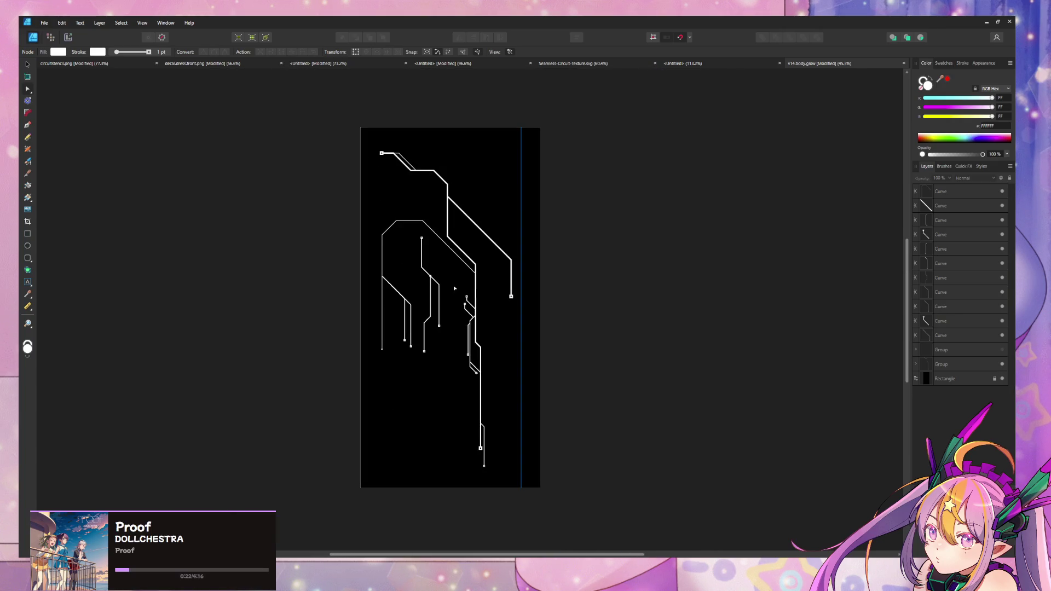
{"action": "scroll", "coordinate": [455, 289], "scroll_direction": "up", "scroll_amount": 6, "text": "ctrl"}
{"action": "left_click", "coordinate": [482, 328]}
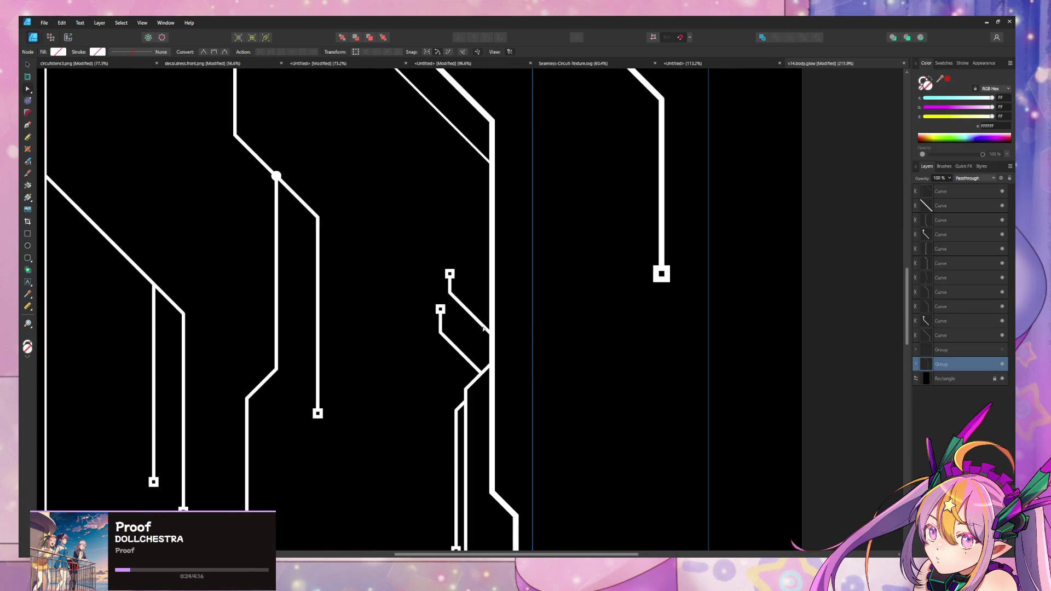
Give the short diagonal branch's end a Circle Solid junction dot.
{"action": "left_click", "coordinate": [489, 332]}
{"action": "left_click", "coordinate": [493, 338]}
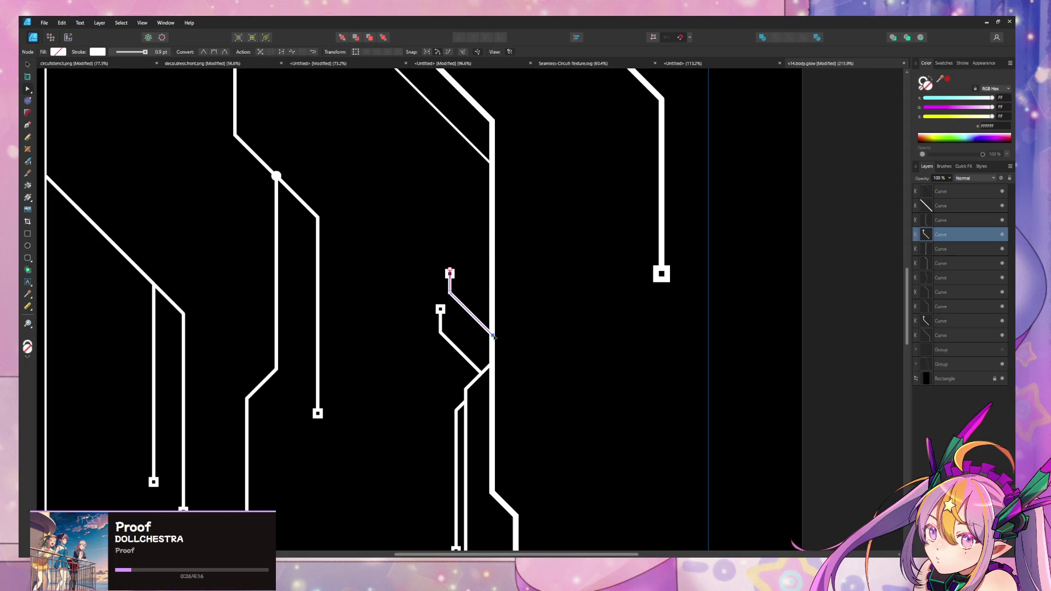
{"action": "left_click", "coordinate": [159, 51]}
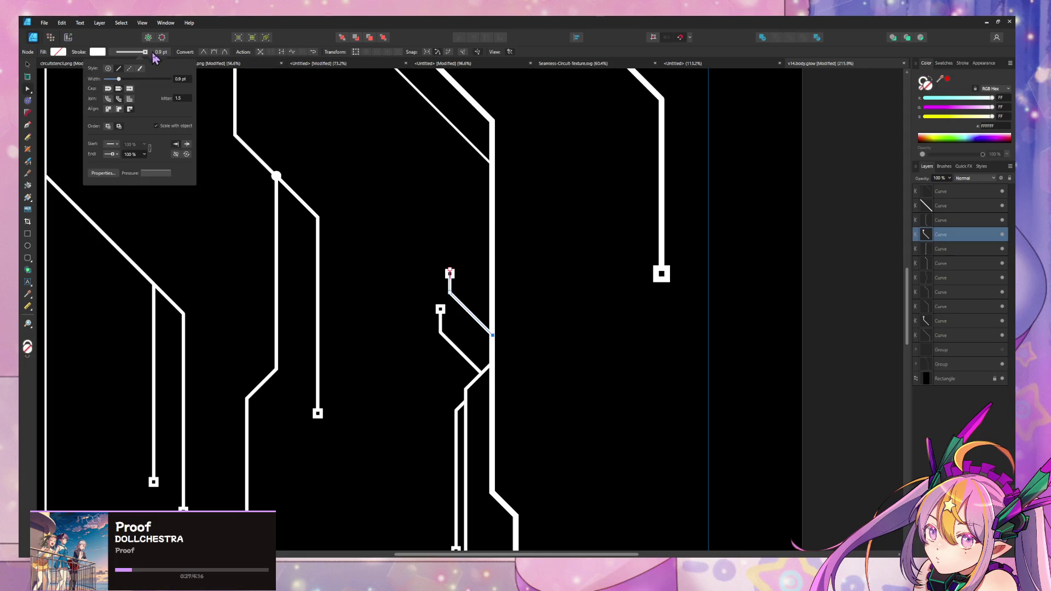
{"action": "left_click", "coordinate": [115, 154]}
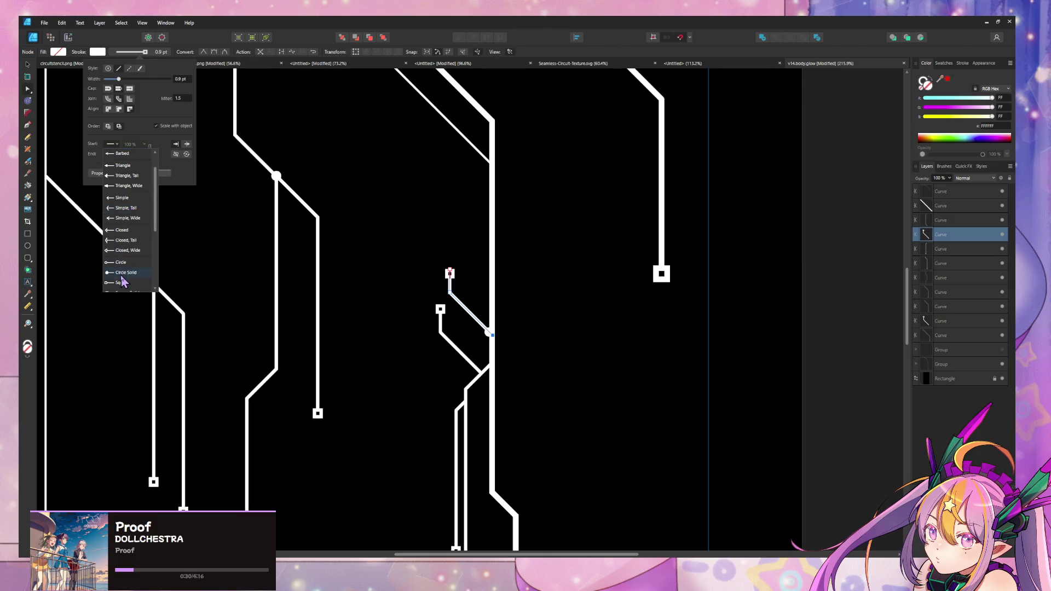
{"action": "left_click", "coordinate": [134, 284]}
Place the branch's end shapes beyond the line tip and set the square start cap scale to 150%.
{"action": "left_click", "coordinate": [175, 143]}
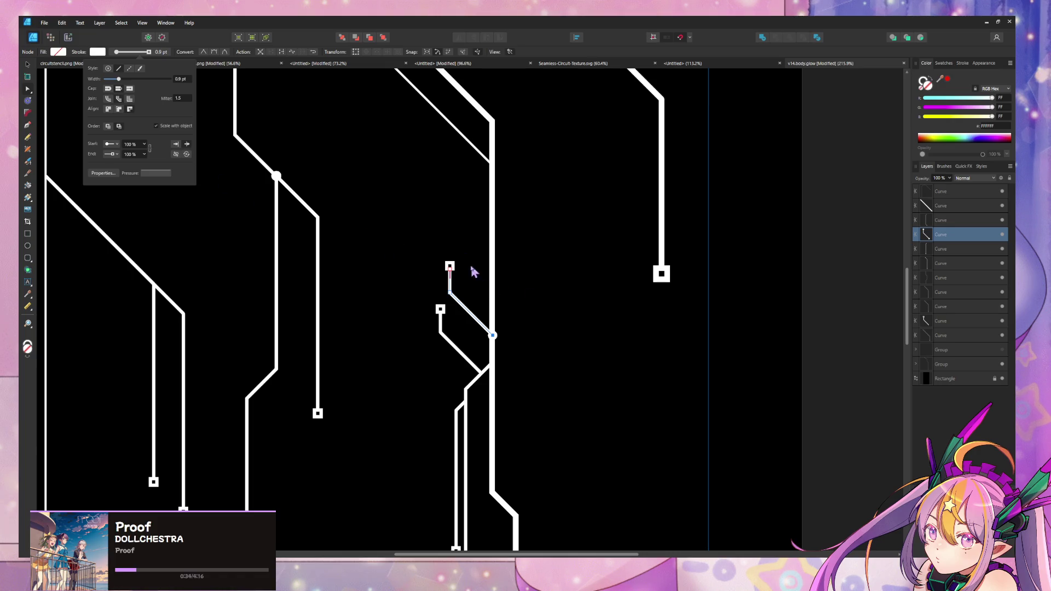
{"action": "left_click", "coordinate": [144, 145]}
{"action": "left_click_drag", "start_coordinate": [145, 154], "coordinate": [151, 155]}
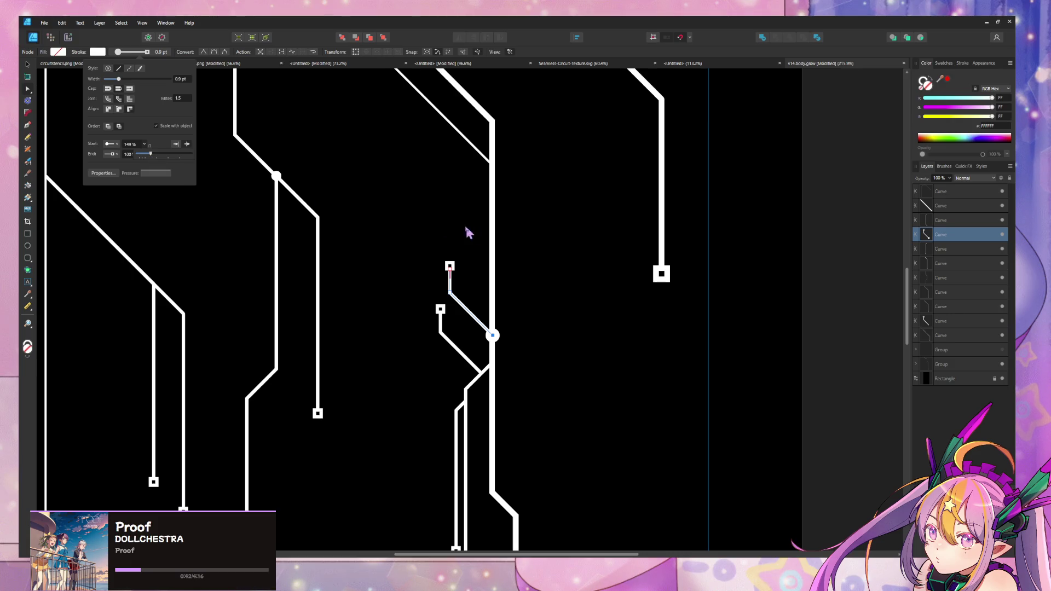
{"action": "left_click", "coordinate": [145, 145]}
{"action": "type", "text": "0"}
{"action": "key", "text": "Return"}
{"action": "left_click", "coordinate": [553, 287]}
Place every trace's end caps beyond the line tips.
{"action": "key", "text": "ctrl+a"}
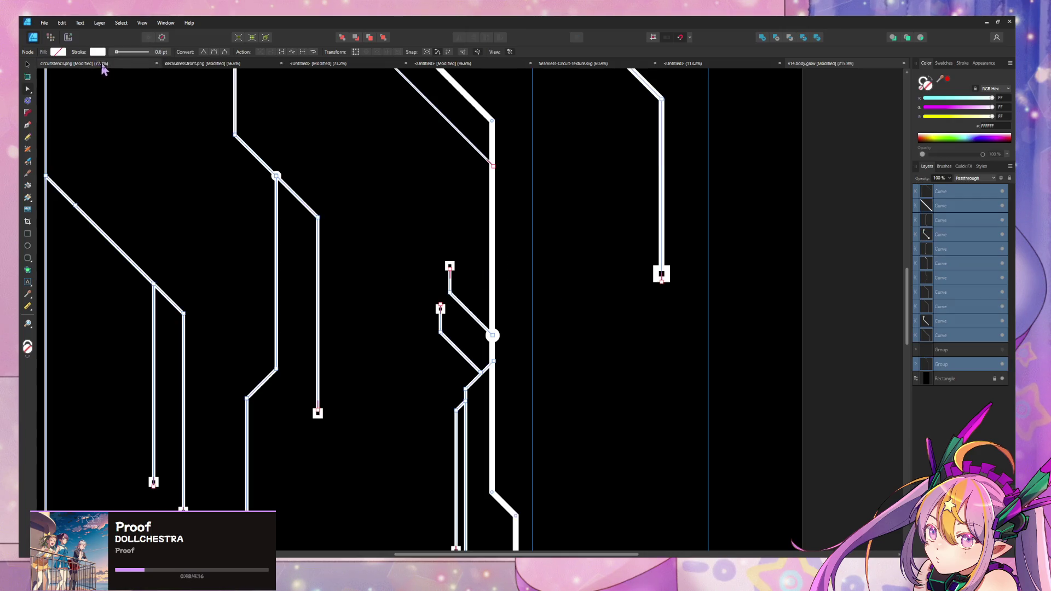
{"action": "left_click", "coordinate": [98, 51]}
{"action": "left_click", "coordinate": [187, 145]}
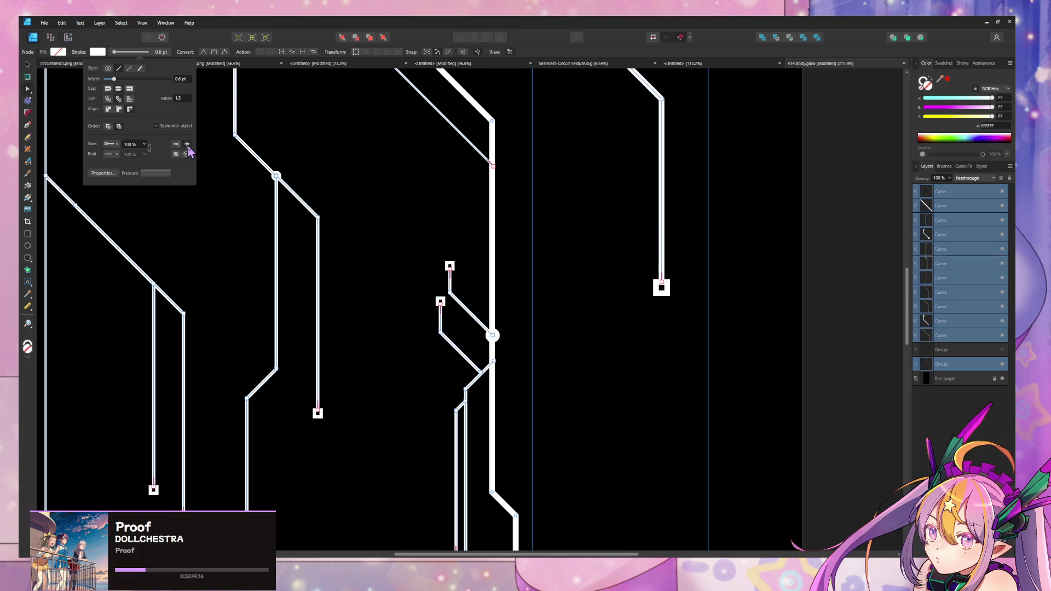
{"action": "left_click", "coordinate": [391, 249]}
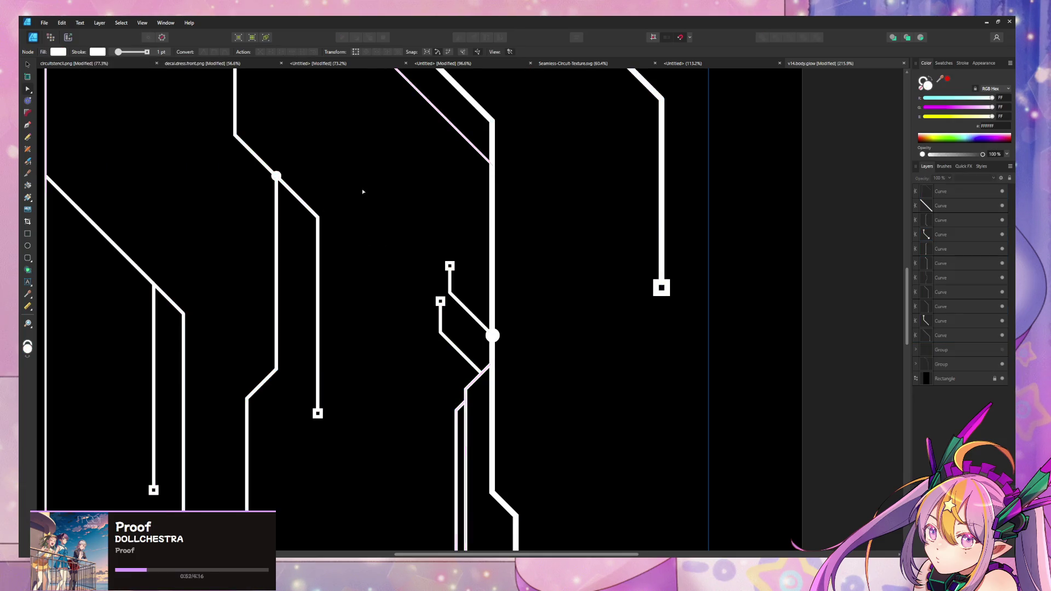
Select the lower branch beside the thick trace and delete its final end segments.
{"action": "scroll", "coordinate": [363, 188], "scroll_direction": "down", "scroll_amount": 3, "text": "ctrl"}
{"action": "scroll", "coordinate": [353, 179], "scroll_direction": "up", "scroll_amount": 2, "text": "ctrl"}
{"action": "scroll", "coordinate": [345, 197], "scroll_direction": "up", "scroll_amount": 2, "text": "ctrl"}
{"action": "scroll", "coordinate": [399, 122], "scroll_direction": "down", "scroll_amount": 4, "text": "ctrl"}
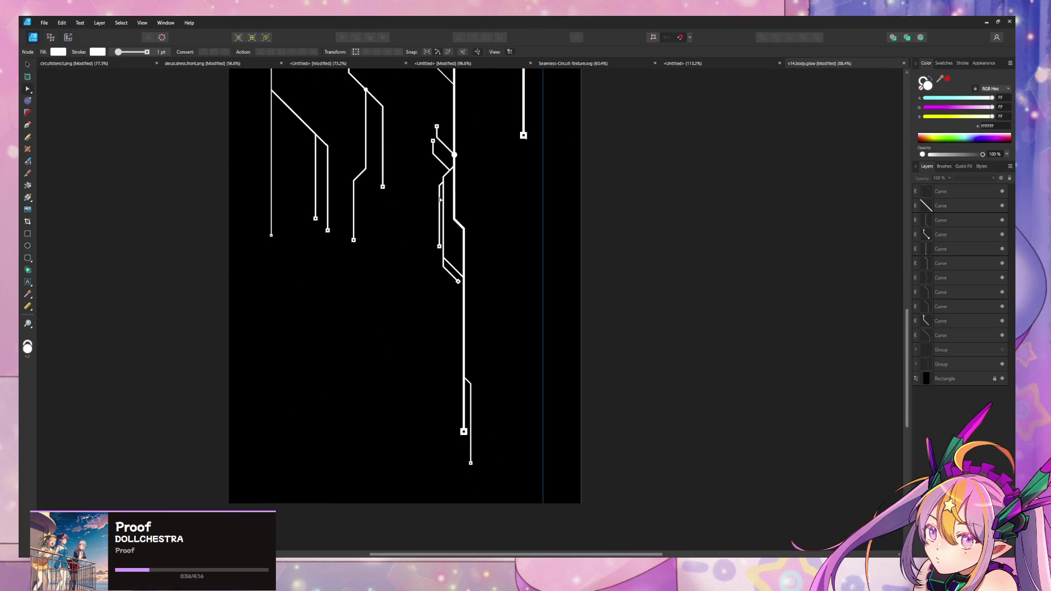
{"action": "scroll", "coordinate": [446, 196], "scroll_direction": "up", "scroll_amount": 4, "text": "ctrl"}
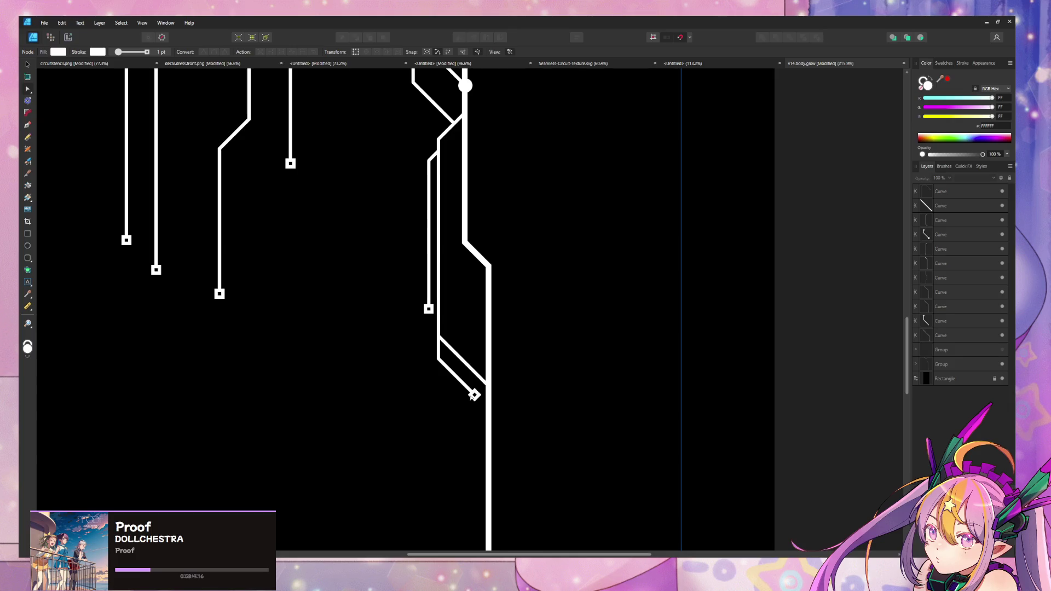
{"action": "left_click", "coordinate": [472, 395]}
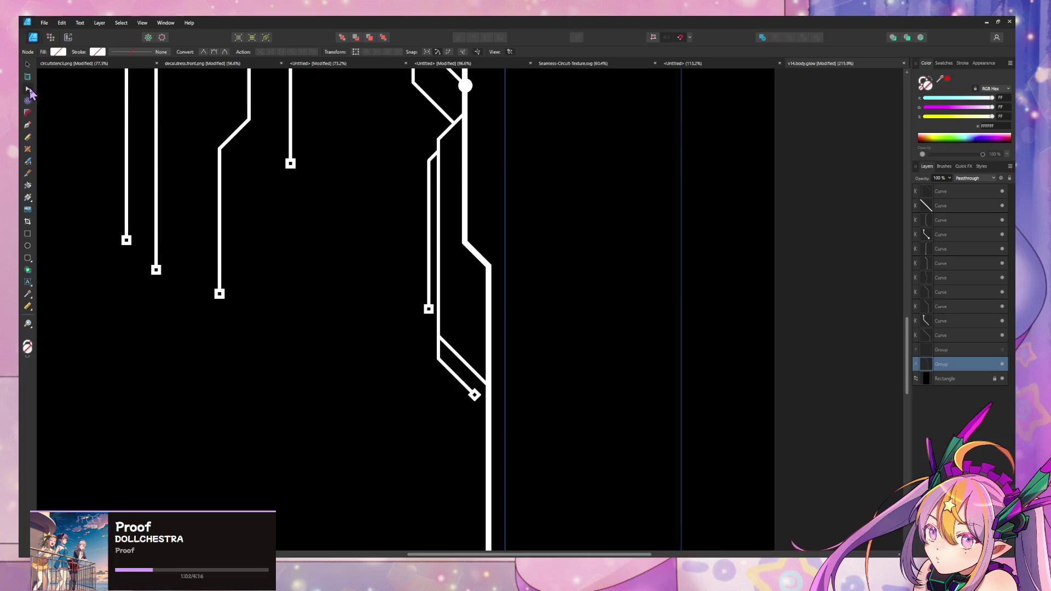
{"action": "left_click", "coordinate": [473, 393]}
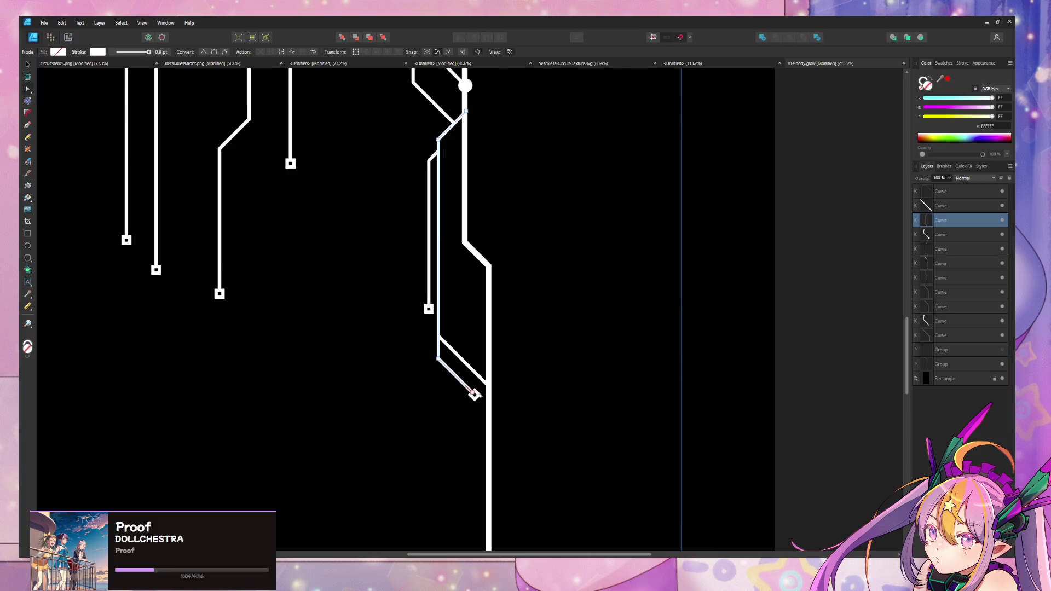
{"action": "key", "text": "Delete"}
{"action": "key", "text": "Delete"}
{"action": "key", "text": "ctrl+0"}
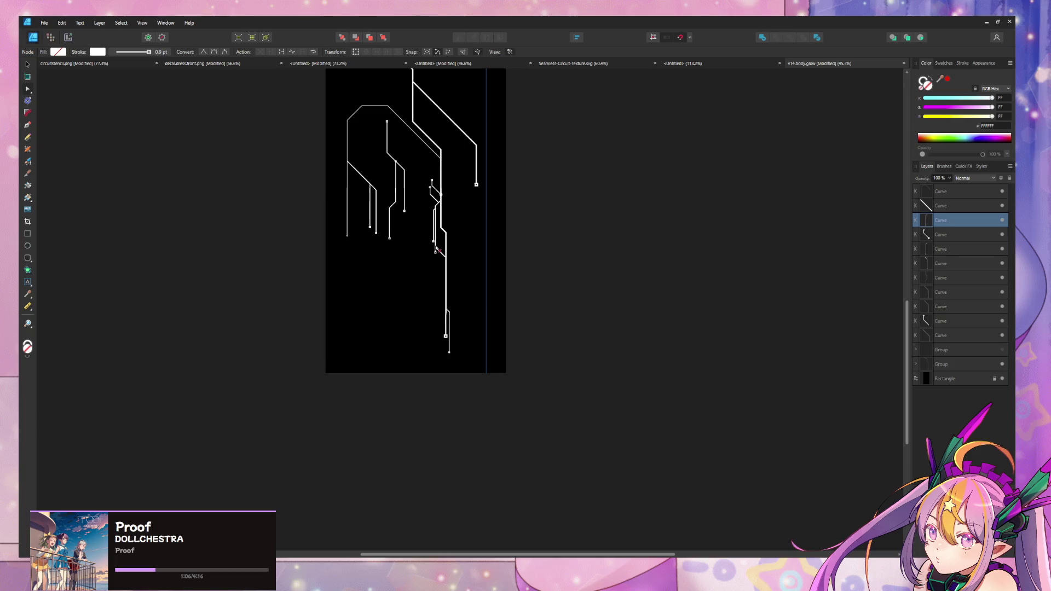
{"action": "scroll", "coordinate": [460, 380], "scroll_direction": "up", "scroll_amount": 5, "text": "ctrl"}
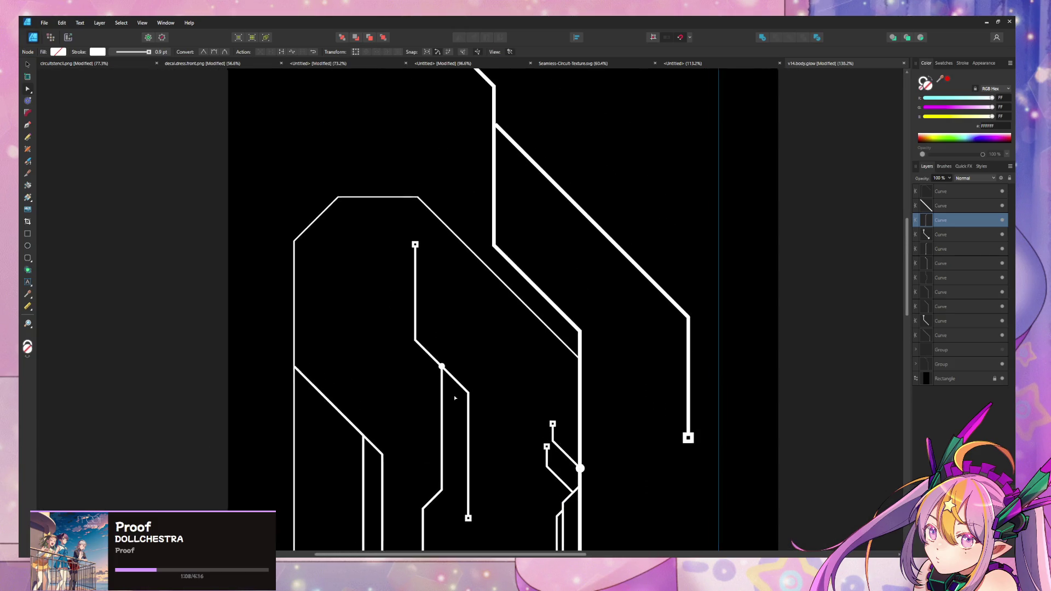
{"action": "scroll", "coordinate": [457, 379], "scroll_direction": "down", "scroll_amount": 3, "text": "ctrl"}
{"action": "scroll", "coordinate": [458, 382], "scroll_direction": "up", "scroll_amount": 3, "text": "ctrl"}
{"action": "scroll", "coordinate": [458, 383], "scroll_direction": "up", "scroll_amount": 2, "text": "ctrl"}
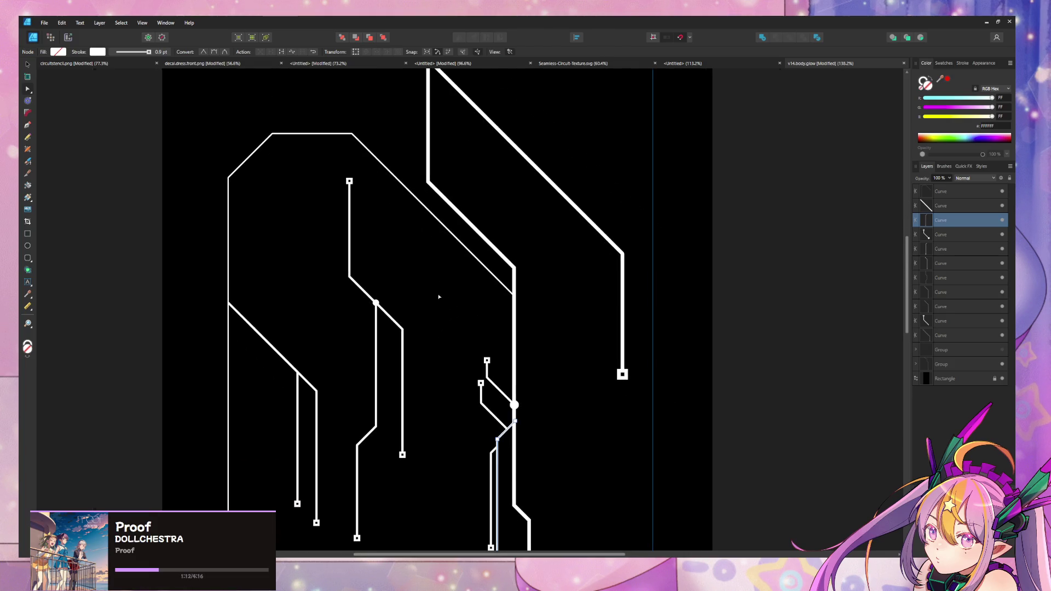
{"action": "left_click", "coordinate": [27, 126]}
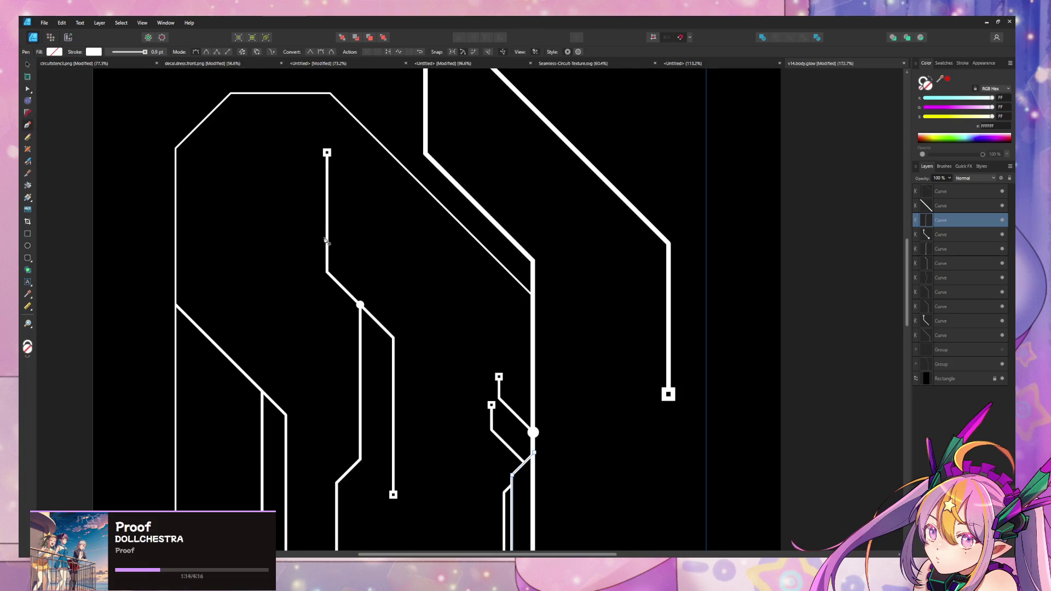
Draw a new branch from the upper vertical trace: a diagonal run, then a short vertical drop.
{"action": "left_click", "coordinate": [327, 246]}
{"action": "left_click", "coordinate": [384, 303]}
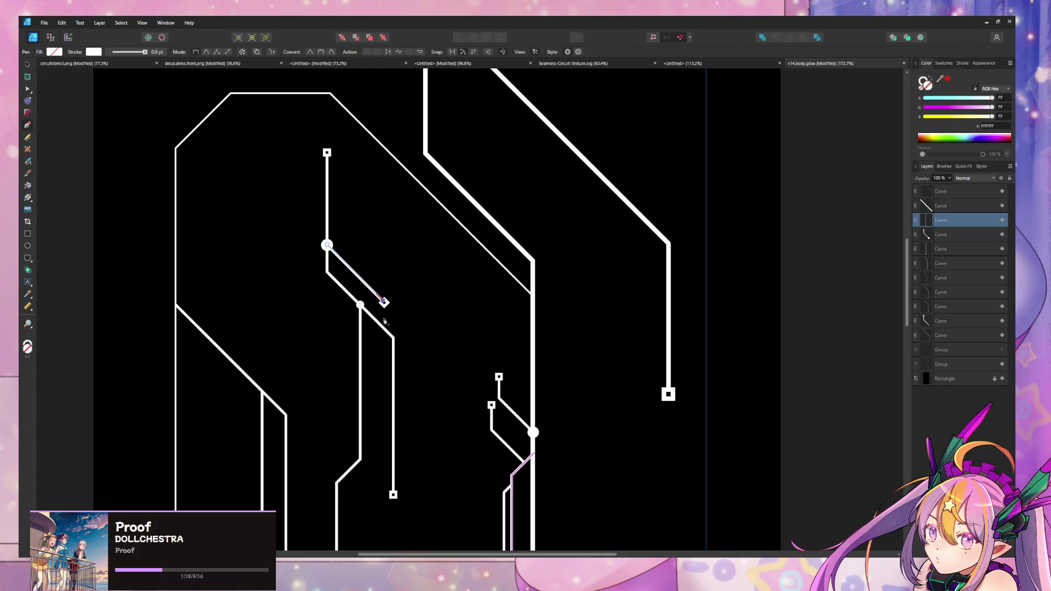
{"action": "left_click", "coordinate": [383, 331]}
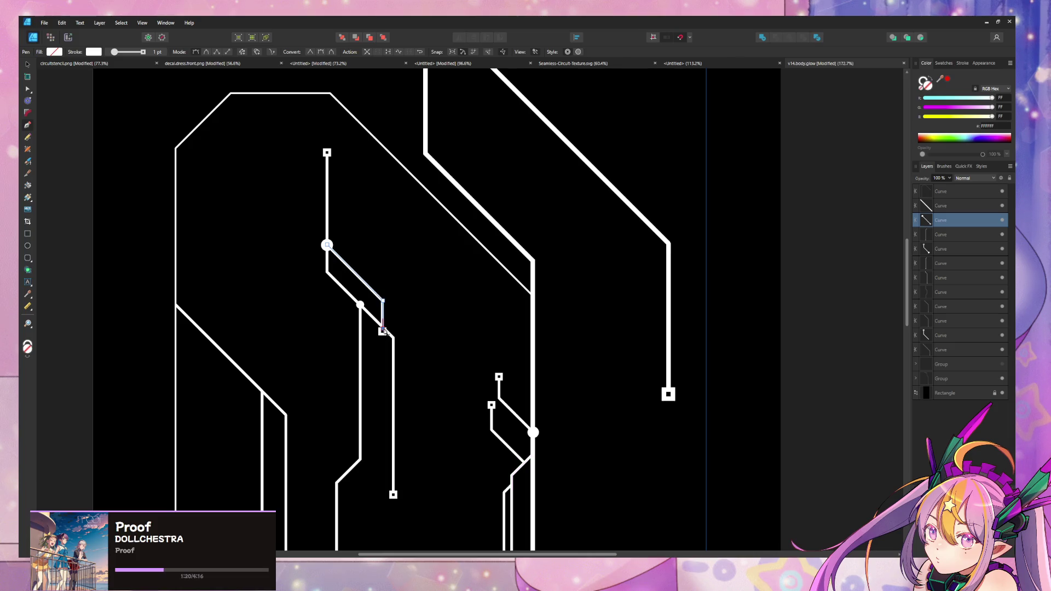
{"action": "scroll", "coordinate": [382, 323], "scroll_direction": "up", "scroll_amount": 3, "text": "ctrl"}
{"action": "left_click", "coordinate": [123, 52]}
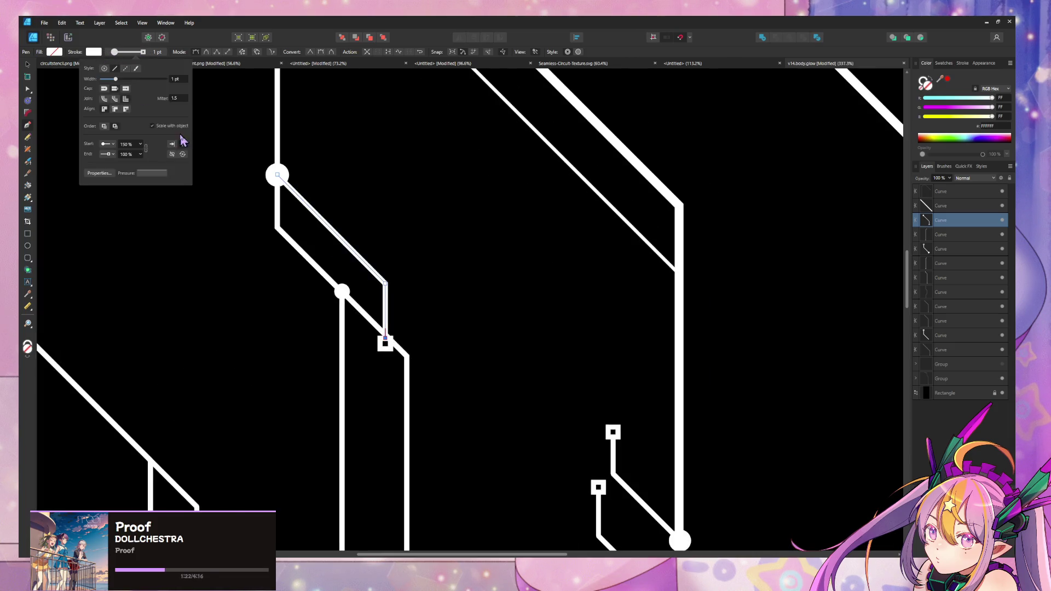
{"action": "left_click", "coordinate": [29, 91]}
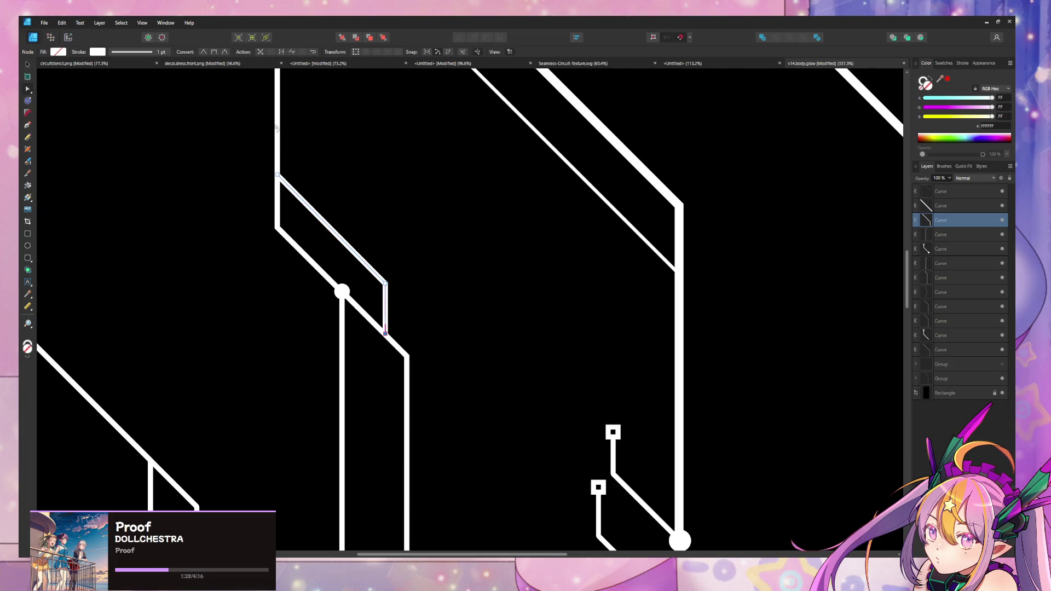
Thin the selected trace's stroke from 1 pt to 0.6 pt.
{"action": "left_click", "coordinate": [127, 53]}
{"action": "left_click_drag", "start_coordinate": [121, 82], "coordinate": [113, 81]}
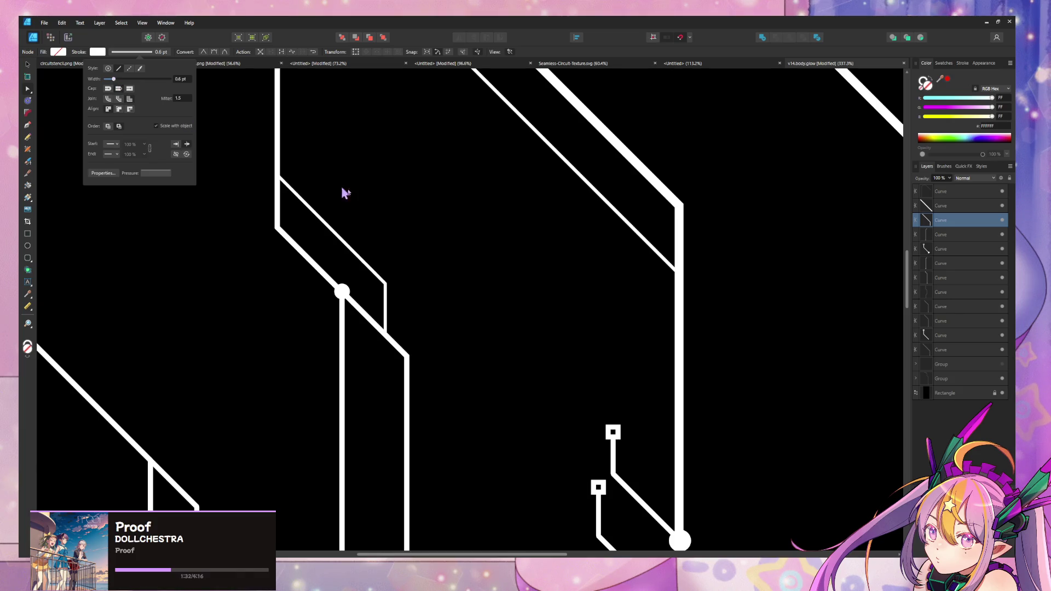
{"action": "scroll", "coordinate": [323, 184], "scroll_direction": "down", "scroll_amount": 5, "text": "ctrl"}
{"action": "left_click", "coordinate": [622, 253]}
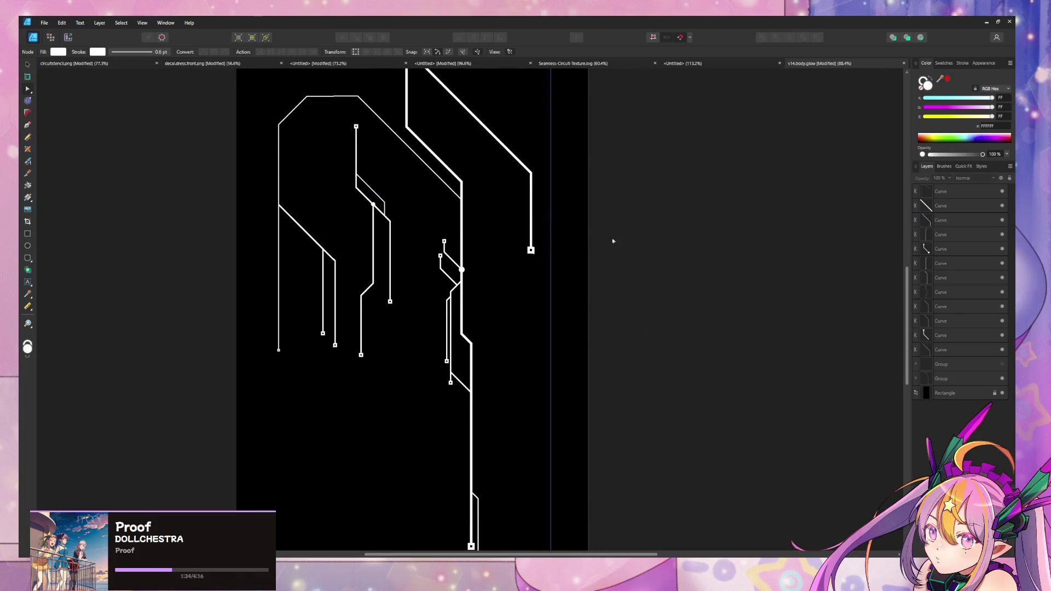
Select a trace near the central junction and its upper end node.
{"action": "scroll", "coordinate": [543, 211], "scroll_direction": "down", "scroll_amount": 3}
{"action": "scroll", "coordinate": [516, 204], "scroll_direction": "left", "scroll_amount": 2, "text": "shift"}
{"action": "scroll", "coordinate": [514, 222], "scroll_direction": "up", "scroll_amount": 2}
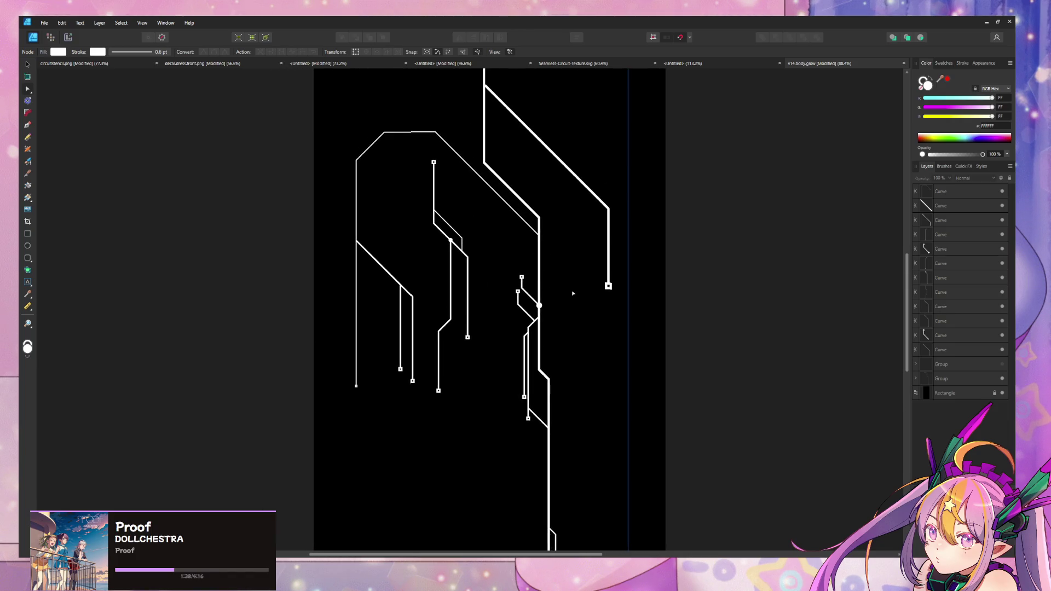
{"action": "scroll", "coordinate": [573, 292], "scroll_direction": "up", "scroll_amount": 4, "text": "ctrl"}
{"action": "left_click", "coordinate": [467, 378]}
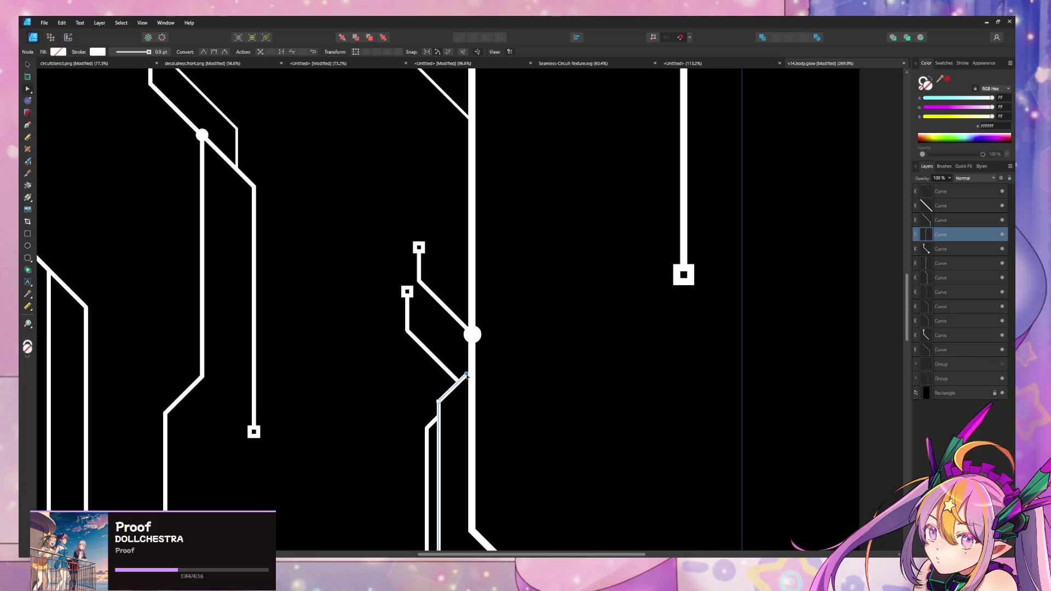
{"action": "left_click", "coordinate": [472, 367]}
{"action": "scroll", "coordinate": [533, 332], "scroll_direction": "down", "scroll_amount": 6, "text": "ctrl"}
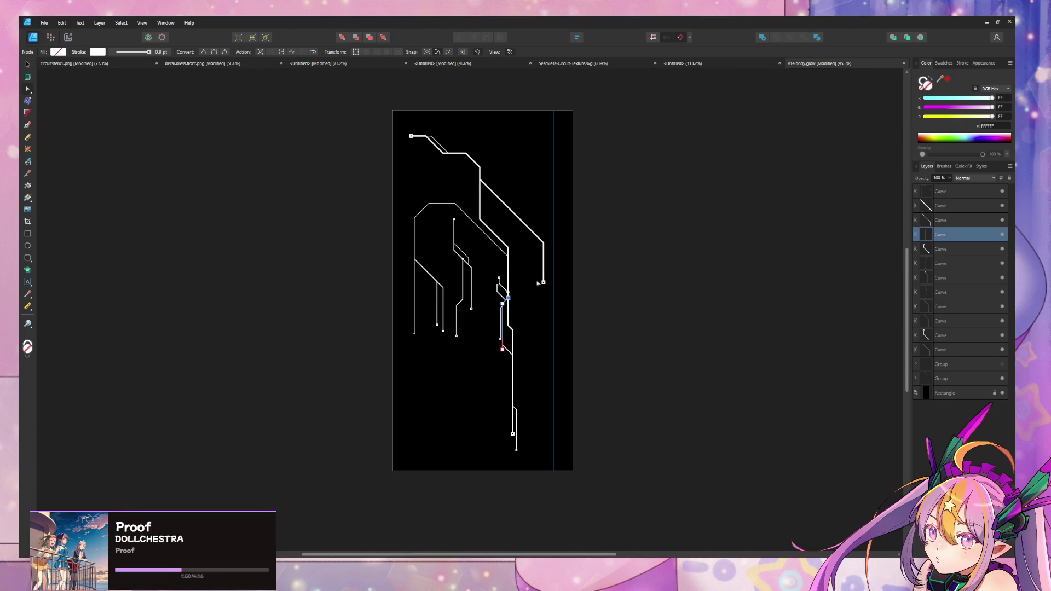
{"action": "scroll", "coordinate": [499, 263], "scroll_direction": "up", "scroll_amount": 4, "text": "ctrl"}
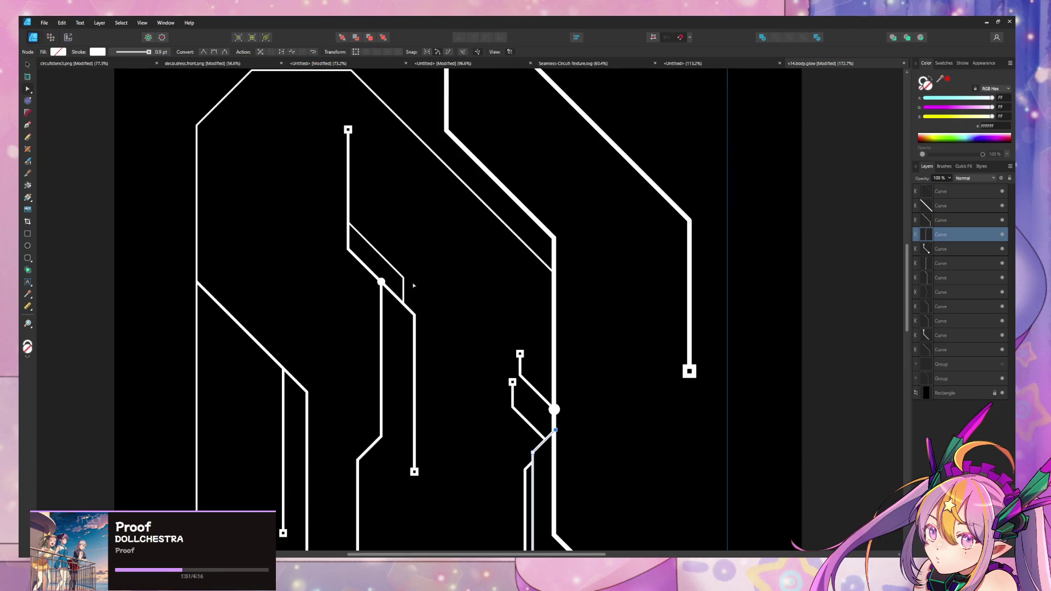
Move the adjacent parallel trace's start node onto the junction.
{"action": "left_click", "coordinate": [382, 302]}
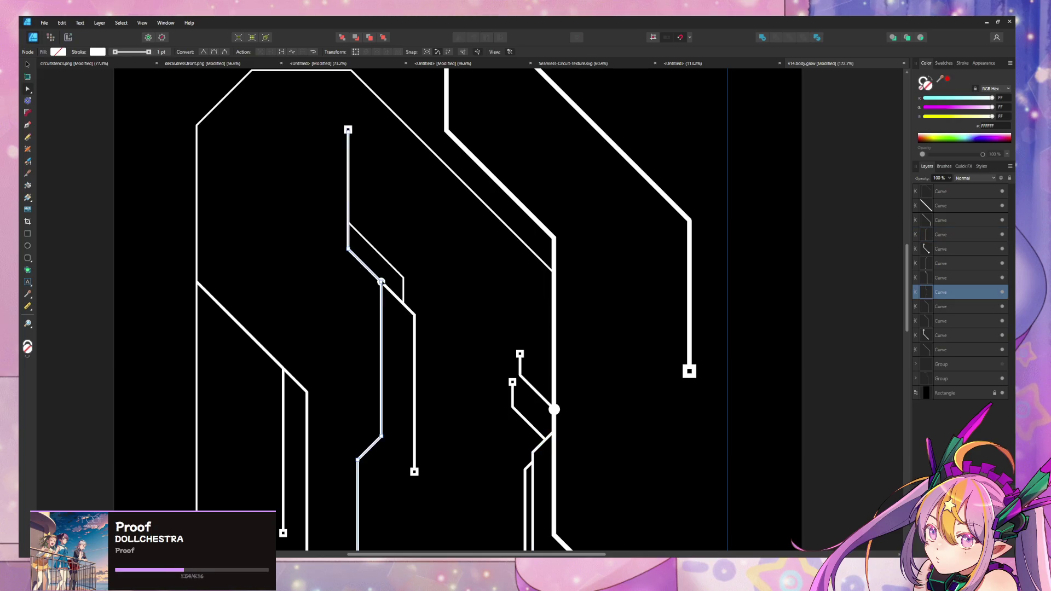
{"action": "middle_click_drag", "start_coordinate": [360, 334], "coordinate": [474, 206]}
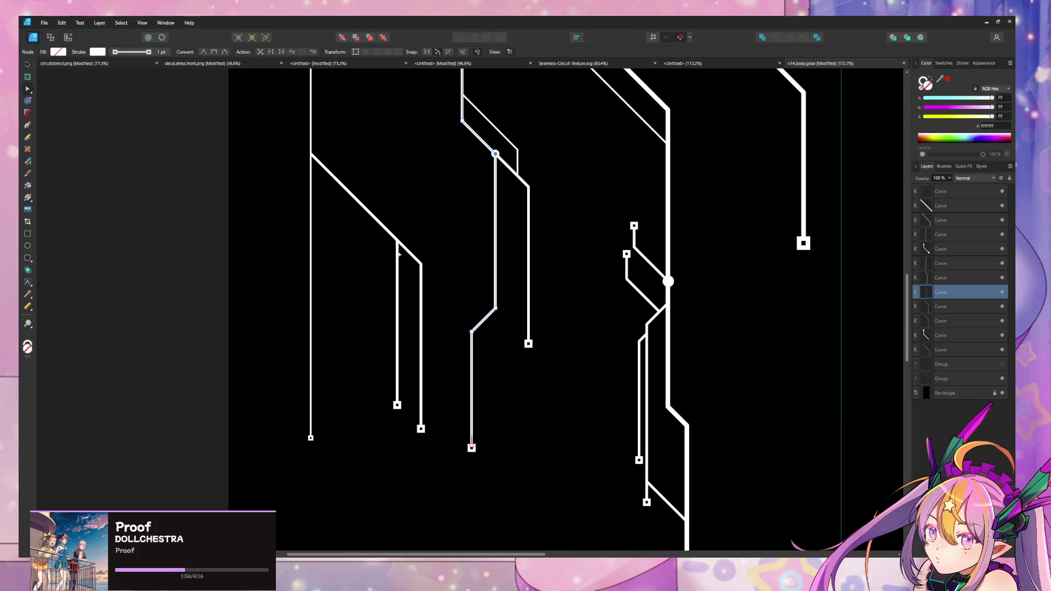
{"action": "left_click", "coordinate": [398, 400]}
{"action": "left_click", "coordinate": [400, 248]}
{"action": "left_click_drag", "start_coordinate": [335, 178], "coordinate": [398, 239]}
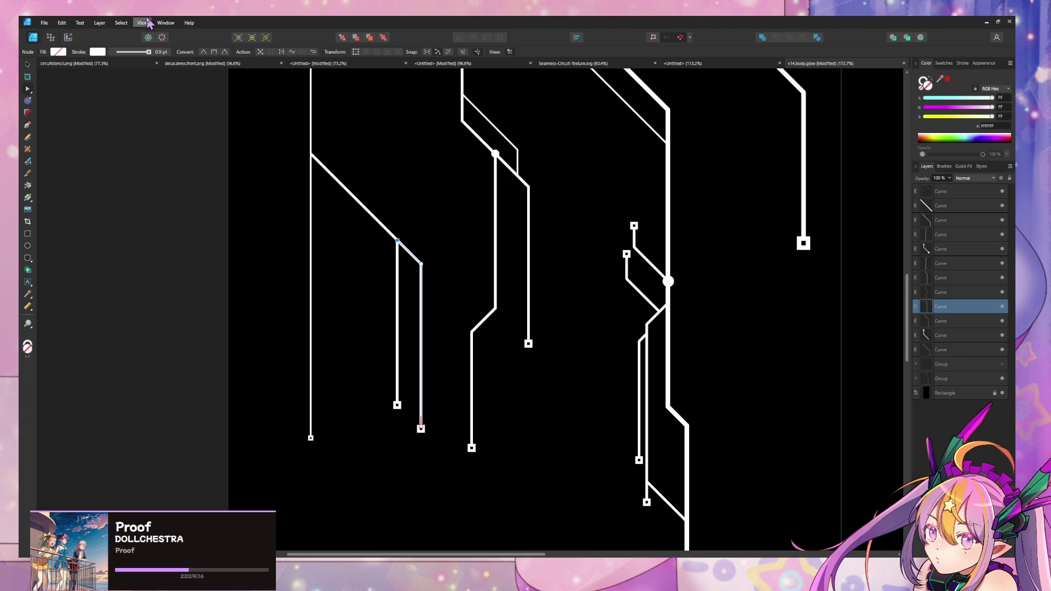
Cap the moved trace and the thin diagonal trace with Circle Solid end arrowheads.
{"action": "left_click", "coordinate": [145, 52]}
{"action": "left_click", "coordinate": [114, 153]}
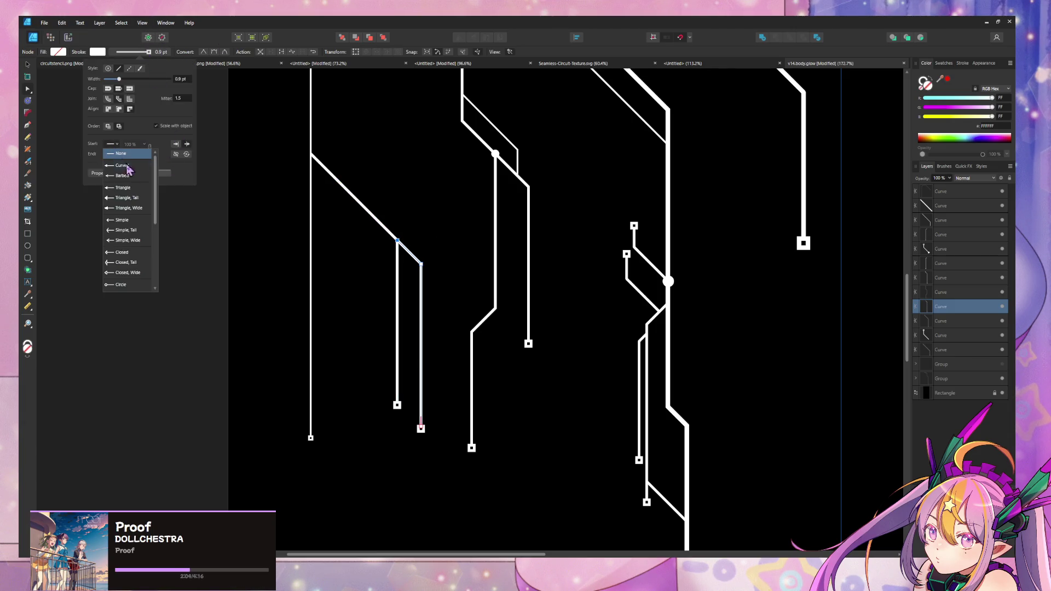
{"action": "scroll", "coordinate": [128, 189], "scroll_direction": "down", "scroll_amount": 2}
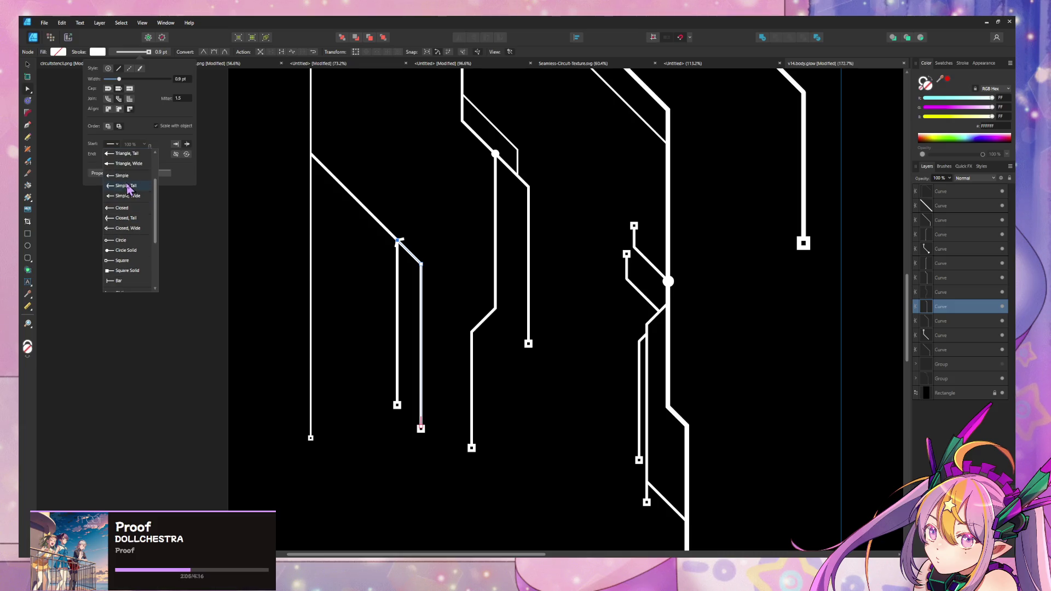
{"action": "left_click", "coordinate": [127, 253]}
{"action": "left_click", "coordinate": [363, 298]}
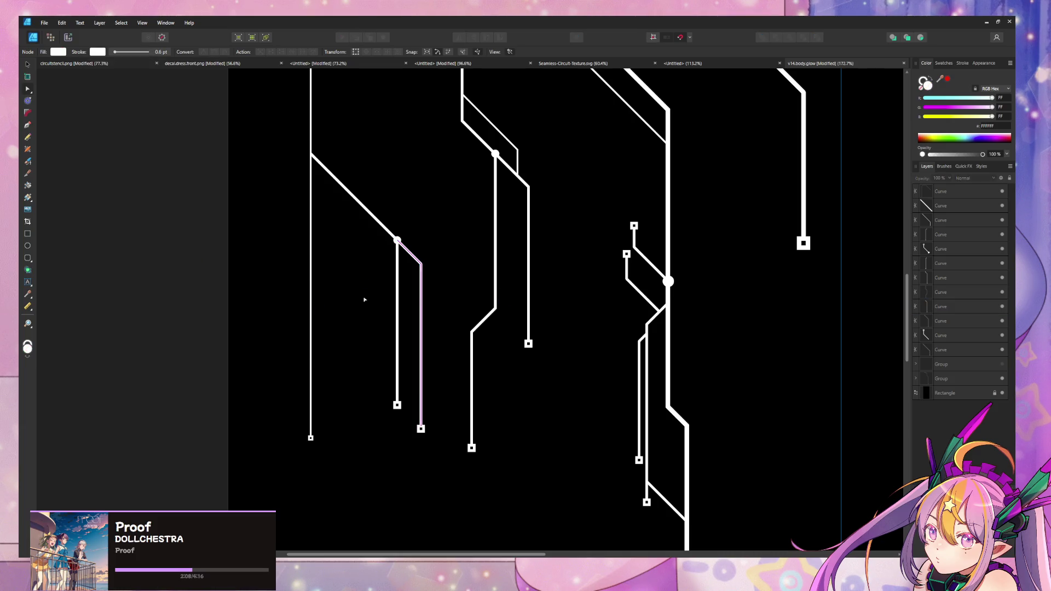
{"action": "left_click", "coordinate": [518, 172]}
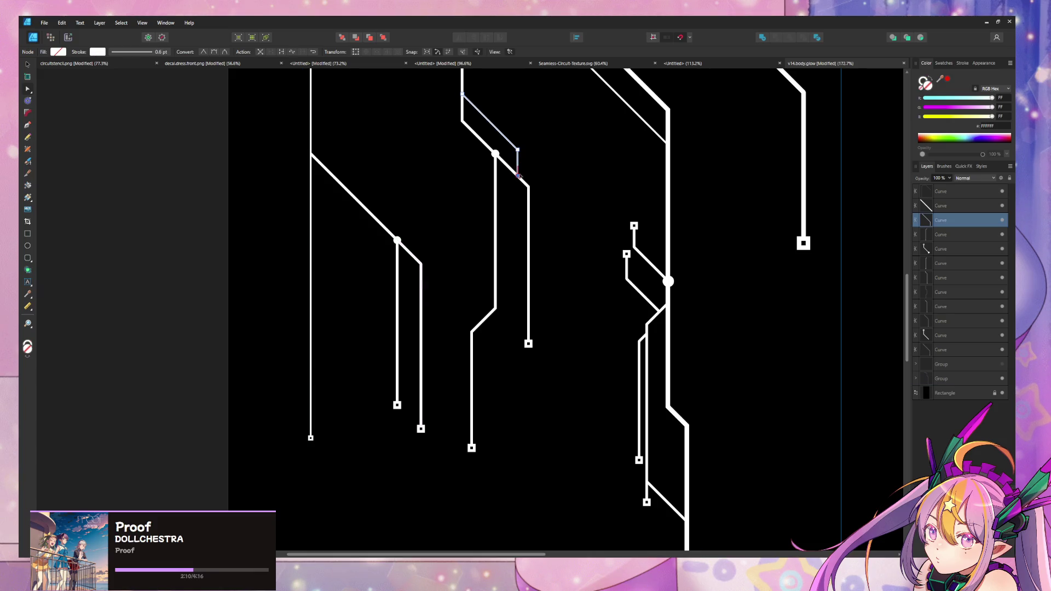
{"action": "left_click", "coordinate": [98, 52]}
{"action": "left_click", "coordinate": [111, 153]}
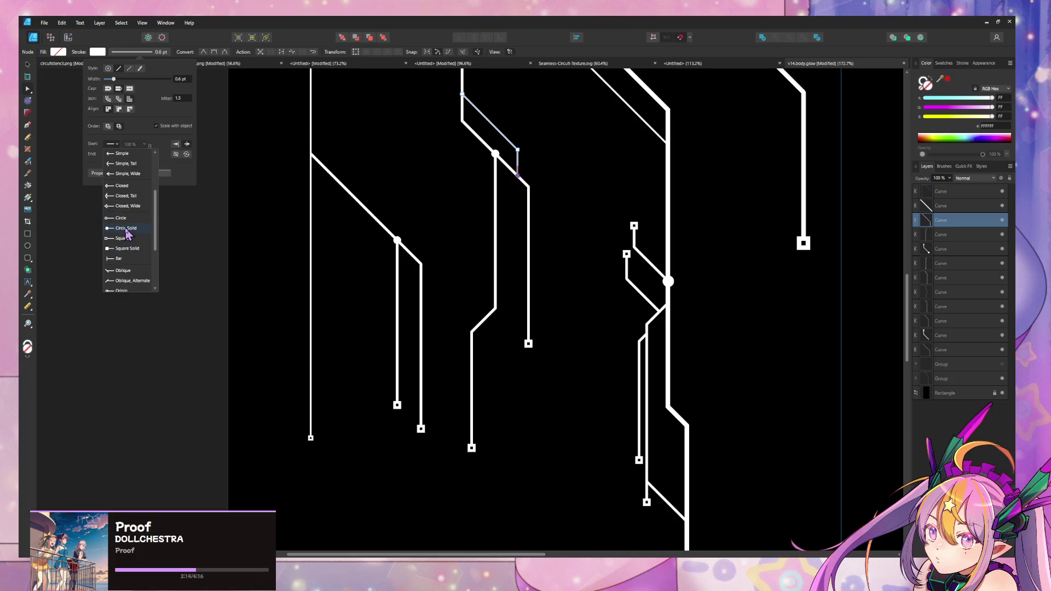
{"action": "left_click", "coordinate": [127, 229]}
{"action": "left_click", "coordinate": [551, 179]}
Swap the diagonal trace's dot onto its end and set the end size to 139%.
{"action": "left_click", "coordinate": [474, 105]}
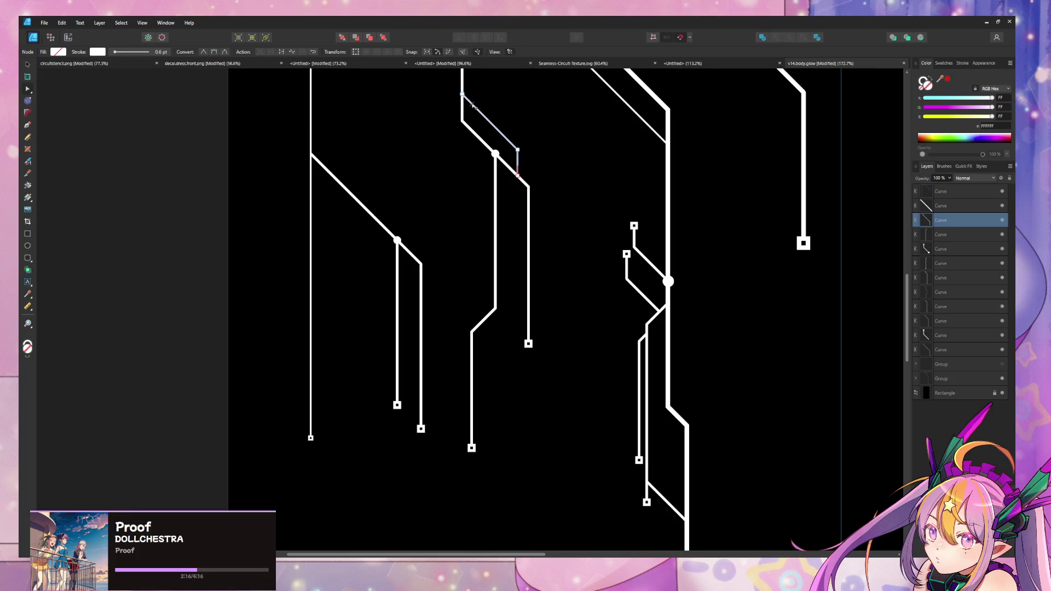
{"action": "left_click", "coordinate": [463, 94]}
{"action": "left_click", "coordinate": [98, 52]}
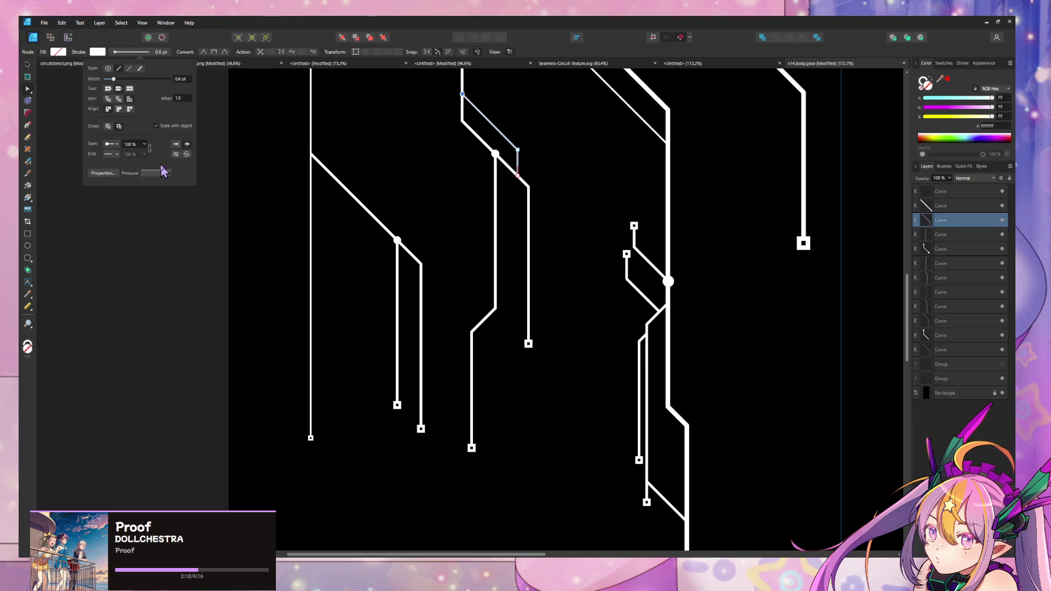
{"action": "left_click", "coordinate": [186, 144]}
{"action": "left_click", "coordinate": [176, 154]}
{"action": "left_click", "coordinate": [175, 155]}
{"action": "left_click_drag", "start_coordinate": [143, 156], "coordinate": [154, 163]}
{"action": "left_click_drag", "start_coordinate": [132, 156], "coordinate": [142, 168]}
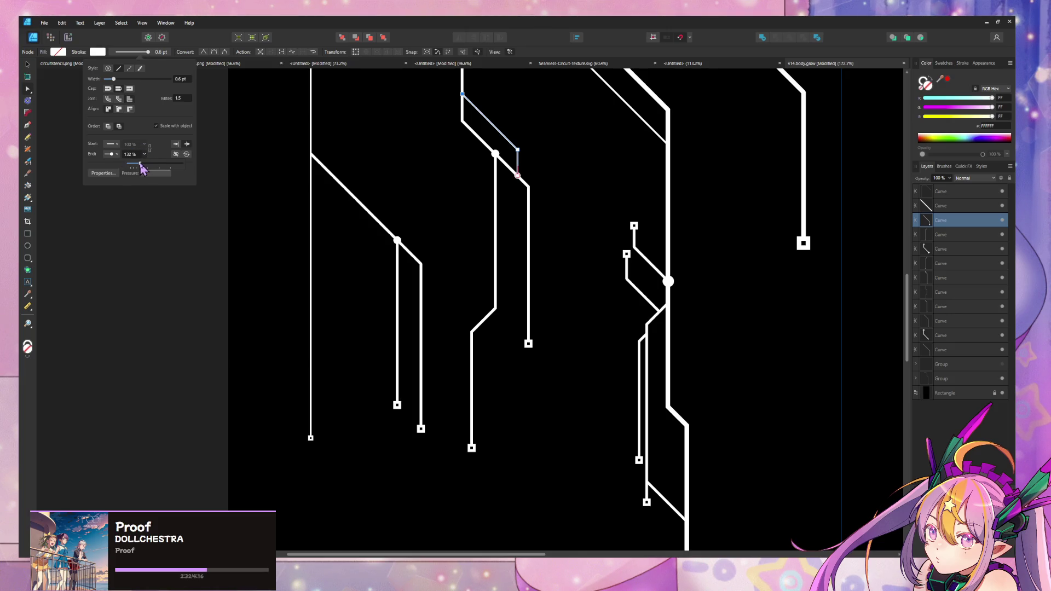
{"action": "left_click", "coordinate": [580, 159]}
{"action": "scroll", "coordinate": [551, 136], "scroll_direction": "down", "scroll_amount": 5, "text": "ctrl"}
{"action": "scroll", "coordinate": [526, 214], "scroll_direction": "up", "scroll_amount": 5, "text": "ctrl"}
{"action": "scroll", "coordinate": [526, 214], "scroll_direction": "down", "scroll_amount": 5, "text": "ctrl"}
{"action": "scroll", "coordinate": [504, 202], "scroll_direction": "down", "scroll_amount": 3}
{"action": "scroll", "coordinate": [494, 197], "scroll_direction": "up", "scroll_amount": 3}
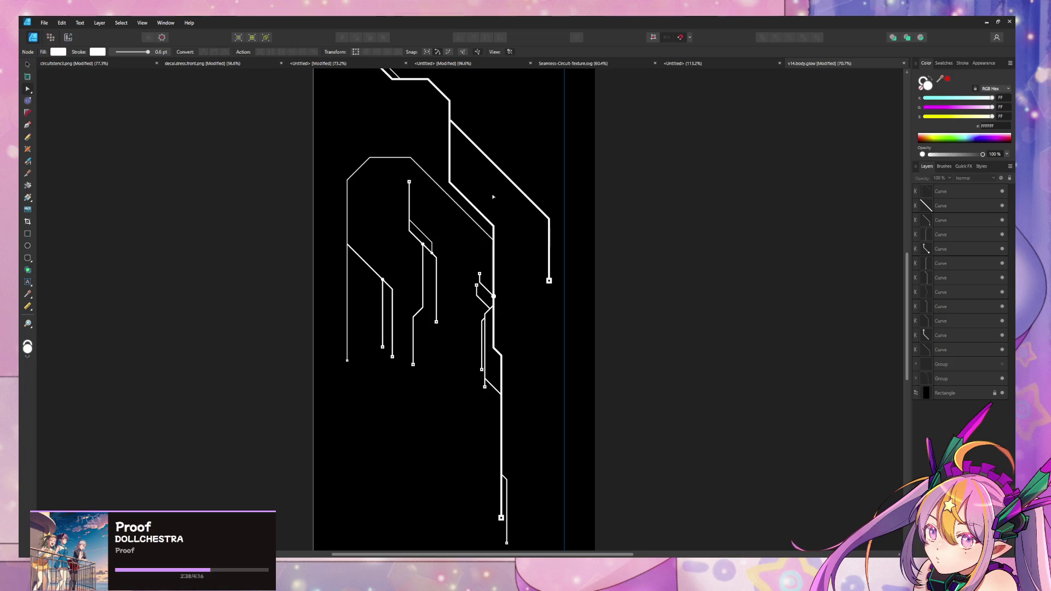
{"action": "scroll", "coordinate": [495, 202], "scroll_direction": "up", "scroll_amount": 2}
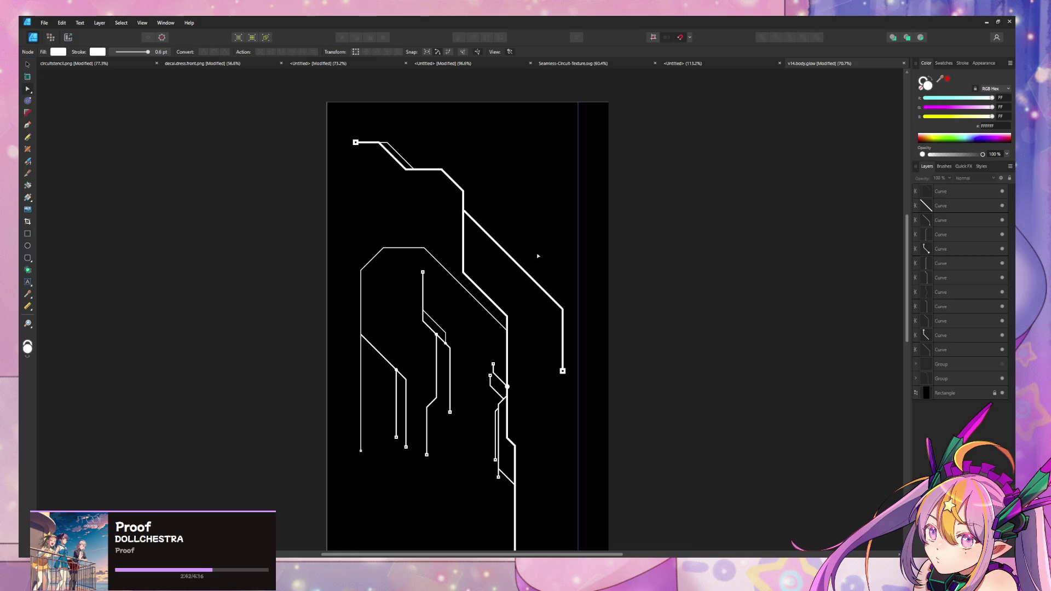
Select all traces and widen every stroke to a uniform 1.3 pt.
{"action": "key", "text": "ctrl+a"}
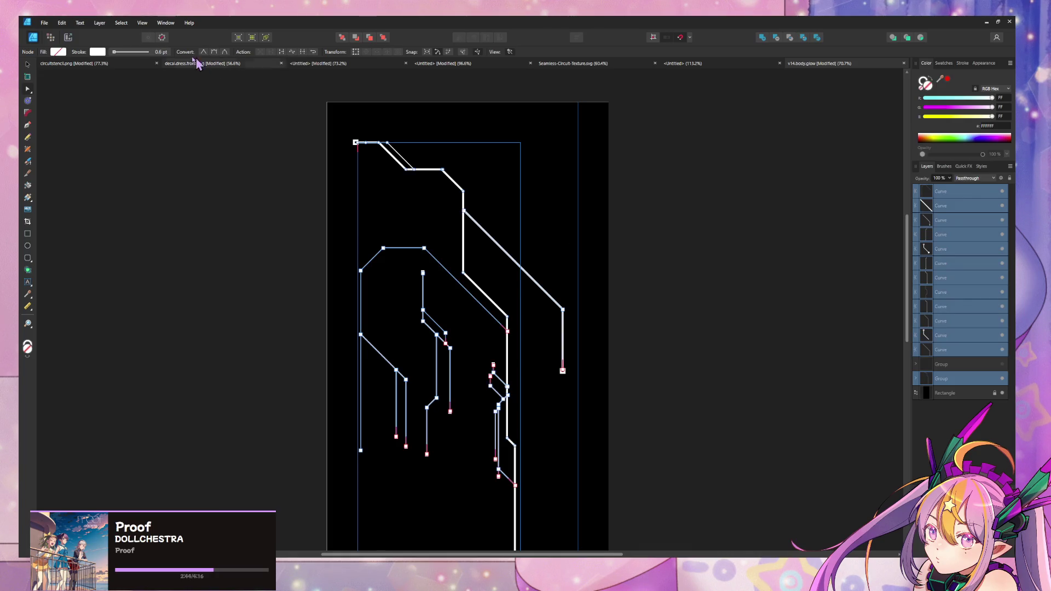
{"action": "left_click", "coordinate": [98, 51]}
{"action": "left_click_drag", "start_coordinate": [115, 79], "coordinate": [121, 80]}
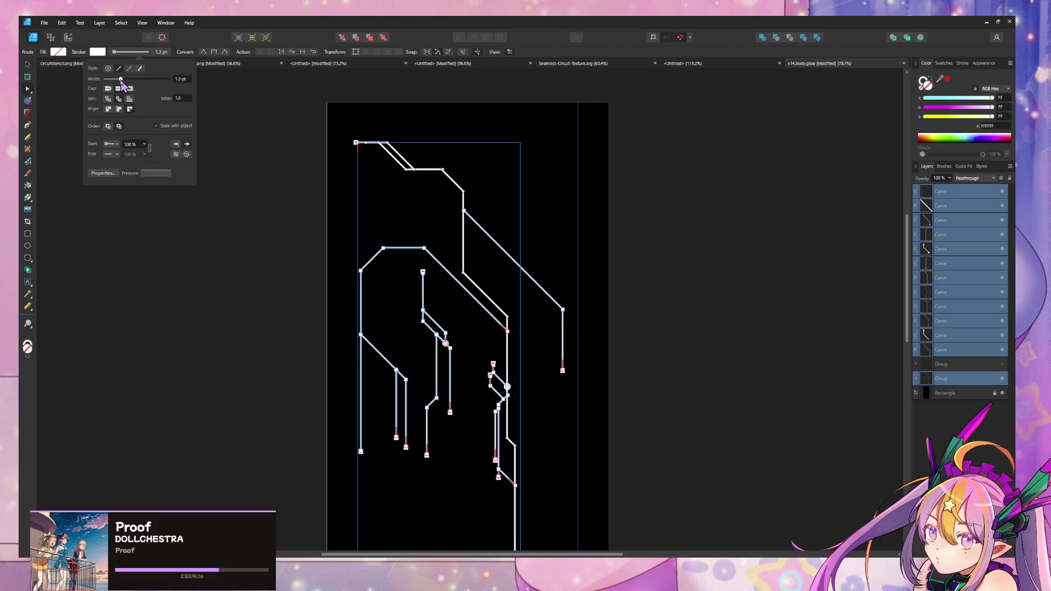
{"action": "left_click", "coordinate": [659, 307]}
{"action": "scroll", "coordinate": [575, 219], "scroll_direction": "down", "scroll_amount": 4, "text": "ctrl"}
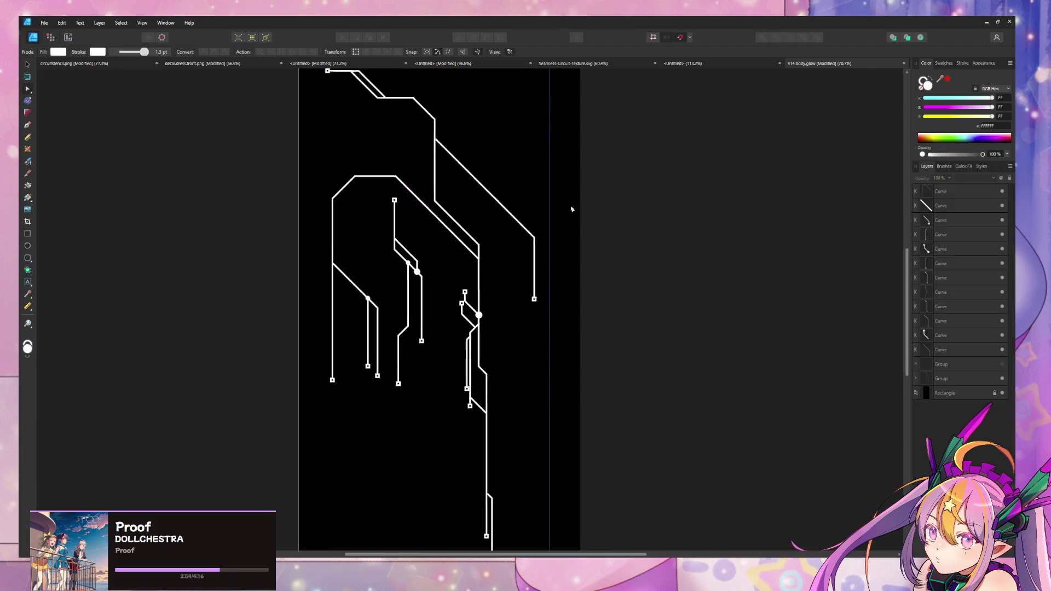
{"action": "scroll", "coordinate": [553, 177], "scroll_direction": "up", "scroll_amount": 5, "text": "ctrl"}
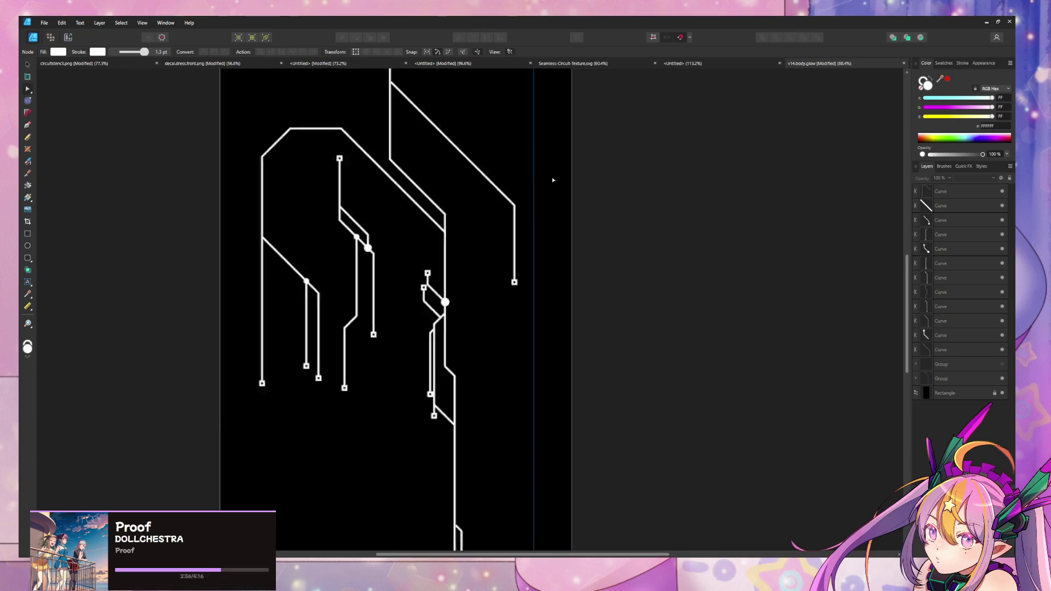
{"action": "left_click", "coordinate": [385, 262]}
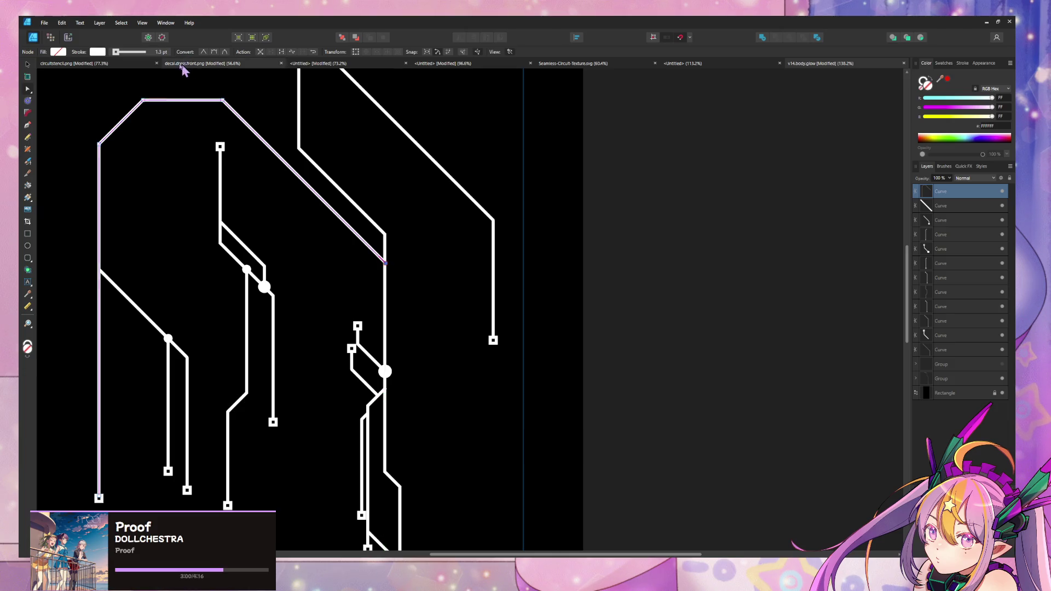
Put a Circle Solid end dot on the long top trace, enlarged to 139%.
{"action": "left_click", "coordinate": [97, 51]}
{"action": "left_click", "coordinate": [111, 154]}
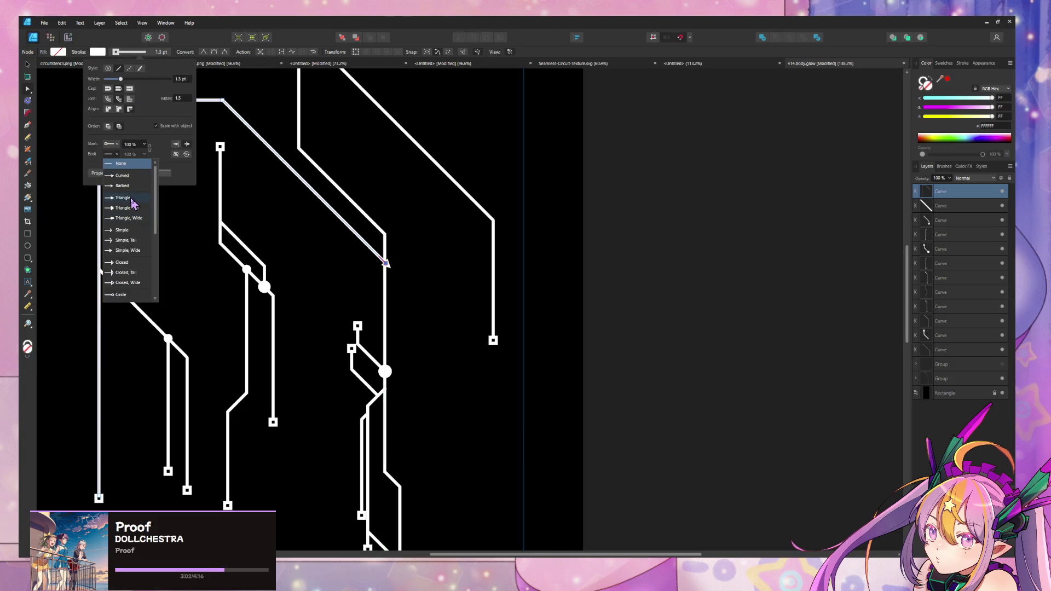
{"action": "left_click", "coordinate": [129, 261]}
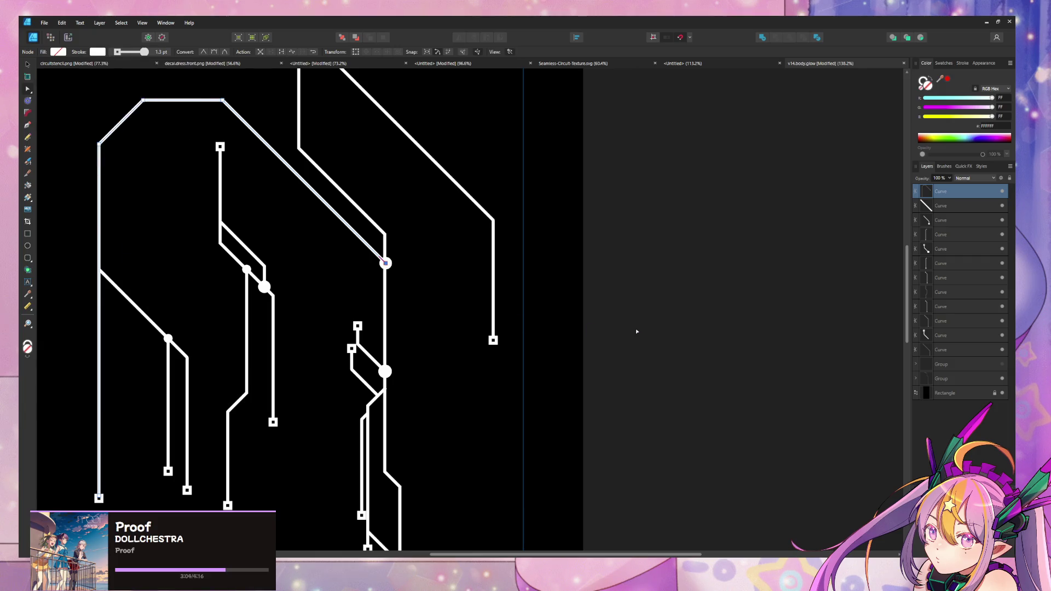
{"action": "left_click", "coordinate": [593, 335]}
{"action": "left_click", "coordinate": [97, 51]}
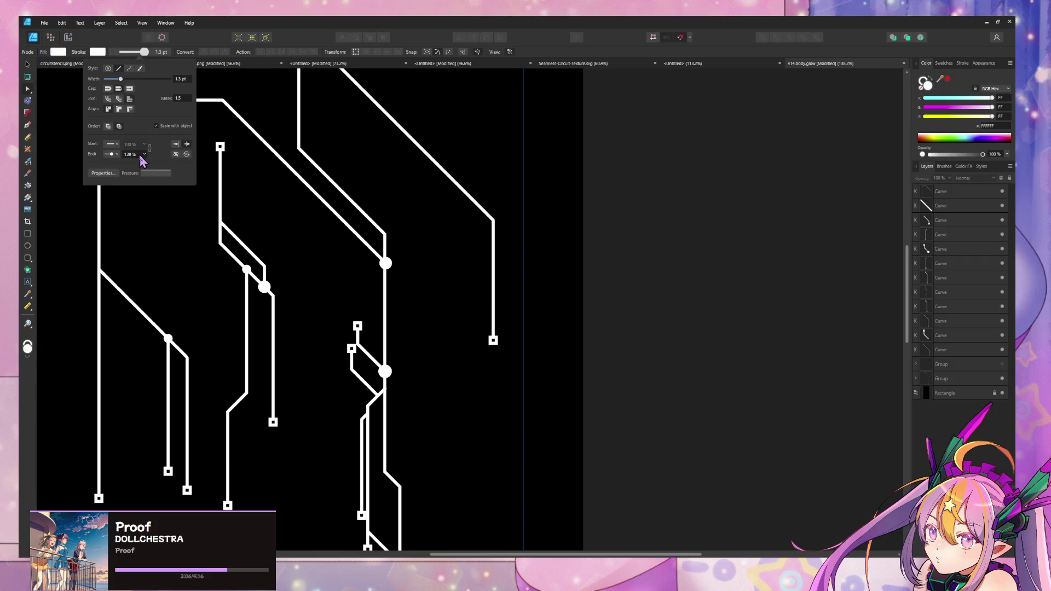
{"action": "left_click_drag", "start_coordinate": [141, 162], "coordinate": [147, 166]}
Reset the long top trace's end dot to 100% and snap its end onto the vertical line.
{"action": "left_click", "coordinate": [389, 226]}
{"action": "left_click", "coordinate": [388, 250]}
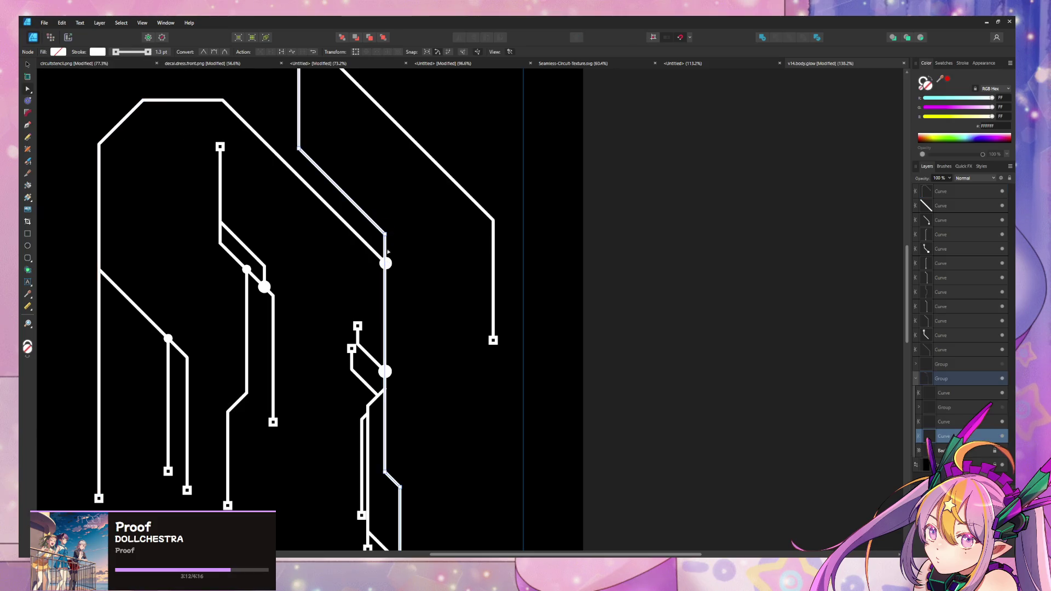
{"action": "left_click", "coordinate": [378, 257]}
{"action": "left_click", "coordinate": [384, 262]}
{"action": "left_click", "coordinate": [386, 264]}
{"action": "left_click", "coordinate": [98, 52]}
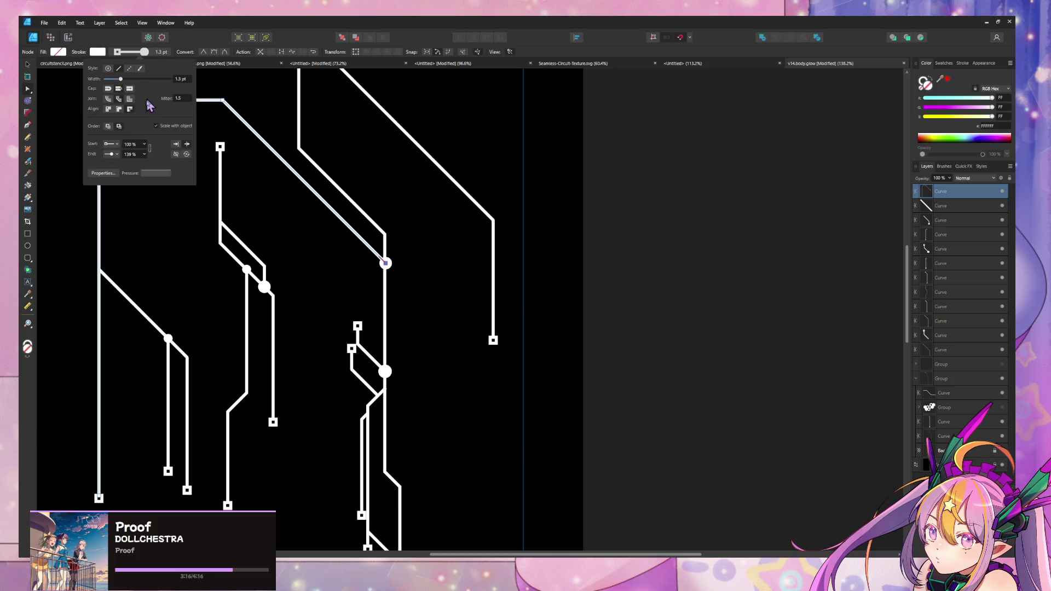
{"action": "left_click", "coordinate": [145, 155]}
{"action": "left_click_drag", "start_coordinate": [149, 164], "coordinate": [142, 167]}
{"action": "scroll", "coordinate": [383, 261], "scroll_direction": "up", "scroll_amount": 5, "text": "ctrl"}
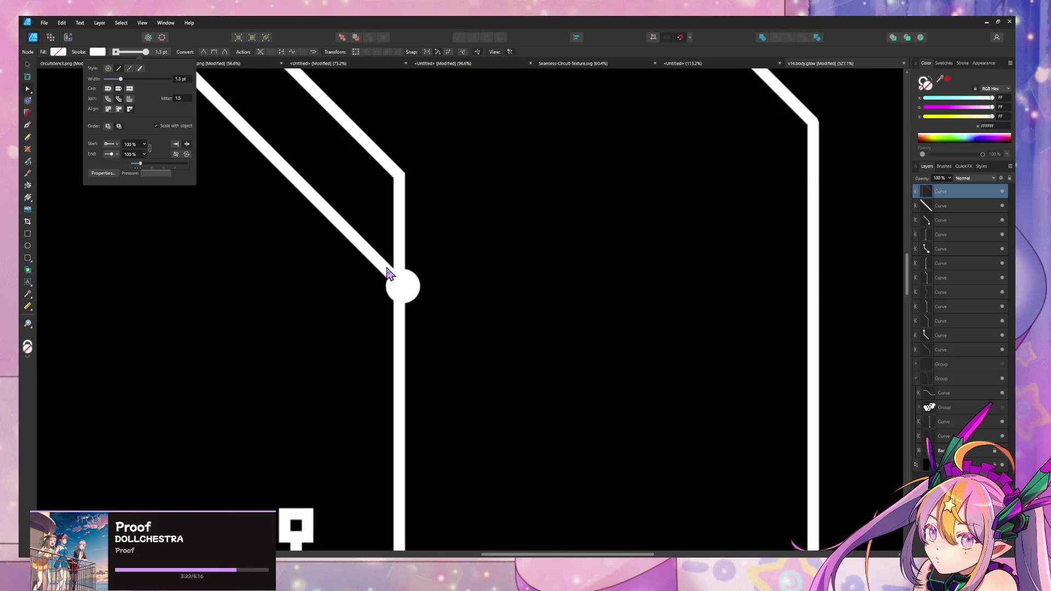
{"action": "left_click", "coordinate": [402, 286]}
{"action": "mouse_move", "coordinate": [403, 286]}
{"action": "left_mouse_down"}
{"action": "mouse_move", "coordinate": [376, 257]}
{"action": "mouse_move", "coordinate": [398, 279]}
{"action": "left_mouse_up"}
{"action": "left_click", "coordinate": [453, 274]}
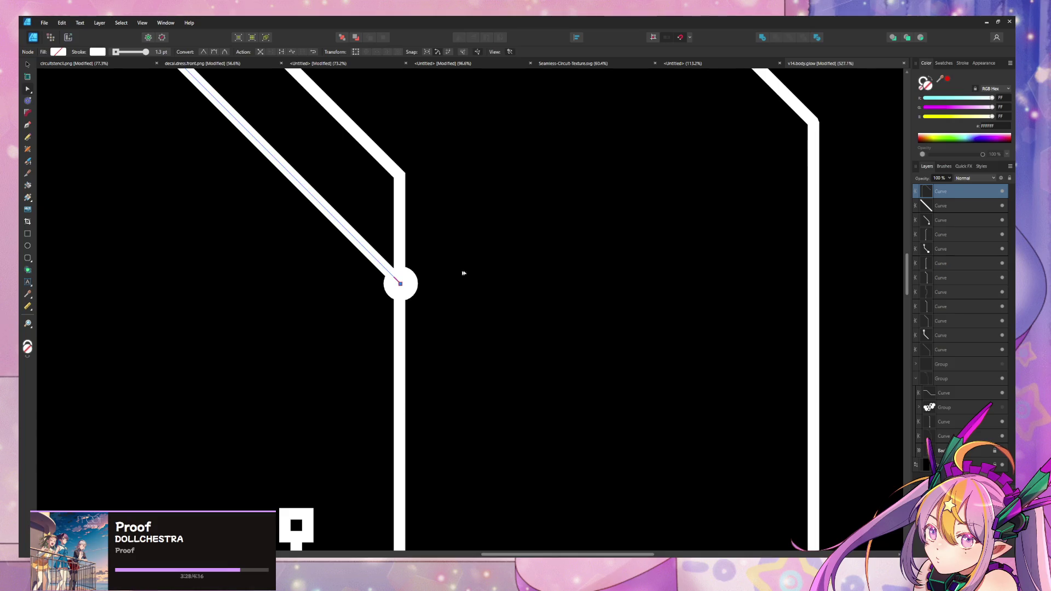
Snap the diagonal branch's top end onto the vertical line and give it a Circle start head.
{"action": "scroll", "coordinate": [495, 249], "scroll_direction": "down", "scroll_amount": 5, "text": "ctrl"}
{"action": "scroll", "coordinate": [496, 239], "scroll_direction": "down", "scroll_amount": 2, "text": "ctrl"}
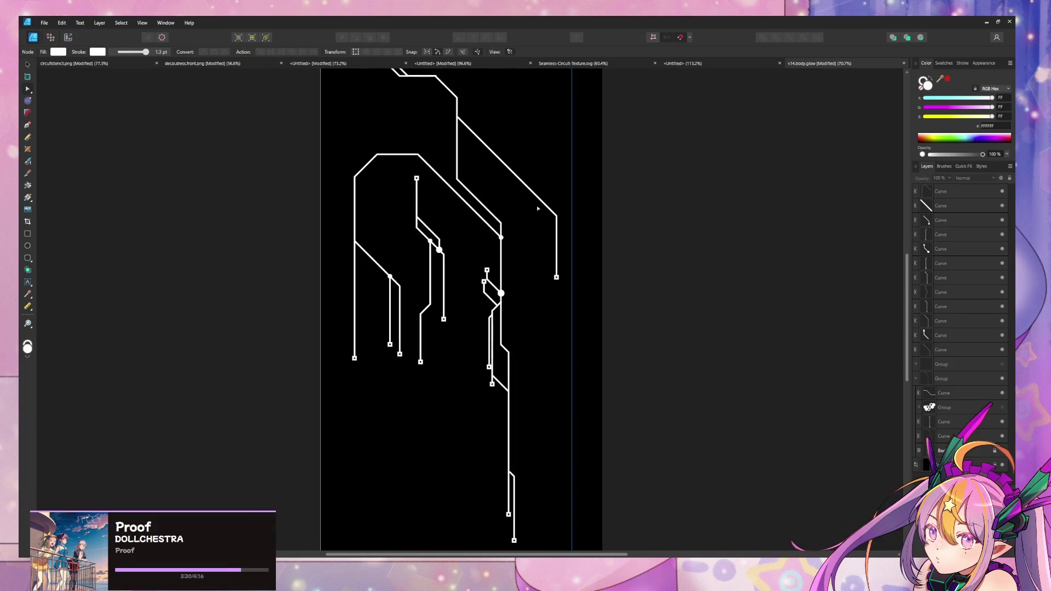
{"action": "scroll", "coordinate": [518, 258], "scroll_direction": "up", "scroll_amount": 4}
{"action": "scroll", "coordinate": [518, 257], "scroll_direction": "left", "scroll_amount": 1, "text": "shift"}
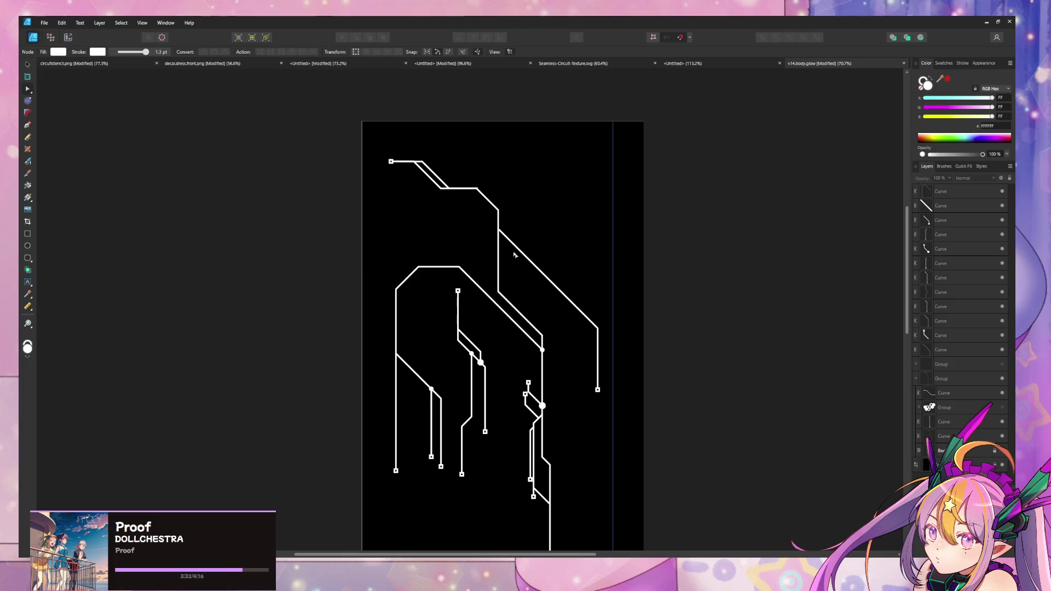
{"action": "scroll", "coordinate": [505, 227], "scroll_direction": "up", "scroll_amount": 3, "text": "ctrl"}
{"action": "left_click", "coordinate": [491, 237]}
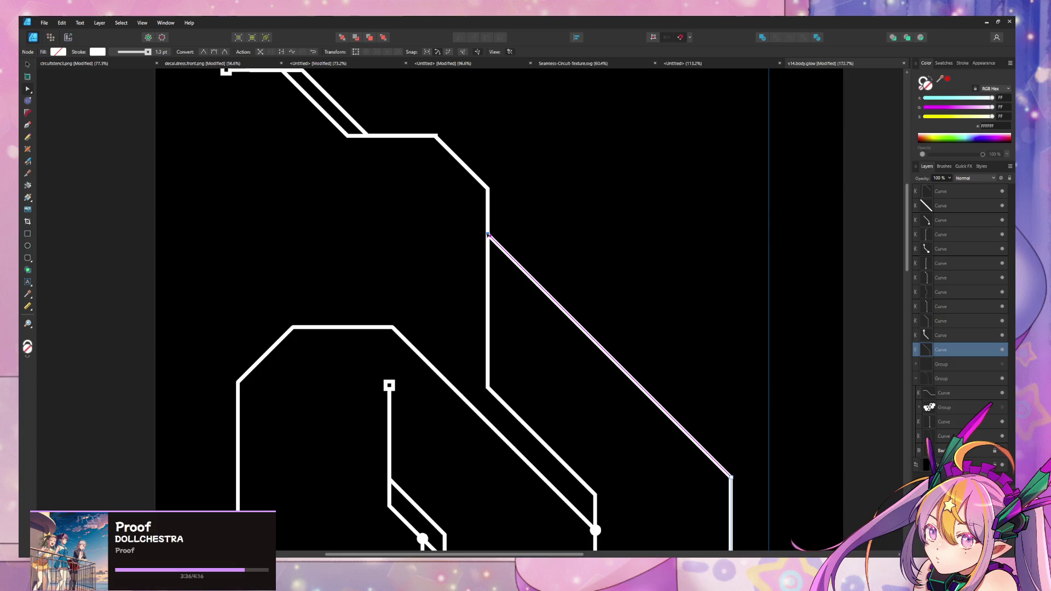
{"action": "scroll", "coordinate": [506, 291], "scroll_direction": "up", "scroll_amount": 2, "text": "ctrl"}
{"action": "left_click_drag", "start_coordinate": [449, 327], "coordinate": [450, 329]}
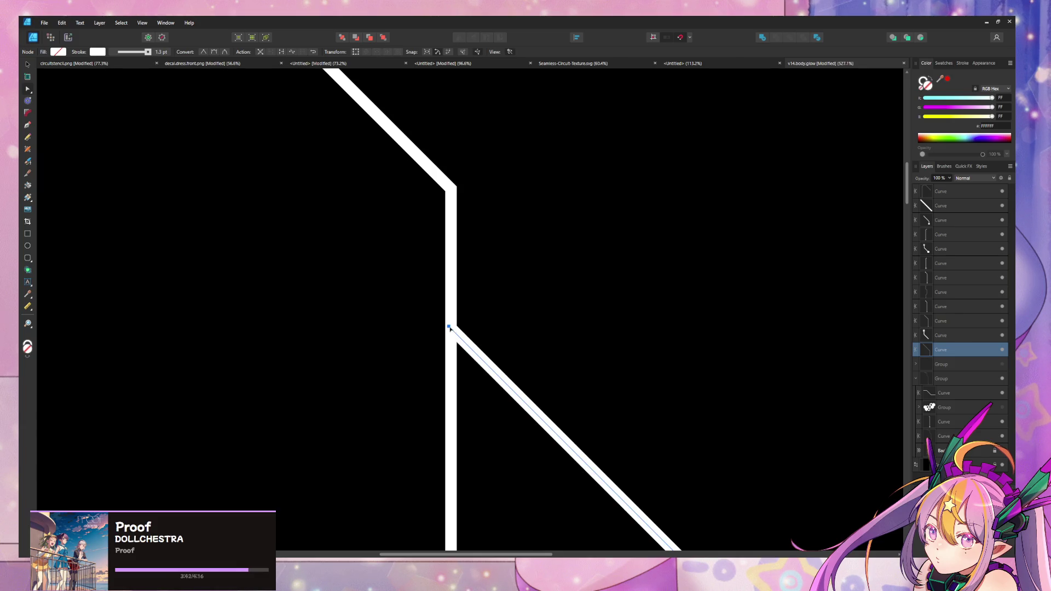
{"action": "left_click", "coordinate": [149, 52]}
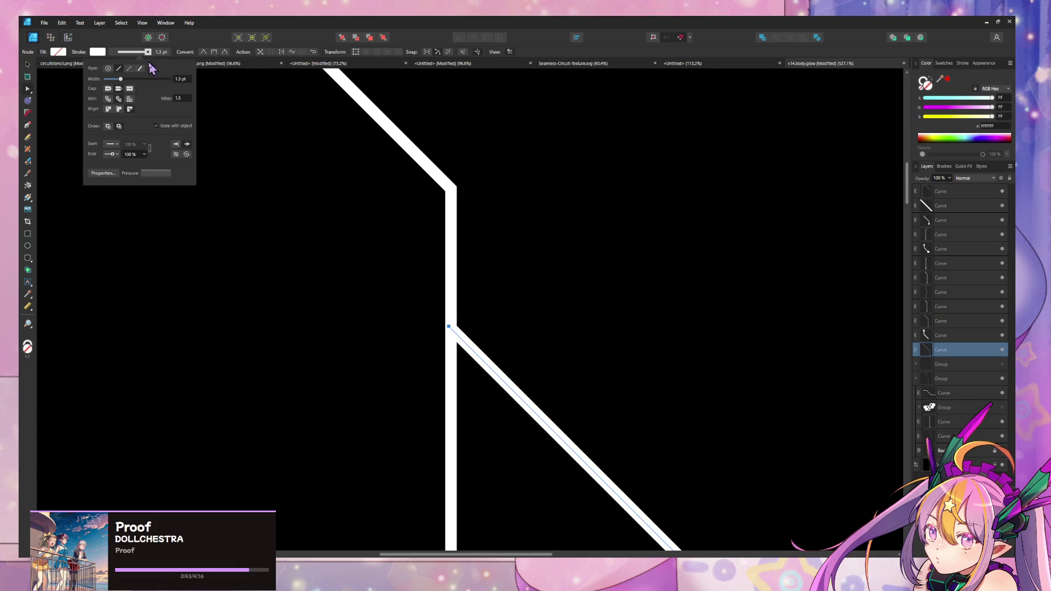
{"action": "left_click", "coordinate": [115, 144]}
{"action": "left_click", "coordinate": [140, 257]}
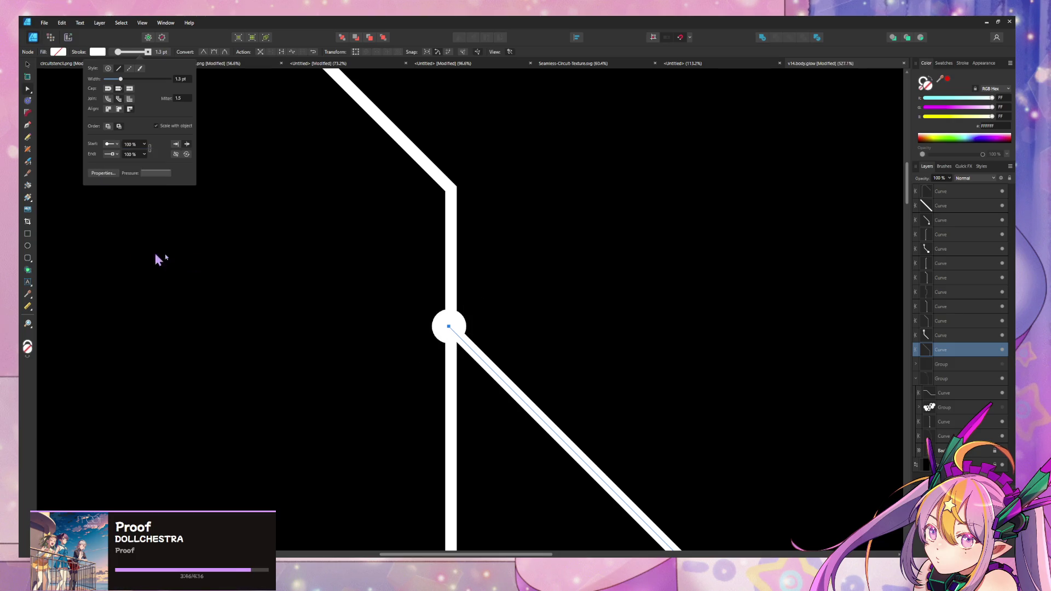
{"action": "left_click_drag", "start_coordinate": [449, 331], "coordinate": [453, 330]}
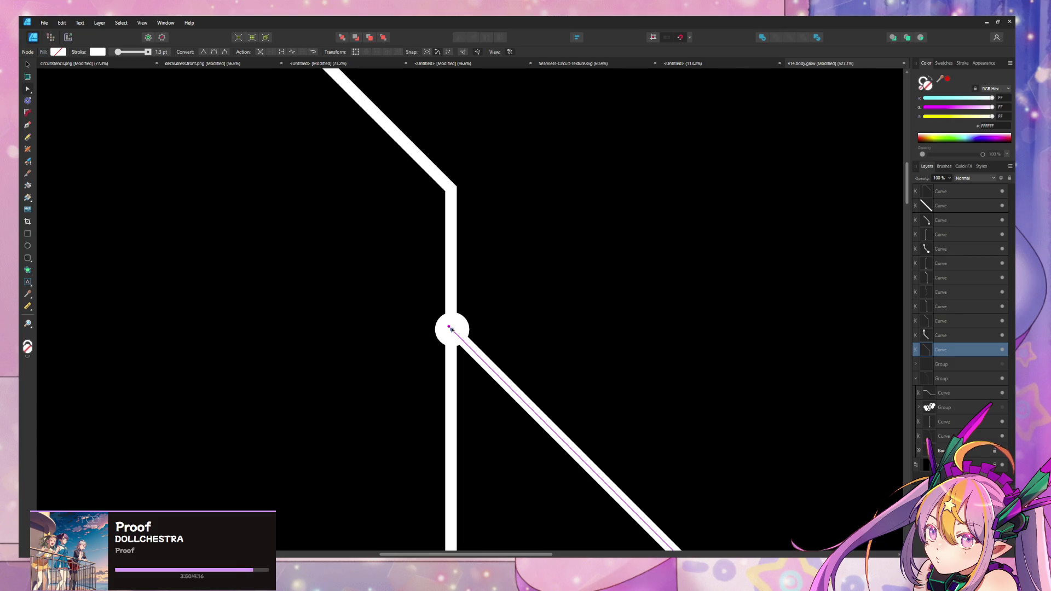
{"action": "scroll", "coordinate": [493, 284], "scroll_direction": "down", "scroll_amount": 10, "text": "ctrl"}
{"action": "left_click", "coordinate": [676, 334]}
Give the diagonal-and-vertical branch trace a Circle end head and enlarge it.
{"action": "scroll", "coordinate": [493, 273], "scroll_direction": "down", "scroll_amount": 3}
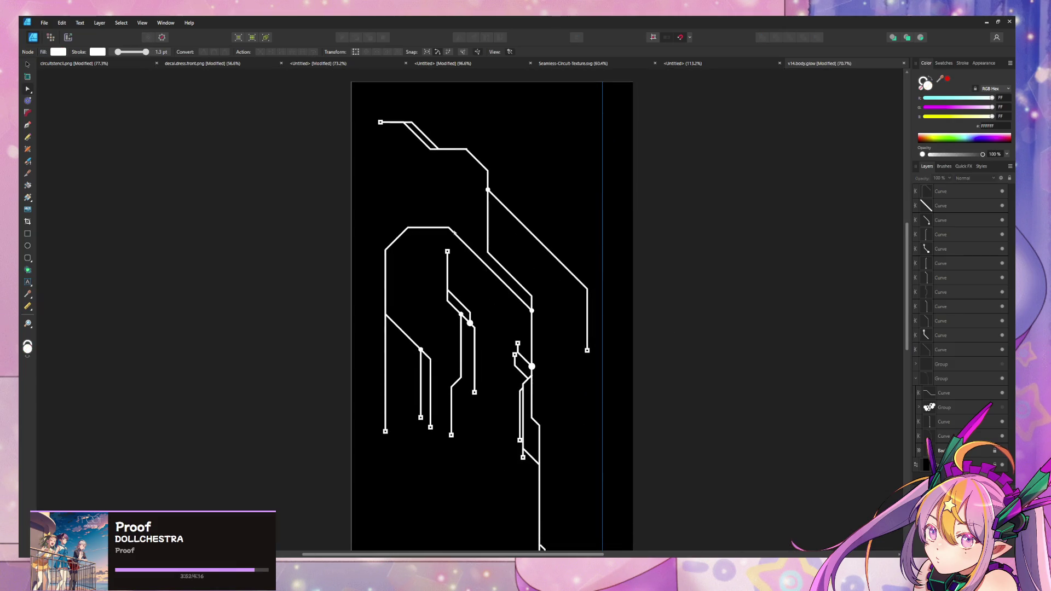
{"action": "scroll", "coordinate": [455, 232], "scroll_direction": "up", "scroll_amount": 5, "text": "ctrl"}
{"action": "scroll", "coordinate": [496, 216], "scroll_direction": "down", "scroll_amount": 7, "text": "ctrl"}
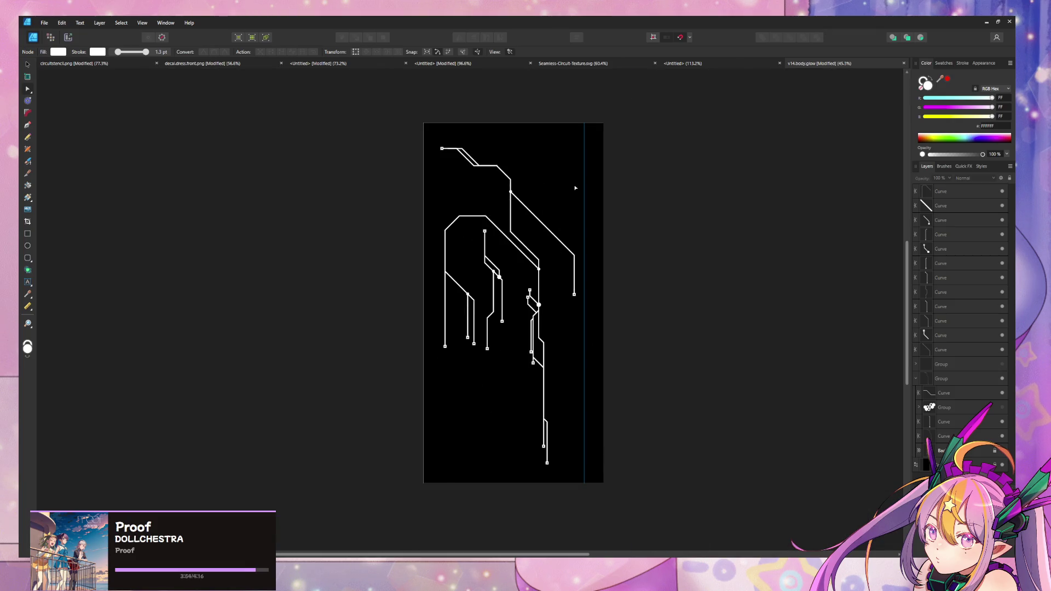
{"action": "scroll", "coordinate": [502, 322], "scroll_direction": "up", "scroll_amount": 5, "text": "ctrl"}
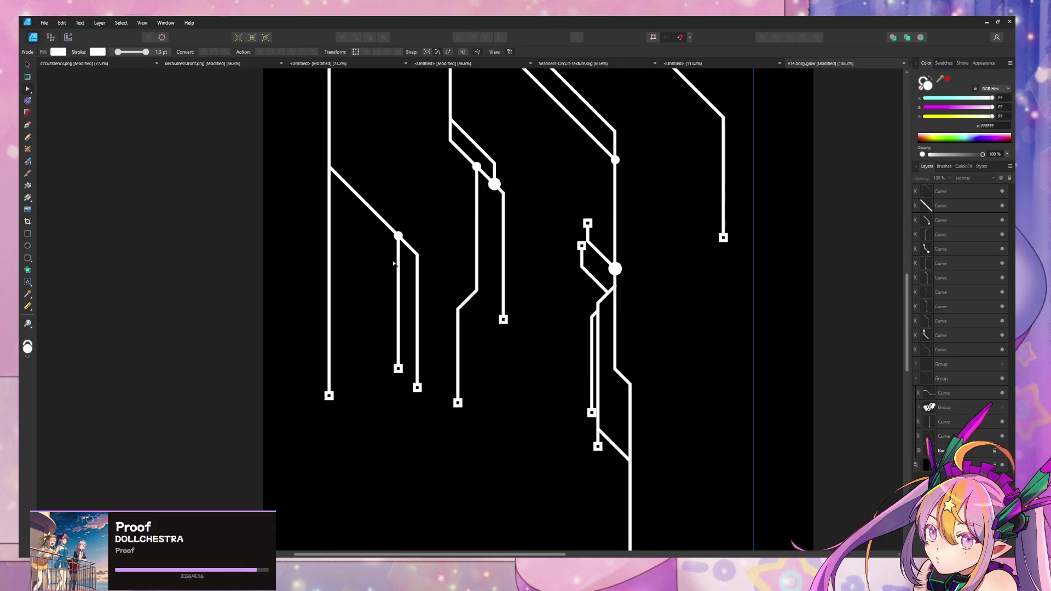
{"action": "middle_click_drag", "start_coordinate": [413, 256], "coordinate": [510, 322]}
{"action": "scroll", "coordinate": [509, 322], "scroll_direction": "up", "scroll_amount": 3, "text": "ctrl"}
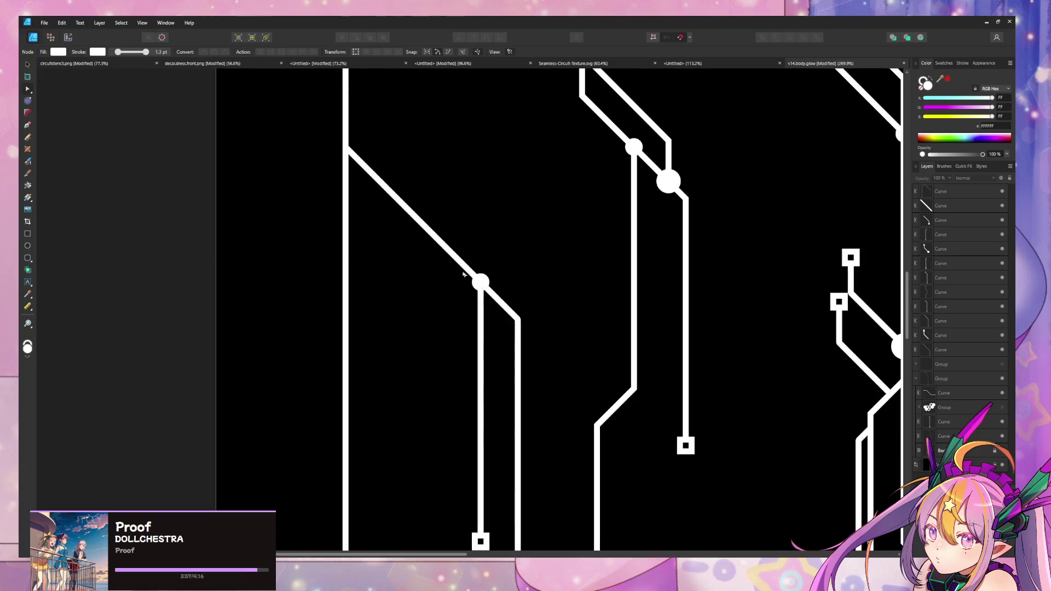
{"action": "left_click", "coordinate": [352, 154]}
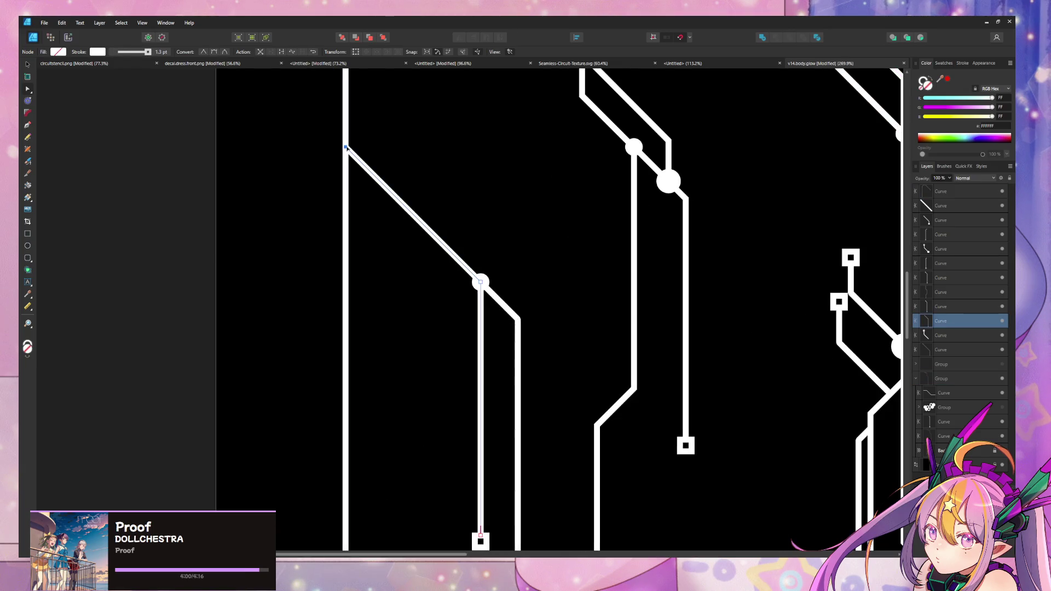
{"action": "left_click", "coordinate": [146, 54]}
{"action": "left_click", "coordinate": [116, 154]}
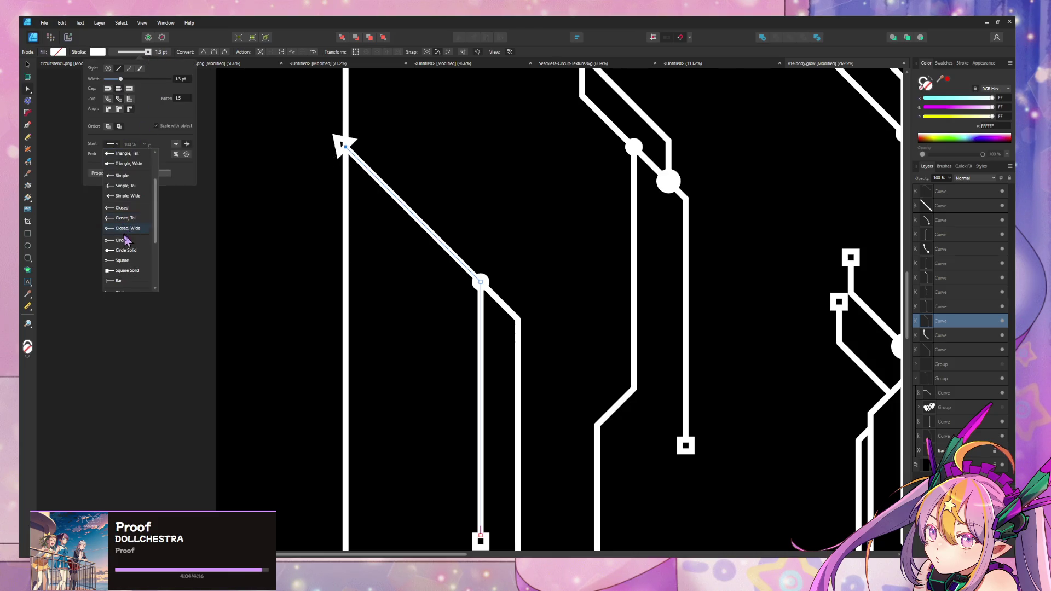
{"action": "left_click", "coordinate": [126, 240]}
{"action": "scroll", "coordinate": [499, 143], "scroll_direction": "down", "scroll_amount": 5, "text": "ctrl"}
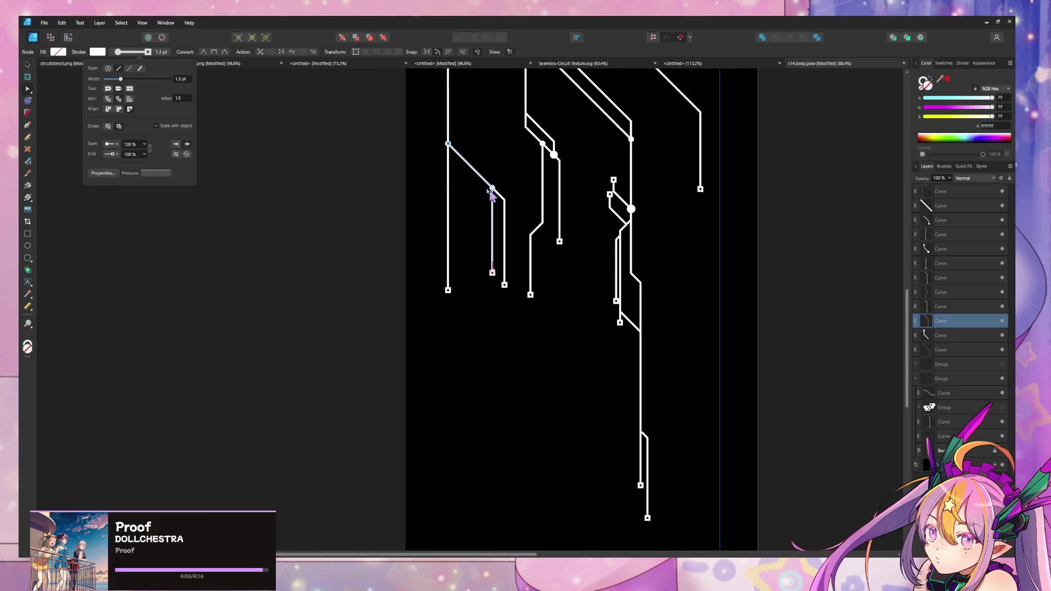
{"action": "scroll", "coordinate": [442, 134], "scroll_direction": "up", "scroll_amount": 5, "text": "ctrl"}
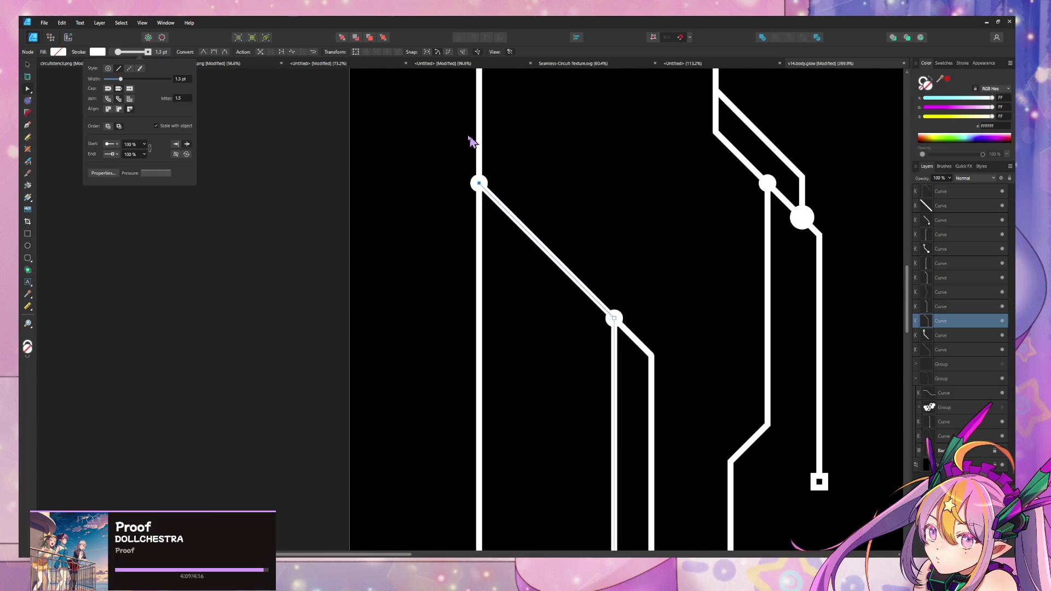
{"action": "left_click", "coordinate": [144, 154]}
{"action": "left_click", "coordinate": [144, 154]}
{"action": "left_click", "coordinate": [145, 155]}
{"action": "left_click_drag", "start_coordinate": [148, 161], "coordinate": [155, 159]}
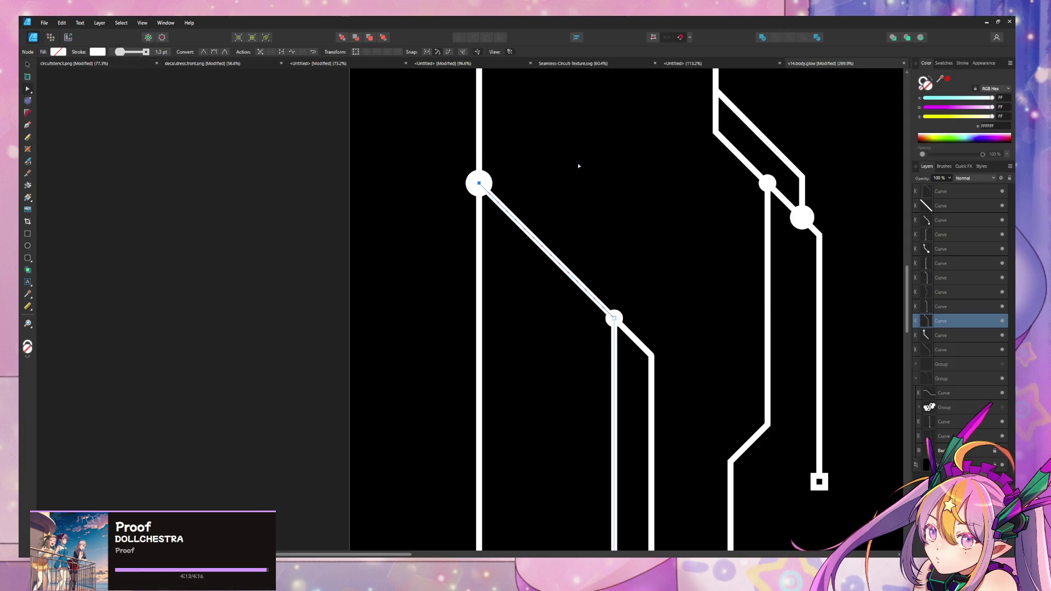
{"action": "scroll", "coordinate": [579, 165], "scroll_direction": "down", "scroll_amount": 5, "text": "ctrl"}
{"action": "scroll", "coordinate": [542, 326], "scroll_direction": "up", "scroll_amount": 5, "text": "ctrl"}
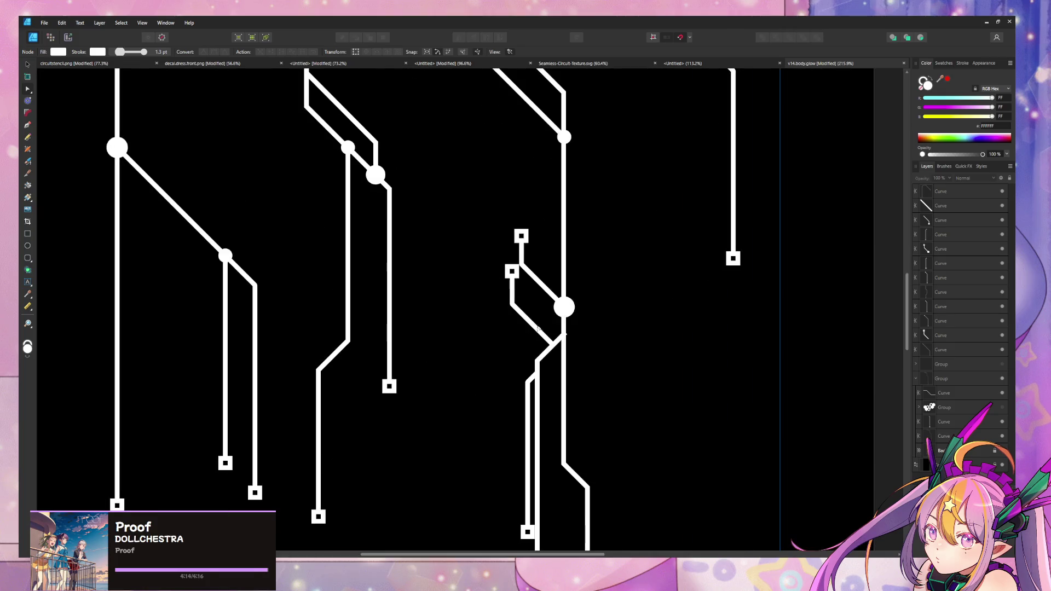
Add a Circle Solid start dot, scaled to 119%, to the branch at the lower junction.
{"action": "left_click", "coordinate": [552, 346]}
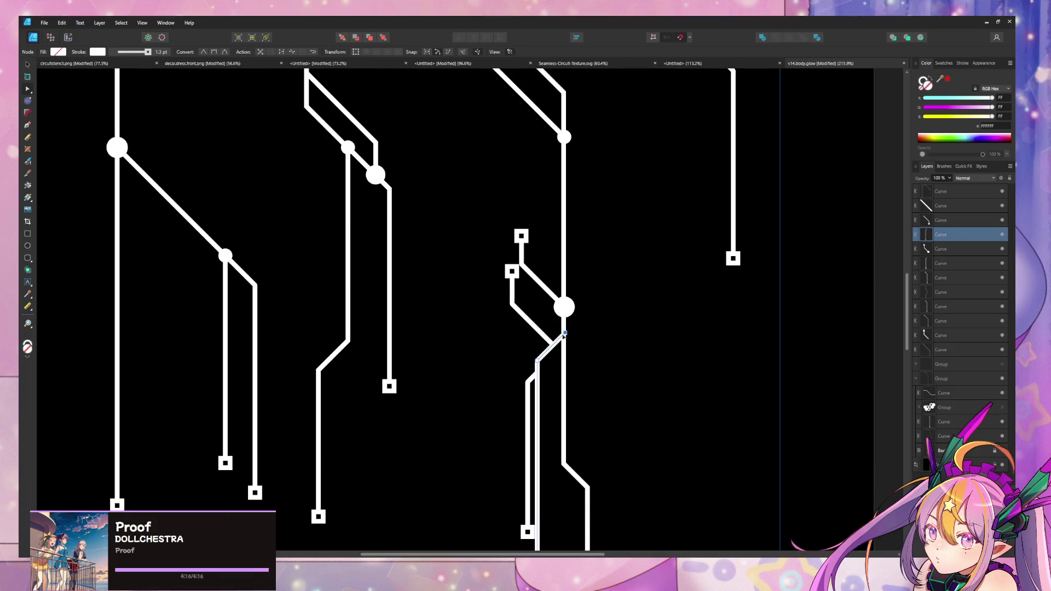
{"action": "left_click", "coordinate": [626, 356]}
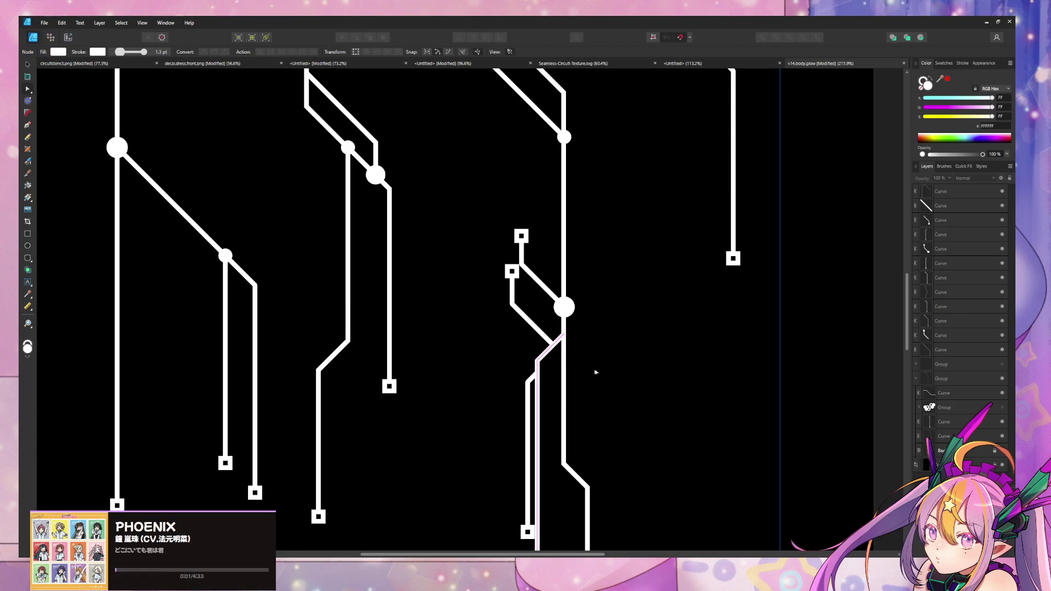
{"action": "middle_click_drag", "start_coordinate": [596, 412], "coordinate": [583, 263]}
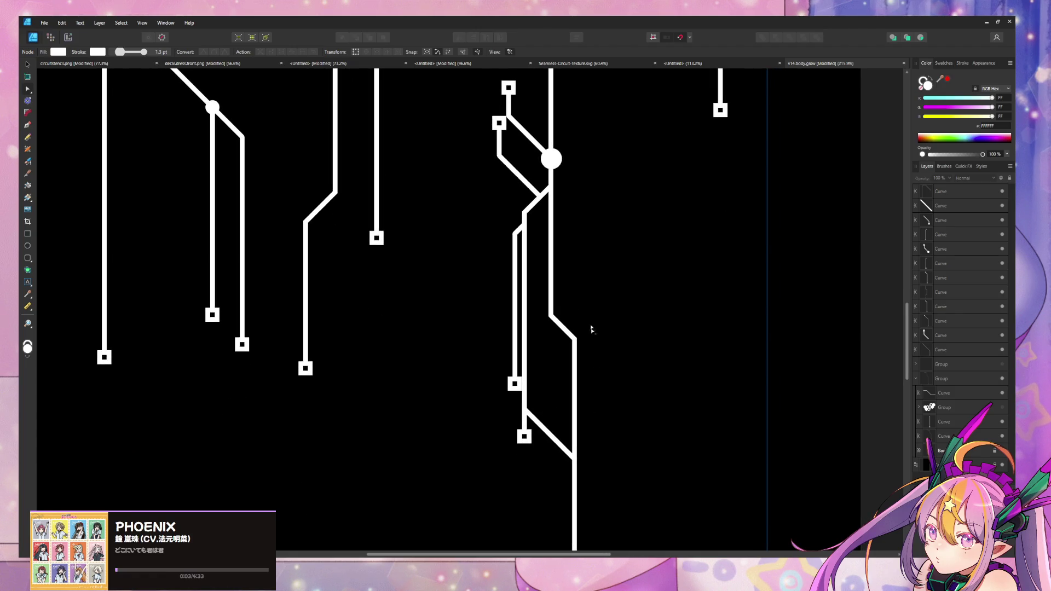
{"action": "scroll", "coordinate": [583, 436], "scroll_direction": "down", "scroll_amount": 5, "text": "ctrl"}
{"action": "scroll", "coordinate": [606, 265], "scroll_direction": "up", "scroll_amount": 4, "text": "ctrl"}
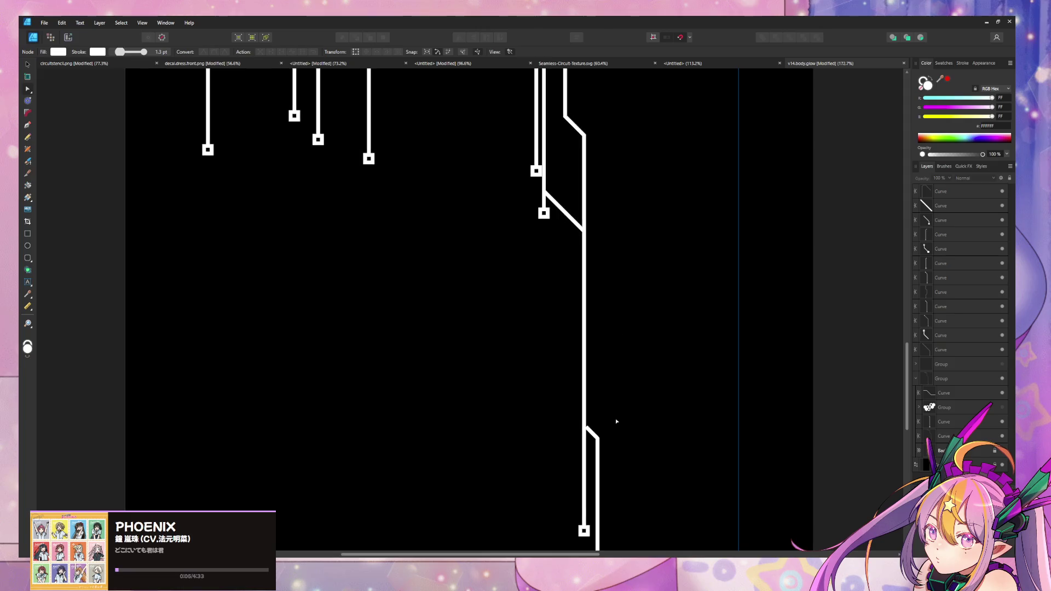
{"action": "middle_click_drag", "start_coordinate": [615, 418], "coordinate": [575, 305]}
{"action": "scroll", "coordinate": [576, 305], "scroll_direction": "up", "scroll_amount": 5, "text": "ctrl"}
{"action": "left_click", "coordinate": [548, 289]}
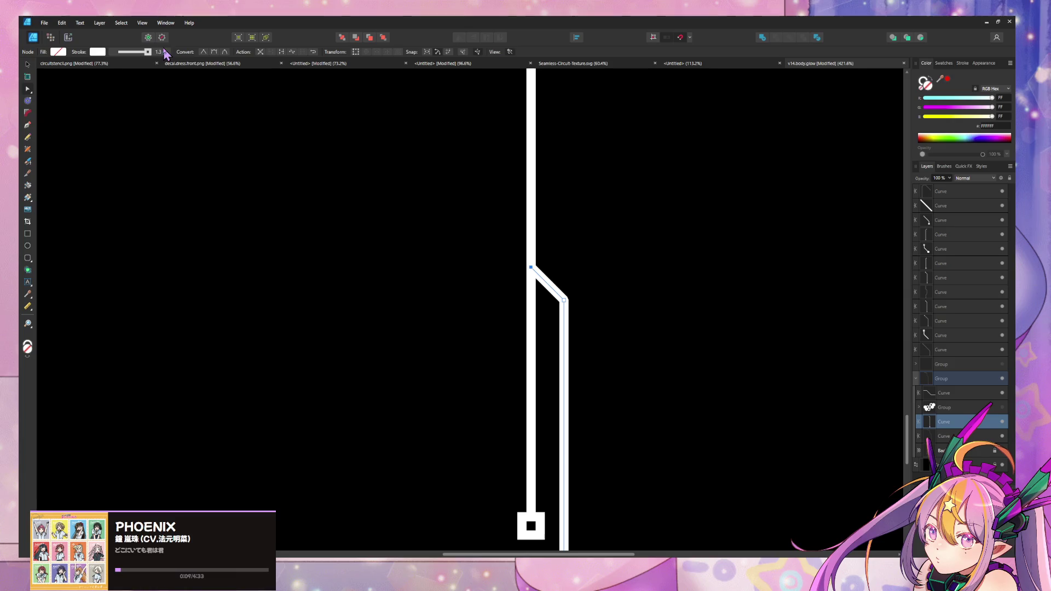
{"action": "left_click", "coordinate": [97, 52]}
{"action": "left_click", "coordinate": [112, 153]}
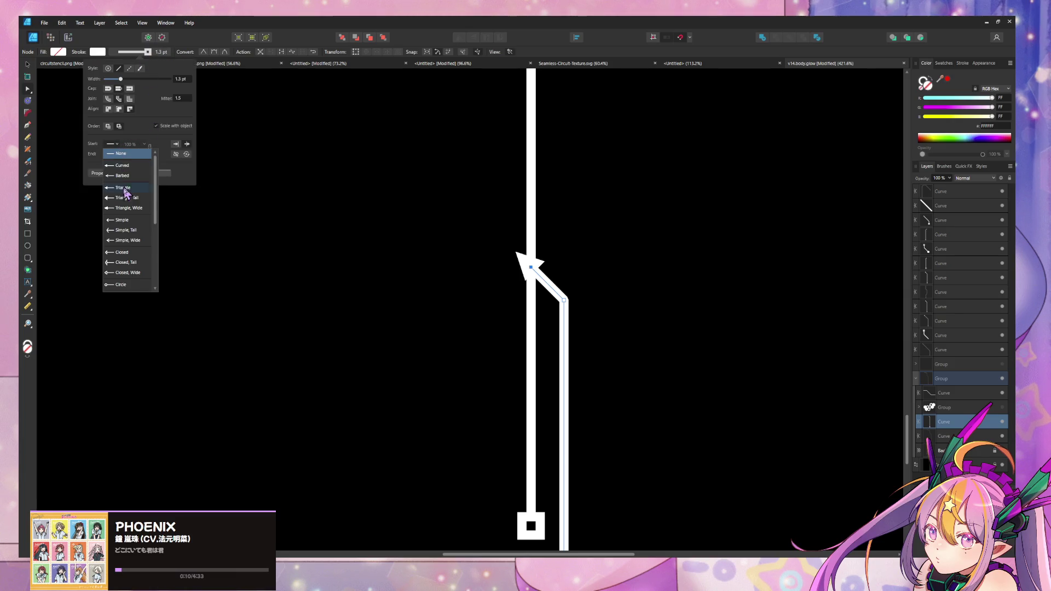
{"action": "scroll", "coordinate": [123, 258], "scroll_direction": "down", "scroll_amount": 2}
{"action": "left_click", "coordinate": [122, 251]}
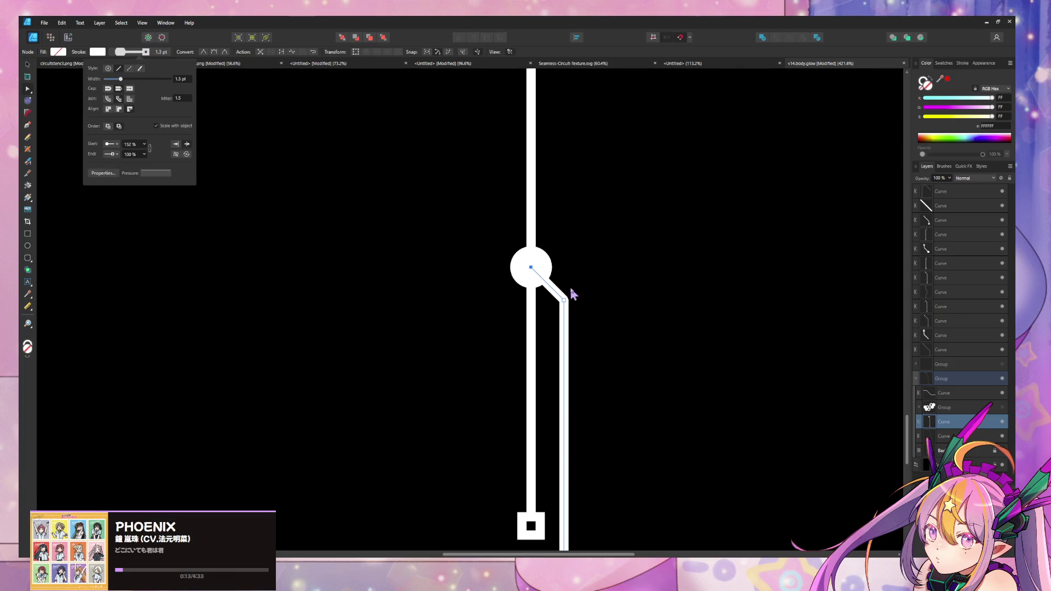
{"action": "left_click_drag", "start_coordinate": [147, 148], "coordinate": [138, 158]}
{"action": "left_click", "coordinate": [516, 238]}
{"action": "scroll", "coordinate": [545, 343], "scroll_direction": "down", "scroll_amount": 5, "text": "ctrl"}
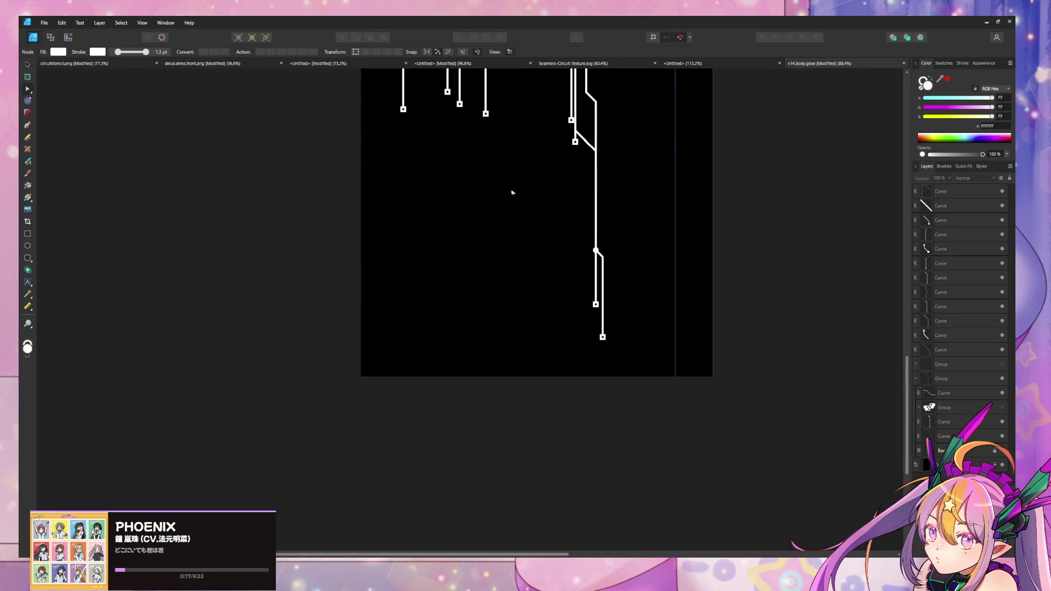
{"action": "scroll", "coordinate": [497, 163], "scroll_direction": "up", "scroll_amount": 4}
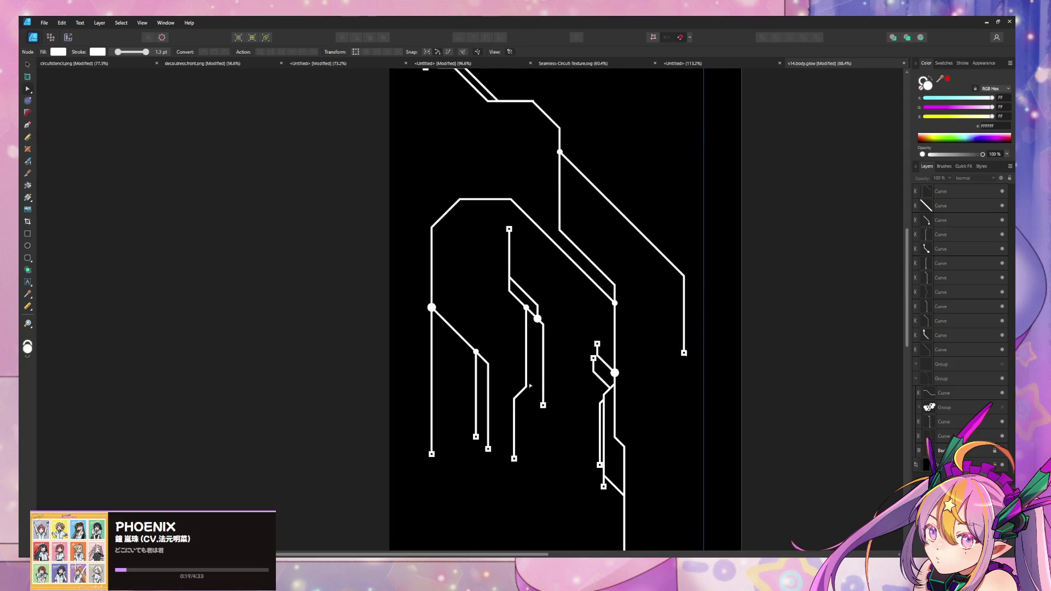
Replace the top-right trace's square end with a hollow Circle end pad.
{"action": "left_click", "coordinate": [626, 220]}
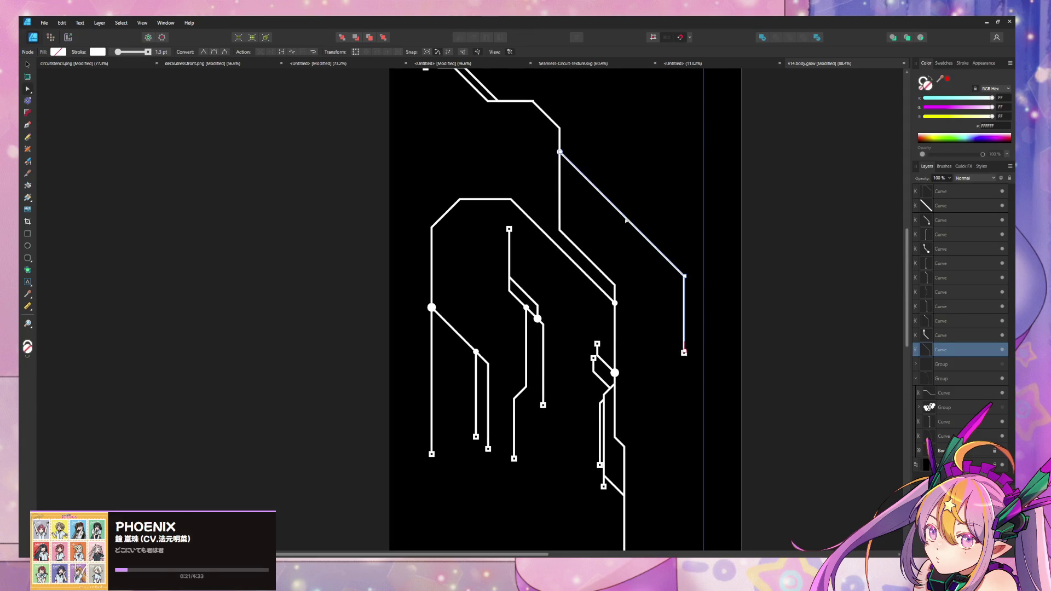
{"action": "left_click", "coordinate": [147, 51]}
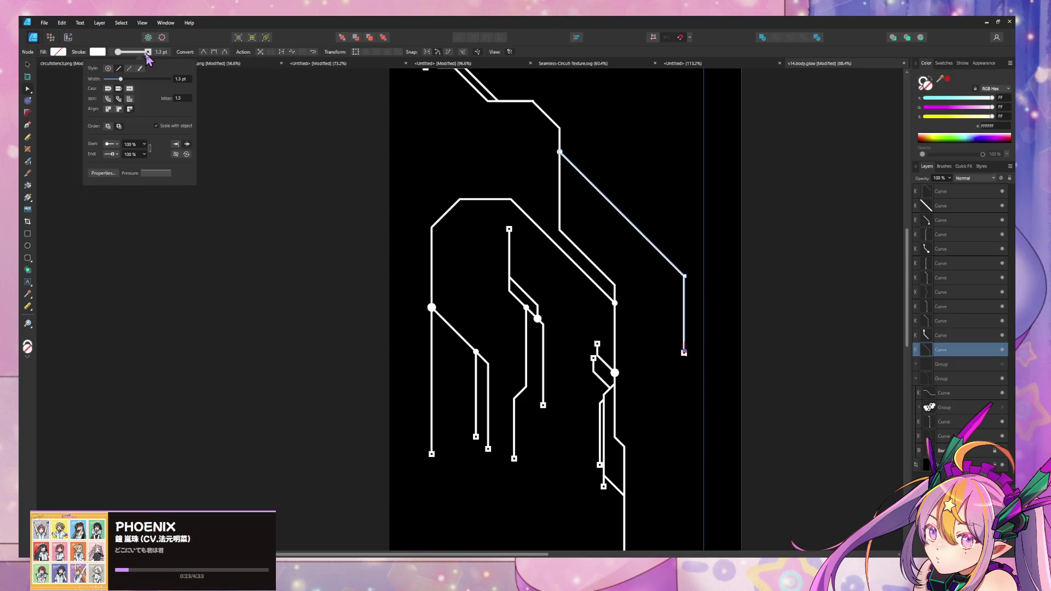
{"action": "left_click", "coordinate": [113, 154]}
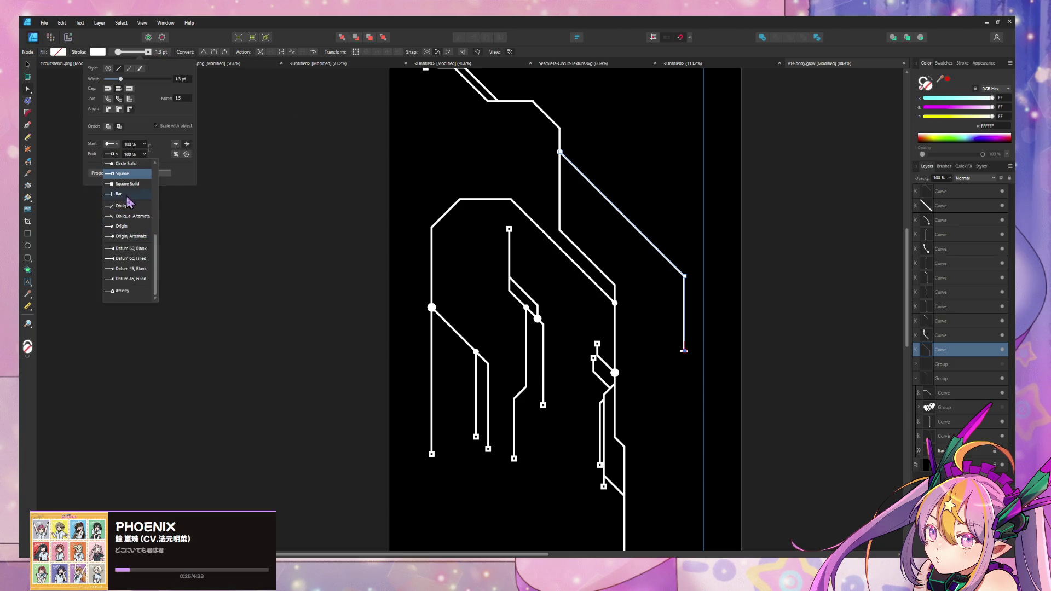
{"action": "scroll", "coordinate": [138, 219], "scroll_direction": "up", "scroll_amount": 1}
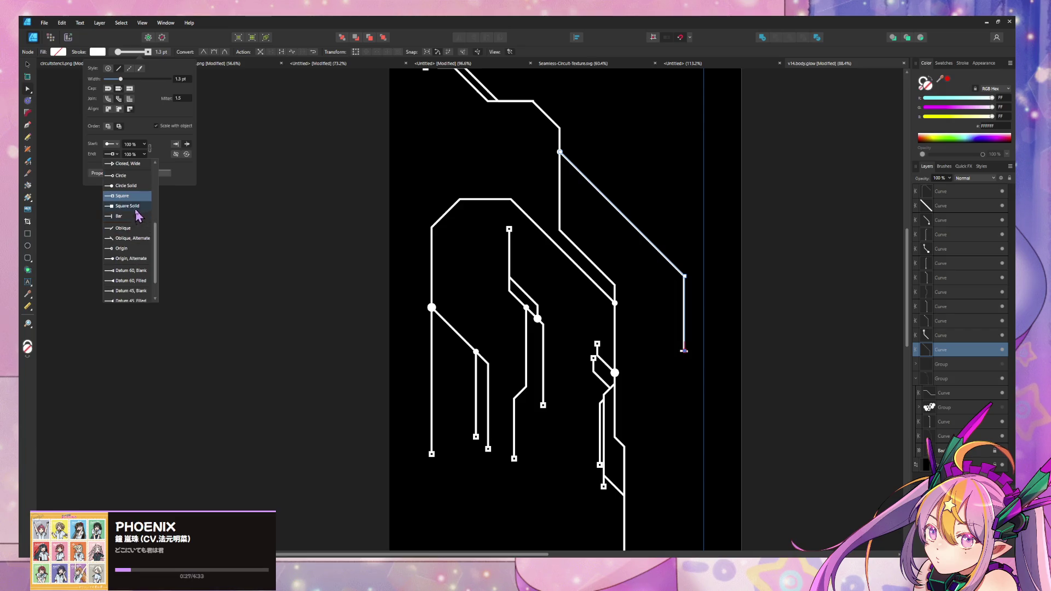
{"action": "left_click", "coordinate": [129, 176]}
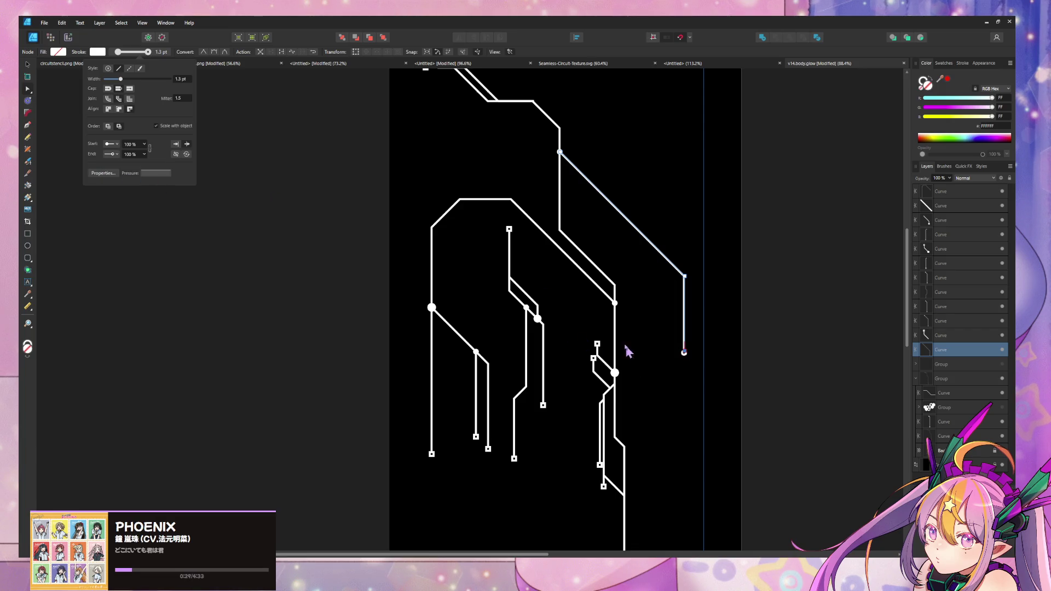
{"action": "scroll", "coordinate": [632, 357], "scroll_direction": "down", "scroll_amount": 2, "text": "ctrl"}
{"action": "scroll", "coordinate": [518, 262], "scroll_direction": "up", "scroll_amount": 5, "text": "ctrl"}
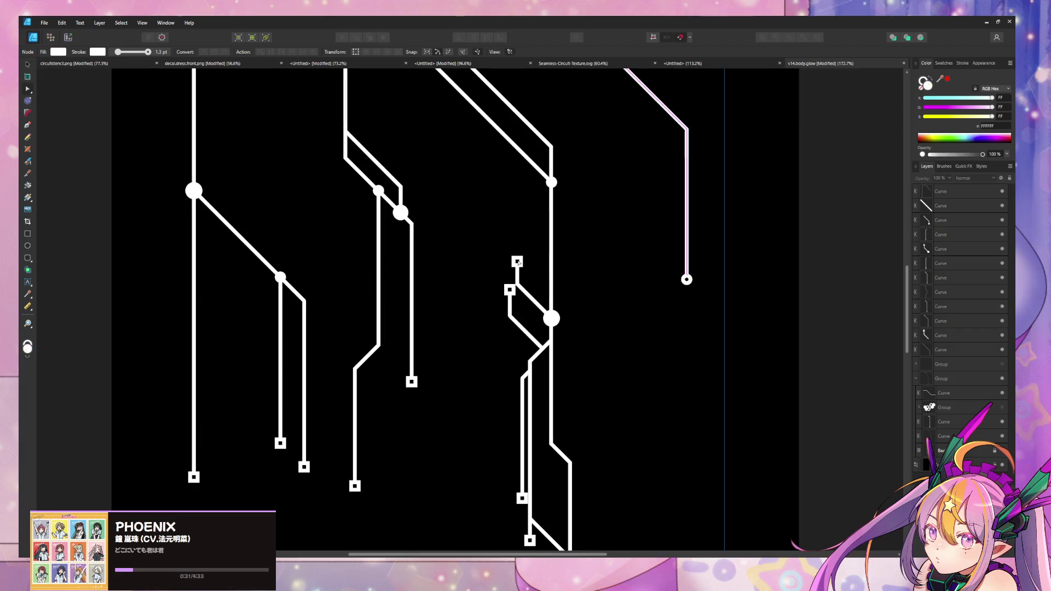
Enlarge the top-right trace's Circle end pad to about 279%.
{"action": "left_click", "coordinate": [518, 263]}
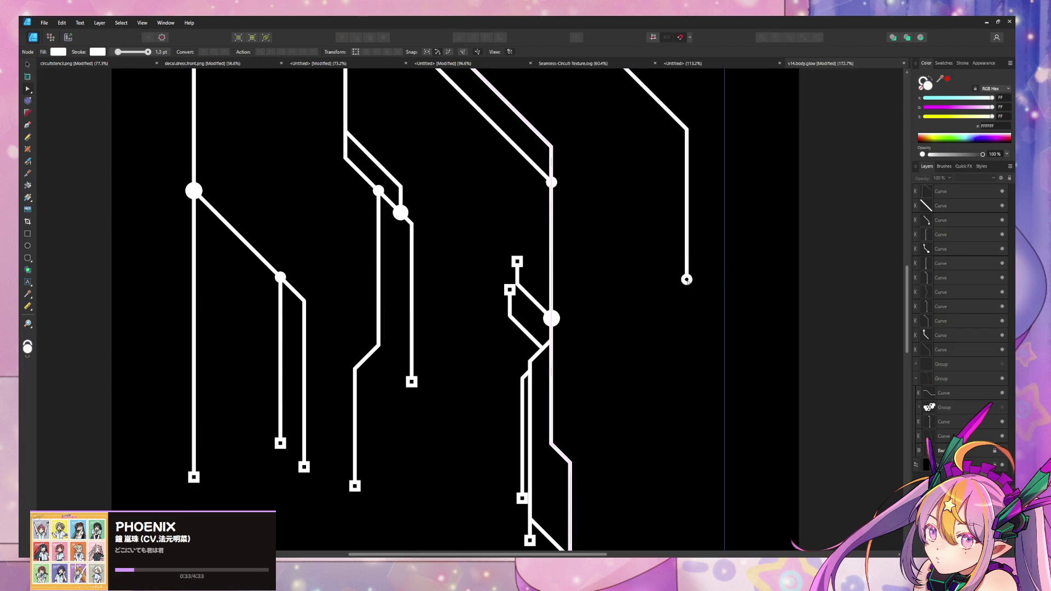
{"action": "left_click", "coordinate": [688, 279]}
{"action": "left_click", "coordinate": [686, 279]}
{"action": "left_click", "coordinate": [687, 279]}
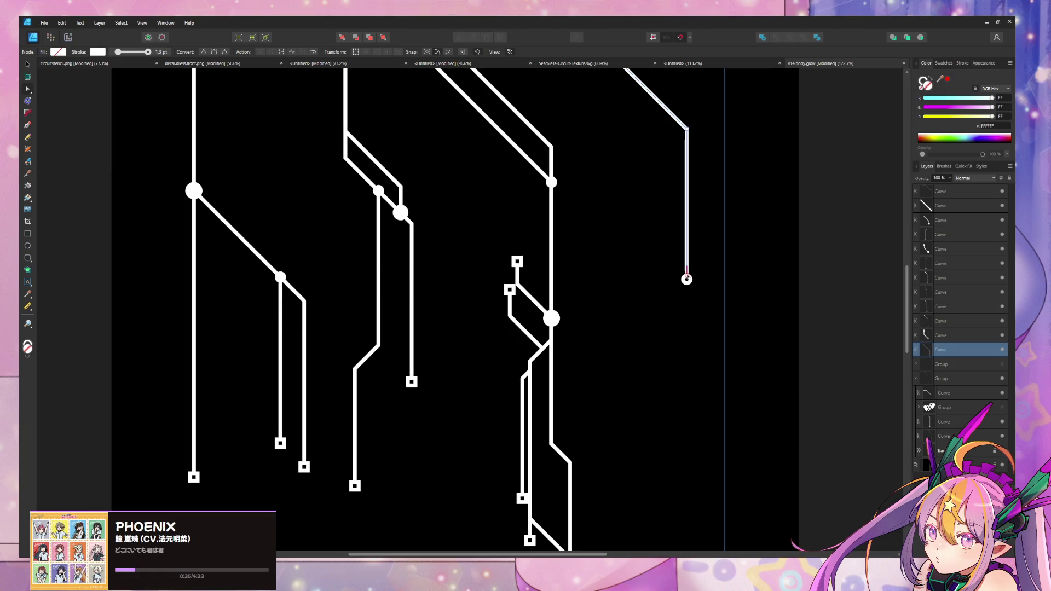
{"action": "left_click", "coordinate": [156, 53]}
{"action": "left_click", "coordinate": [115, 145]}
{"action": "left_click", "coordinate": [134, 164]}
{"action": "left_click", "coordinate": [145, 154]}
{"action": "left_click_drag", "start_coordinate": [147, 166], "coordinate": [168, 174]}
{"action": "scroll", "coordinate": [685, 208], "scroll_direction": "down", "scroll_amount": 5, "text": "ctrl"}
{"action": "scroll", "coordinate": [661, 232], "scroll_direction": "up", "scroll_amount": 3, "text": "ctrl"}
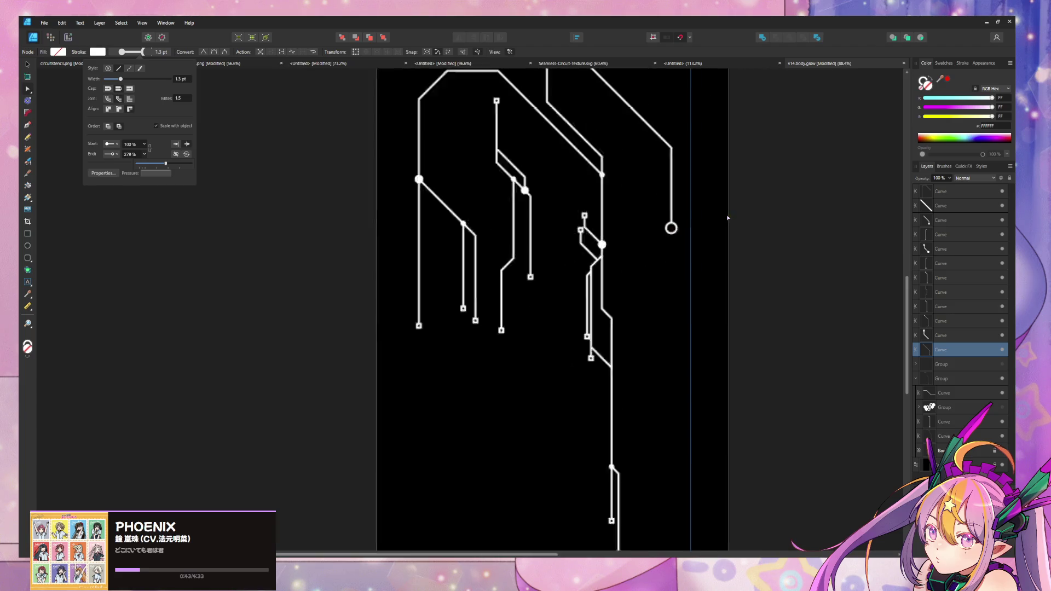
{"action": "scroll", "coordinate": [661, 232], "scroll_direction": "up", "scroll_amount": 5, "text": "ctrl"}
{"action": "scroll", "coordinate": [547, 197], "scroll_direction": "left", "scroll_amount": 3}
{"action": "scroll", "coordinate": [547, 197], "scroll_direction": "down", "scroll_amount": 2}
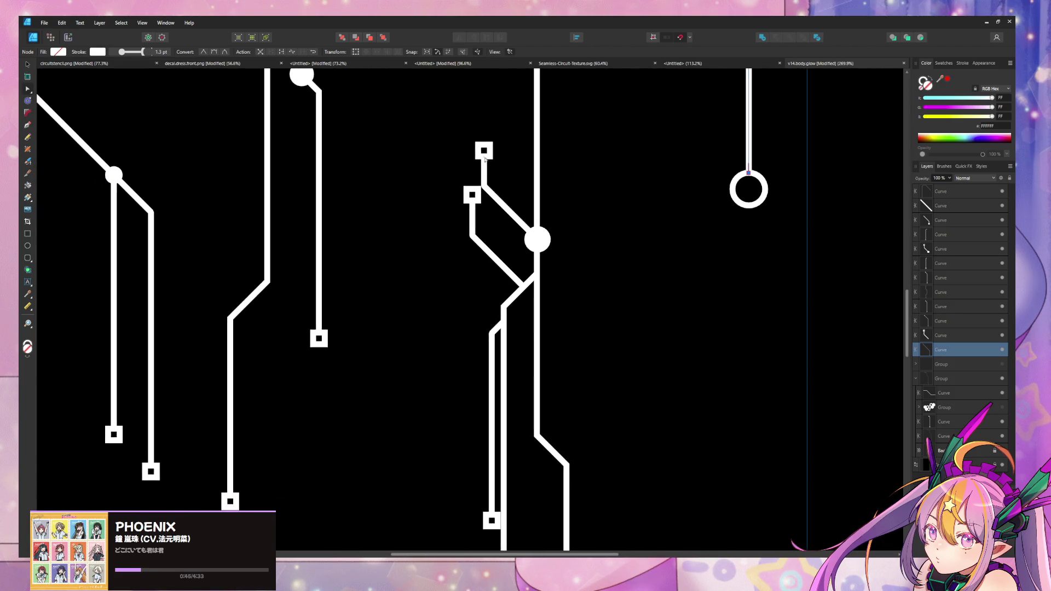
{"action": "left_click", "coordinate": [482, 162]}
{"action": "left_click", "coordinate": [471, 203]}
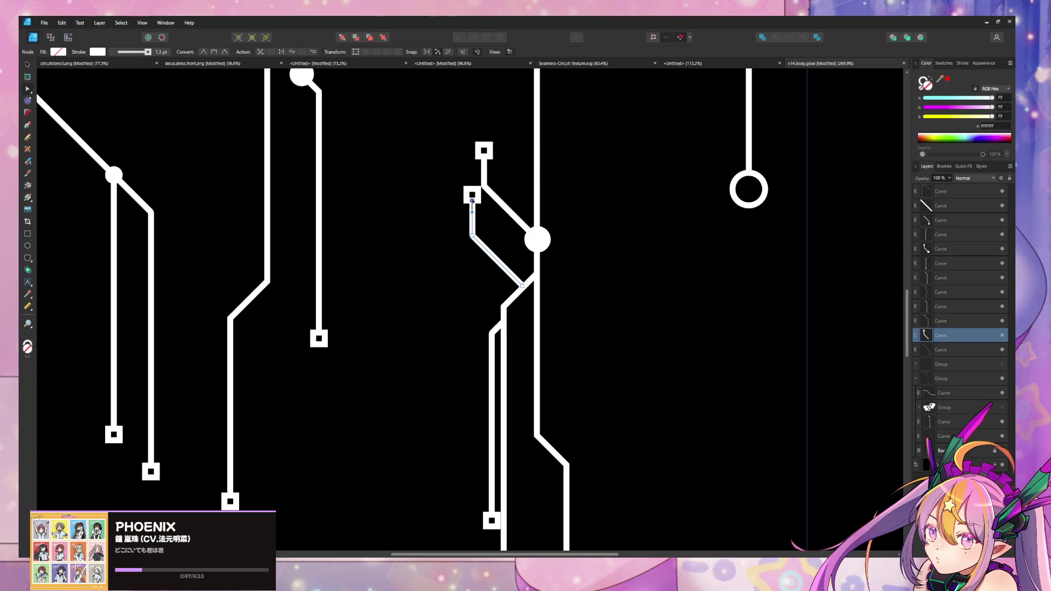
Adjust the branch's square-pad end and delete the extra end node.
{"action": "left_click_drag", "start_coordinate": [472, 201], "coordinate": [474, 221]}
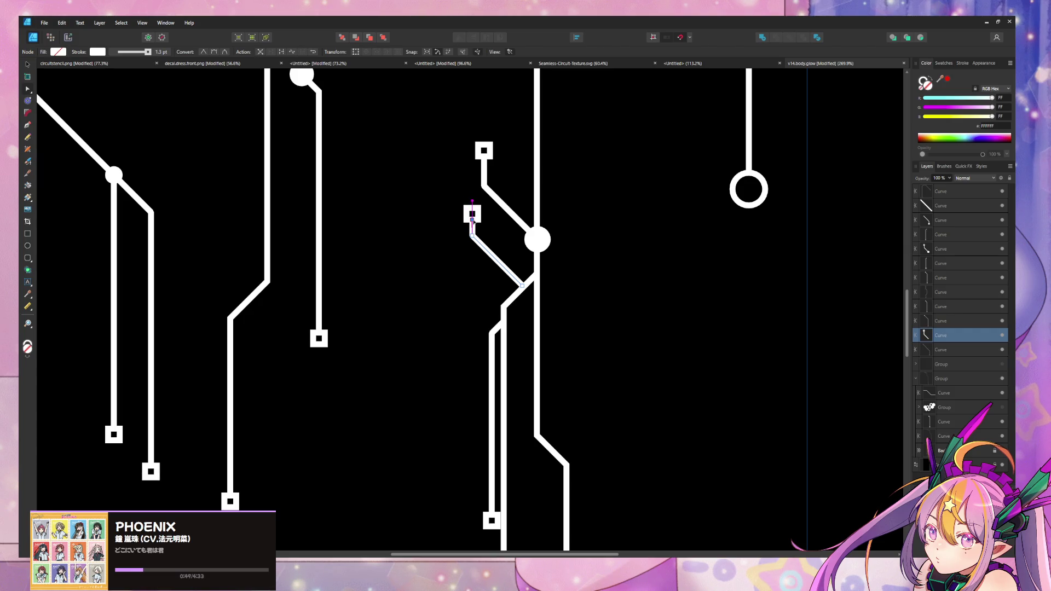
{"action": "left_click", "coordinate": [485, 168]}
{"action": "left_click_drag", "start_coordinate": [484, 155], "coordinate": [488, 104]}
{"action": "mouse_move", "coordinate": [484, 138]}
{"action": "middle_mouse_down"}
{"action": "mouse_move", "coordinate": [510, 176]}
{"action": "mouse_move", "coordinate": [474, 206]}
{"action": "middle_mouse_up"}
{"action": "mouse_move", "coordinate": [471, 191]}
{"action": "left_mouse_down"}
{"action": "mouse_move", "coordinate": [495, 213]}
{"action": "mouse_move", "coordinate": [501, 189]}
{"action": "mouse_move", "coordinate": [499, 214]}
{"action": "mouse_move", "coordinate": [487, 177]}
{"action": "mouse_move", "coordinate": [478, 180]}
{"action": "mouse_move", "coordinate": [490, 186]}
{"action": "mouse_move", "coordinate": [495, 216]}
{"action": "mouse_move", "coordinate": [498, 178]}
{"action": "left_mouse_up"}
{"action": "key", "text": "Delete"}
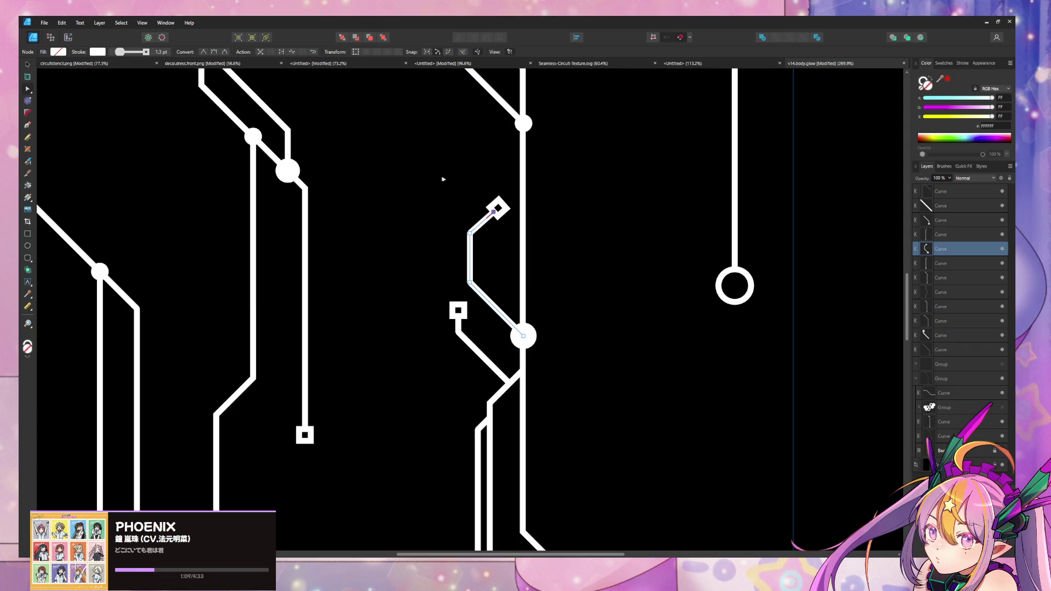
Reposition the branch's end node so it rises straight up from the central junction.
{"action": "left_click_drag", "start_coordinate": [495, 213], "coordinate": [581, 134]}
{"action": "mouse_move", "coordinate": [564, 152]}
{"action": "middle_mouse_down"}
{"action": "mouse_move", "coordinate": [600, 234]}
{"action": "mouse_move", "coordinate": [566, 271]}
{"action": "middle_mouse_up"}
{"action": "mouse_move", "coordinate": [567, 273]}
{"action": "left_mouse_down"}
{"action": "mouse_move", "coordinate": [542, 176]}
{"action": "mouse_move", "coordinate": [550, 260]}
{"action": "mouse_move", "coordinate": [566, 266]}
{"action": "left_mouse_up"}
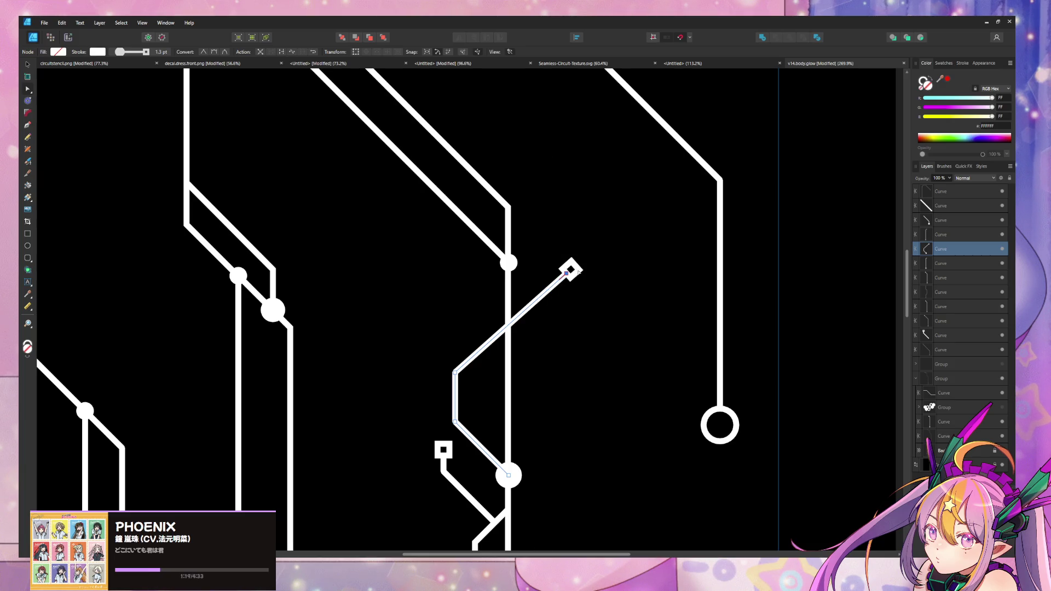
{"action": "key", "text": "ctrl+z"}
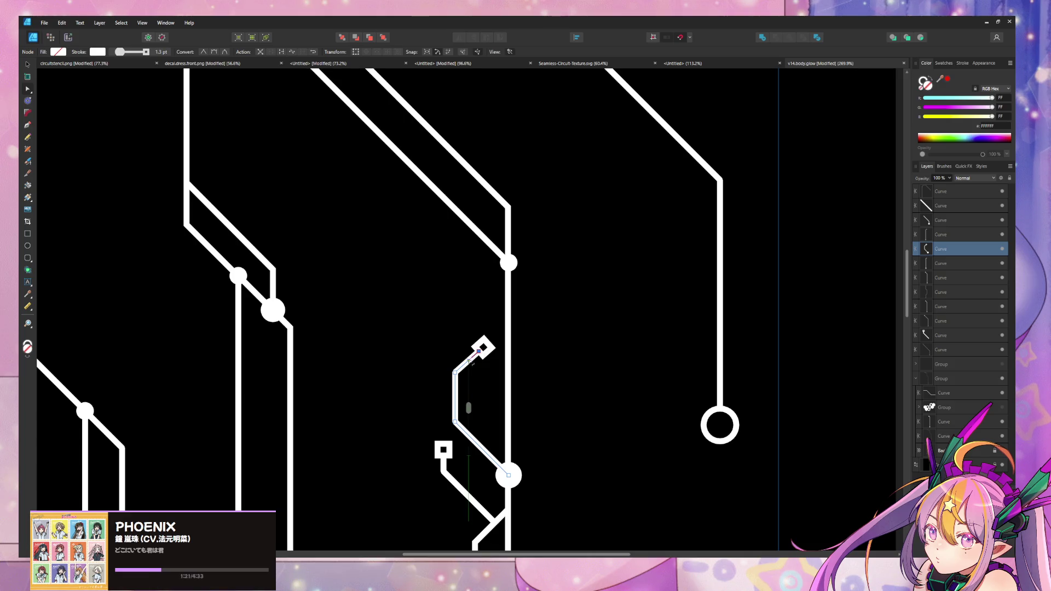
{"action": "mouse_move", "coordinate": [471, 359]}
{"action": "left_mouse_down"}
{"action": "mouse_move", "coordinate": [476, 344]}
{"action": "mouse_move", "coordinate": [441, 307]}
{"action": "mouse_move", "coordinate": [452, 269]}
{"action": "mouse_move", "coordinate": [404, 350]}
{"action": "mouse_move", "coordinate": [492, 316]}
{"action": "mouse_move", "coordinate": [482, 349]}
{"action": "mouse_move", "coordinate": [478, 334]}
{"action": "mouse_move", "coordinate": [496, 334]}
{"action": "mouse_move", "coordinate": [599, 258]}
{"action": "mouse_move", "coordinate": [465, 298]}
{"action": "mouse_move", "coordinate": [412, 331]}
{"action": "mouse_move", "coordinate": [418, 337]}
{"action": "left_mouse_up"}
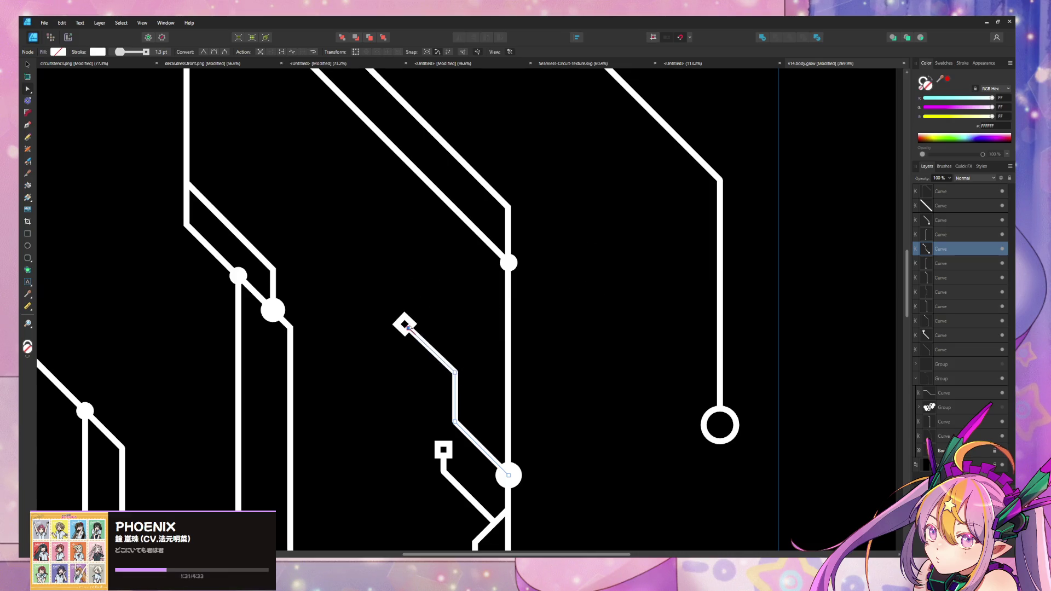
{"action": "key", "text": "ctrl+z"}
{"action": "left_click_drag", "start_coordinate": [455, 373], "coordinate": [455, 308]}
Set the rerouted trace's End arrowhead to Circle for a small hollow pad.
{"action": "left_click", "coordinate": [146, 53]}
{"action": "left_click", "coordinate": [111, 153]}
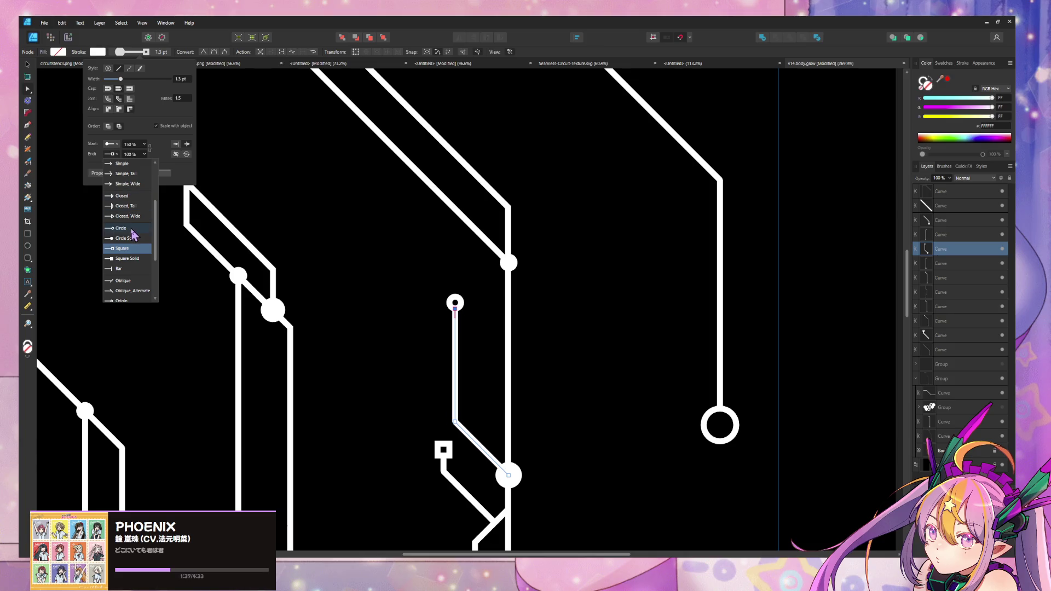
{"action": "left_click", "coordinate": [129, 229]}
{"action": "scroll", "coordinate": [390, 283], "scroll_direction": "down", "scroll_amount": 2}
{"action": "scroll", "coordinate": [415, 284], "scroll_direction": "down", "scroll_amount": 5, "text": "ctrl"}
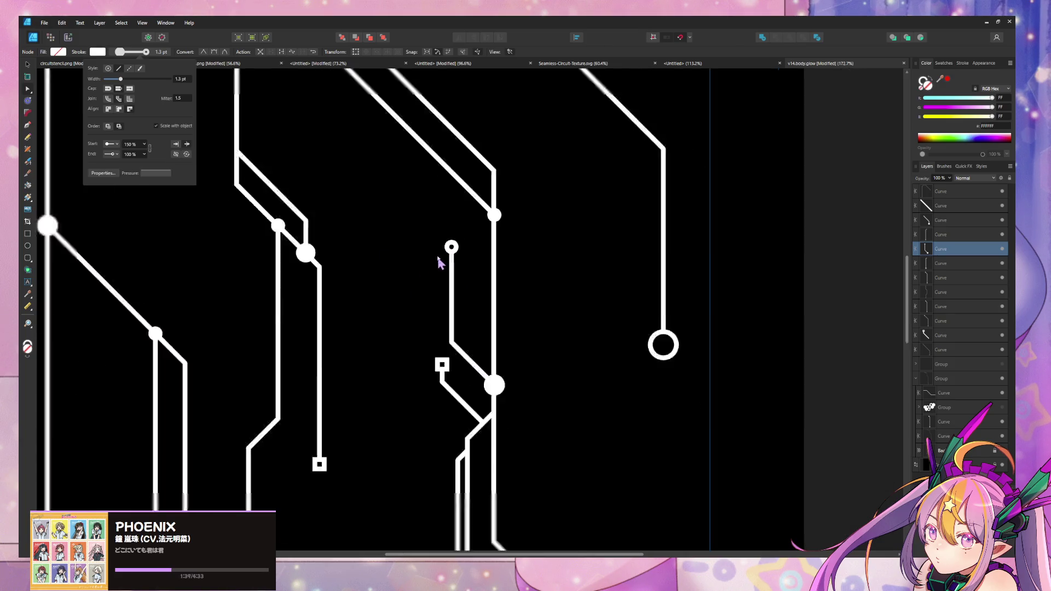
{"action": "left_click", "coordinate": [641, 313]}
{"action": "scroll", "coordinate": [591, 216], "scroll_direction": "down", "scroll_amount": 2}
{"action": "scroll", "coordinate": [598, 249], "scroll_direction": "up", "scroll_amount": 5, "text": "ctrl"}
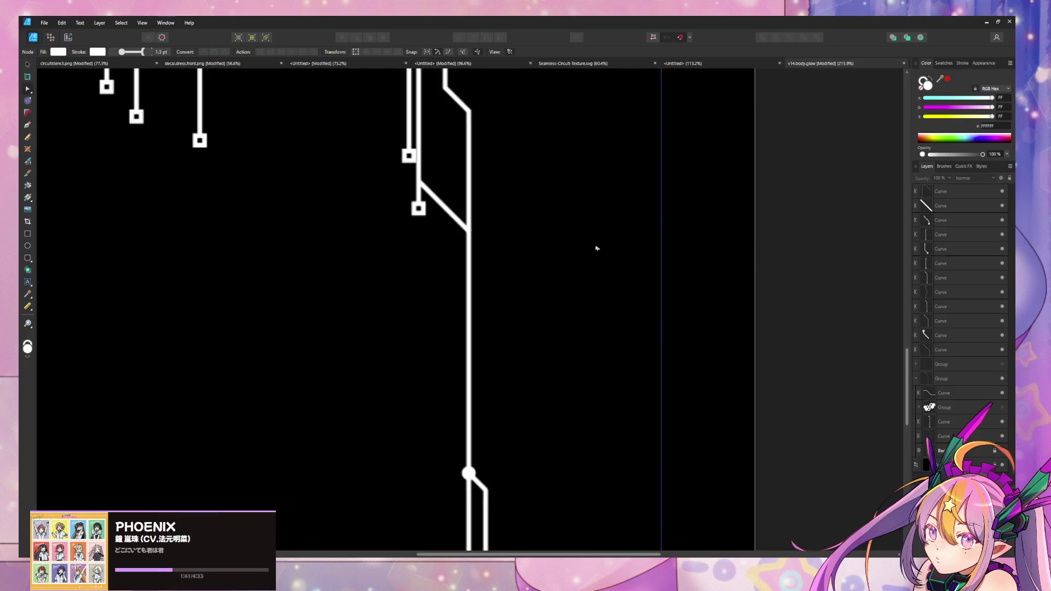
Give the short line from the left junction a Circle end pad scaled up to 109%.
{"action": "left_click", "coordinate": [483, 381]}
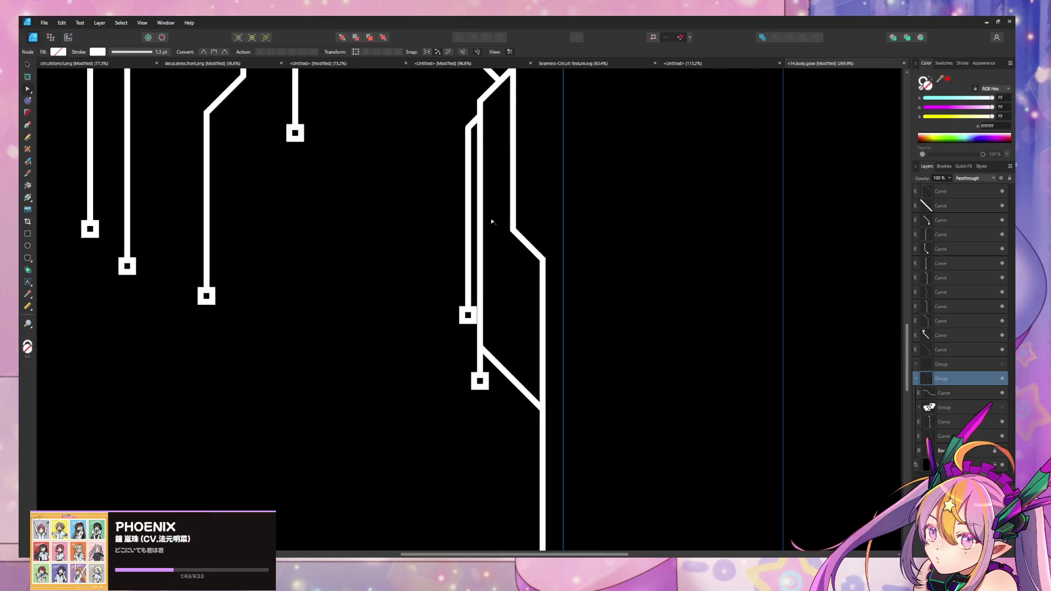
{"action": "scroll", "coordinate": [493, 368], "scroll_direction": "down", "scroll_amount": 4, "text": "ctrl"}
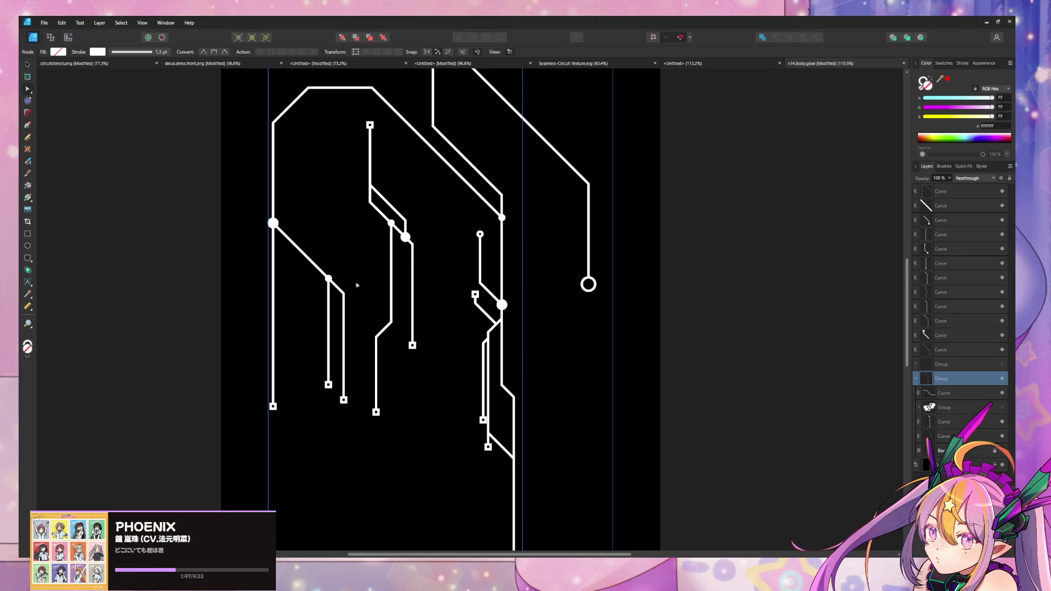
{"action": "left_click", "coordinate": [344, 301]}
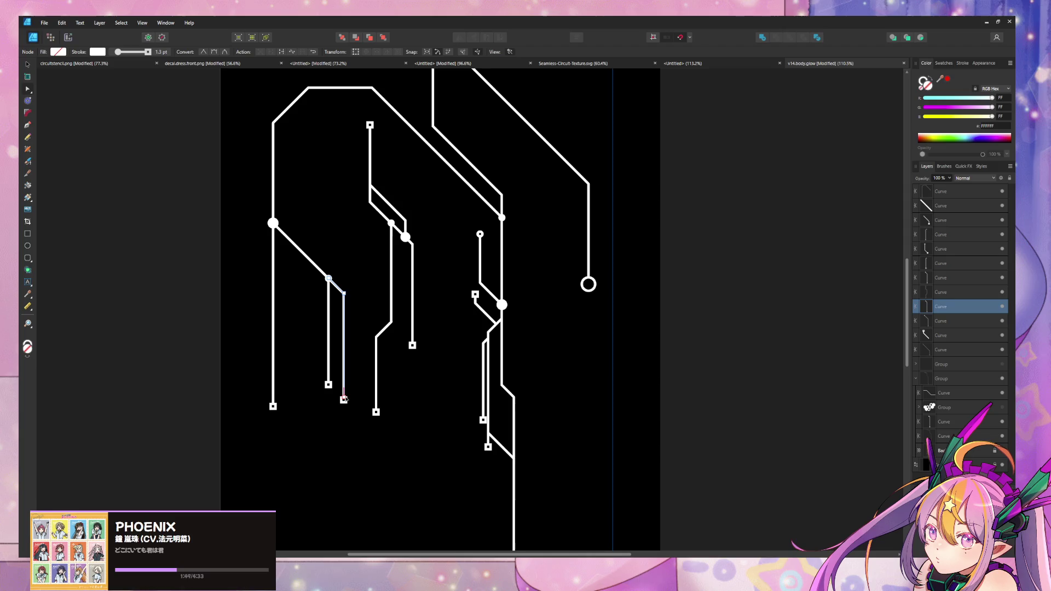
{"action": "left_click", "coordinate": [161, 52]}
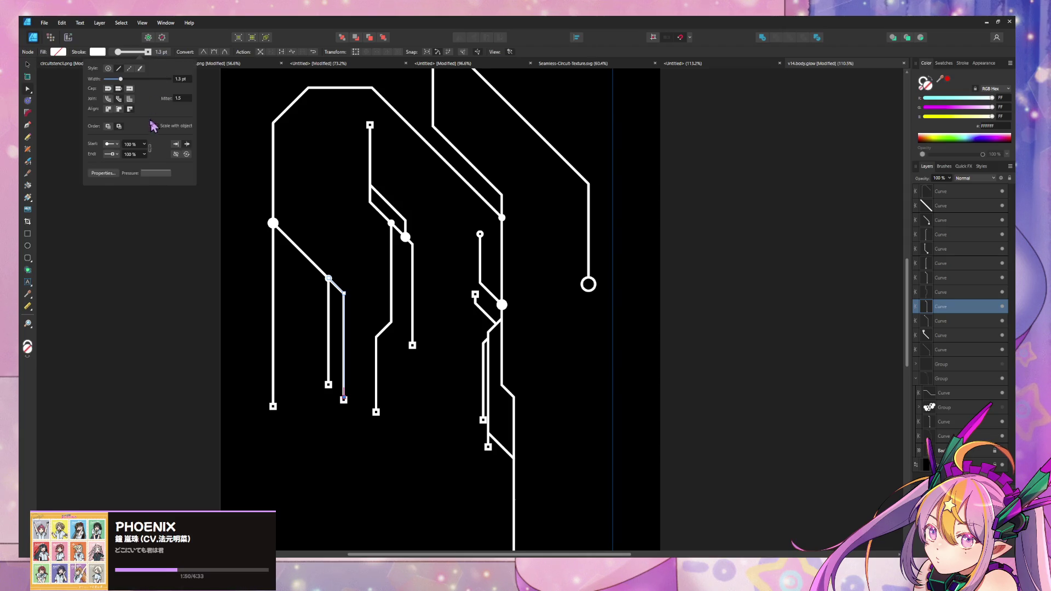
{"action": "left_click", "coordinate": [113, 155]}
{"action": "left_click", "coordinate": [130, 177]}
{"action": "left_click_drag", "start_coordinate": [147, 166], "coordinate": [156, 165]}
{"action": "left_click", "coordinate": [676, 336]}
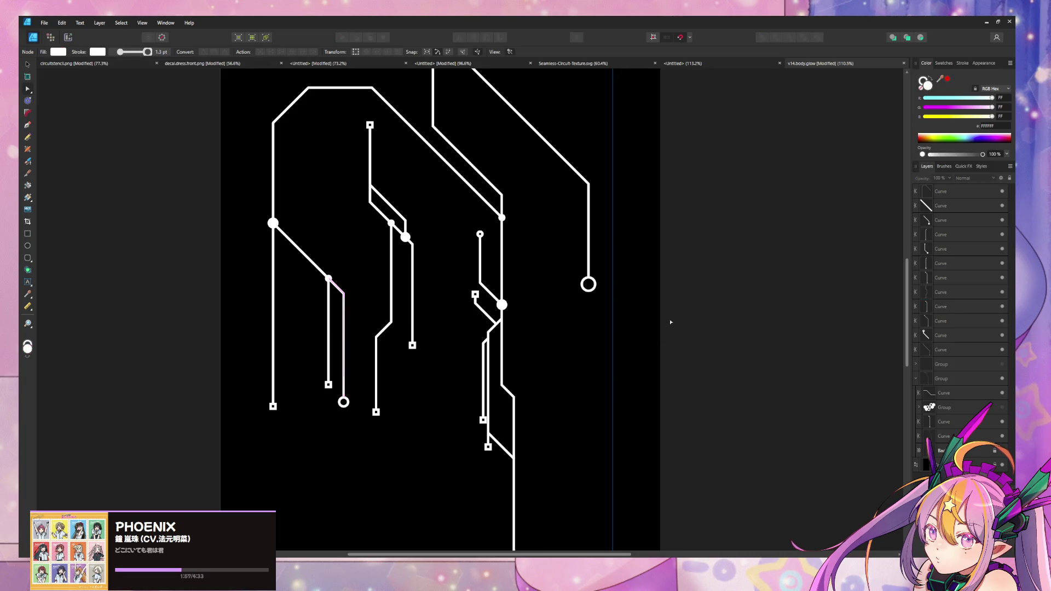
{"action": "scroll", "coordinate": [669, 321], "scroll_direction": "down", "scroll_amount": 5, "text": "ctrl"}
{"action": "scroll", "coordinate": [730, 348], "scroll_direction": "up", "scroll_amount": 5, "text": "ctrl"}
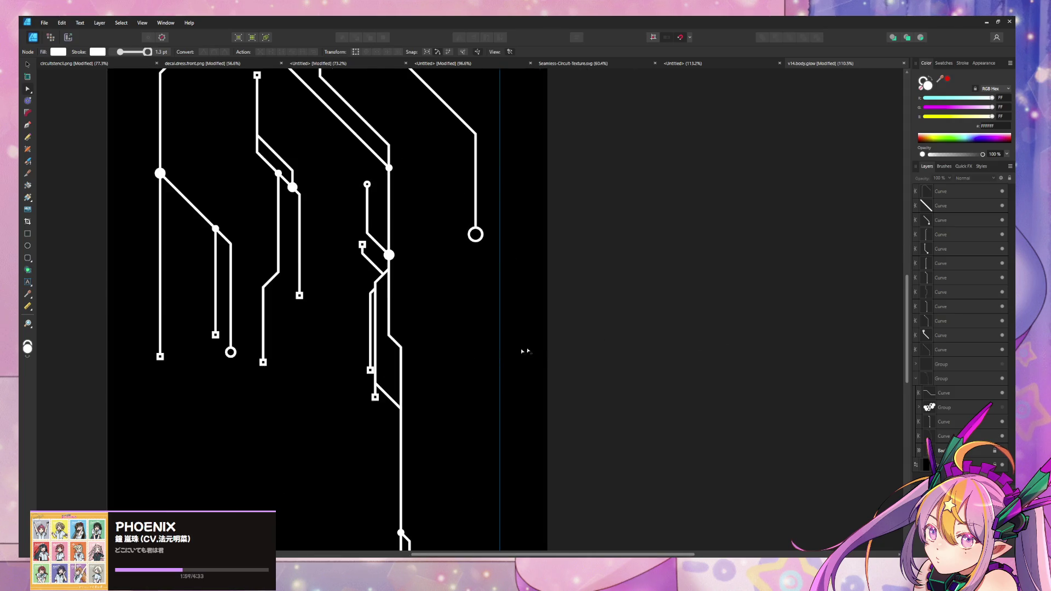
{"action": "scroll", "coordinate": [505, 352], "scroll_direction": "left", "scroll_amount": 3}
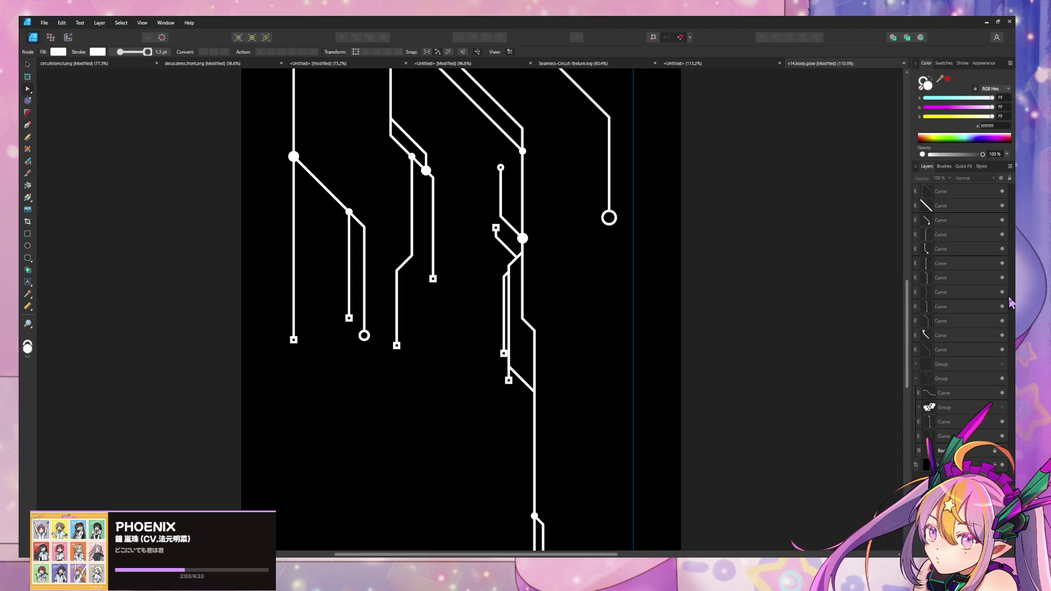
{"action": "scroll", "coordinate": [511, 294], "scroll_direction": "up", "scroll_amount": 5}
{"action": "scroll", "coordinate": [509, 302], "scroll_direction": "down", "scroll_amount": 5, "text": "ctrl"}
Remove the last segment from the inner top diagonal trace's end.
{"action": "scroll", "coordinate": [499, 303], "scroll_direction": "up", "scroll_amount": 4, "text": "ctrl"}
{"action": "scroll", "coordinate": [494, 306], "scroll_direction": "up", "scroll_amount": 5, "text": "ctrl"}
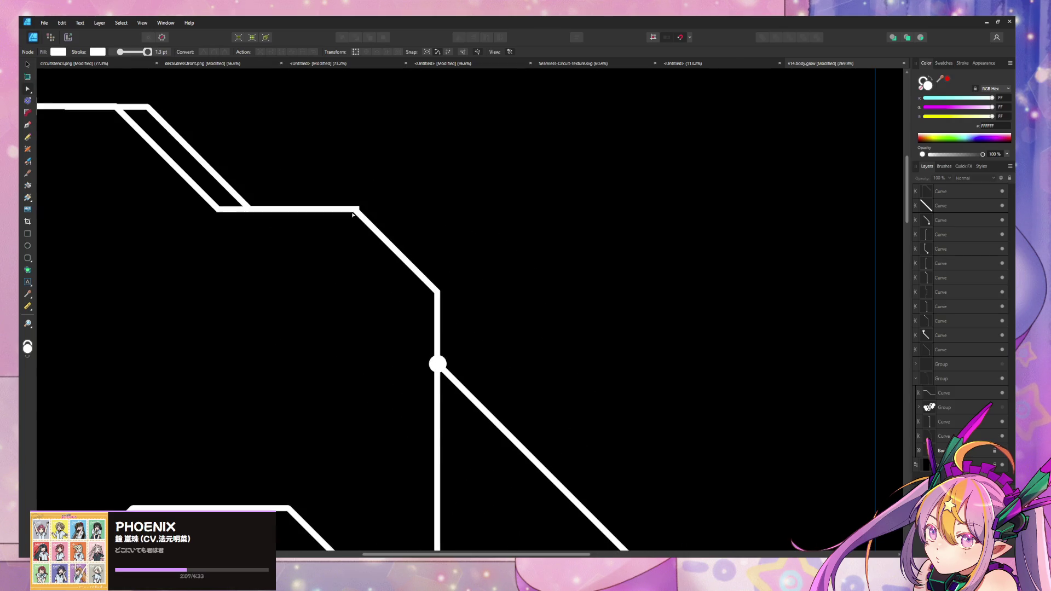
{"action": "left_click", "coordinate": [351, 209]}
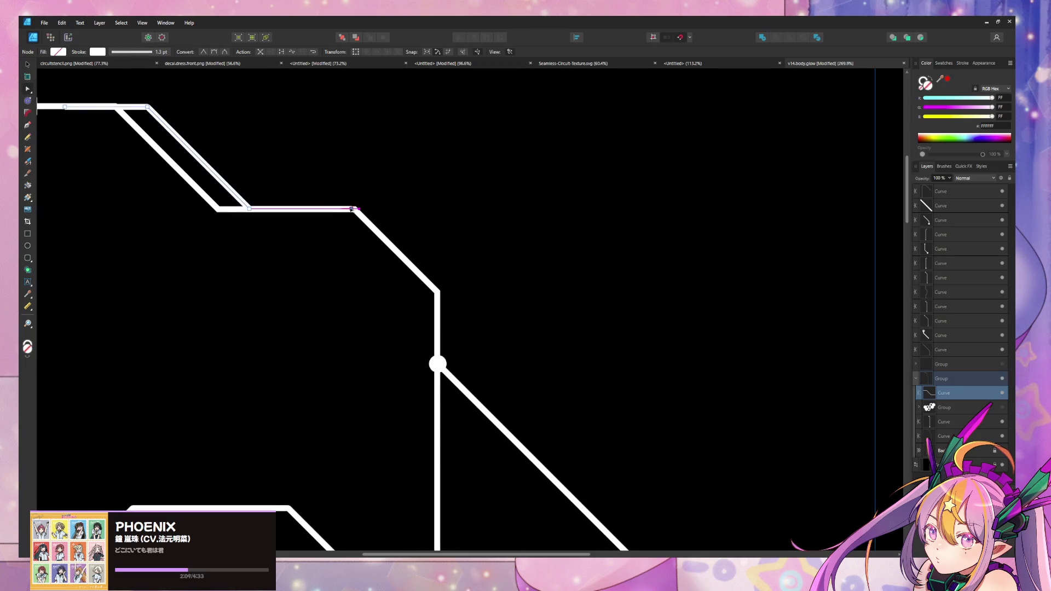
{"action": "mouse_move", "coordinate": [357, 209]}
{"action": "left_mouse_down"}
{"action": "mouse_move", "coordinate": [312, 253]}
{"action": "mouse_move", "coordinate": [247, 287]}
{"action": "mouse_move", "coordinate": [281, 281]}
{"action": "left_mouse_up"}
{"action": "key", "text": "Delete"}
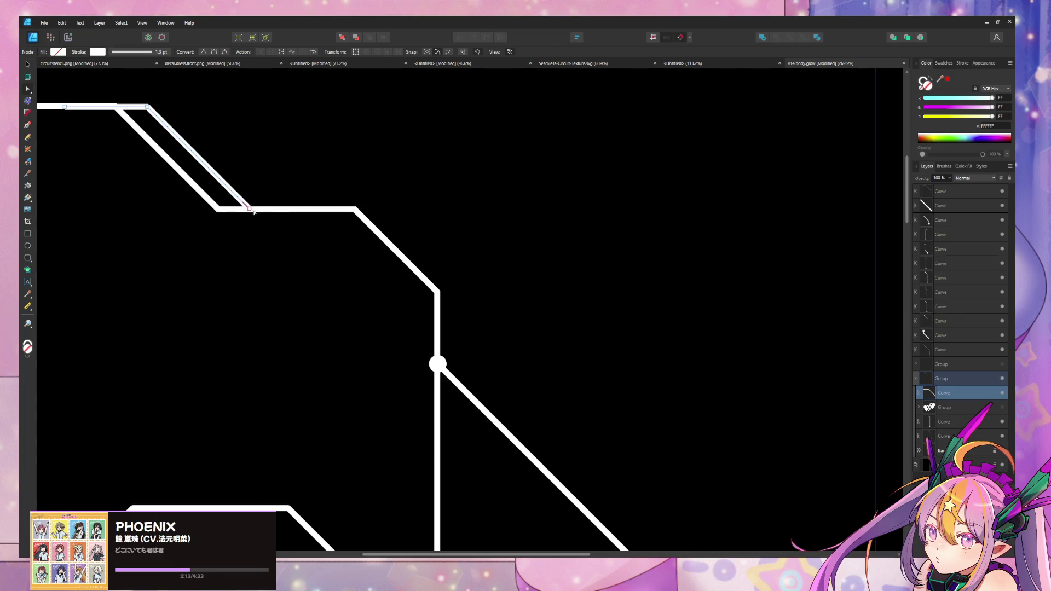
Trim the diagonal's start, deleting its horizontal start segment and remaining start node.
{"action": "left_click", "coordinate": [129, 52]}
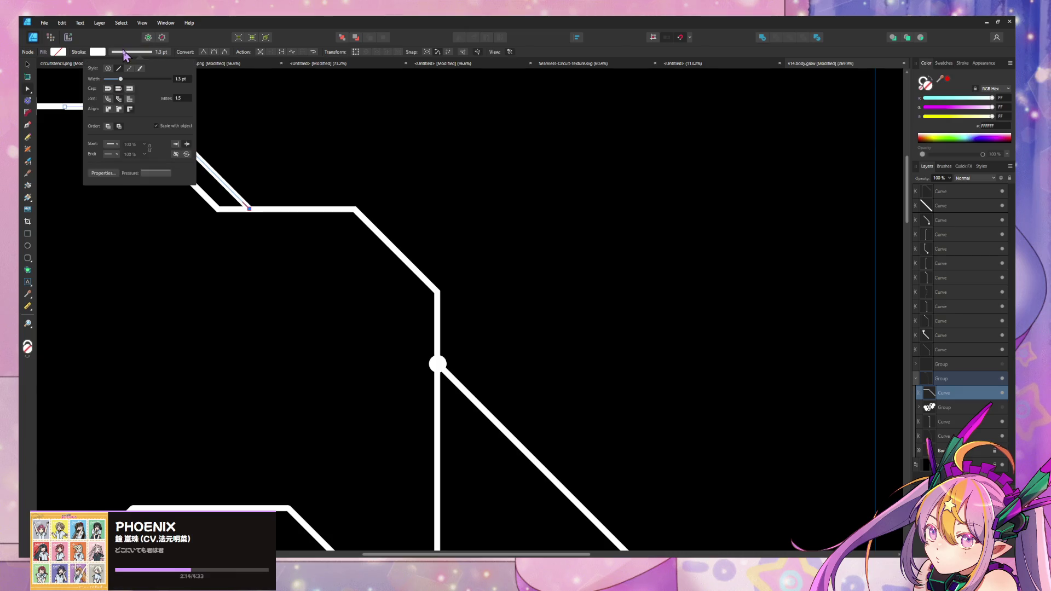
{"action": "left_click", "coordinate": [113, 145]}
{"action": "left_click", "coordinate": [130, 154]}
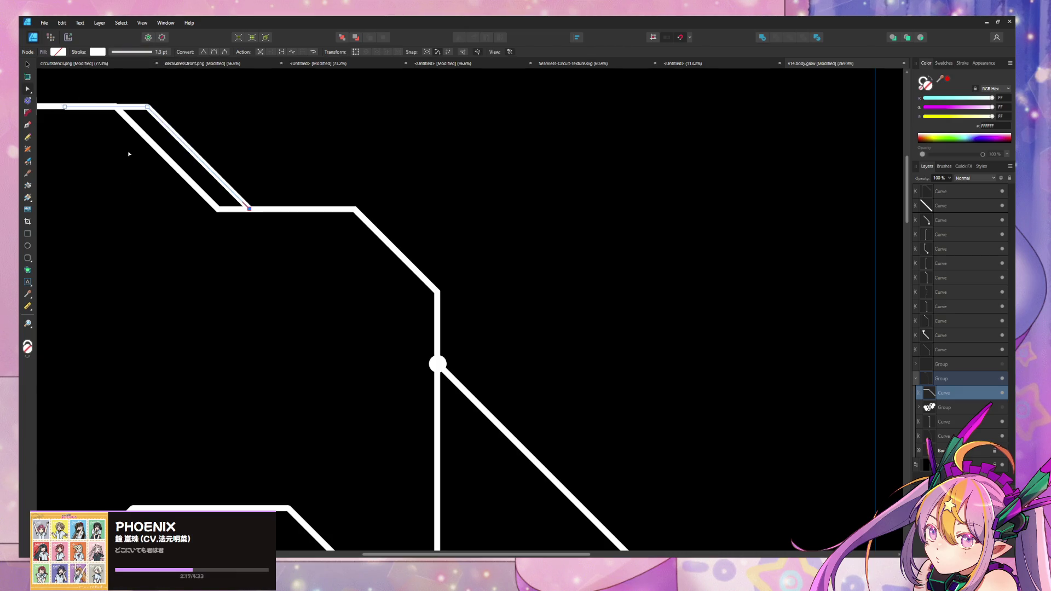
{"action": "middle_click_drag", "start_coordinate": [190, 159], "coordinate": [379, 262]}
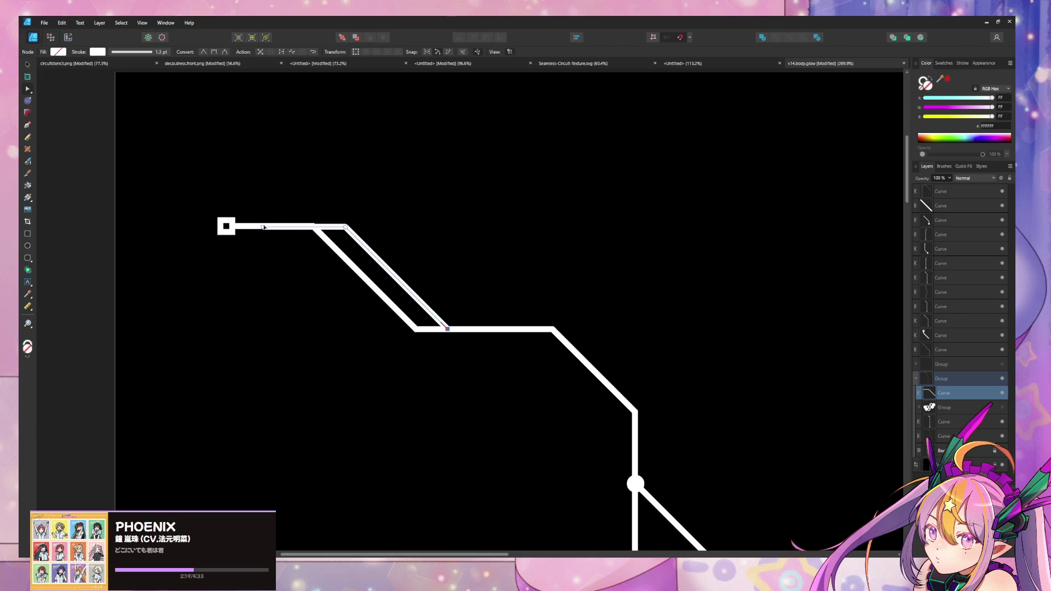
{"action": "left_click_drag", "start_coordinate": [263, 228], "coordinate": [327, 228]}
{"action": "key", "text": "Delete"}
{"action": "mouse_move", "coordinate": [346, 227]}
{"action": "left_mouse_down"}
{"action": "mouse_move", "coordinate": [371, 253]}
{"action": "mouse_move", "coordinate": [337, 249]}
{"action": "mouse_move", "coordinate": [336, 263]}
{"action": "mouse_move", "coordinate": [299, 263]}
{"action": "left_mouse_up"}
{"action": "key", "text": "Delete"}
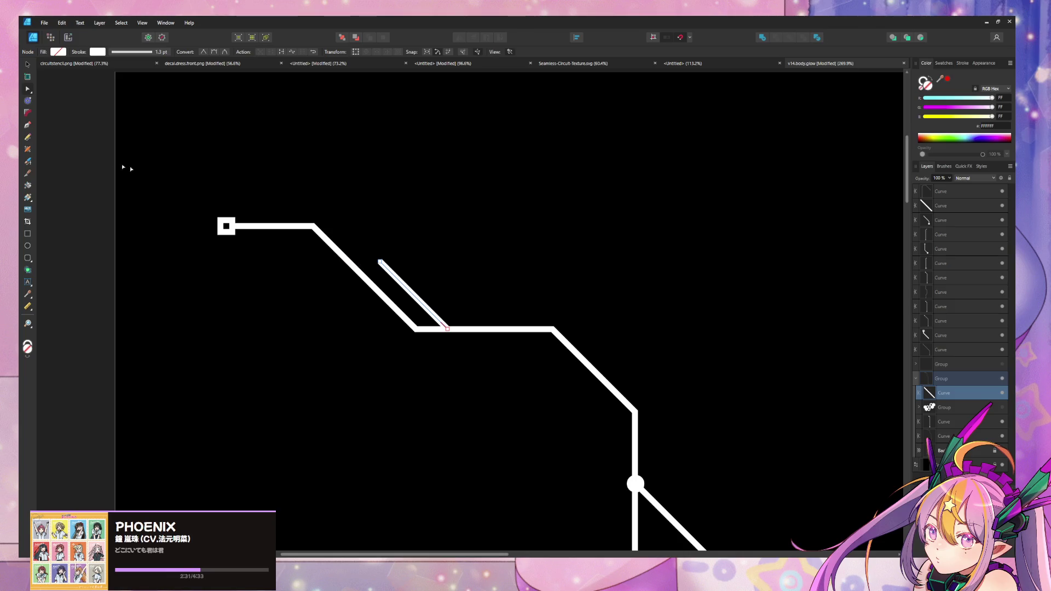
Draw a short horizontal trace leftward from the diagonal's top end with the Pen tool.
{"action": "left_click", "coordinate": [27, 125]}
{"action": "left_click", "coordinate": [379, 261]}
{"action": "left_click", "coordinate": [296, 262]}
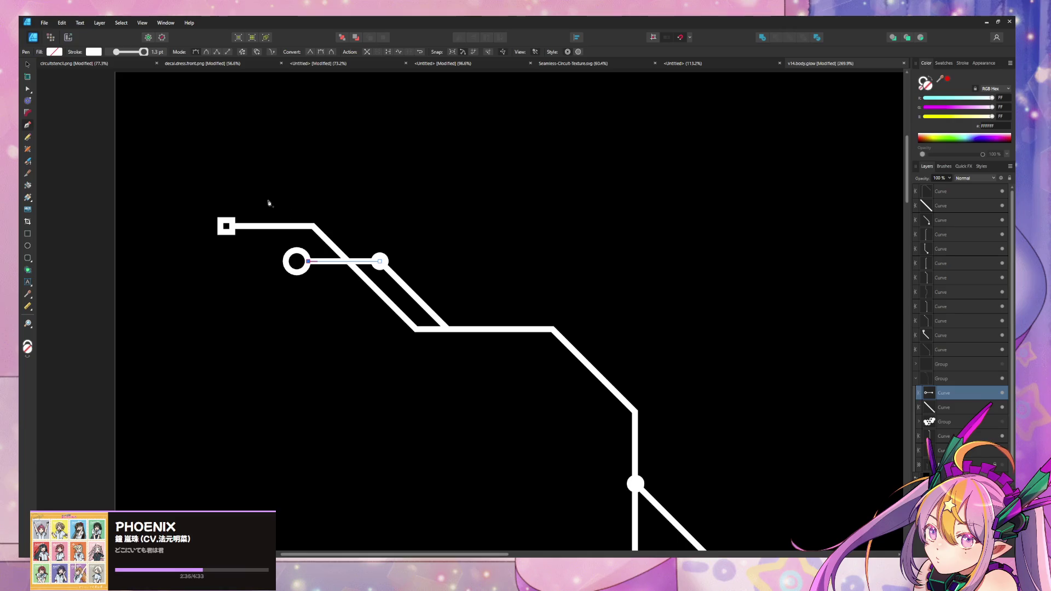
{"action": "left_click", "coordinate": [27, 88]}
{"action": "scroll", "coordinate": [244, 300], "scroll_direction": "down", "scroll_amount": 5, "text": "ctrl"}
{"action": "scroll", "coordinate": [519, 270], "scroll_direction": "down", "scroll_amount": 3}
{"action": "scroll", "coordinate": [390, 242], "scroll_direction": "down", "scroll_amount": 4, "text": "ctrl"}
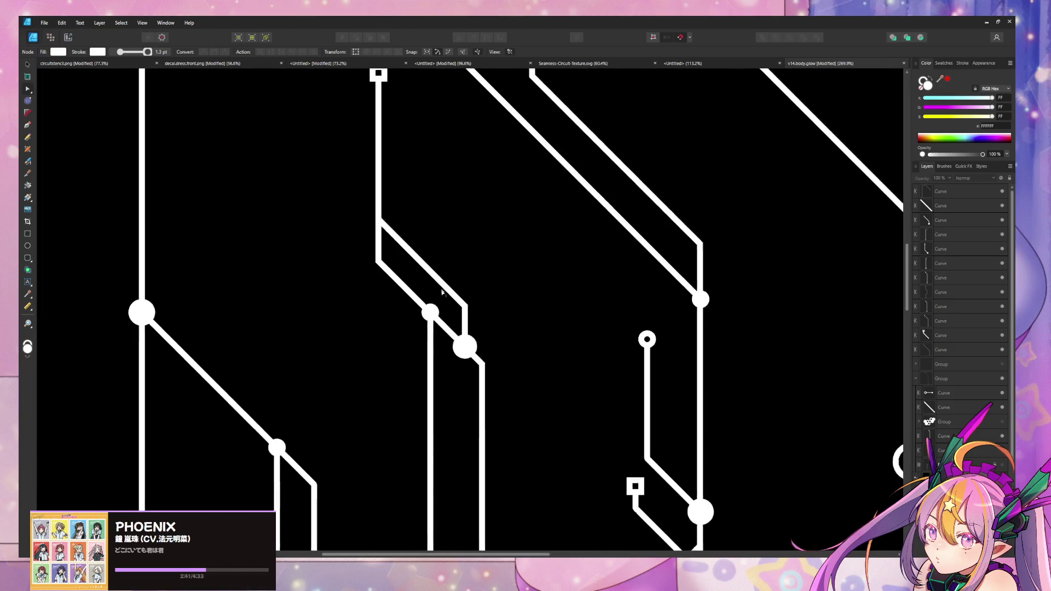
Cap the short diagonal trace with a Circle Solid end arrowhead enlarged to 172%.
{"action": "scroll", "coordinate": [457, 281], "scroll_direction": "up", "scroll_amount": 2, "text": "ctrl"}
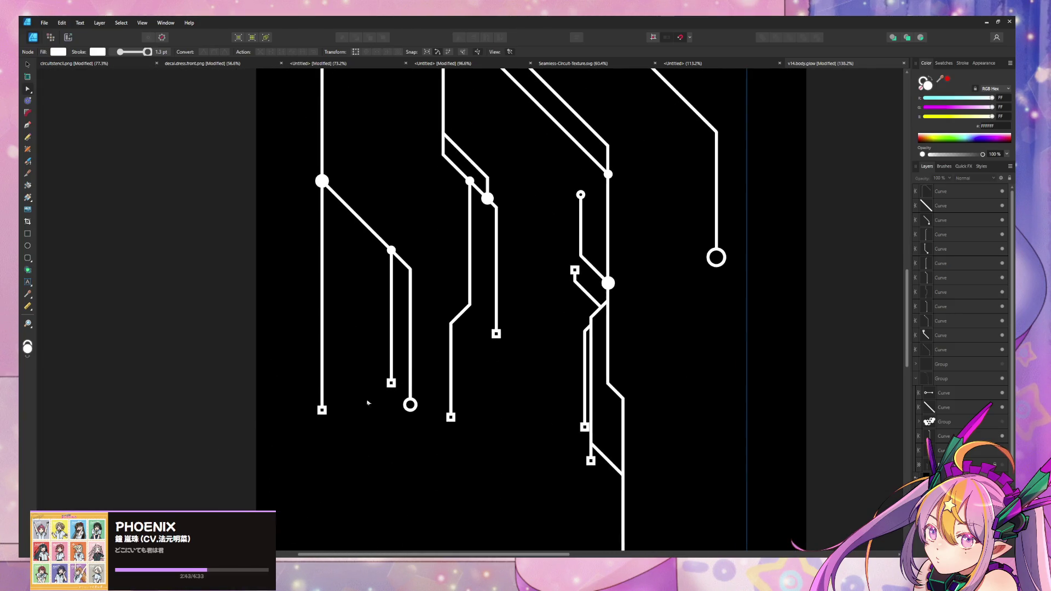
{"action": "scroll", "coordinate": [345, 345], "scroll_direction": "up", "scroll_amount": 2}
{"action": "scroll", "coordinate": [345, 345], "scroll_direction": "right", "scroll_amount": 2}
{"action": "scroll", "coordinate": [480, 313], "scroll_direction": "down", "scroll_amount": 3}
{"action": "scroll", "coordinate": [481, 314], "scroll_direction": "right", "scroll_amount": 2}
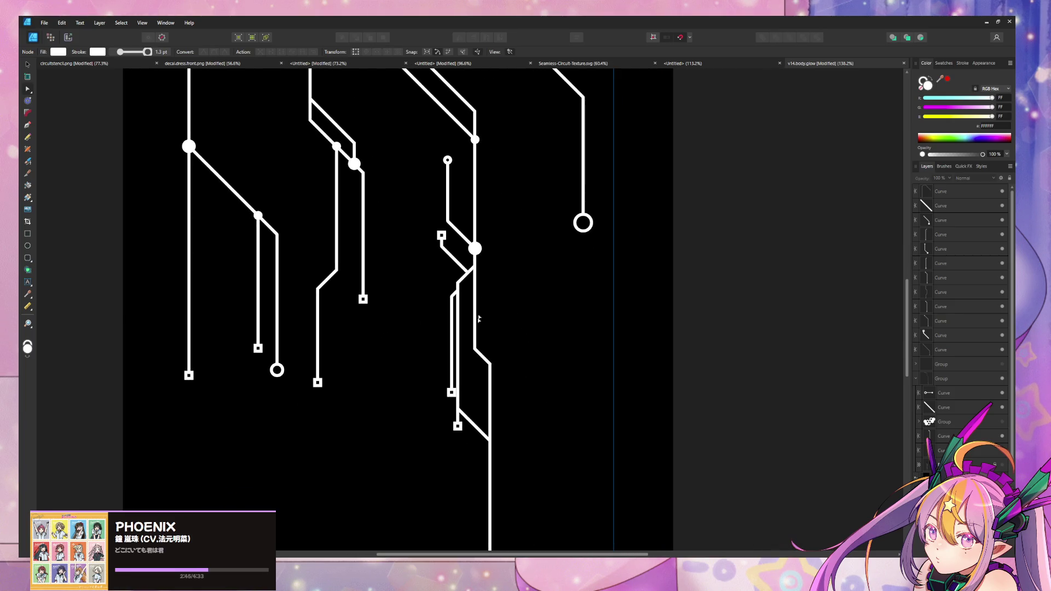
{"action": "left_click", "coordinate": [461, 426]}
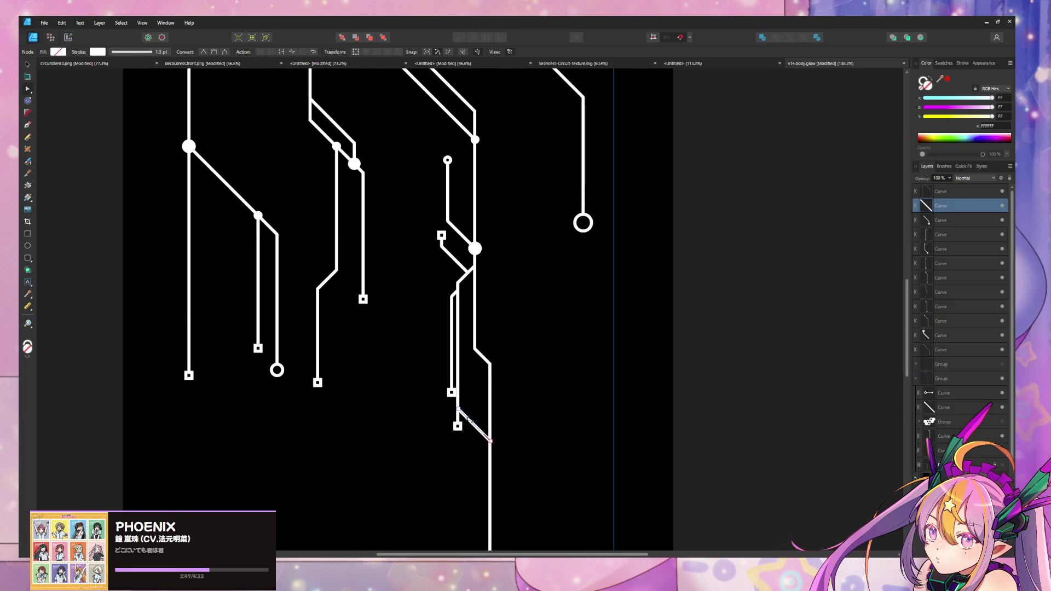
{"action": "scroll", "coordinate": [454, 327], "scroll_direction": "down", "scroll_amount": 3}
{"action": "scroll", "coordinate": [454, 327], "scroll_direction": "right", "scroll_amount": 1}
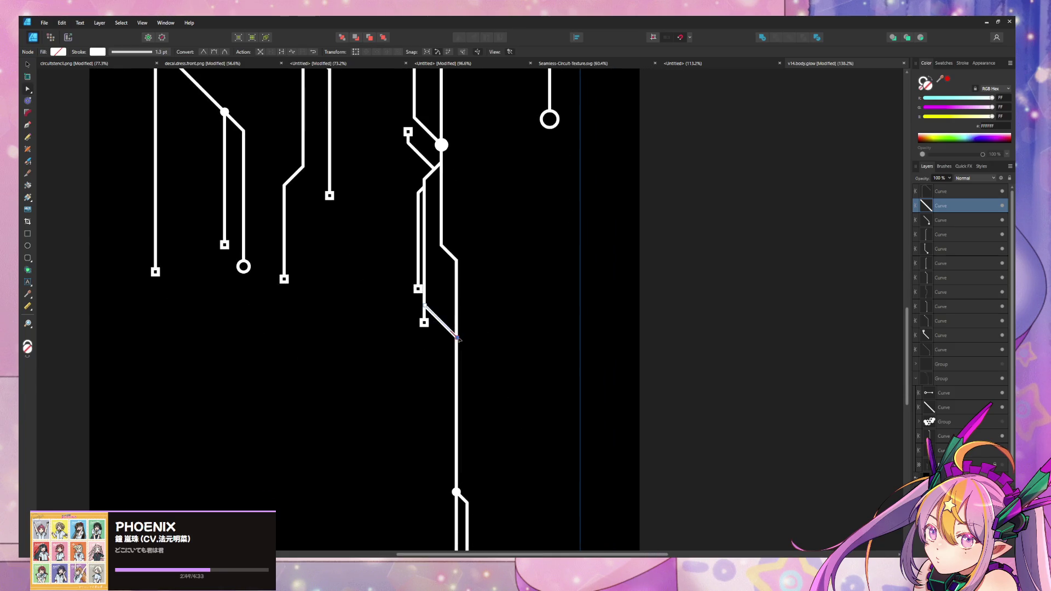
{"action": "left_click", "coordinate": [102, 53]}
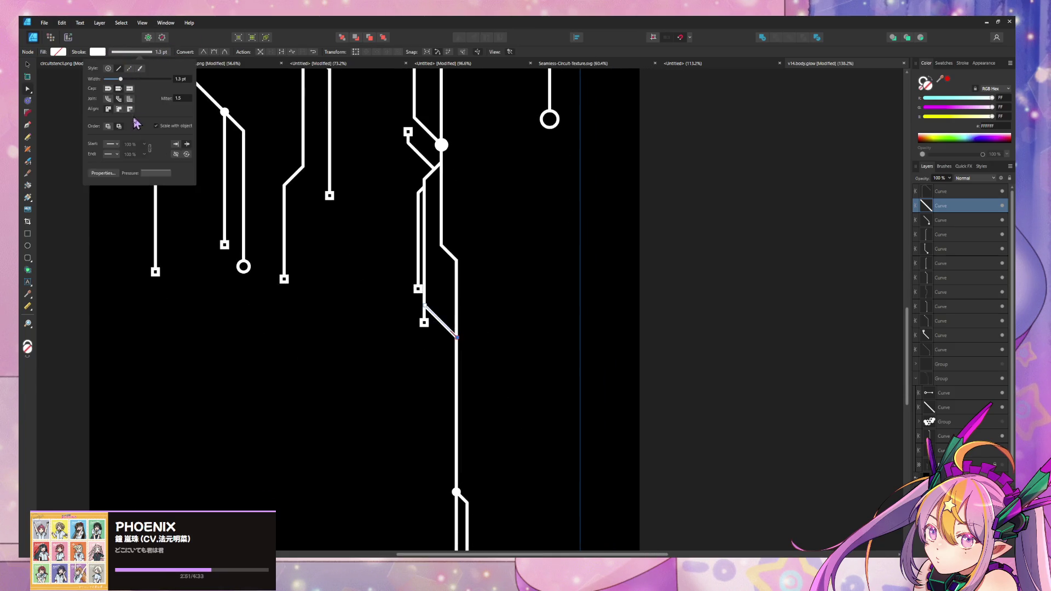
{"action": "left_click", "coordinate": [112, 154]}
{"action": "scroll", "coordinate": [130, 236], "scroll_direction": "down", "scroll_amount": 5}
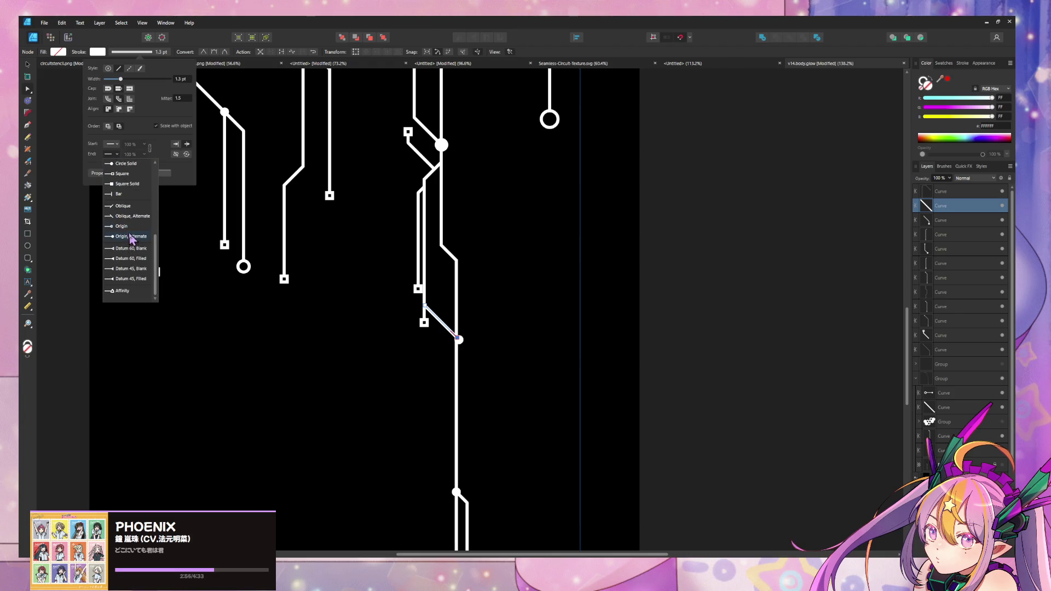
{"action": "left_click", "coordinate": [129, 163]}
{"action": "left_click", "coordinate": [145, 154]}
{"action": "left_click_drag", "start_coordinate": [142, 164], "coordinate": [149, 165]}
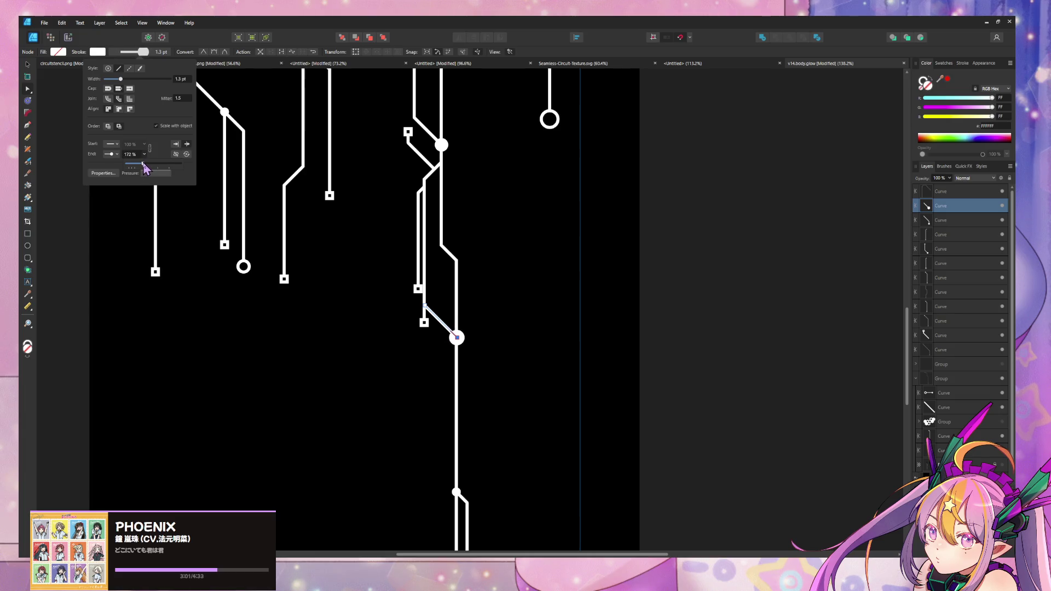
{"action": "left_click", "coordinate": [683, 321]}
{"action": "scroll", "coordinate": [515, 192], "scroll_direction": "down", "scroll_amount": 5, "text": "ctrl"}
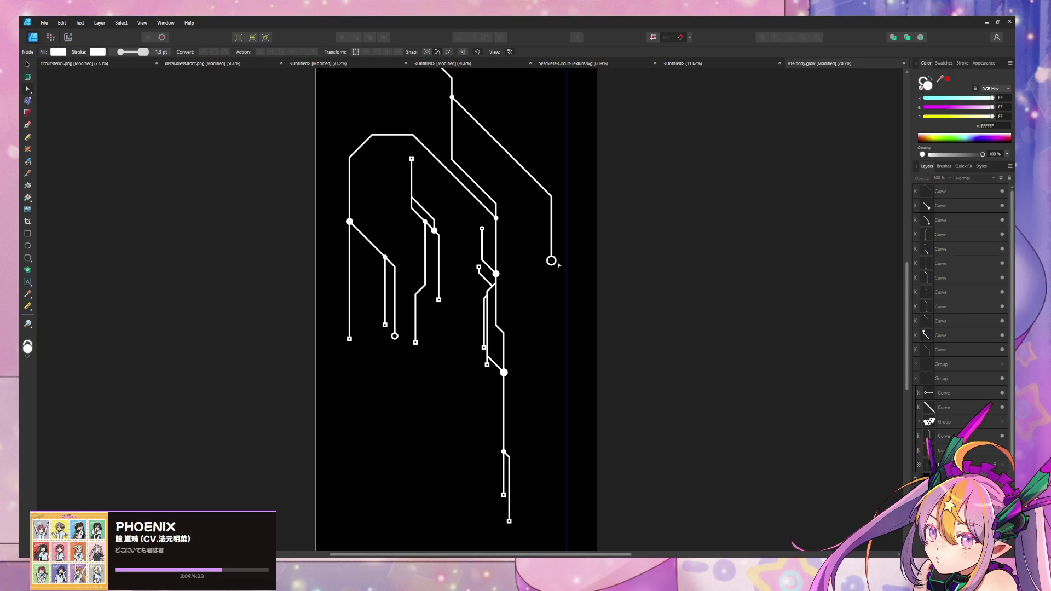
{"action": "scroll", "coordinate": [520, 273], "scroll_direction": "up", "scroll_amount": 5, "text": "ctrl"}
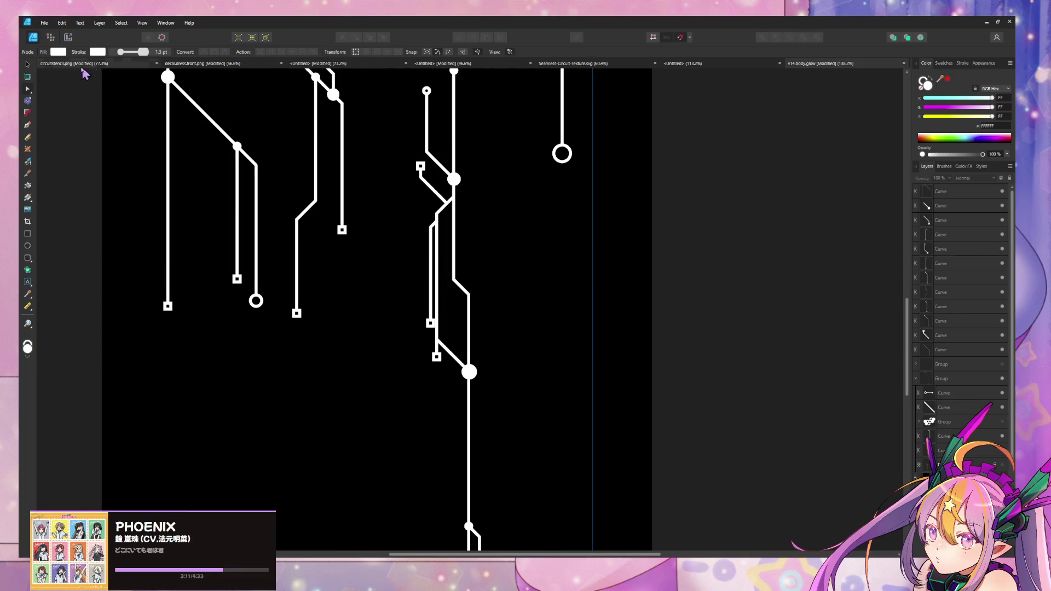
Draw a new trace from the long vertical line diagonally right, then straight down.
{"action": "left_click", "coordinate": [27, 126]}
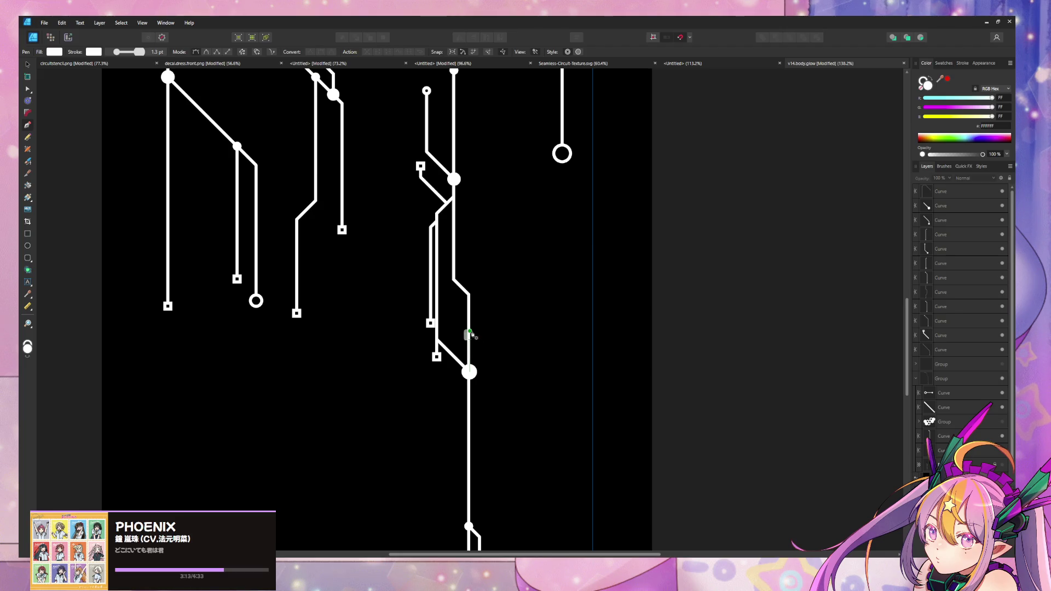
{"action": "scroll", "coordinate": [469, 335], "scroll_direction": "up", "scroll_amount": 4, "text": "ctrl"}
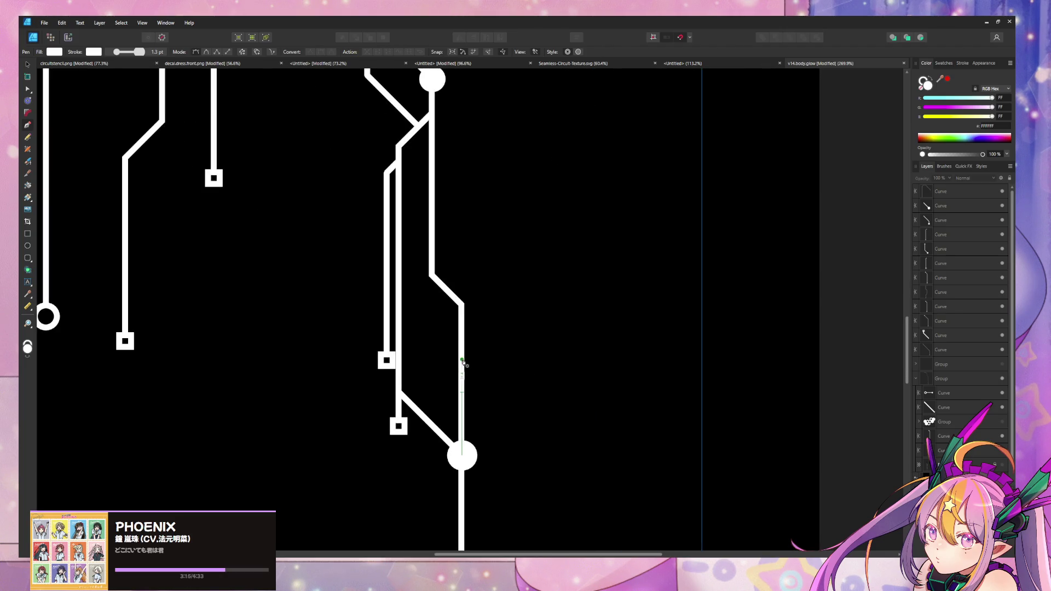
{"action": "left_click", "coordinate": [463, 364]}
{"action": "left_click", "coordinate": [531, 436]}
{"action": "scroll", "coordinate": [531, 335], "scroll_direction": "down", "scroll_amount": 6, "text": "ctrl"}
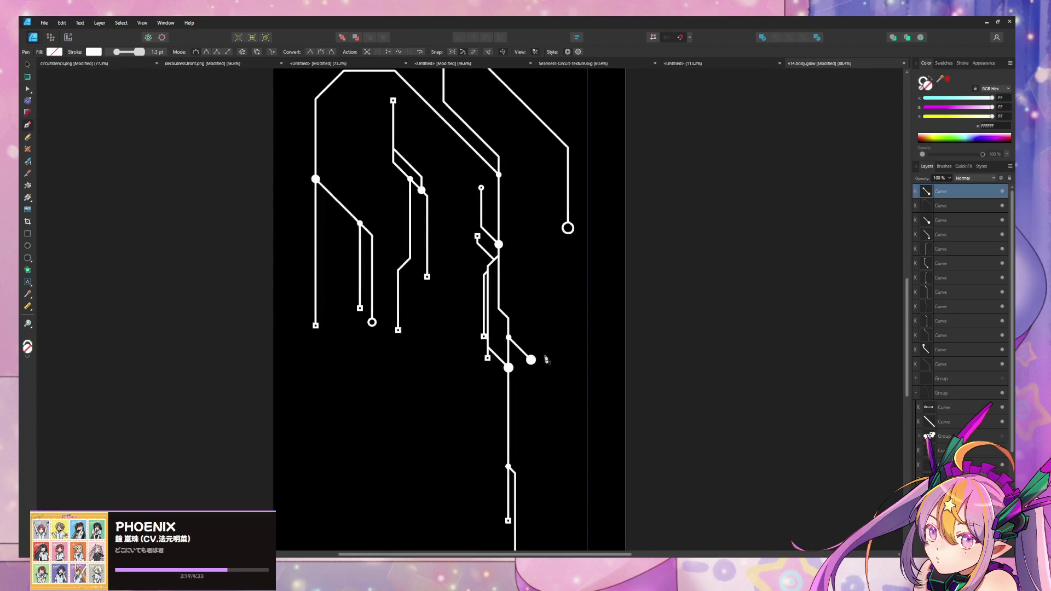
{"action": "scroll", "coordinate": [546, 368], "scroll_direction": "down", "scroll_amount": 2}
{"action": "left_click", "coordinate": [528, 391]}
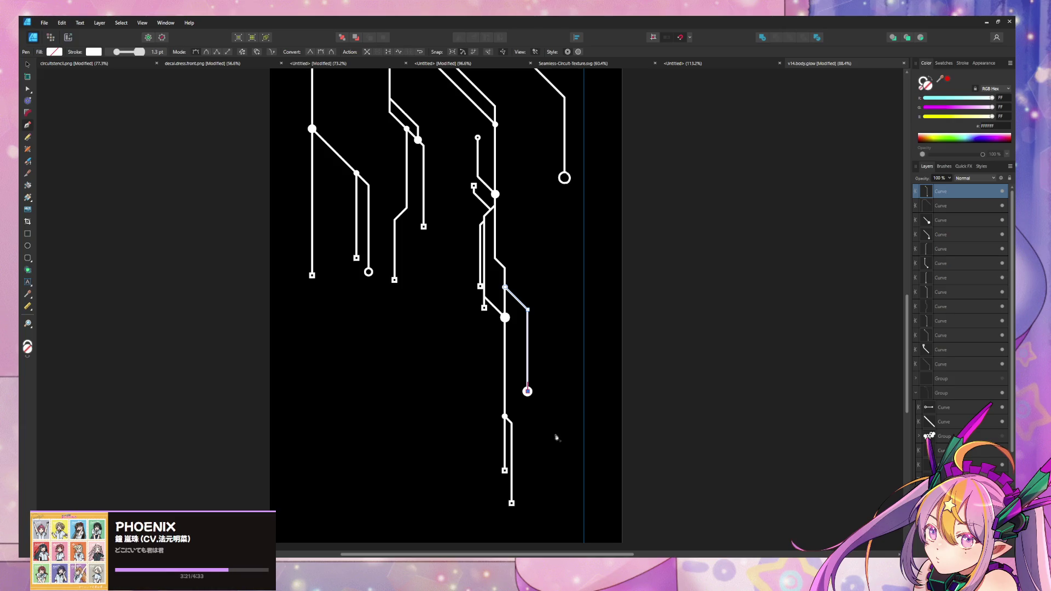
{"action": "scroll", "coordinate": [556, 437], "scroll_direction": "up", "scroll_amount": 3, "text": "ctrl"}
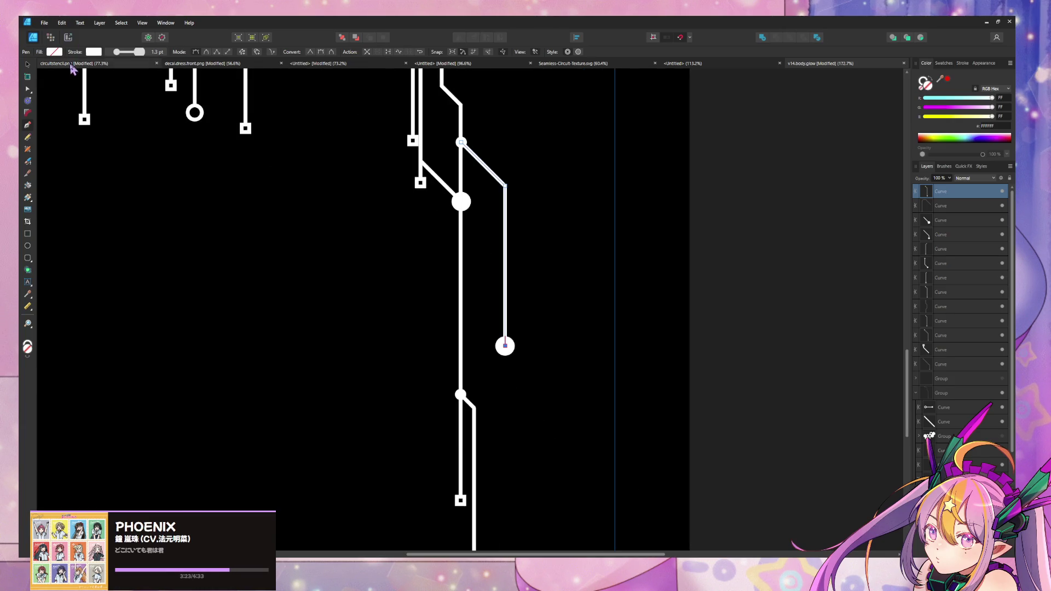
Set the new branch's End arrowhead to Circle and fit the artboard in view.
{"action": "left_click", "coordinate": [27, 89]}
{"action": "left_click", "coordinate": [98, 52]}
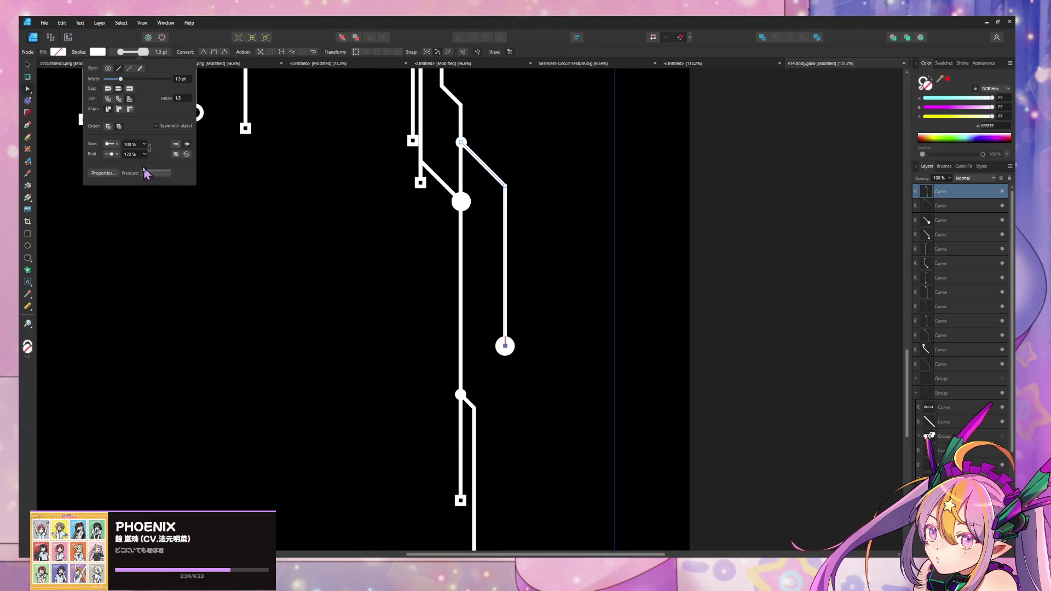
{"action": "left_click", "coordinate": [111, 154]}
{"action": "scroll", "coordinate": [130, 241], "scroll_direction": "up", "scroll_amount": 3}
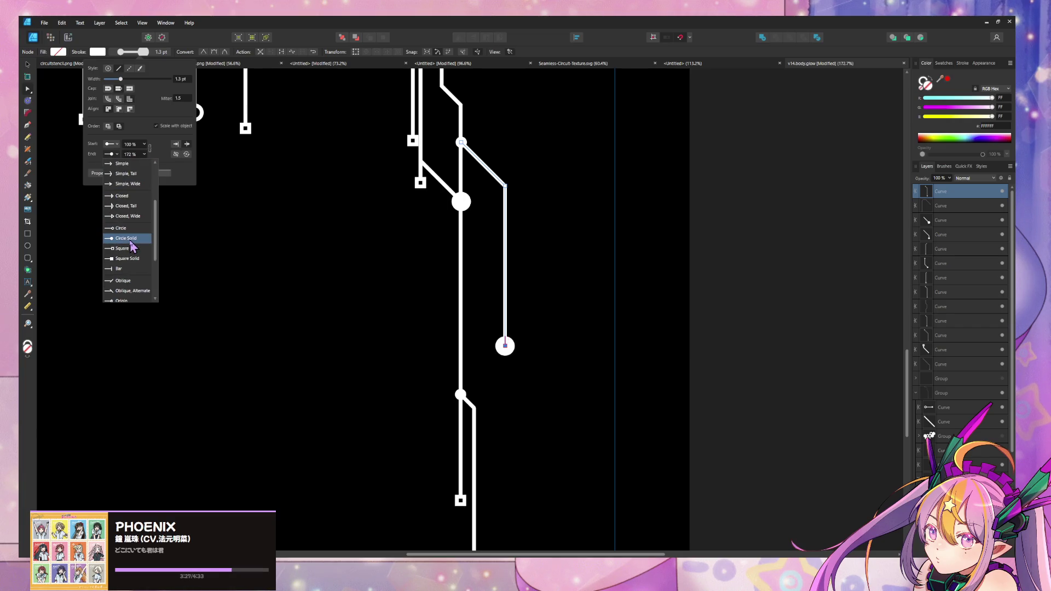
{"action": "left_click", "coordinate": [125, 229]}
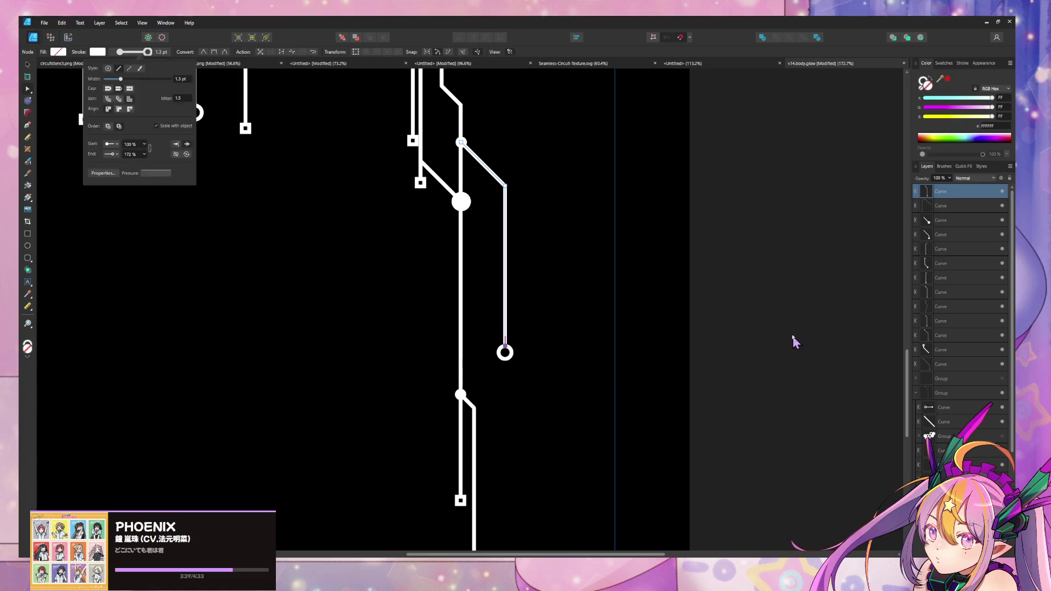
{"action": "left_click", "coordinate": [793, 343]}
{"action": "key", "text": "ctrl+0"}
{"action": "scroll", "coordinate": [723, 371], "scroll_direction": "up", "scroll_amount": 1}
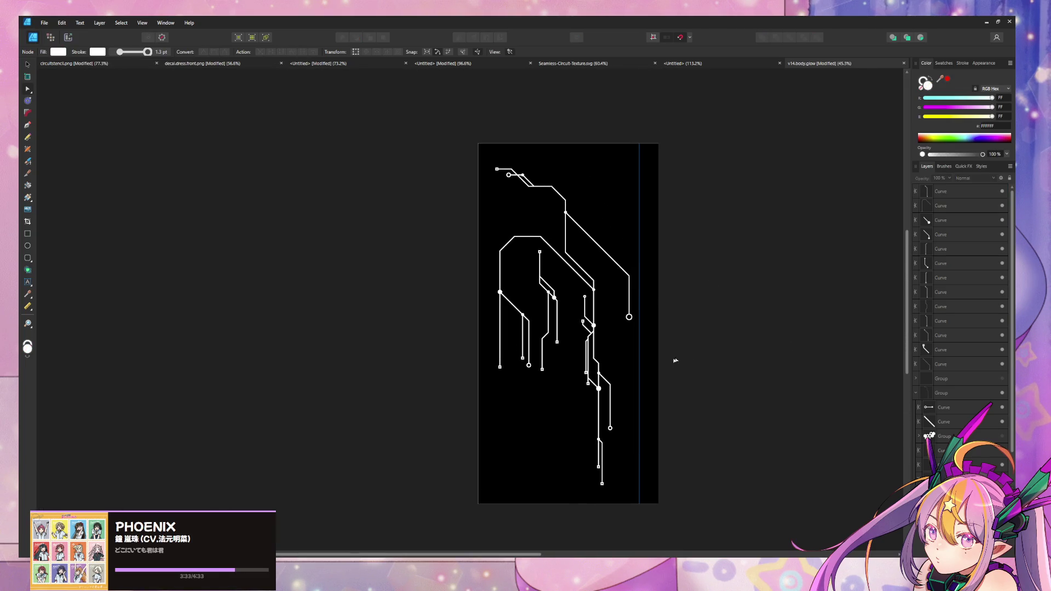
Fit the artboard in view and select the hexagon Group in the Layers panel.
{"action": "scroll", "coordinate": [679, 360], "scroll_direction": "up", "scroll_amount": 5, "text": "ctrl"}
{"action": "key", "text": "ctrl+0"}
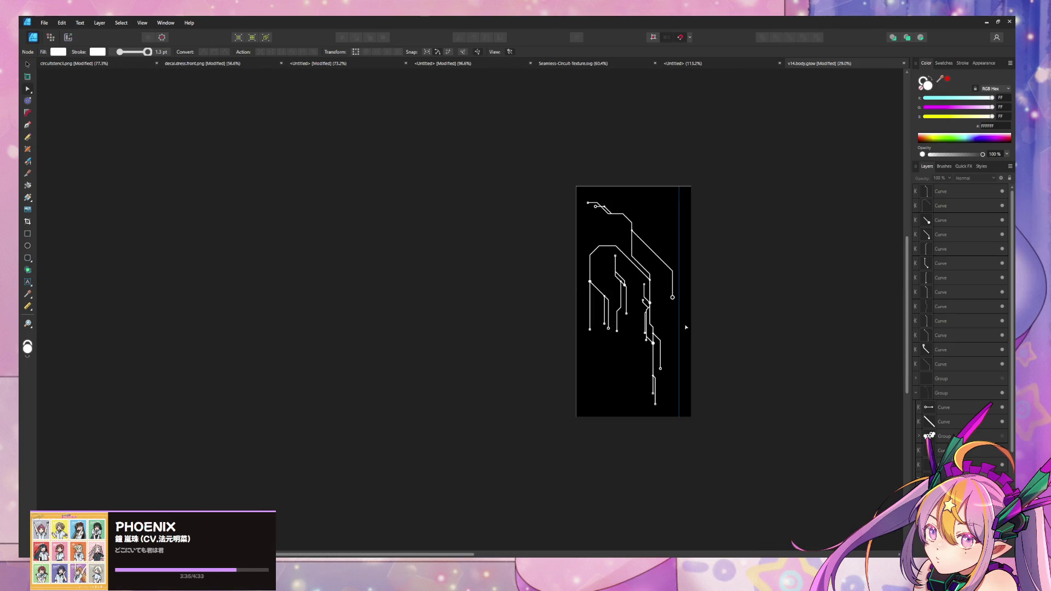
{"action": "scroll", "coordinate": [639, 406], "scroll_direction": "up", "scroll_amount": 3, "text": "ctrl"}
{"action": "scroll", "coordinate": [624, 314], "scroll_direction": "down", "scroll_amount": 3, "text": "ctrl"}
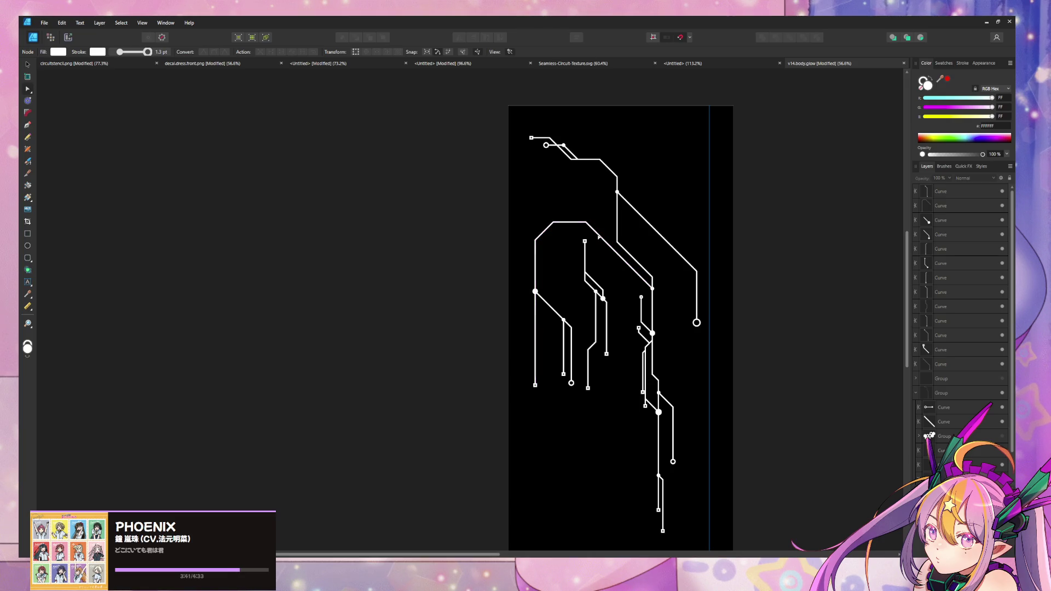
{"action": "scroll", "coordinate": [977, 343], "scroll_direction": "down", "scroll_amount": 2}
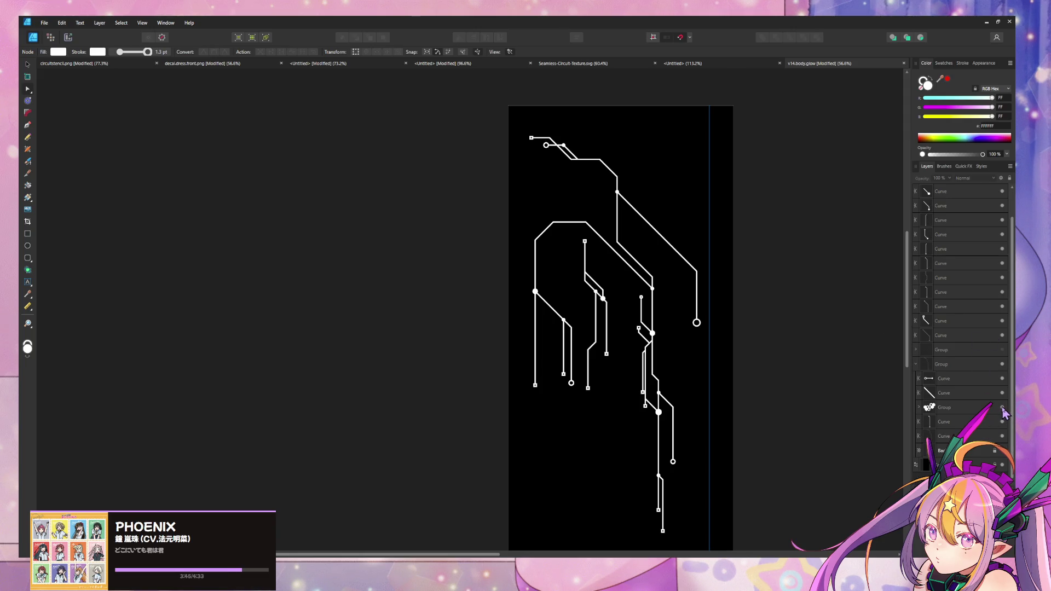
{"action": "left_click", "coordinate": [968, 412]}
{"action": "scroll", "coordinate": [684, 269], "scroll_direction": "down", "scroll_amount": 1, "text": "ctrl"}
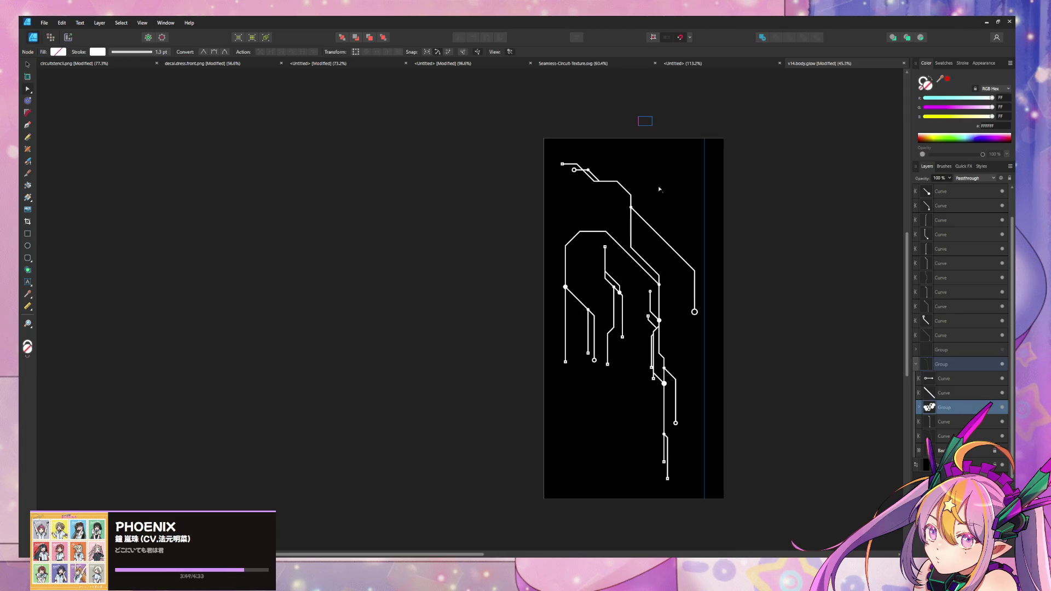
{"action": "scroll", "coordinate": [646, 274], "scroll_direction": "up", "scroll_amount": 3}
{"action": "scroll", "coordinate": [625, 306], "scroll_direction": "up", "scroll_amount": 3, "text": "ctrl"}
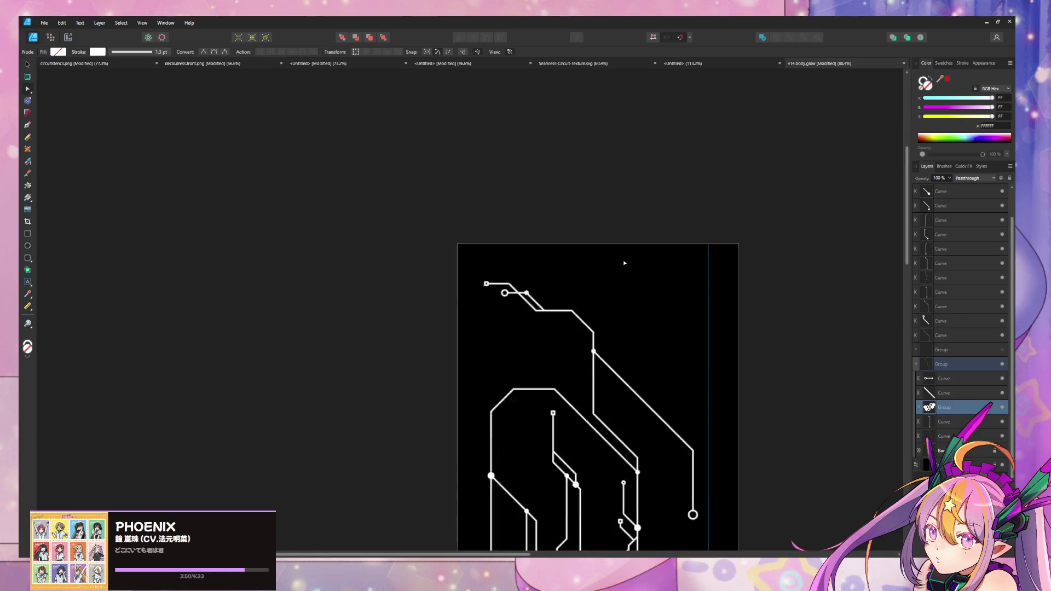
Drag the hexagon cluster onto the artboard near the top traces, undoing trial resizes.
{"action": "left_click", "coordinate": [28, 64]}
{"action": "mouse_move", "coordinate": [628, 216]}
{"action": "left_mouse_down"}
{"action": "mouse_move", "coordinate": [641, 363]}
{"action": "mouse_move", "coordinate": [704, 324]}
{"action": "left_mouse_up"}
{"action": "key", "text": "ctrl+z"}
{"action": "mouse_move", "coordinate": [641, 341]}
{"action": "left_mouse_down"}
{"action": "mouse_move", "coordinate": [717, 299]}
{"action": "mouse_move", "coordinate": [709, 308]}
{"action": "left_mouse_up"}
{"action": "key", "text": "ctrl+z"}
{"action": "mouse_move", "coordinate": [641, 340]}
{"action": "left_mouse_down"}
{"action": "mouse_move", "coordinate": [715, 296]}
{"action": "mouse_move", "coordinate": [650, 340]}
{"action": "mouse_move", "coordinate": [656, 356]}
{"action": "mouse_move", "coordinate": [554, 361]}
{"action": "mouse_move", "coordinate": [518, 374]}
{"action": "mouse_move", "coordinate": [534, 366]}
{"action": "left_mouse_up"}
{"action": "key", "text": "ctrl+z"}
{"action": "scroll", "coordinate": [659, 323], "scroll_direction": "down", "scroll_amount": 5, "text": "ctrl"}
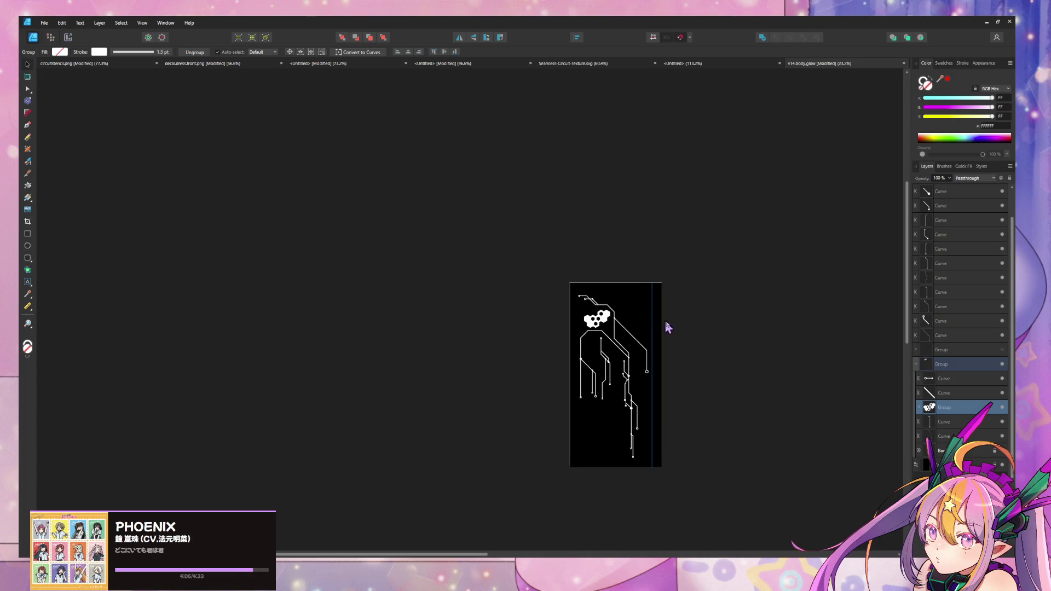
Drag the hexagon cluster down beside the lower traces.
{"action": "scroll", "coordinate": [659, 335], "scroll_direction": "up", "scroll_amount": 4, "text": "ctrl"}
{"action": "scroll", "coordinate": [602, 307], "scroll_direction": "left", "scroll_amount": 5}
{"action": "scroll", "coordinate": [583, 274], "scroll_direction": "up", "scroll_amount": 5, "text": "ctrl"}
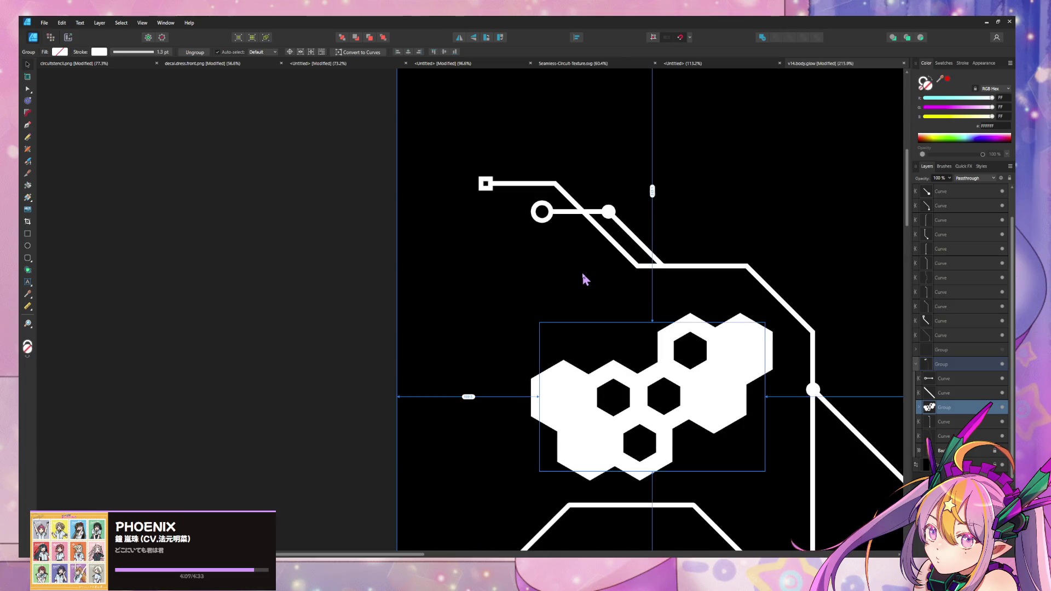
{"action": "scroll", "coordinate": [509, 256], "scroll_direction": "down", "scroll_amount": 8, "text": "ctrl"}
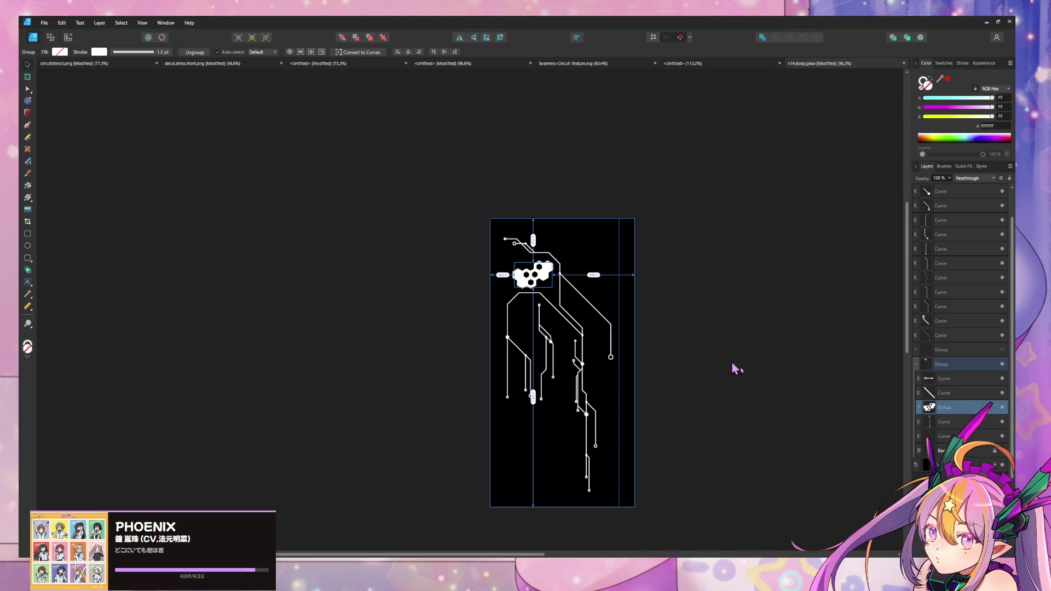
{"action": "left_click", "coordinate": [801, 405]}
{"action": "left_click", "coordinate": [533, 274]}
{"action": "left_click_drag", "start_coordinate": [539, 280], "coordinate": [551, 433]}
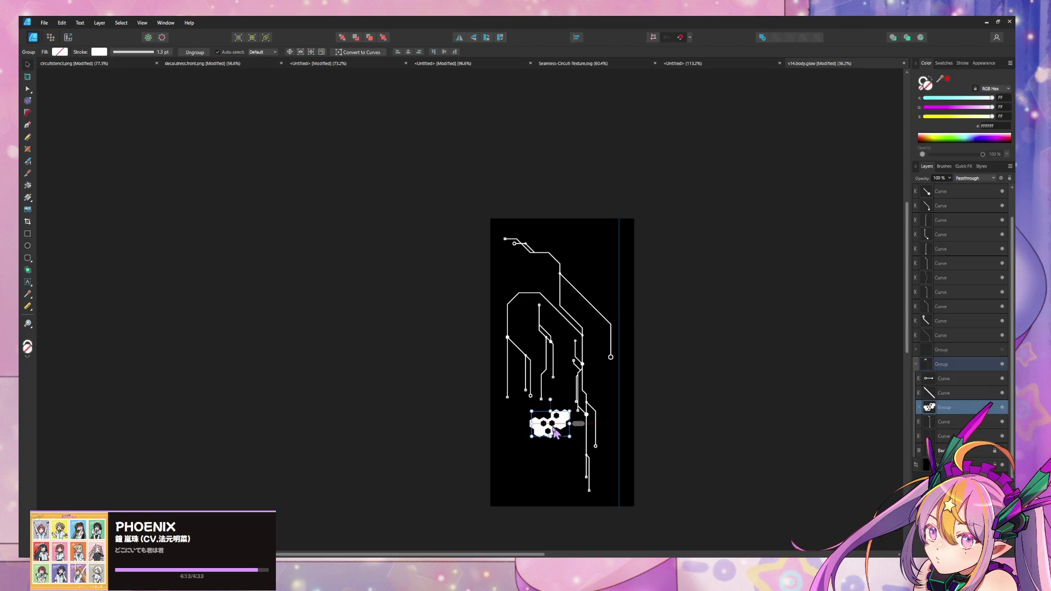
Hide the hexagon Group layer so only the circuit traces show.
{"action": "left_click", "coordinate": [1002, 407]}
{"action": "left_click", "coordinate": [1002, 408]}
{"action": "left_click", "coordinate": [1002, 408]}
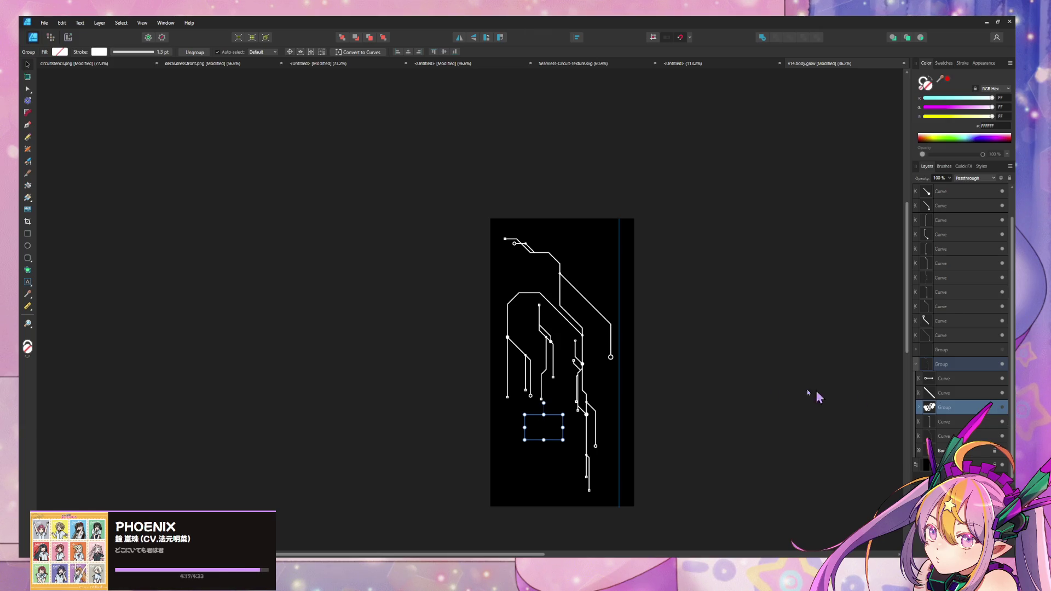
{"action": "scroll", "coordinate": [626, 401], "scroll_direction": "up", "scroll_amount": 3, "text": "ctrl"}
{"action": "scroll", "coordinate": [777, 312], "scroll_direction": "down", "scroll_amount": 4, "text": "ctrl"}
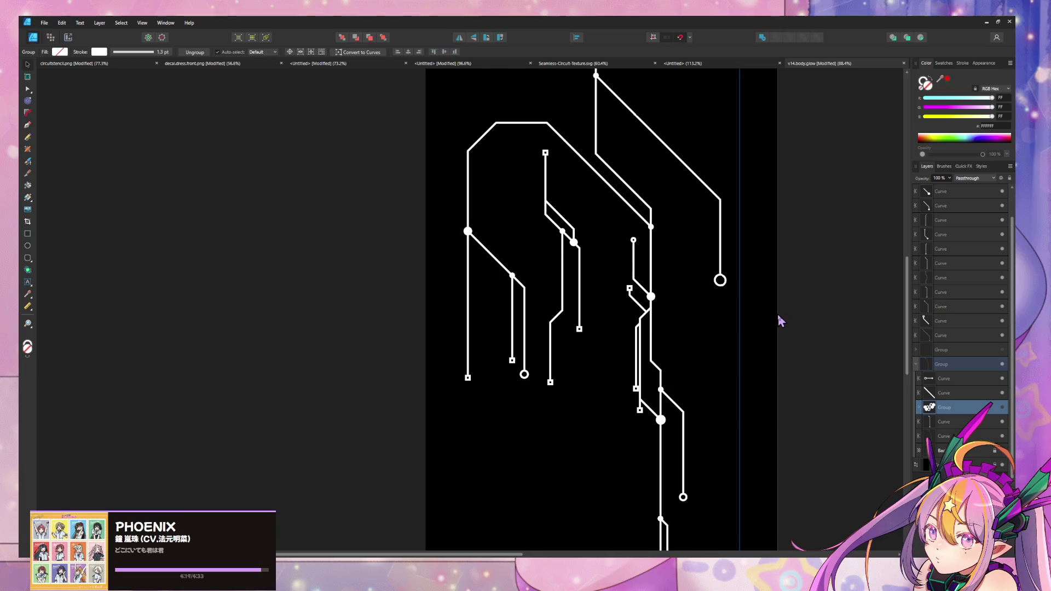
Draw a new trace among the central traces, ending in a diagonal run.
{"action": "scroll", "coordinate": [750, 350], "scroll_direction": "up", "scroll_amount": 4, "text": "ctrl"}
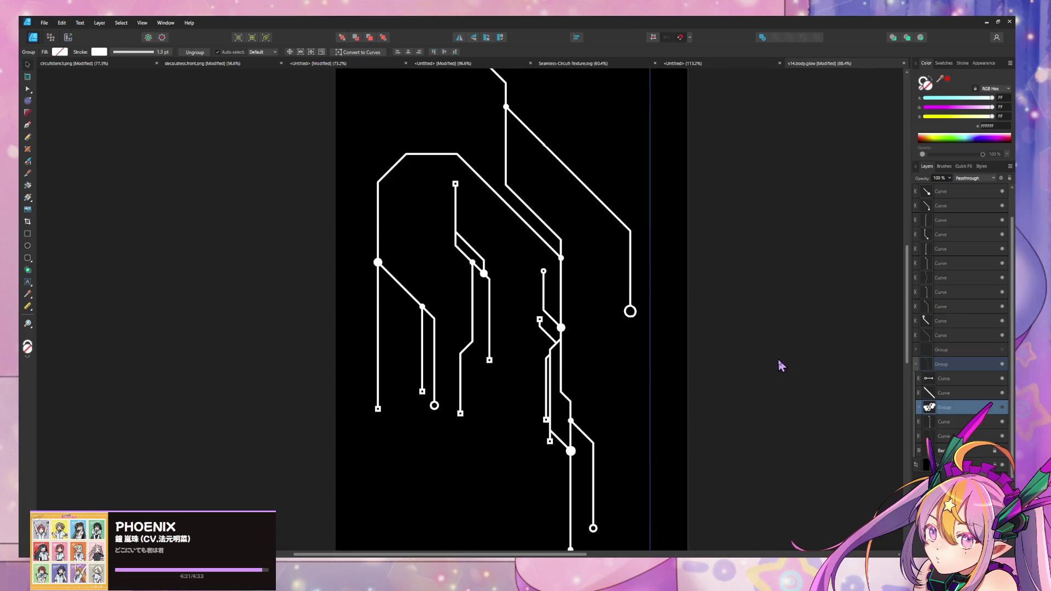
{"action": "left_click", "coordinate": [29, 128]}
{"action": "scroll", "coordinate": [582, 301], "scroll_direction": "up", "scroll_amount": 1}
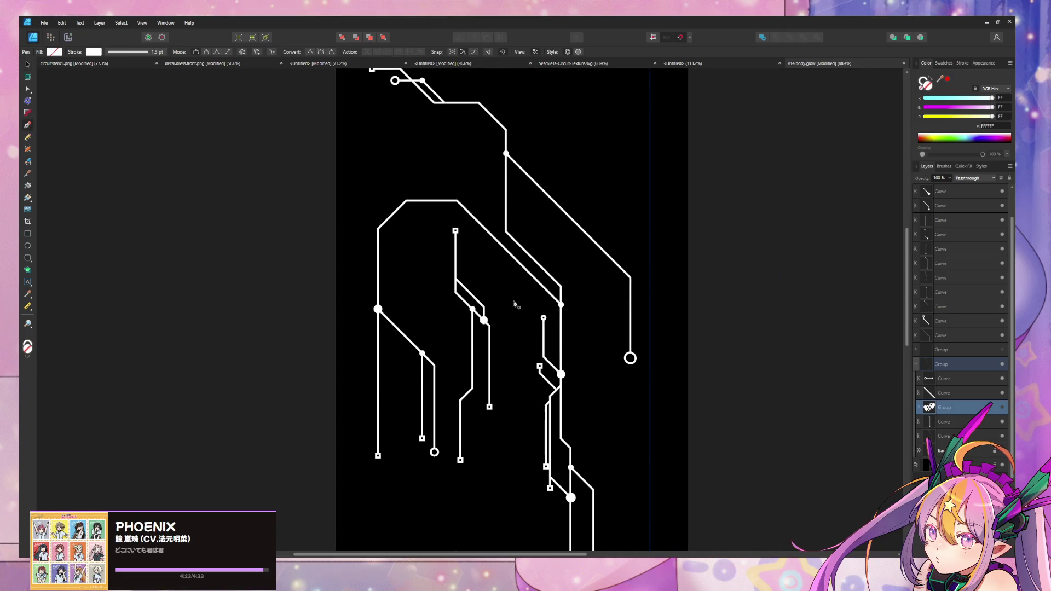
{"action": "scroll", "coordinate": [501, 343], "scroll_direction": "up", "scroll_amount": 2, "text": "ctrl"}
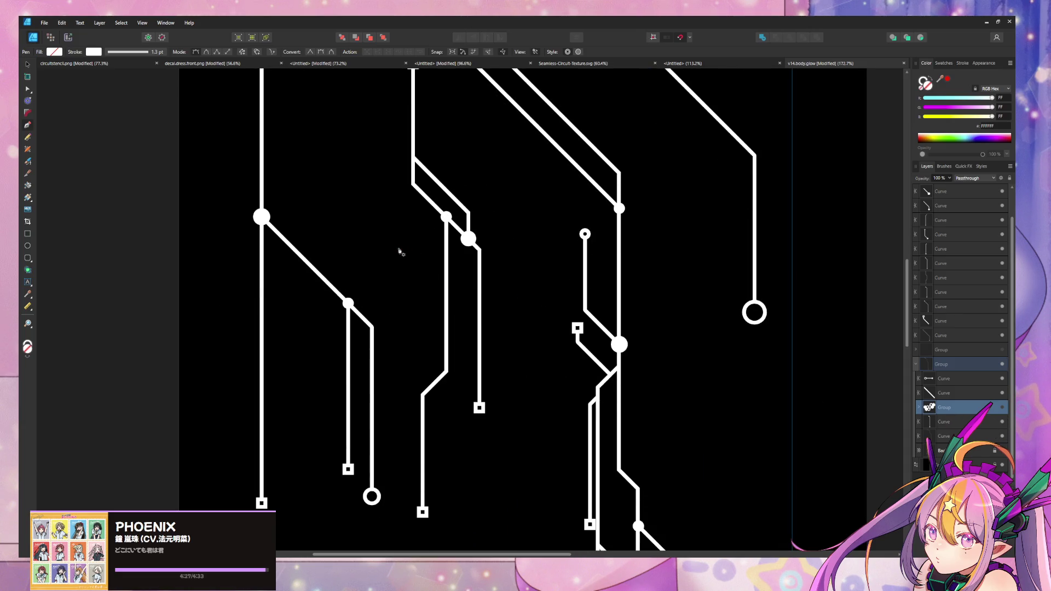
{"action": "left_click", "coordinate": [399, 339]}
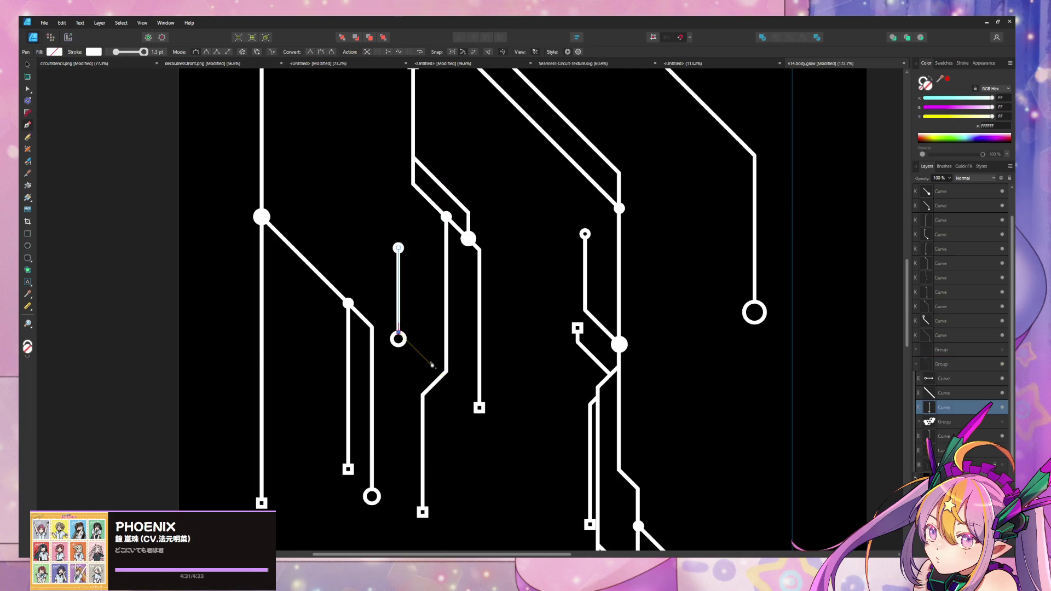
{"action": "left_click", "coordinate": [432, 366]}
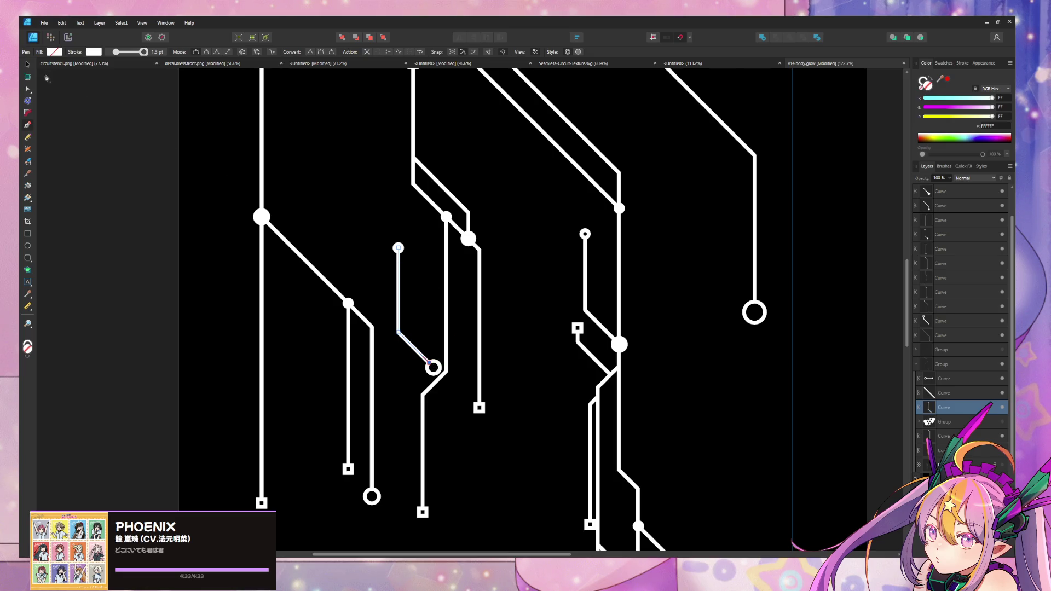
Shift the trace's top node right and pull its circle-pad end up and left.
{"action": "left_click", "coordinate": [28, 88]}
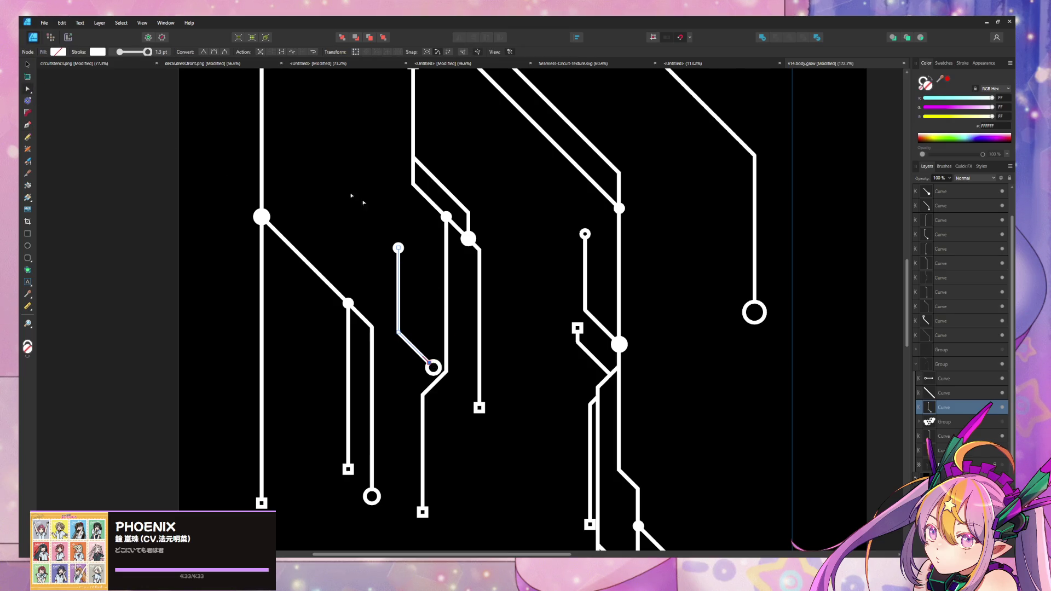
{"action": "left_click", "coordinate": [400, 248]}
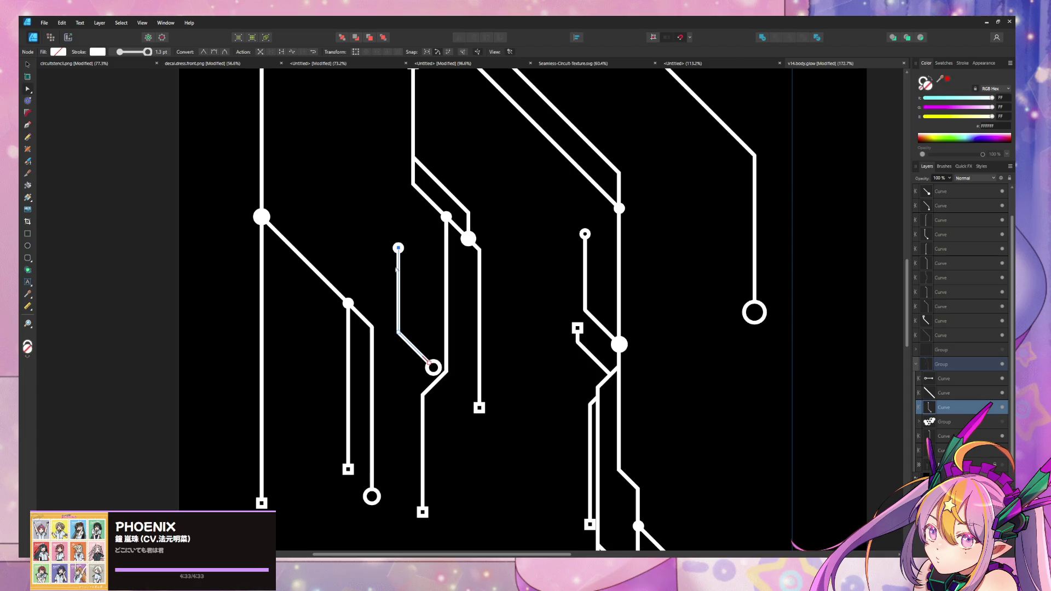
{"action": "mouse_move", "coordinate": [399, 248]}
{"action": "left_mouse_down"}
{"action": "mouse_move", "coordinate": [422, 273]}
{"action": "mouse_move", "coordinate": [459, 243]}
{"action": "mouse_move", "coordinate": [430, 275]}
{"action": "mouse_move", "coordinate": [448, 249]}
{"action": "left_mouse_up"}
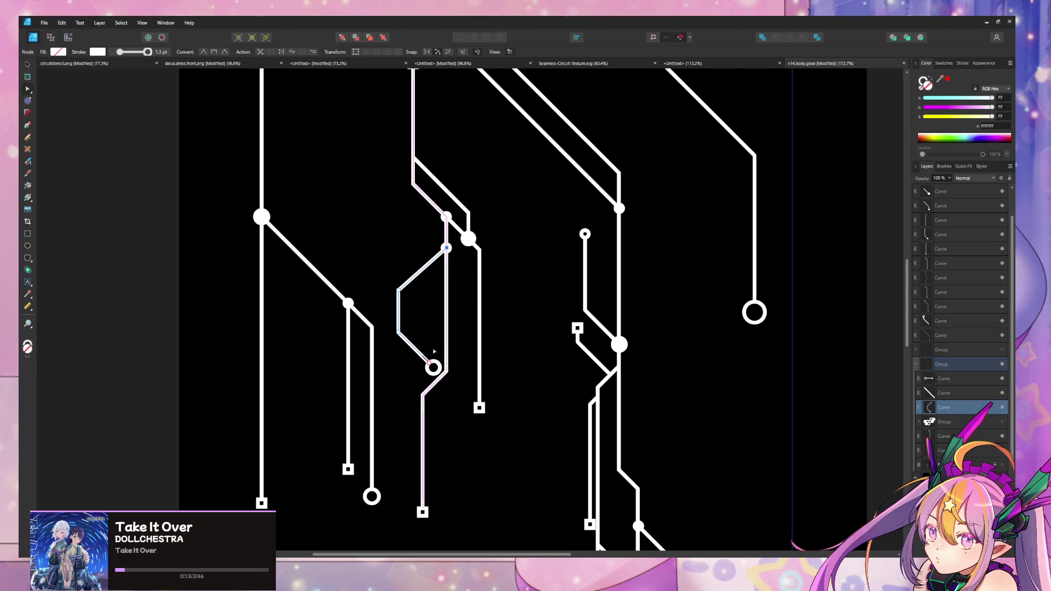
{"action": "key", "text": "ctrl+d"}
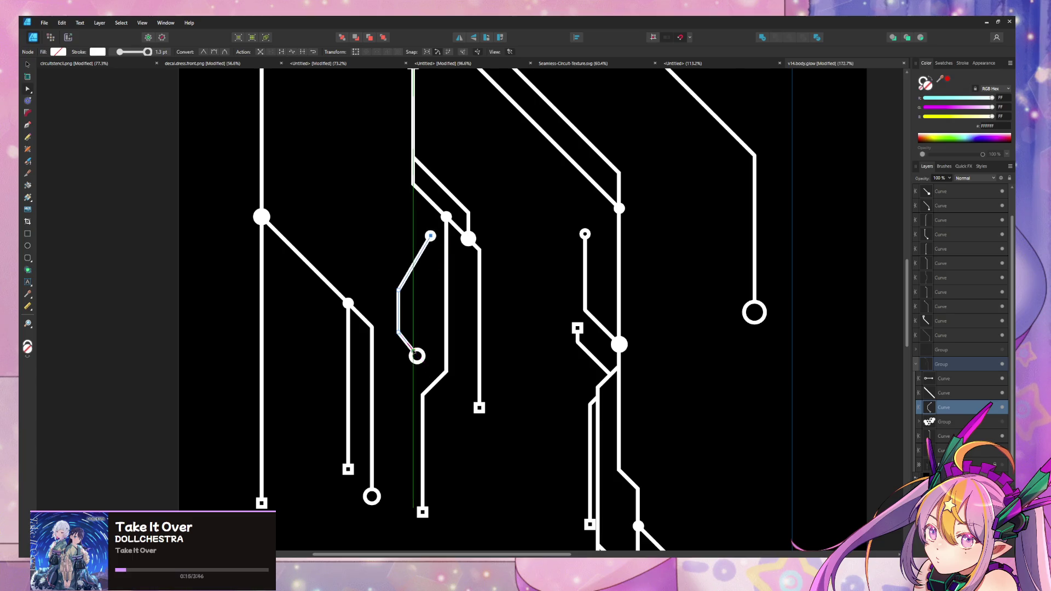
{"action": "left_click", "coordinate": [431, 364]}
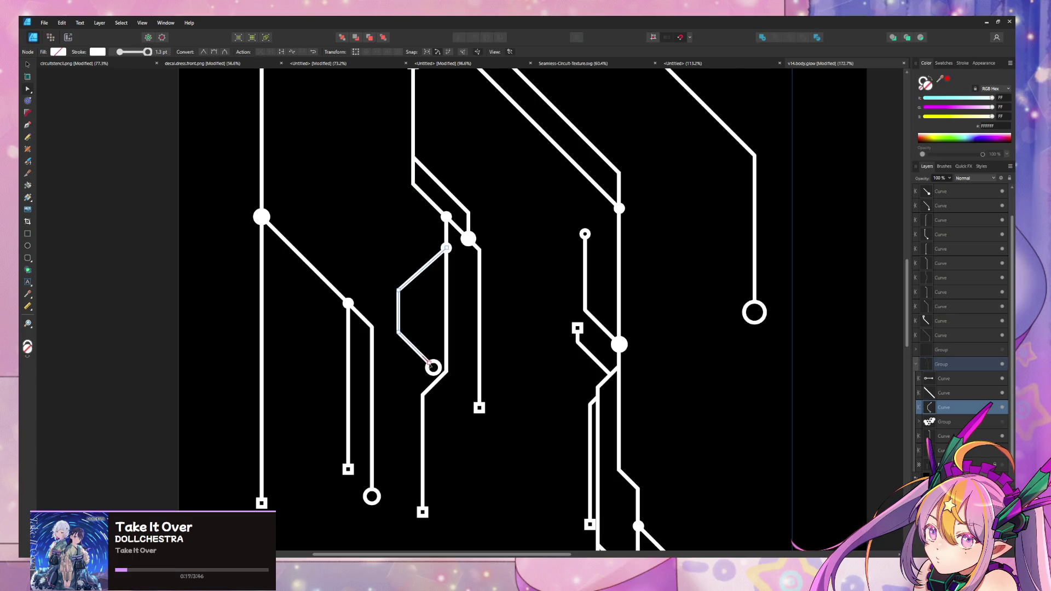
{"action": "left_click_drag", "start_coordinate": [430, 362], "coordinate": [414, 348]}
{"action": "key", "text": "ctrl+d"}
{"action": "scroll", "coordinate": [596, 282], "scroll_direction": "down", "scroll_amount": 10, "text": "ctrl"}
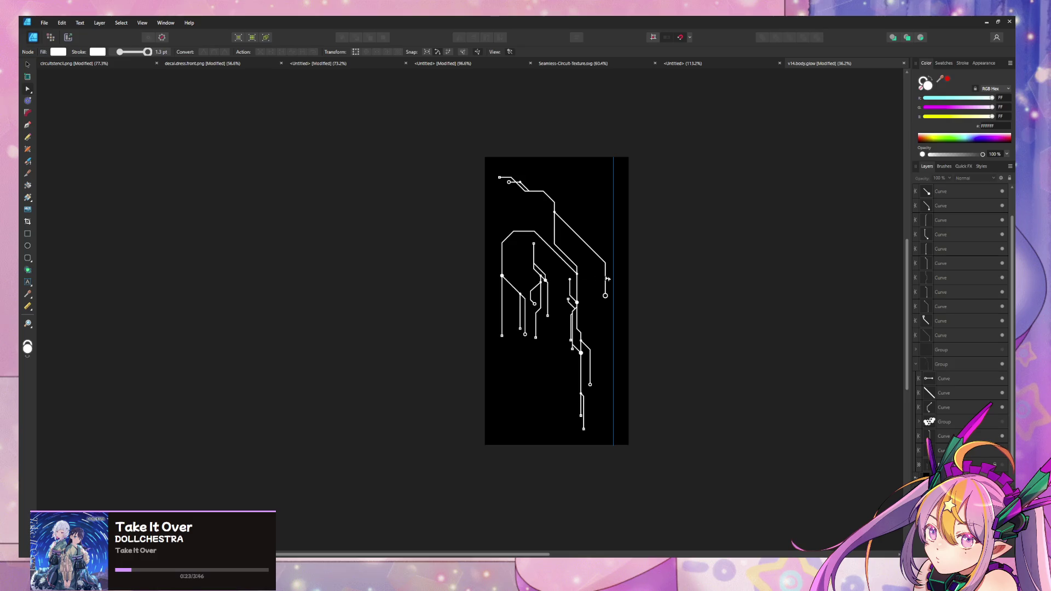
Hide the black Background layer so the circuit traces sit on transparency.
{"action": "scroll", "coordinate": [997, 452], "scroll_direction": "down", "scroll_amount": 1}
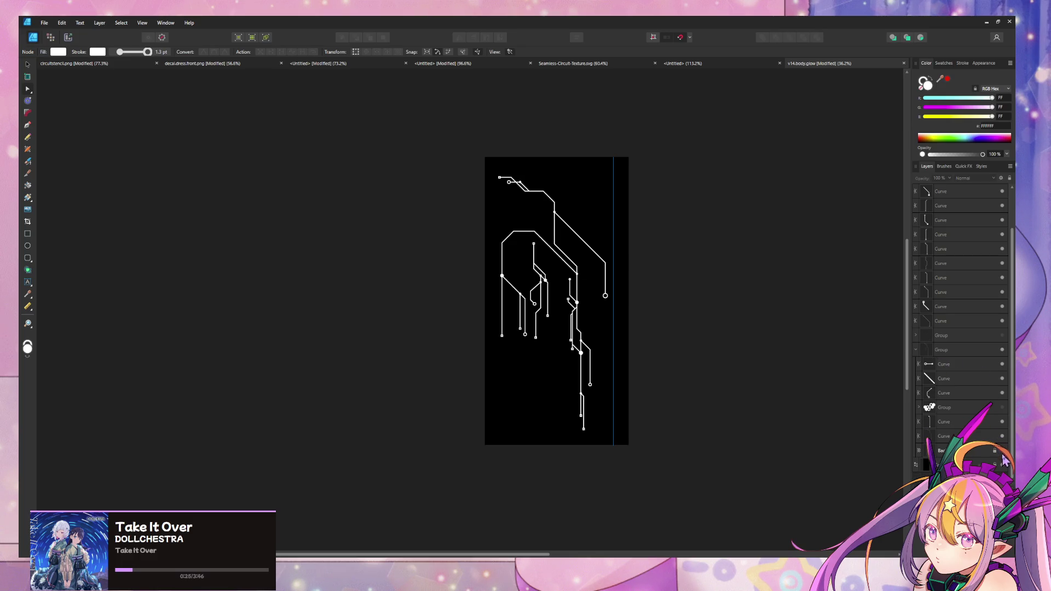
{"action": "left_click", "coordinate": [1002, 465]}
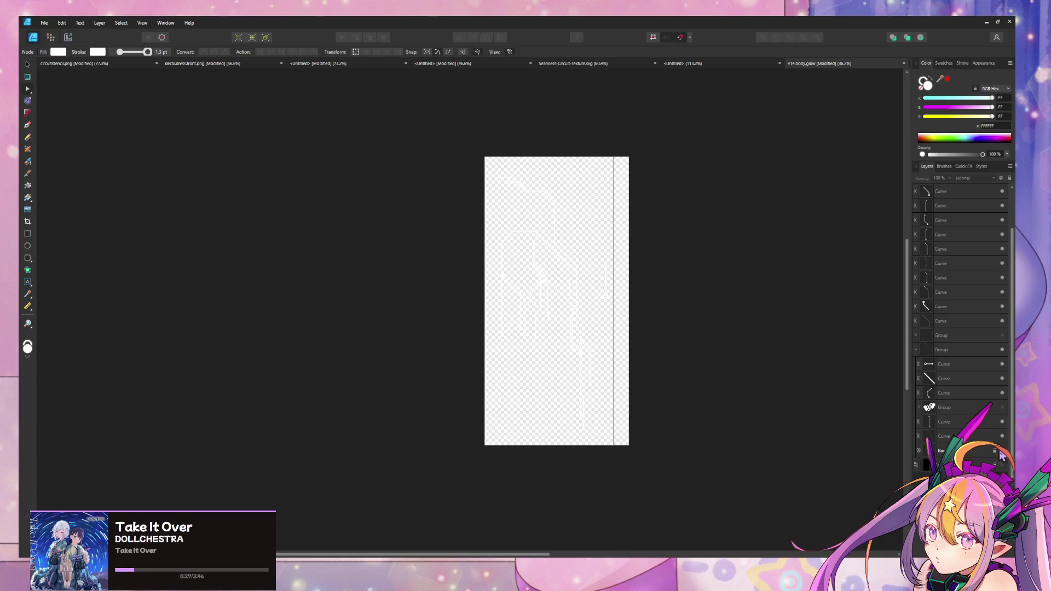
{"action": "left_click", "coordinate": [1002, 466]}
{"action": "left_click", "coordinate": [1003, 465]}
Save the design as 'v25body' in D:\MiraArt\v25base\dress\dress2\textures.
{"action": "left_click", "coordinate": [43, 23]}
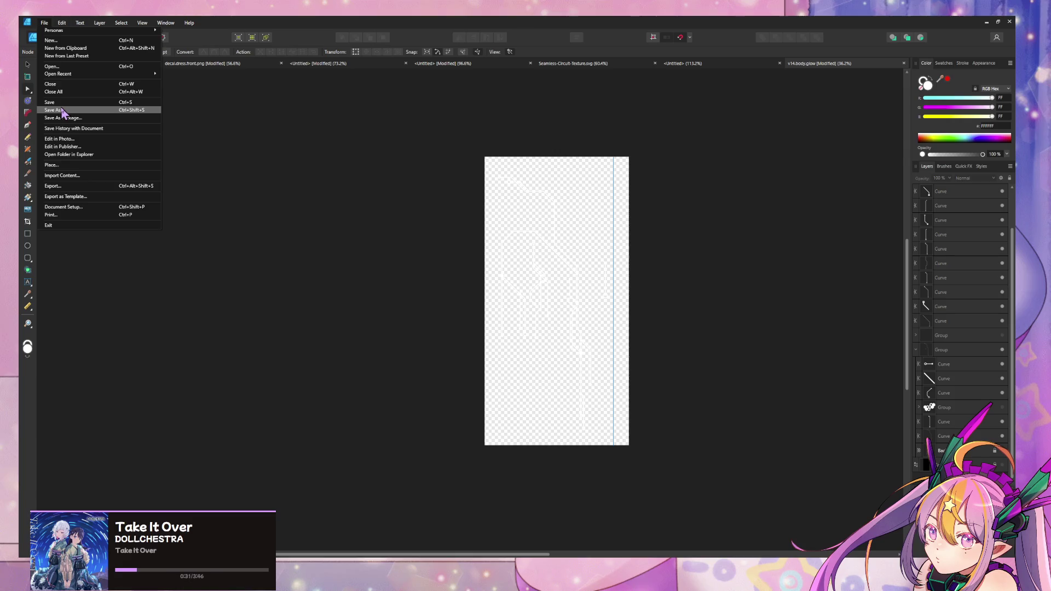
{"action": "left_click", "coordinate": [360, 164]}
{"action": "key", "text": "ctrl+shift+s"}
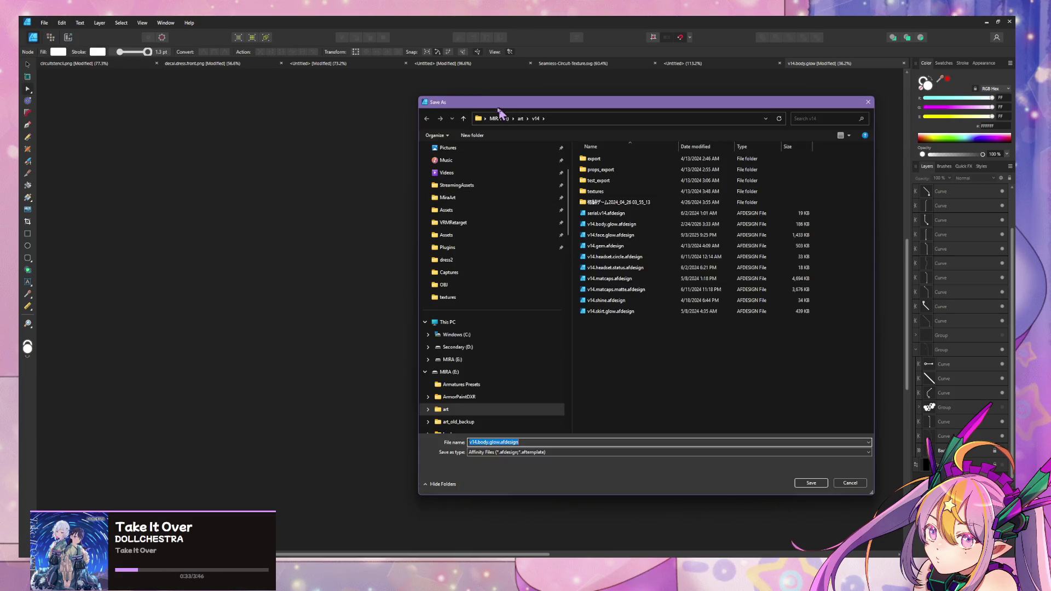
{"action": "scroll", "coordinate": [470, 239], "scroll_direction": "down", "scroll_amount": 1}
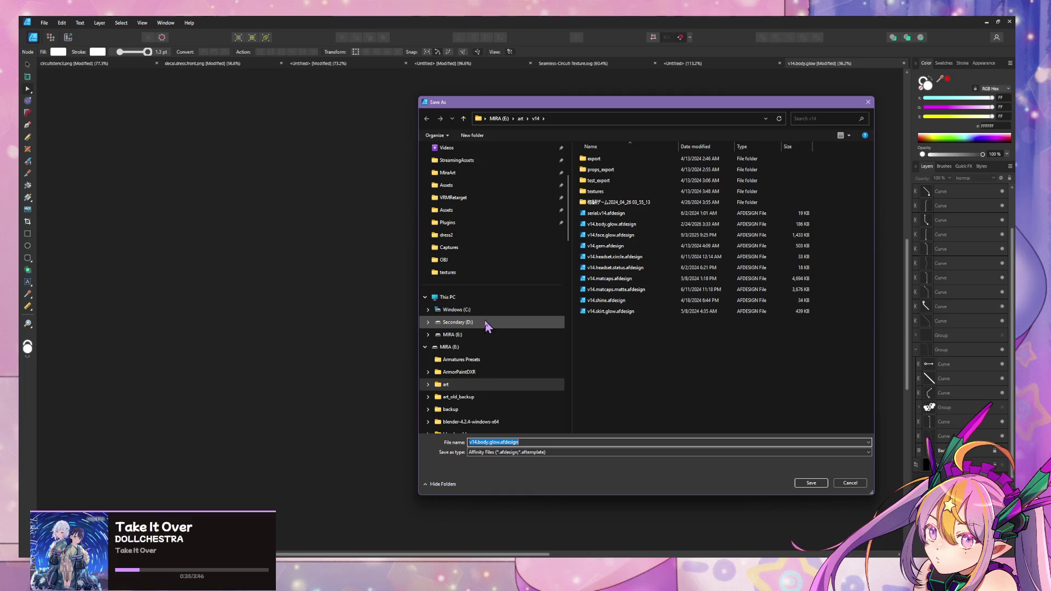
{"action": "left_click", "coordinate": [486, 322]}
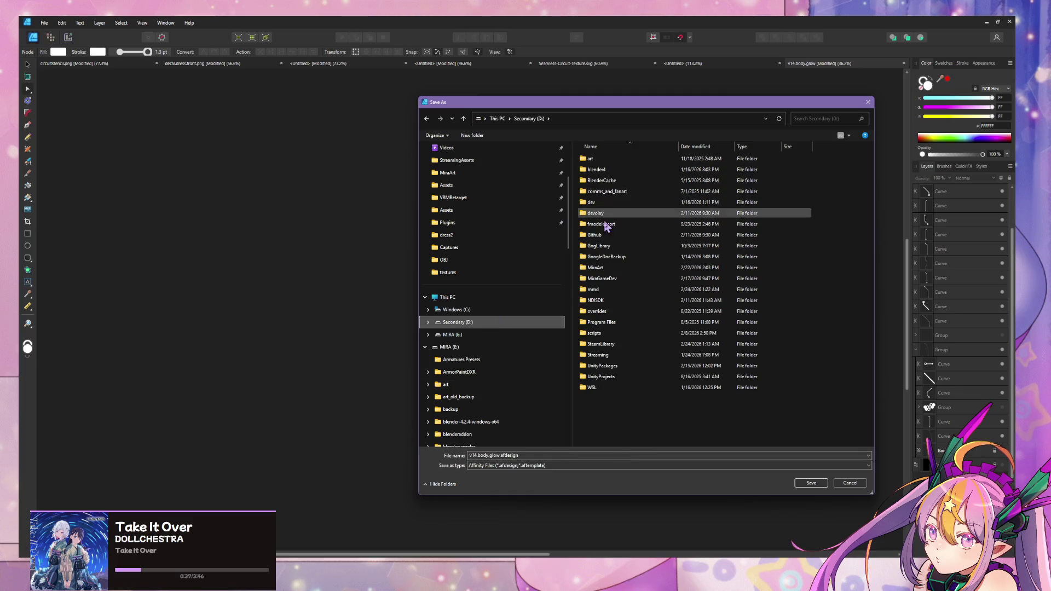
{"action": "double_click", "coordinate": [616, 268]}
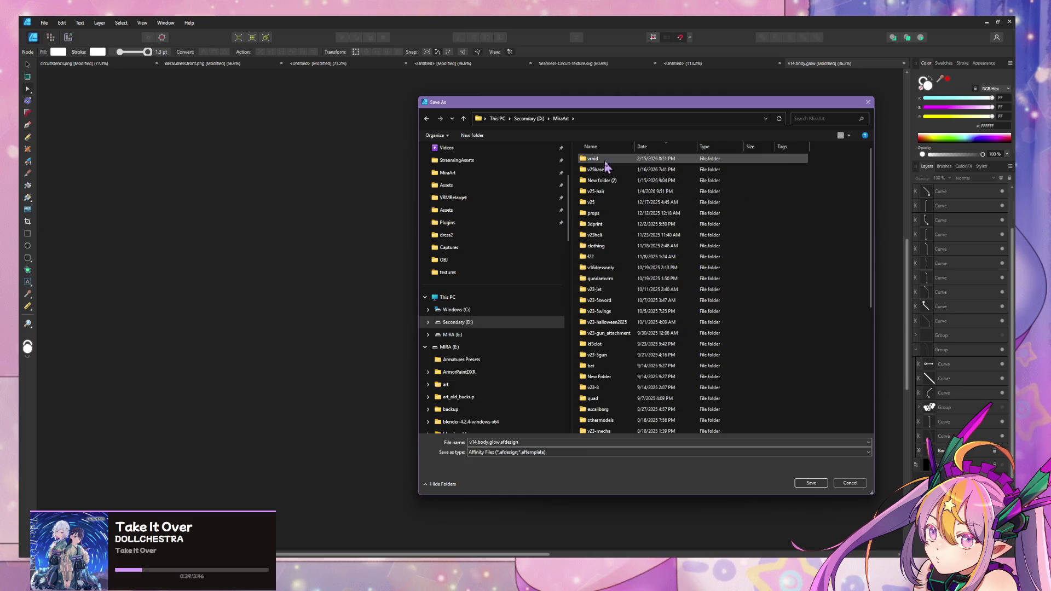
{"action": "double_click", "coordinate": [618, 169]}
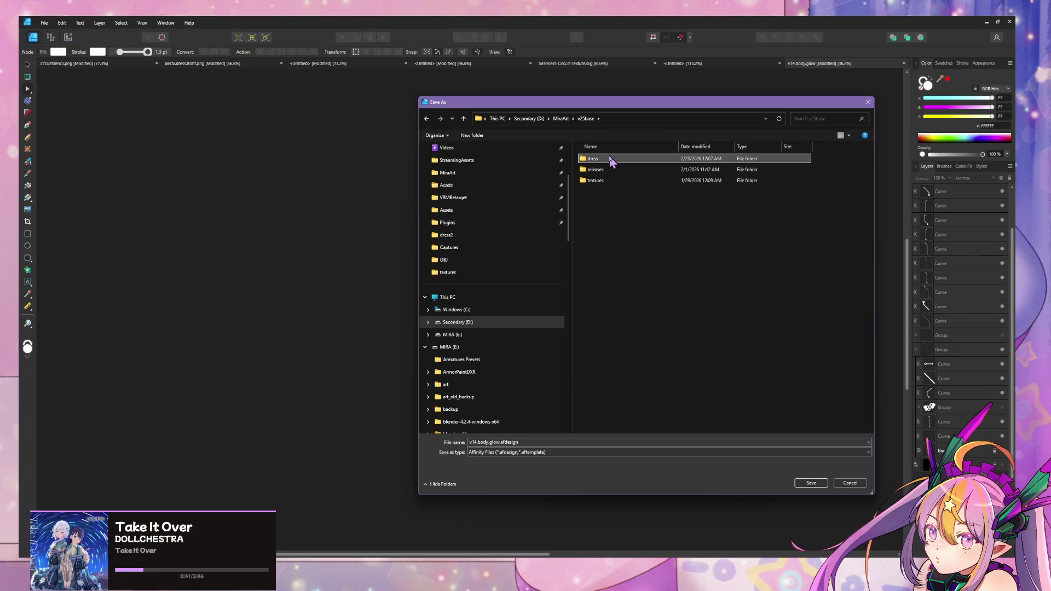
{"action": "double_click", "coordinate": [599, 158]}
{"action": "double_click", "coordinate": [607, 160]}
{"action": "double_click", "coordinate": [597, 182]}
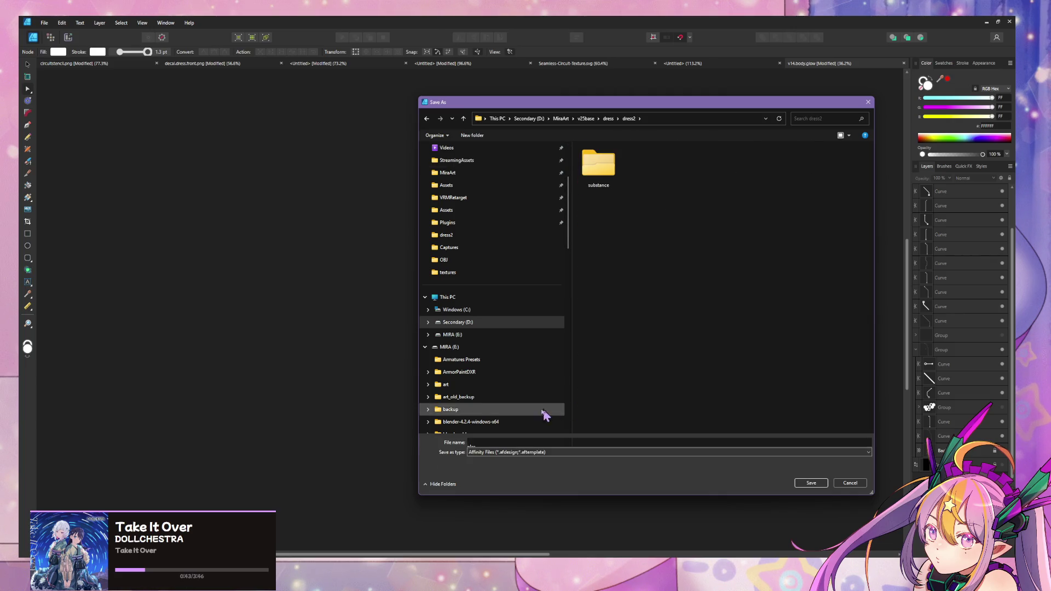
{"action": "key", "text": "ctrl+a"}
{"action": "type", "text": "v25"}
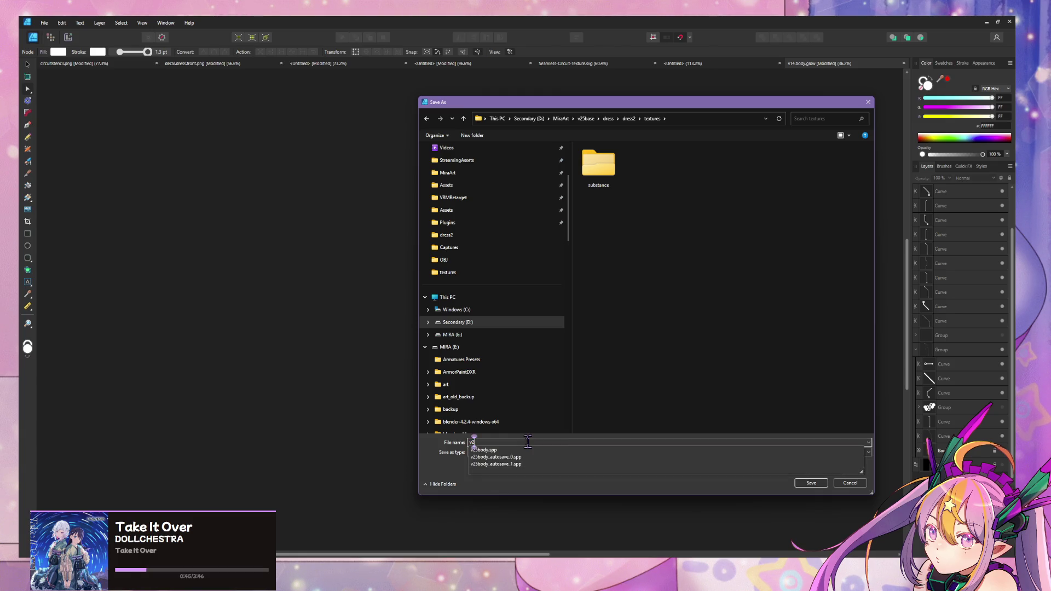
{"action": "type", "text": "body"}
{"action": "key", "text": "Return"}
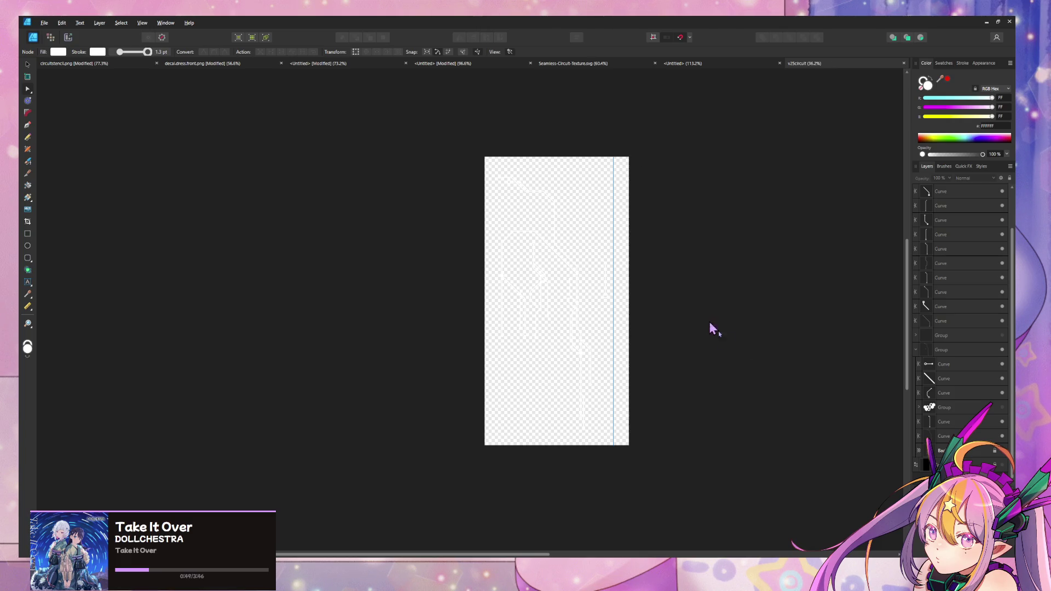
Export the transparent pattern as a 1024×2048 PNG named 'v25circuit.stenc' in the textures folder.
{"action": "key", "text": "ctrl+alt+shift+w"}
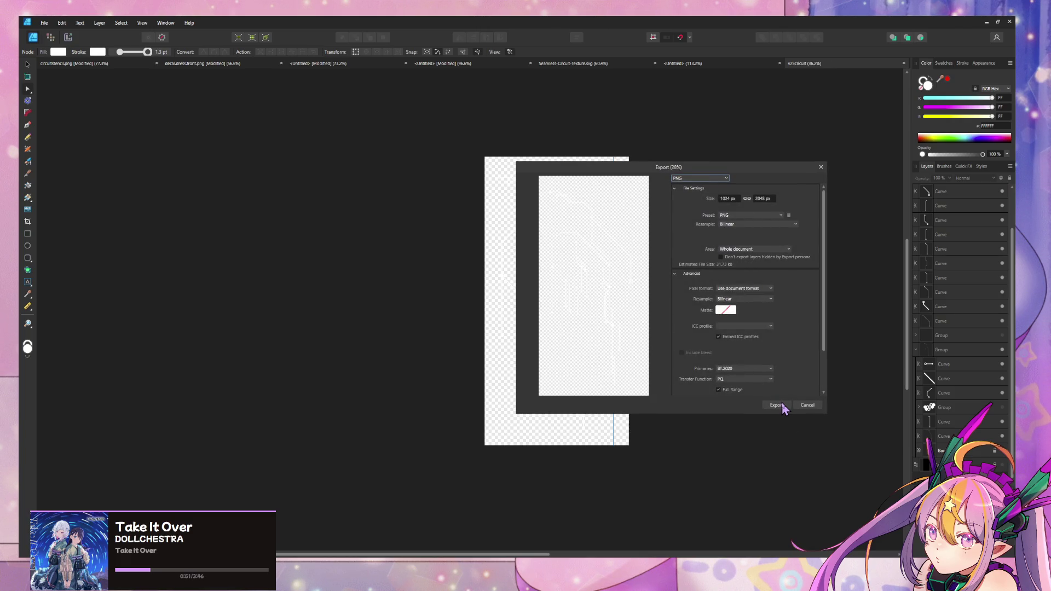
{"action": "left_click", "coordinate": [777, 406]}
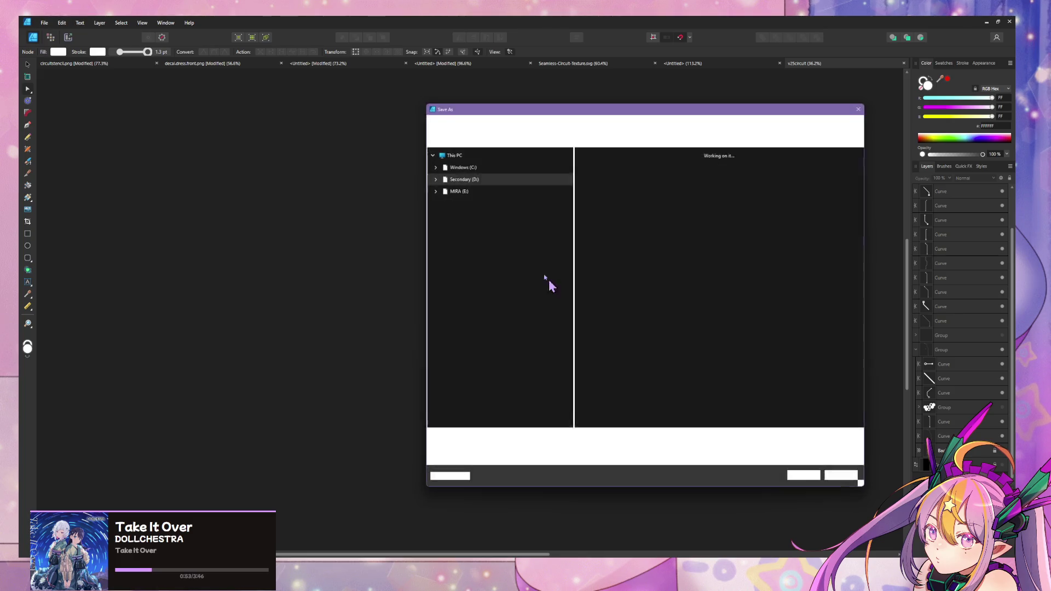
{"action": "type", "text": "v25cir"}
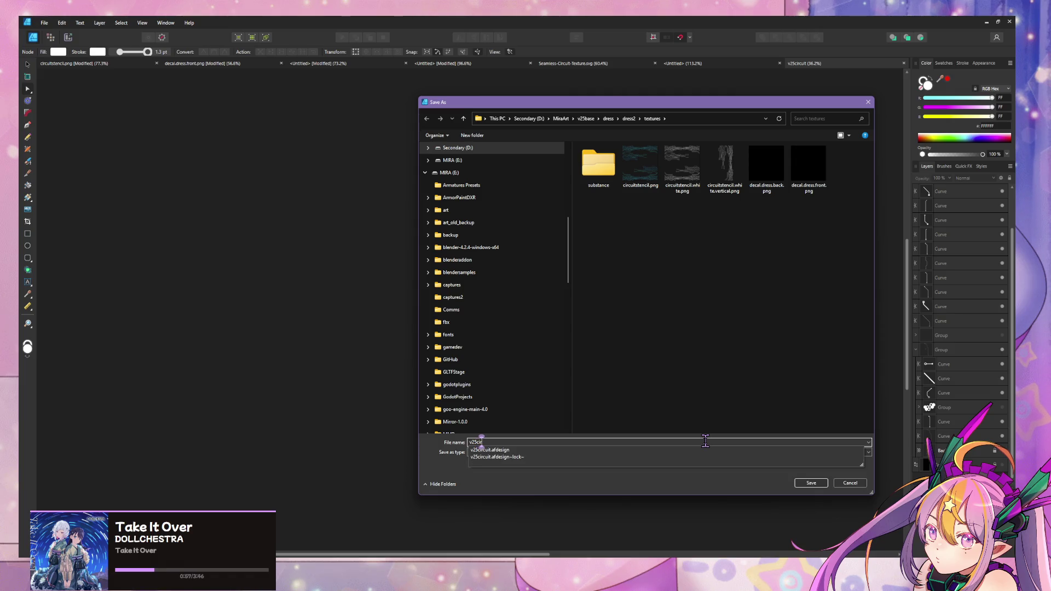
{"action": "type", "text": "cuit.stenc"}
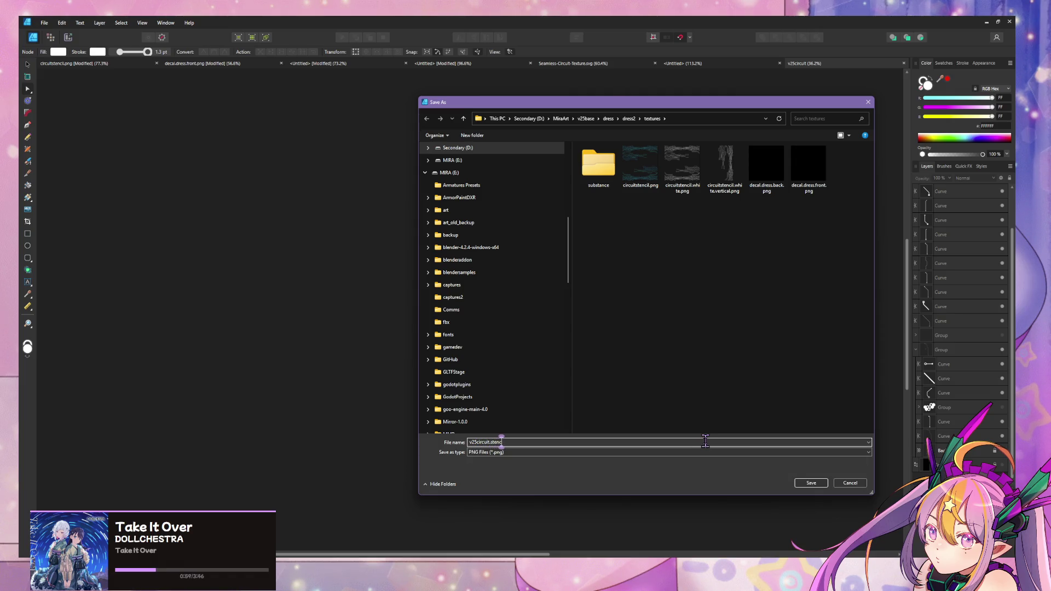
{"action": "key", "text": "Return"}
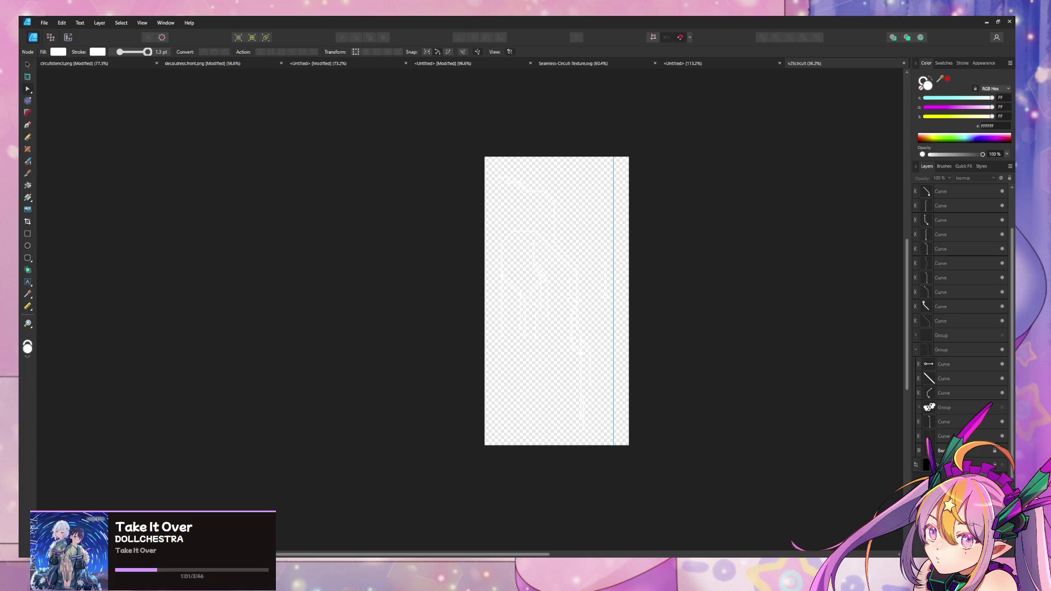
{"action": "key", "text": "alt+Tab"}
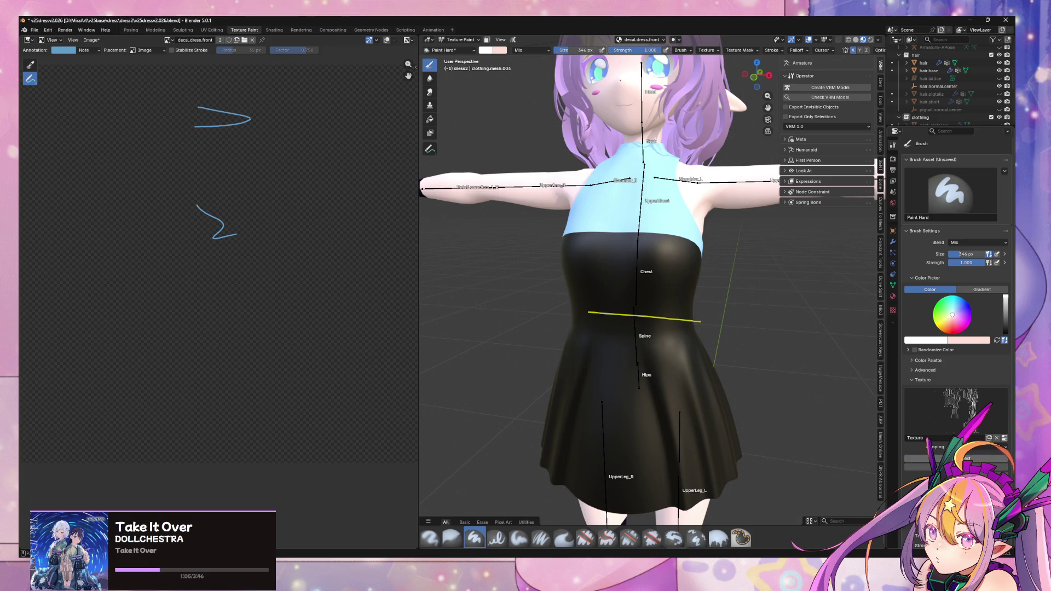
Unlink the brush's current texture and replace it with a new blank Texture.001.
{"action": "left_click", "coordinate": [997, 438]}
{"action": "left_click", "coordinate": [993, 439]}
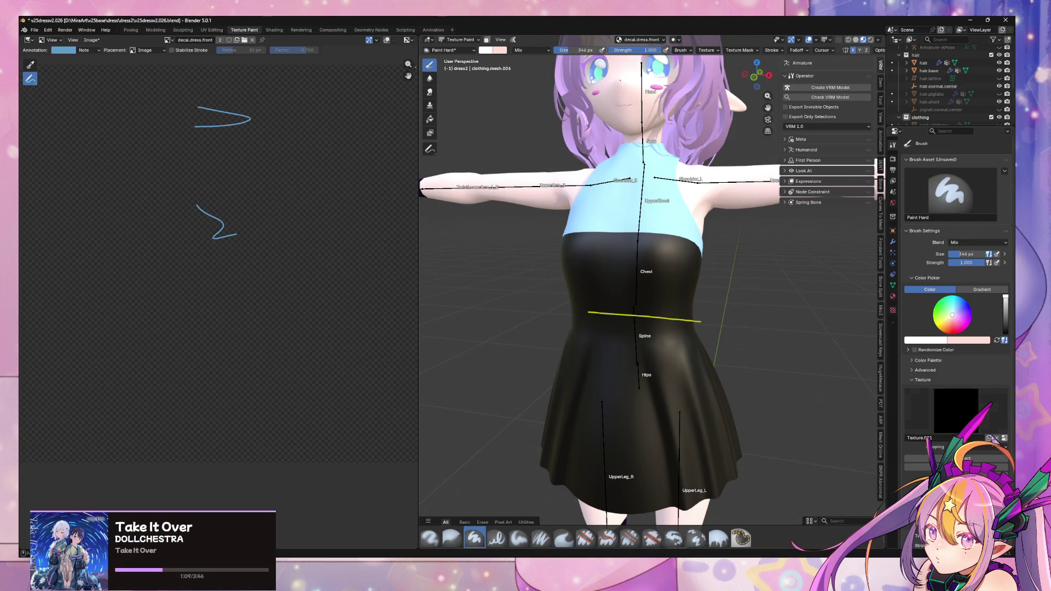